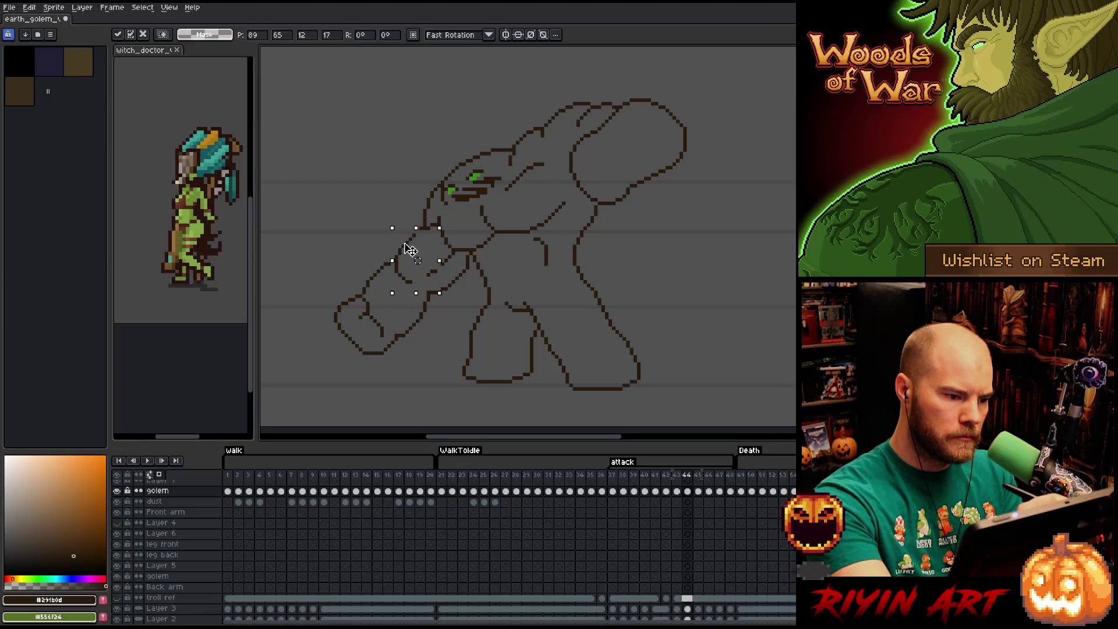
- Commit the moved front arm on frame 44, compare it with frame 45, and briefly marquee the head
key(b)
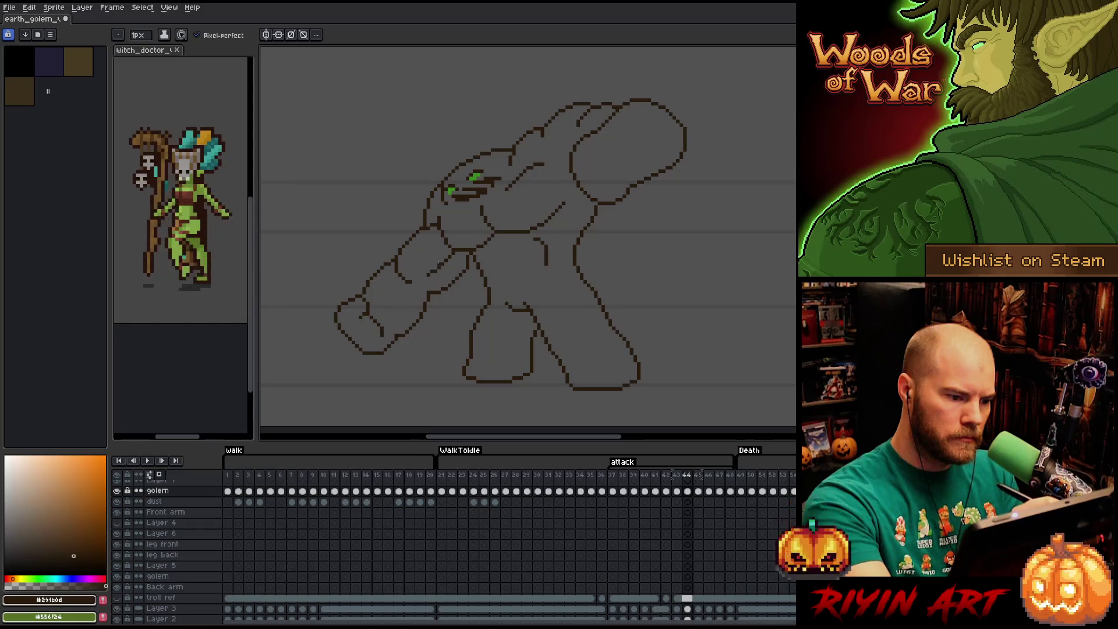
click(699, 492)
click(688, 491)
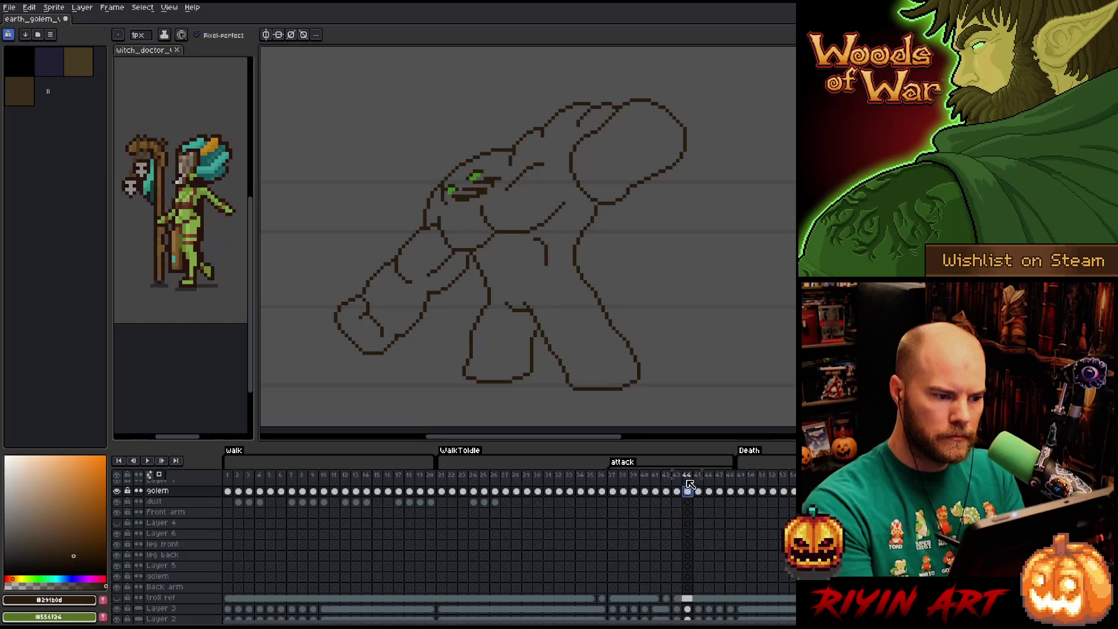
key(m)
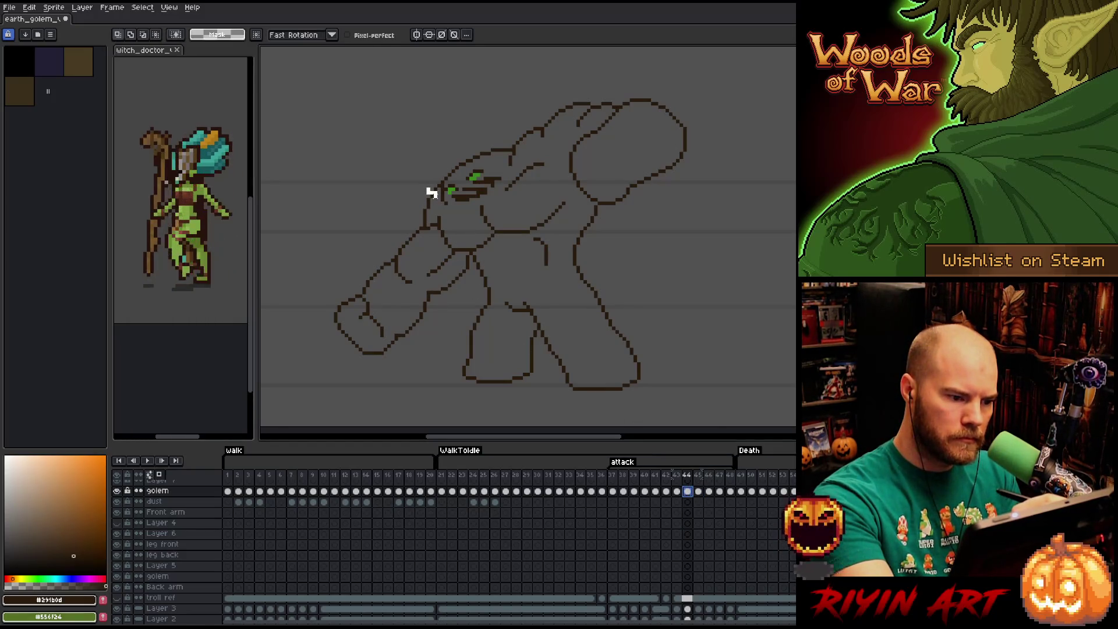
drag(409, 188, 443, 243)
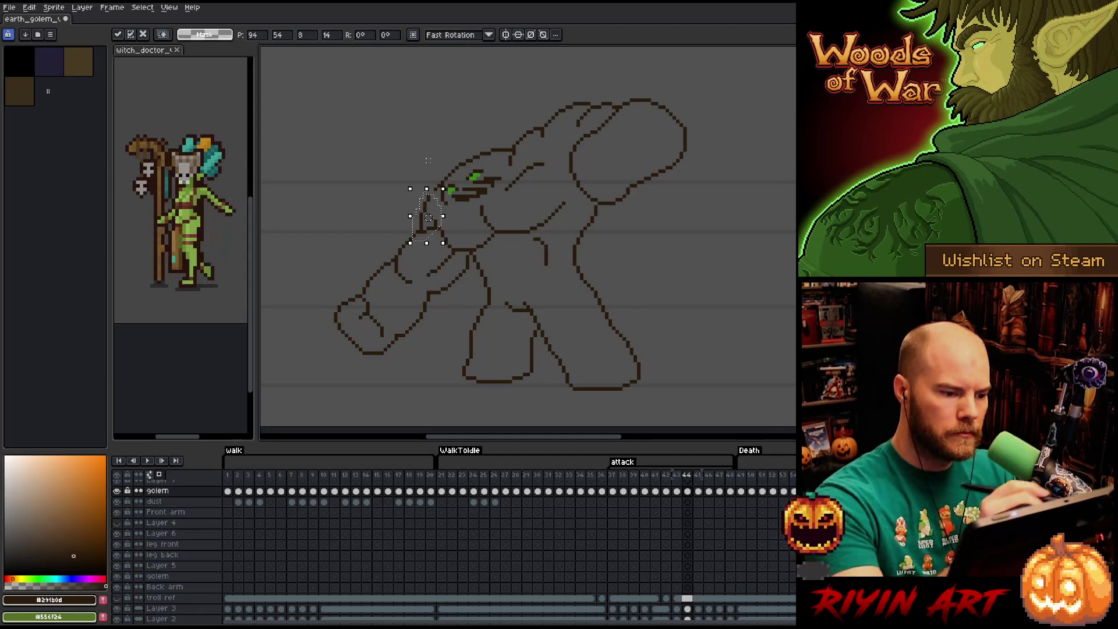
key(ctrl+d)
- Touch up the golem's head outline pixel by pixel, alternating pencil and eraser
key(b)
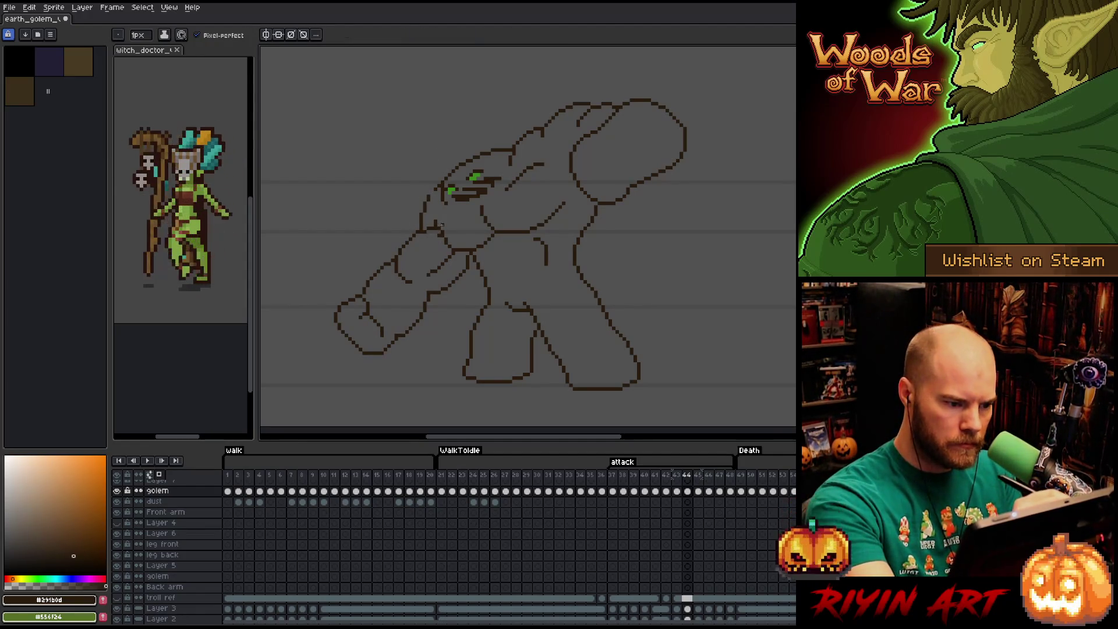
key(e)
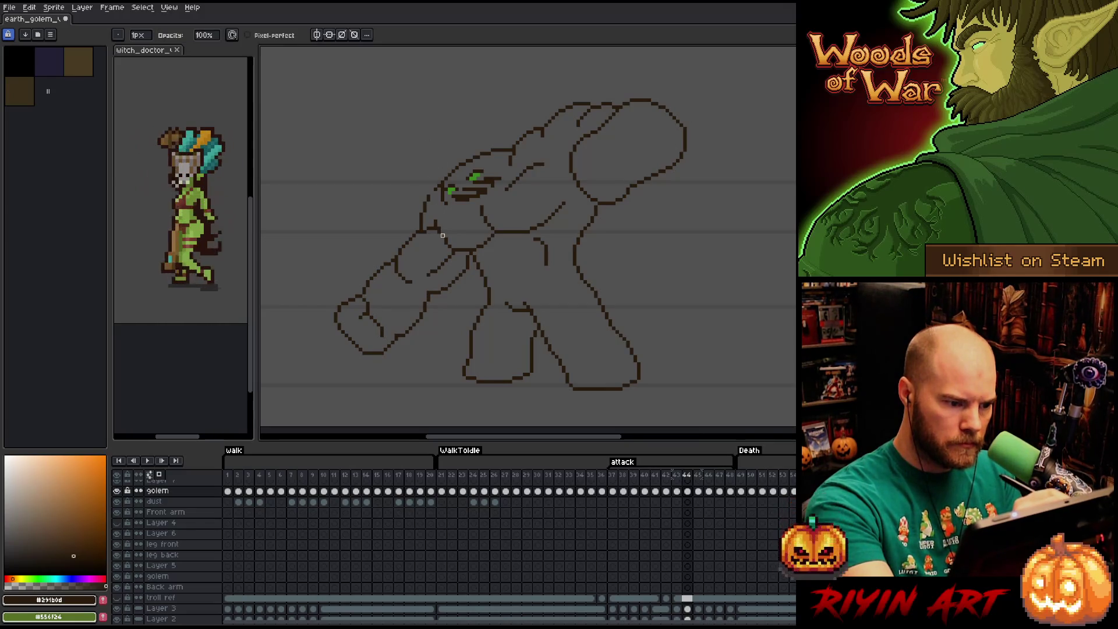
key(b)
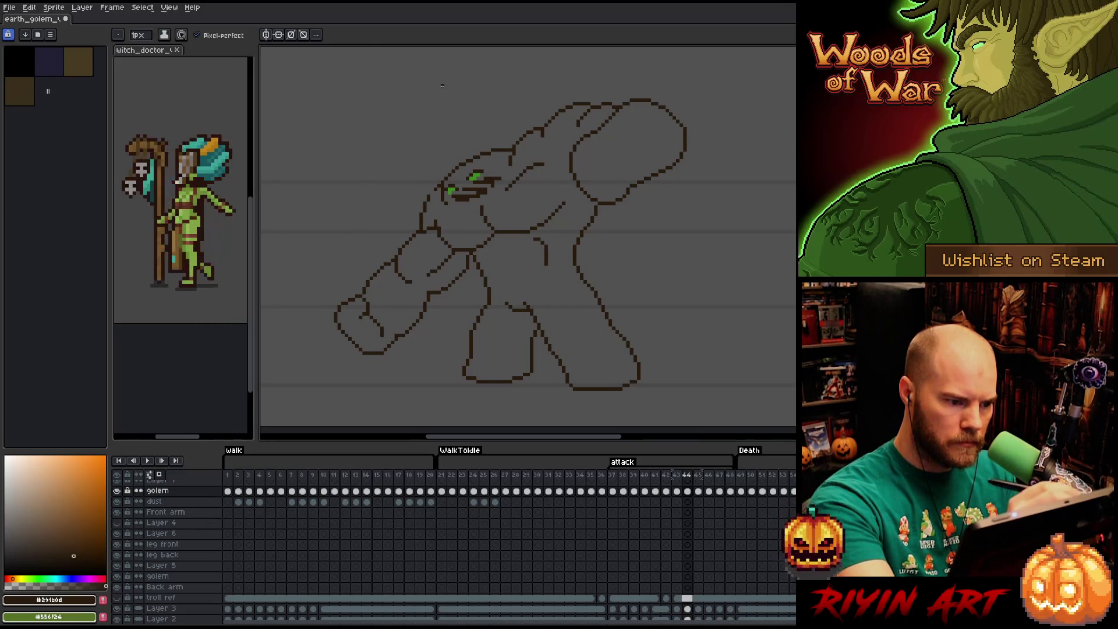
key(e)
key(b)
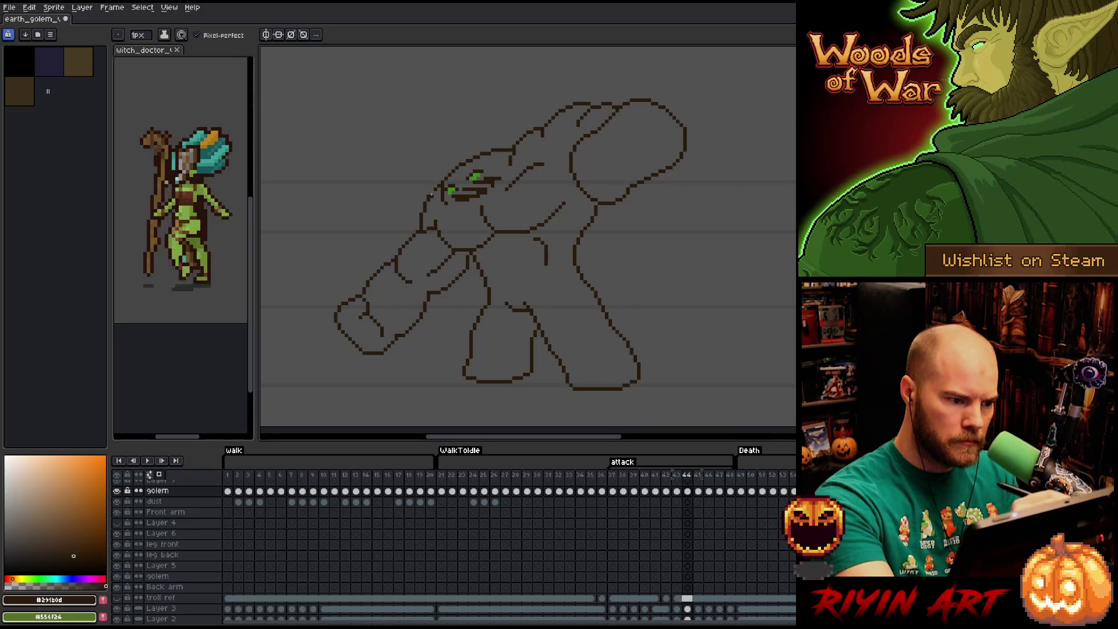
key(e)
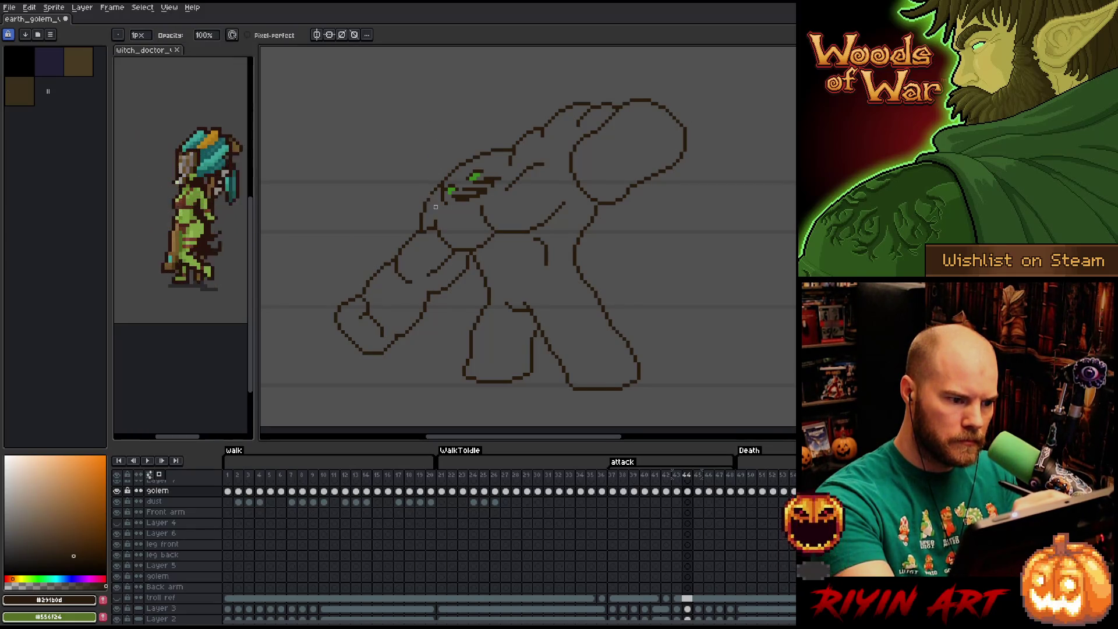
key(b)
key(e)
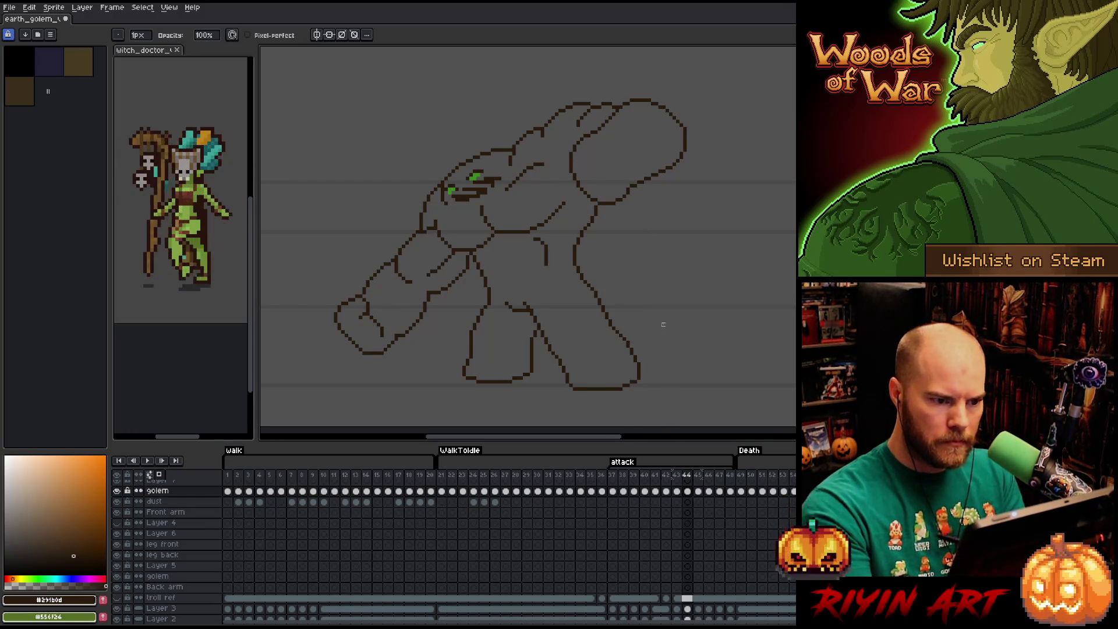
- Begin a freehand lasso around the top of the upper arm
key(m)
drag(598, 85, 521, 133)
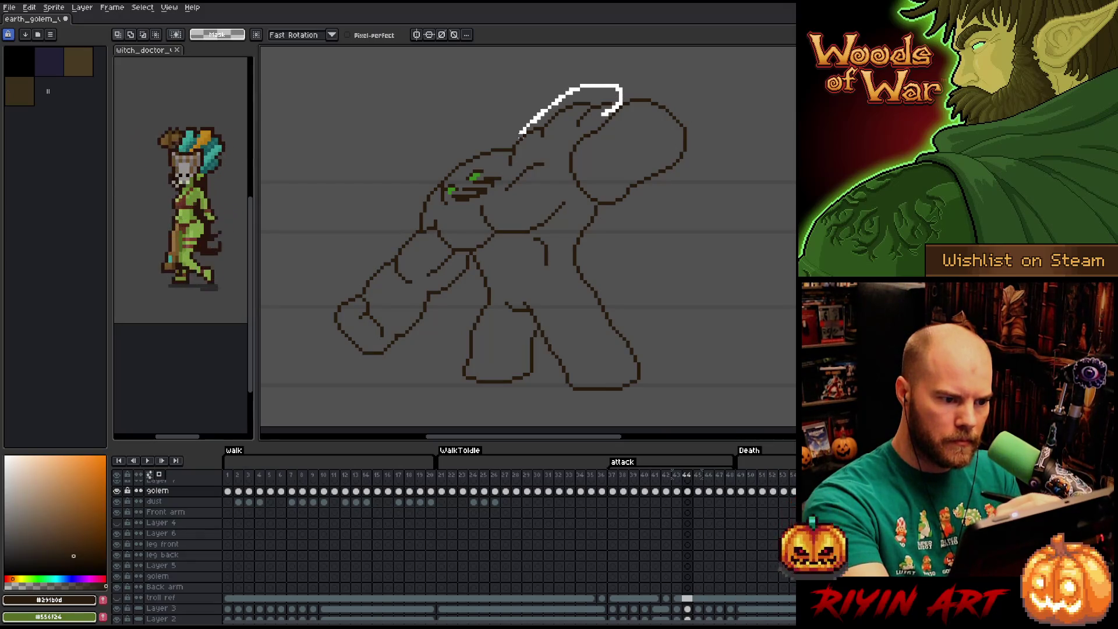
- Close and drop the upper-arm lasso, then flip between frames 43 and 44 to compare arm poses
drag(516, 178, 516, 179)
click(563, 131)
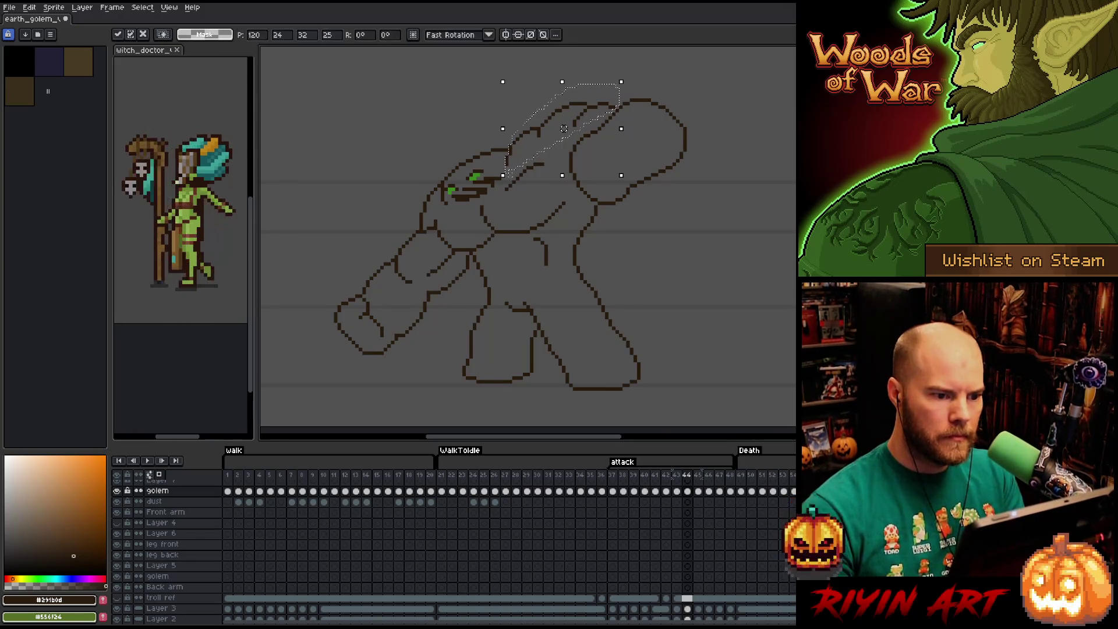
key(ctrl+d)
key(b)
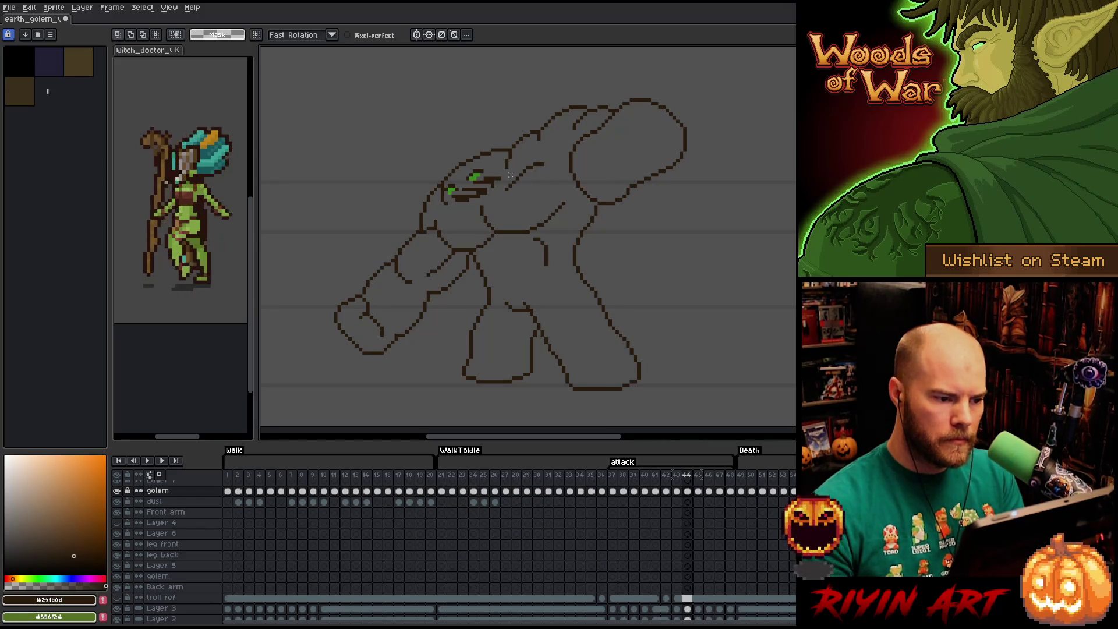
key(Left)
key(Right)
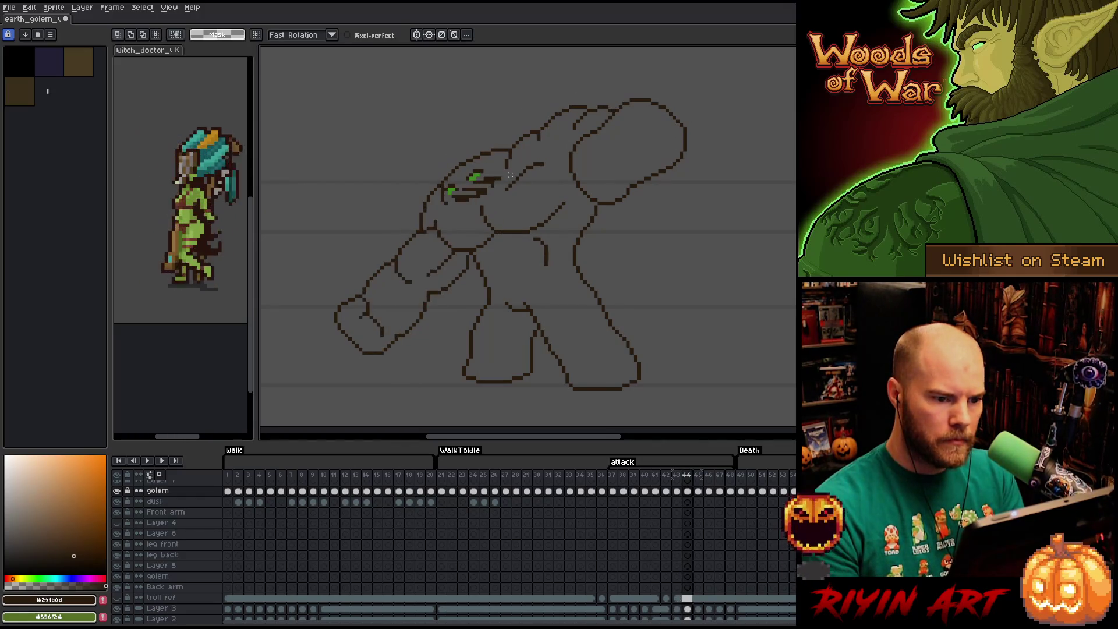
key(Left)
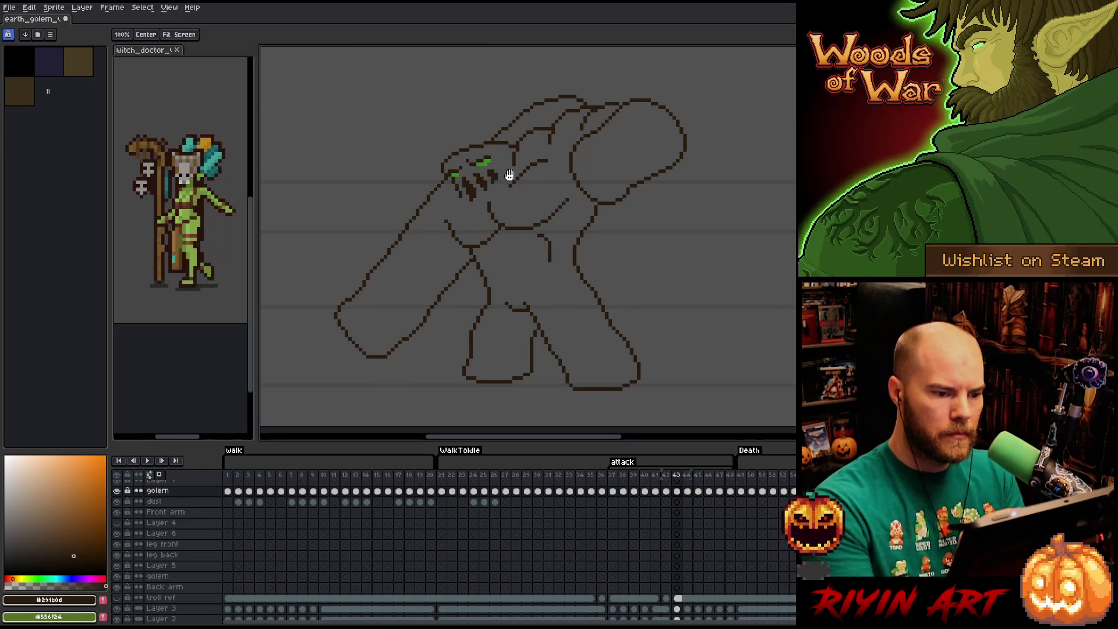
key(Right)
key(Left)
- Select around the fist, drop the transform, and flip frames back and forth to compare poses
drag(654, 98, 674, 114)
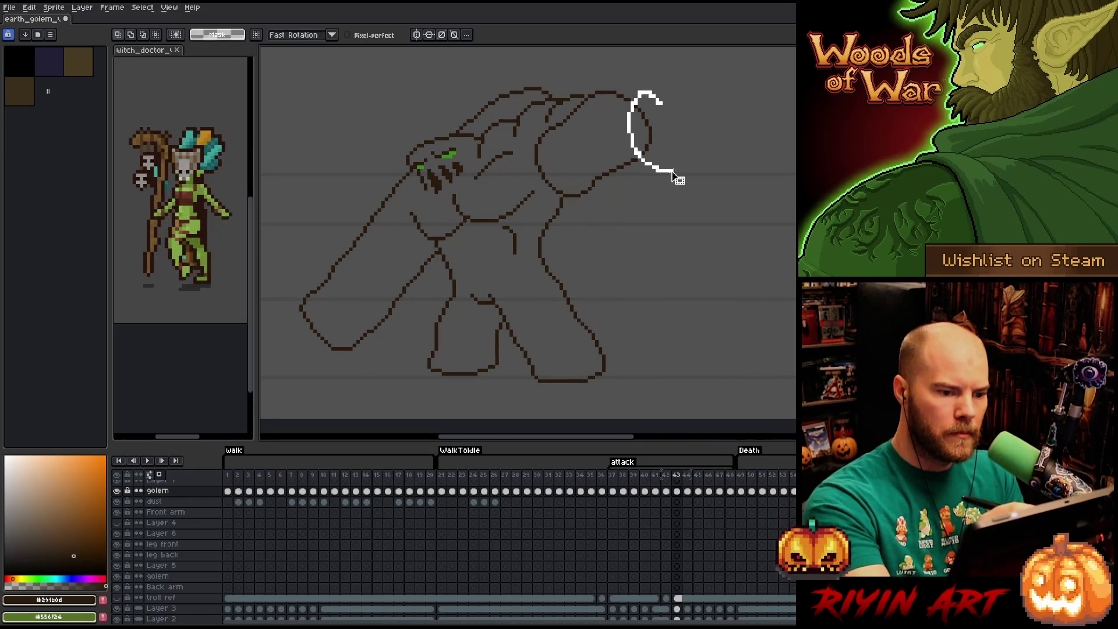
key(Right)
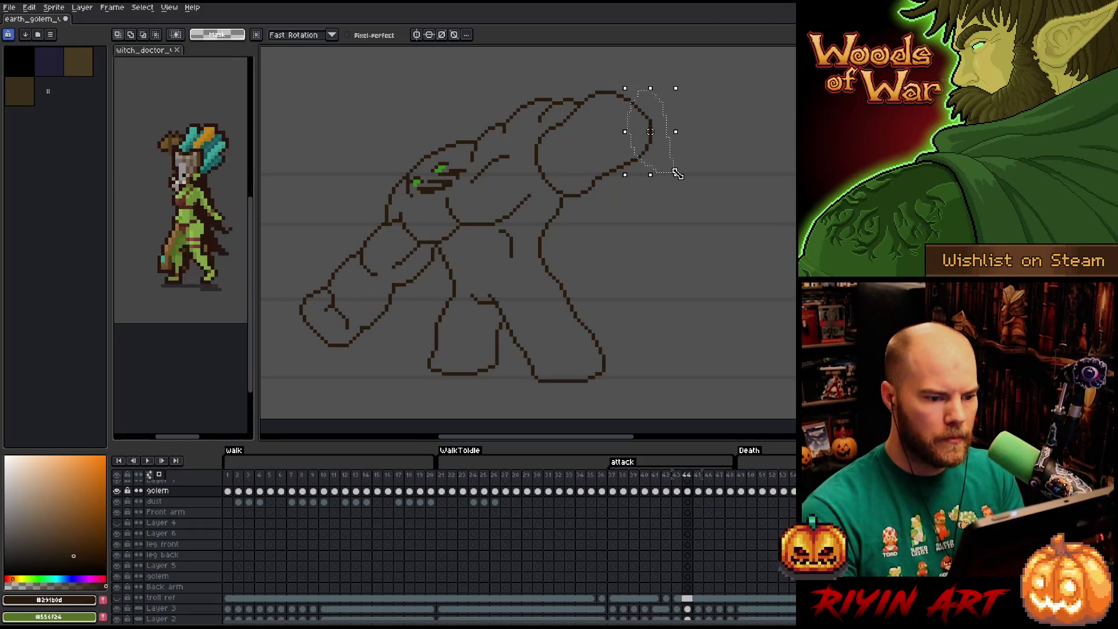
click(650, 131)
key(Return)
key(Left)
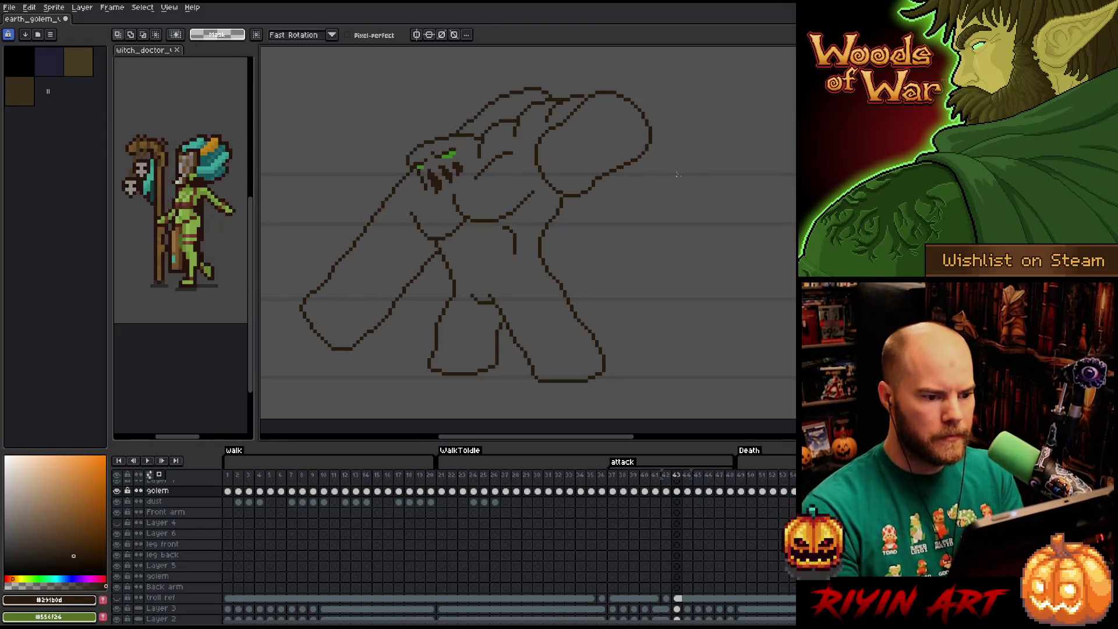
key(Right)
key(Left)
key(Right)
key(Left)
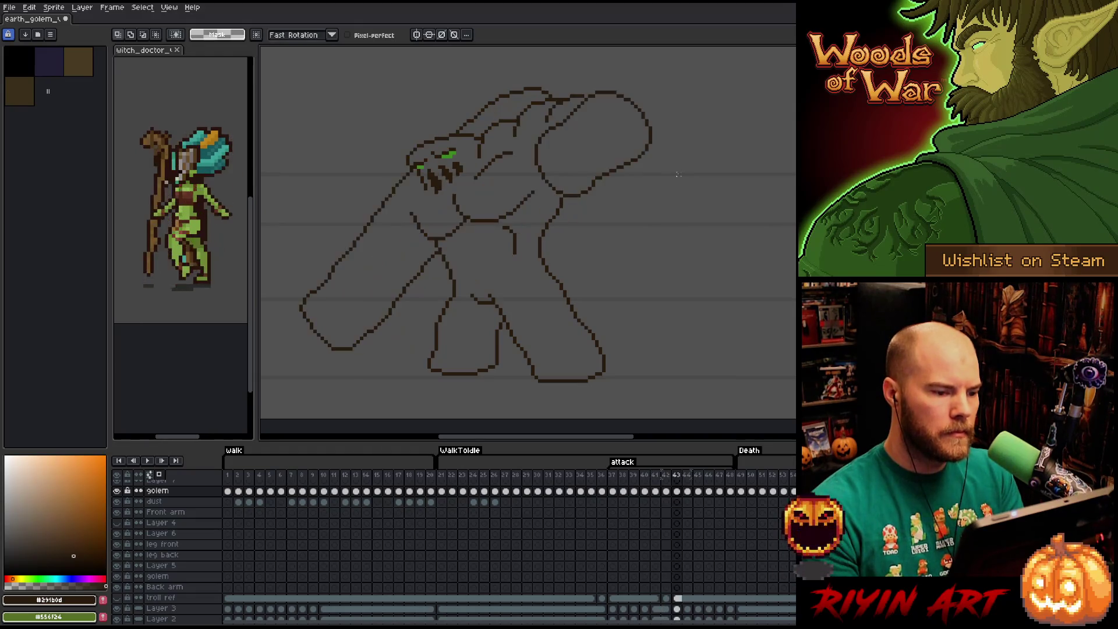
- Step through neighbouring frames to frame 44 and nudge the upper arm section up and right
key(Left)
key(Right)
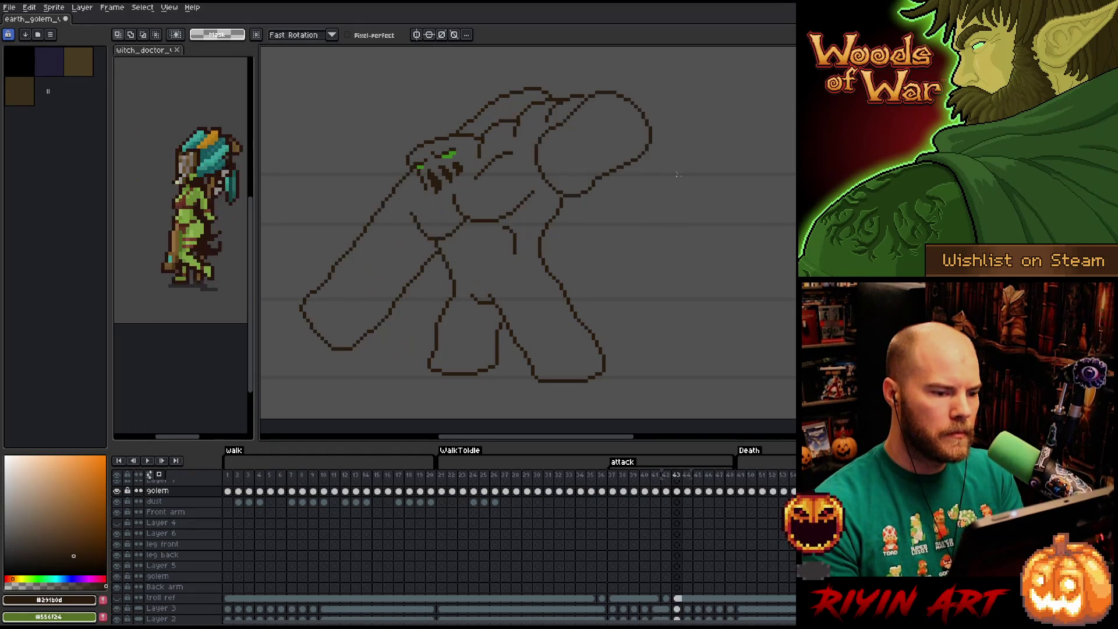
key(Right)
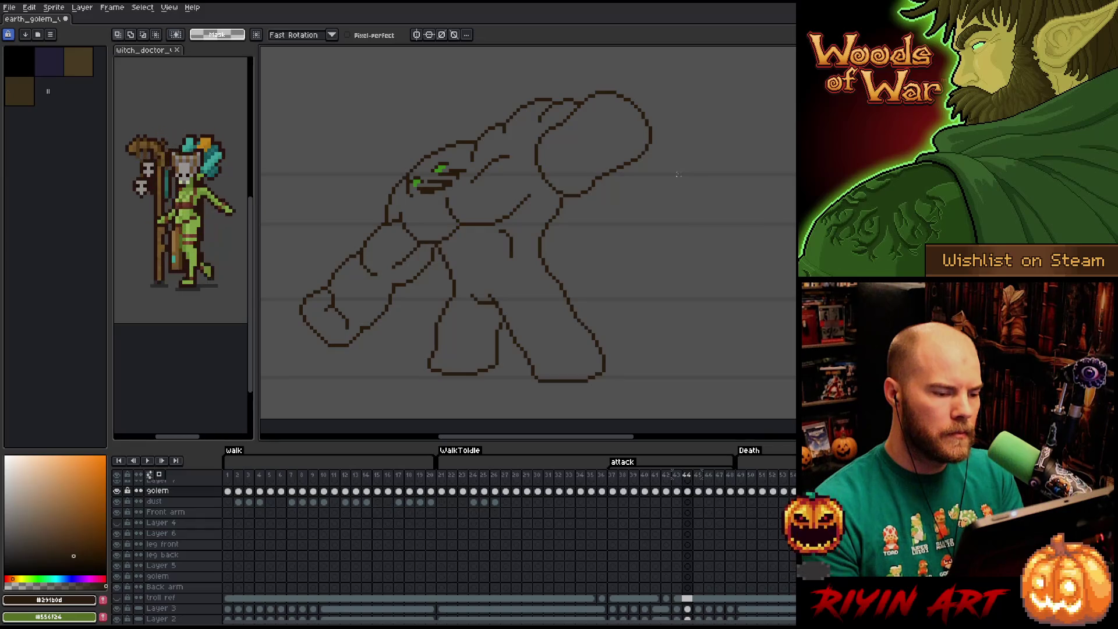
key(Left)
key(Left)
key(Right)
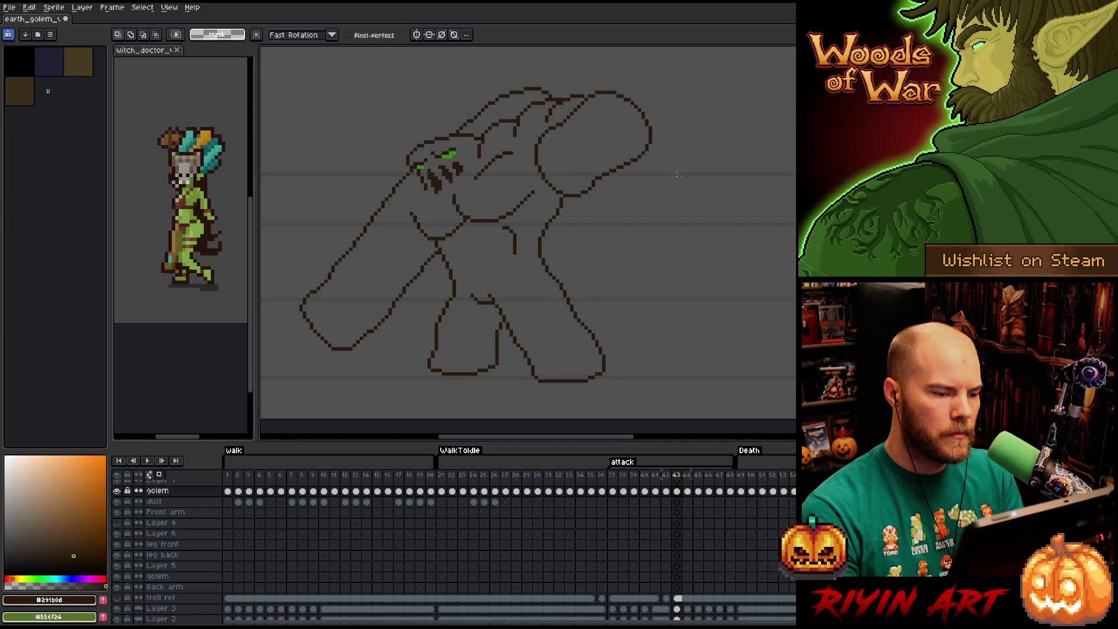
key(Right)
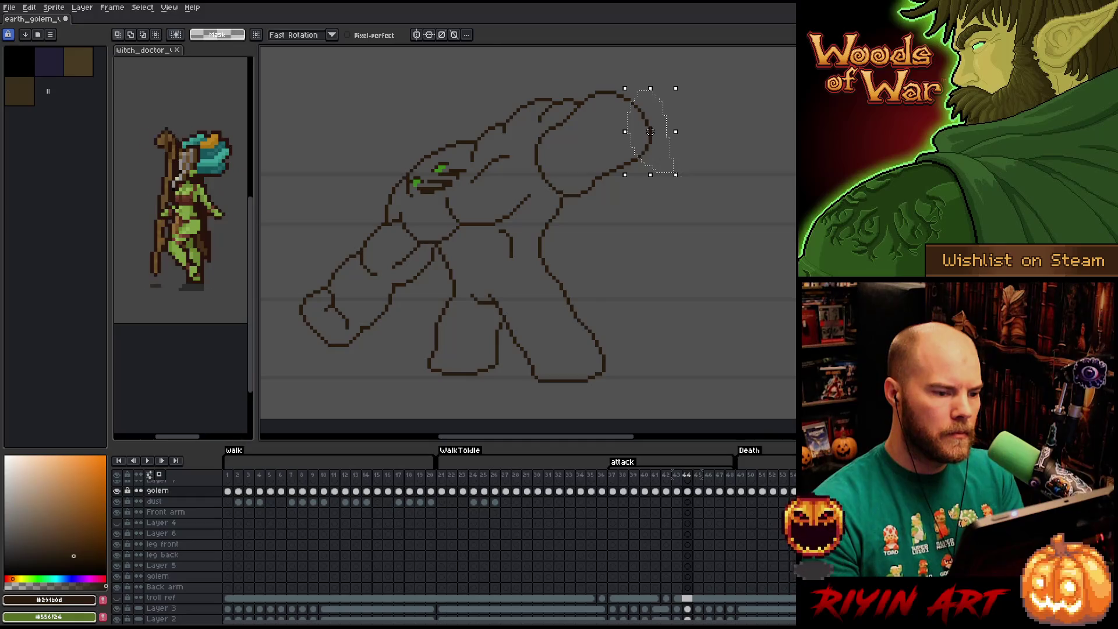
key(Left)
key(Right)
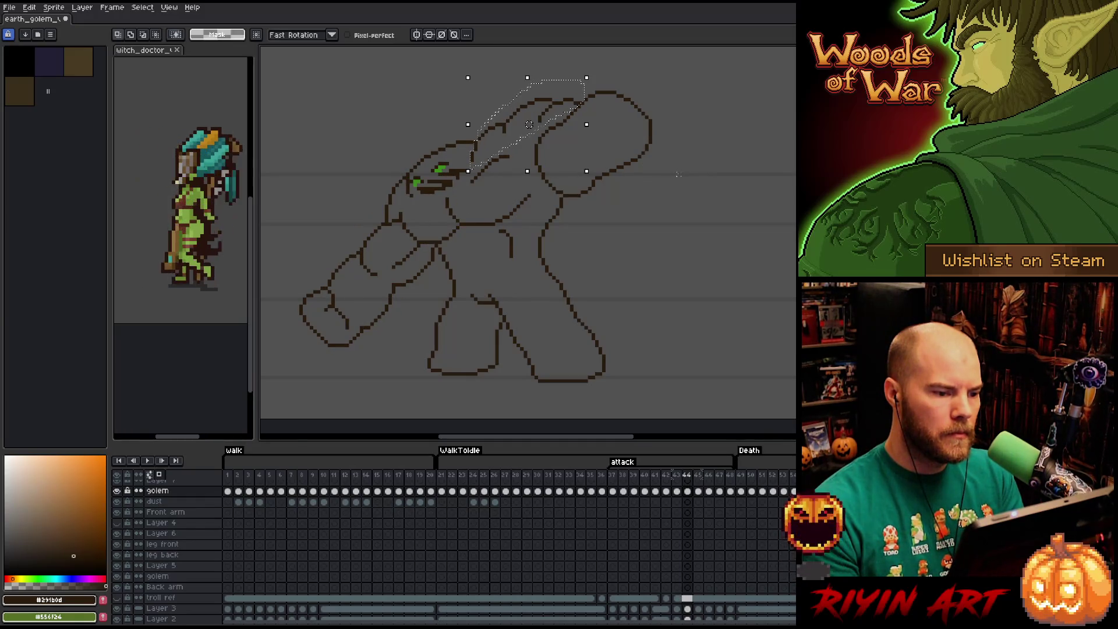
drag(528, 125, 535, 117)
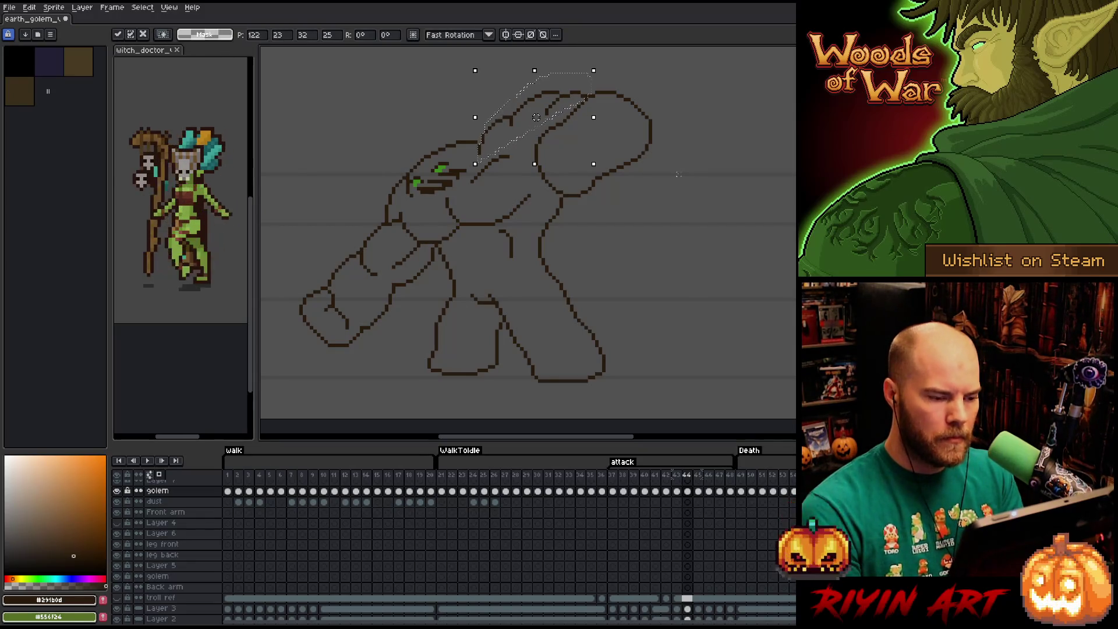
- Finish the arm move, lasso the fist on frame 44, shift it about 4 px up-right and commit
key(Left)
key(Right)
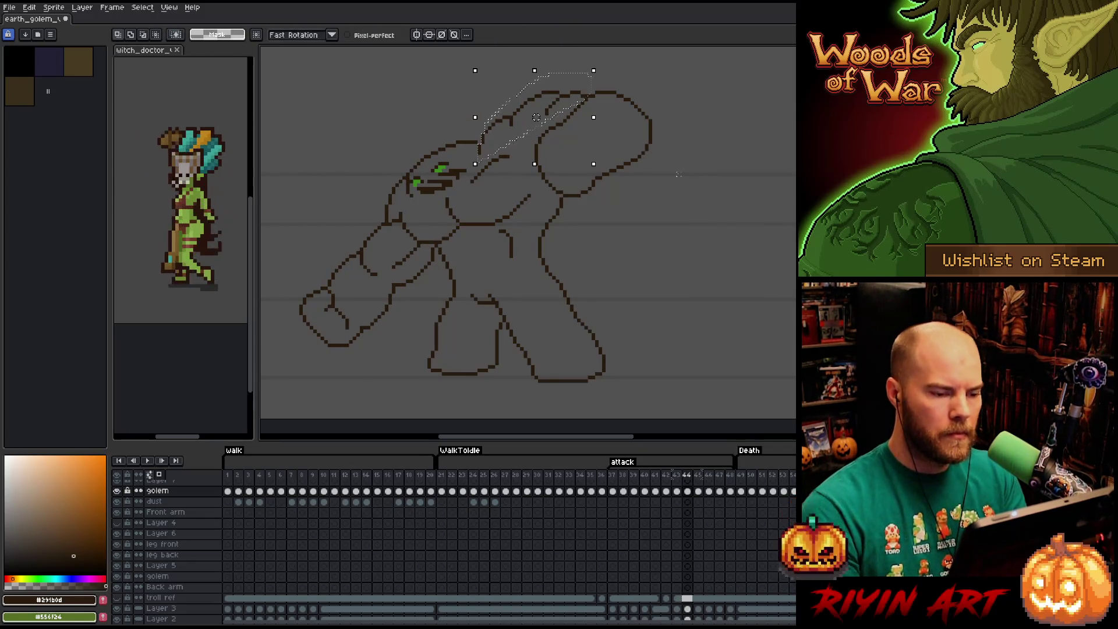
key(ctrl+d)
mouse_move(624, 189)
mouse_down()
mouse_move(636, 94)
mouse_move(603, 201)
mouse_up()
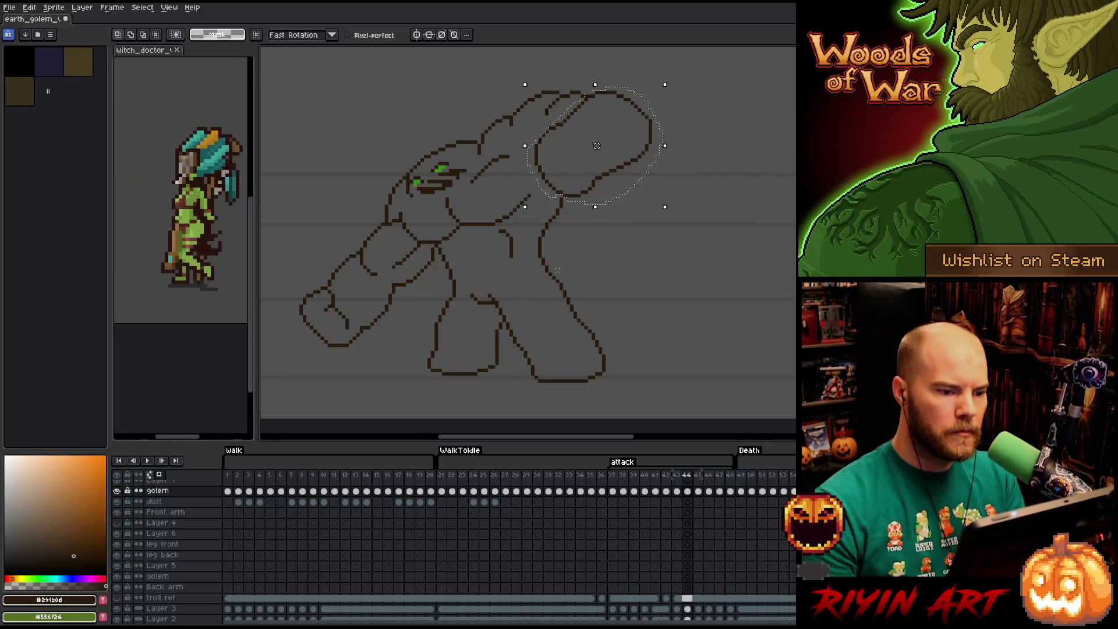
drag(596, 146, 600, 141)
key(Return)
key(Left)
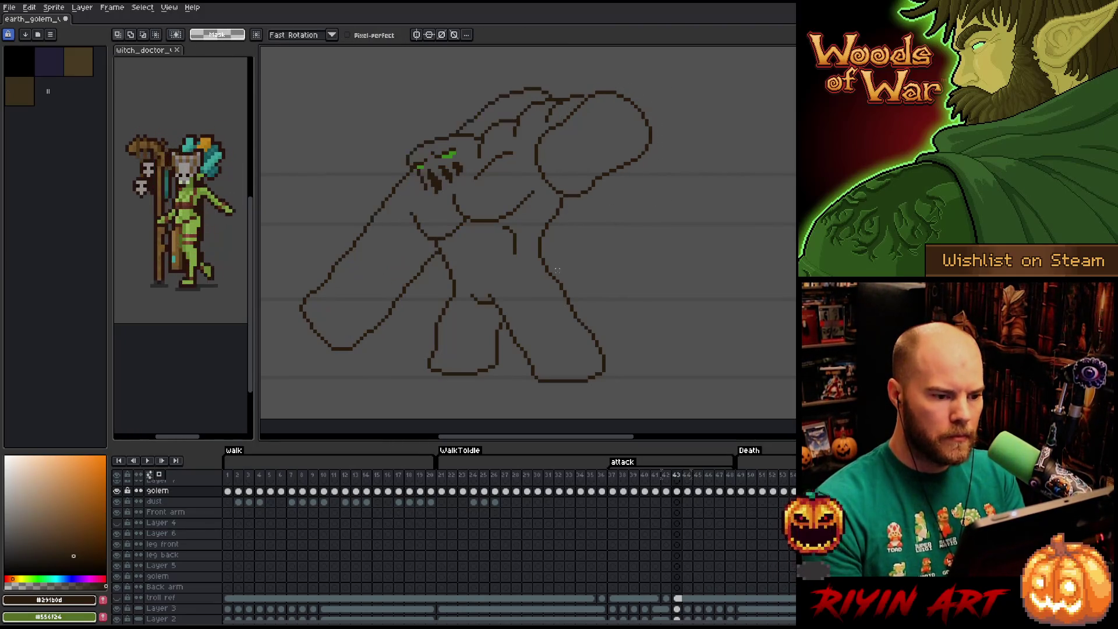
key(Right)
- Flip through attack frames 43–45 to compare the fist placement, ending on frame 43
key(Left)
key(Left)
key(Right)
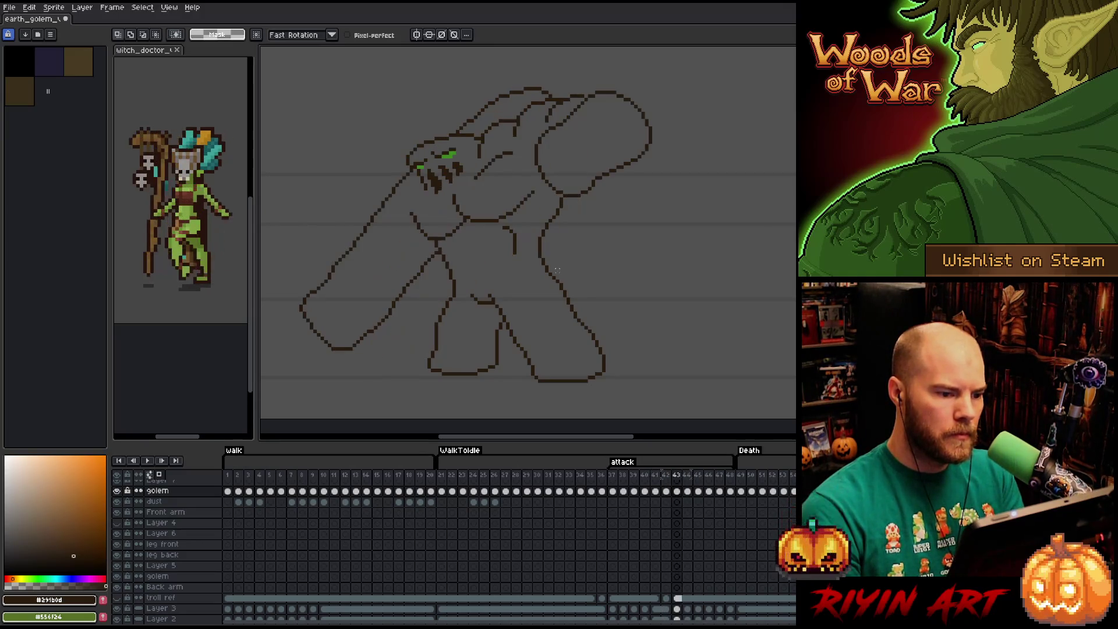
key(Right)
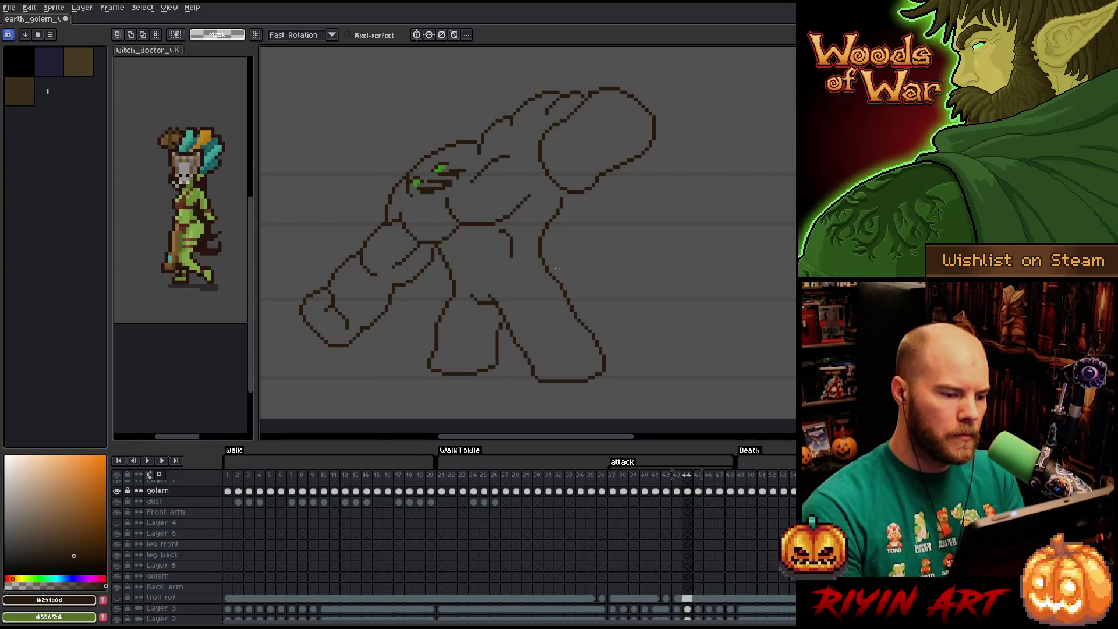
key(Right)
key(Left)
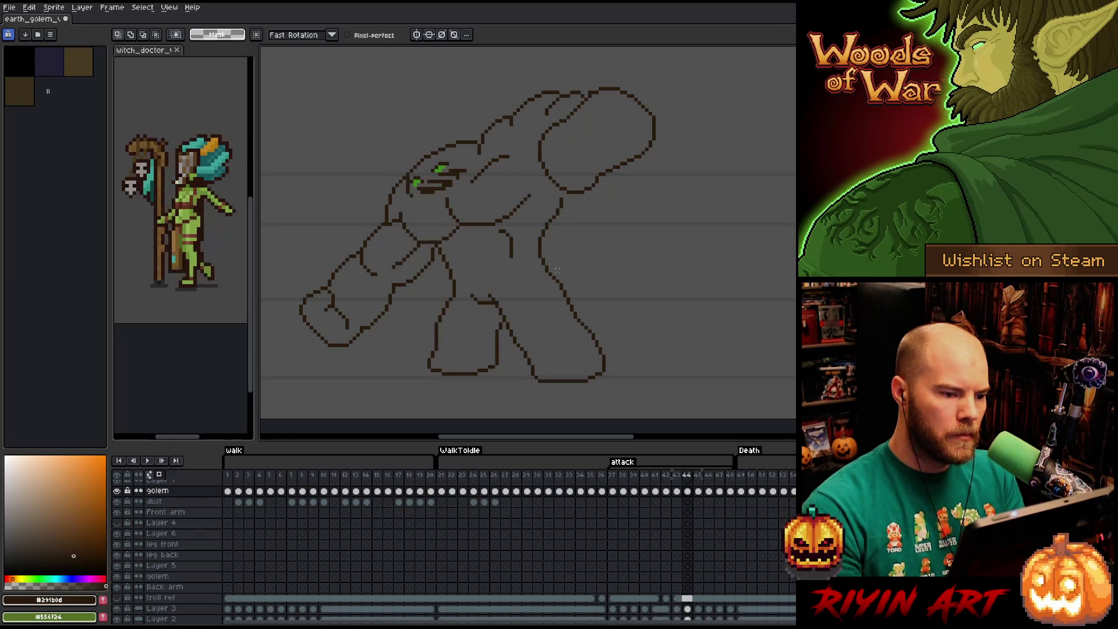
key(Left)
key(Left)
key(Right)
key(Right)
key(Left)
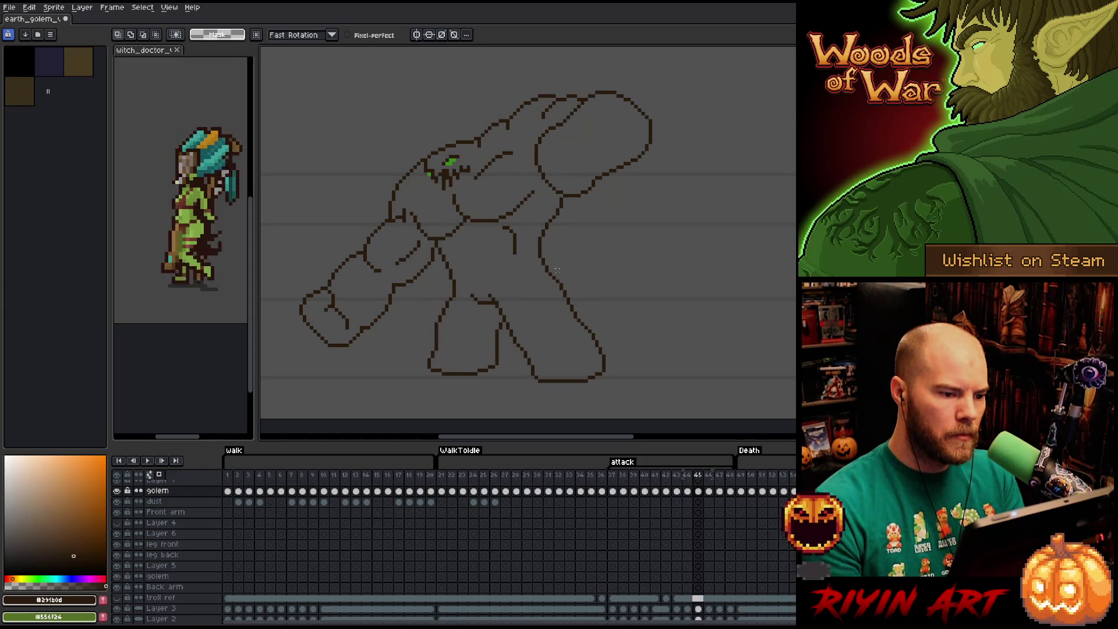
key(Right)
key(Left)
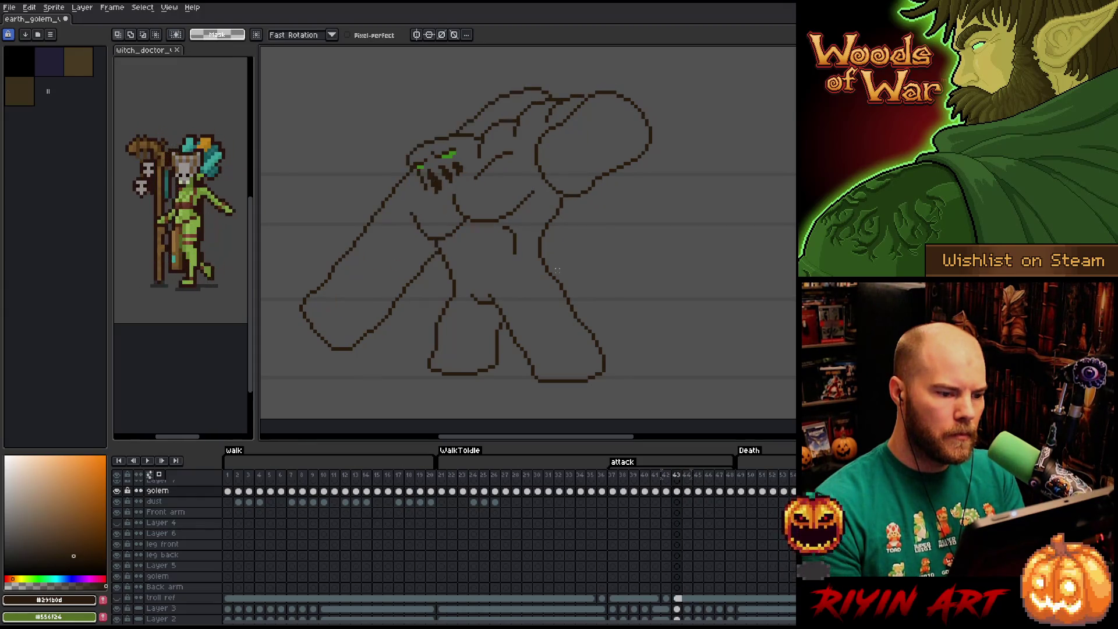
key(Right)
key(Left)
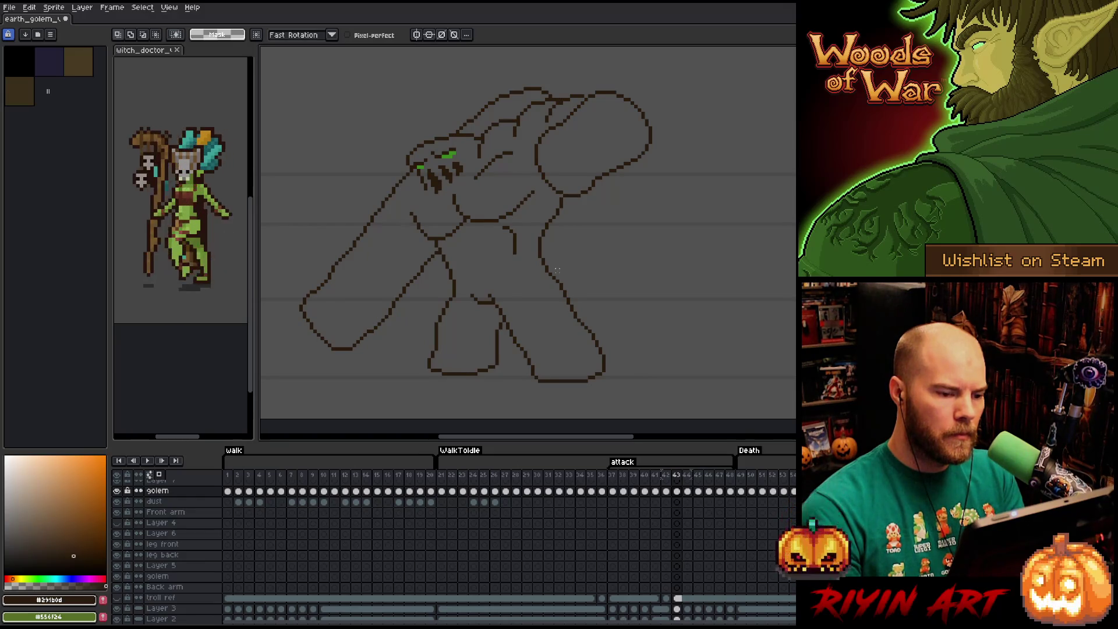
- Lasso-select the golem's raised fist on frame 43, extending the selection downward
mouse_move(642, 186)
mouse_down()
mouse_move(559, 95)
mouse_move(476, 171)
mouse_move(511, 175)
mouse_up()
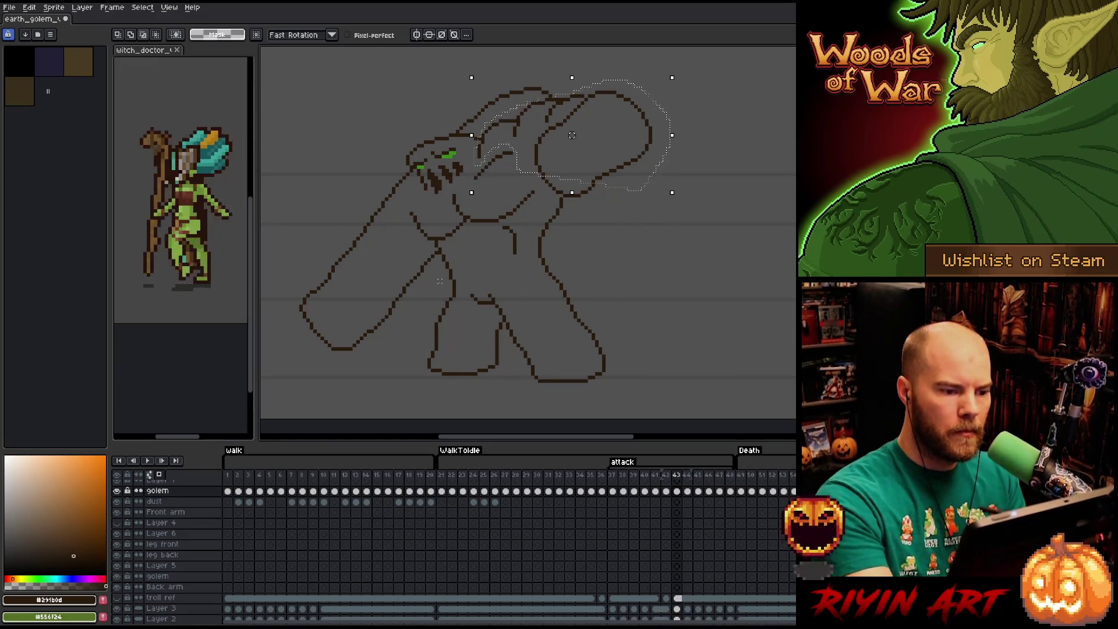
mouse_move(608, 153)
mouse_down()
mouse_move(607, 175)
mouse_move(563, 192)
mouse_move(542, 171)
mouse_up()
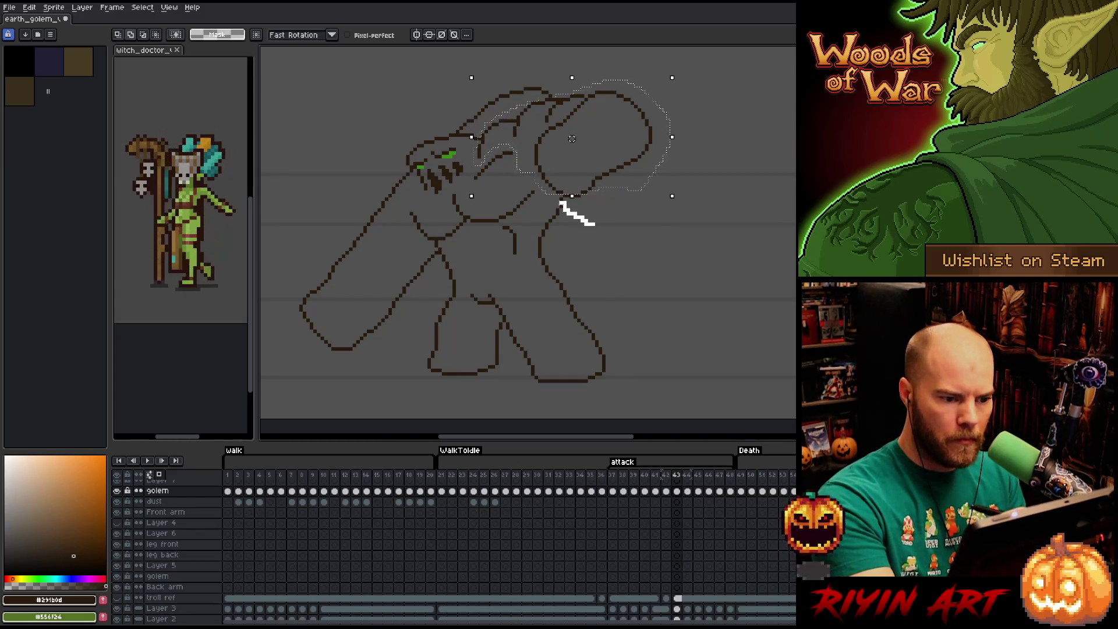
drag(593, 225, 594, 202)
drag(573, 237, 565, 199)
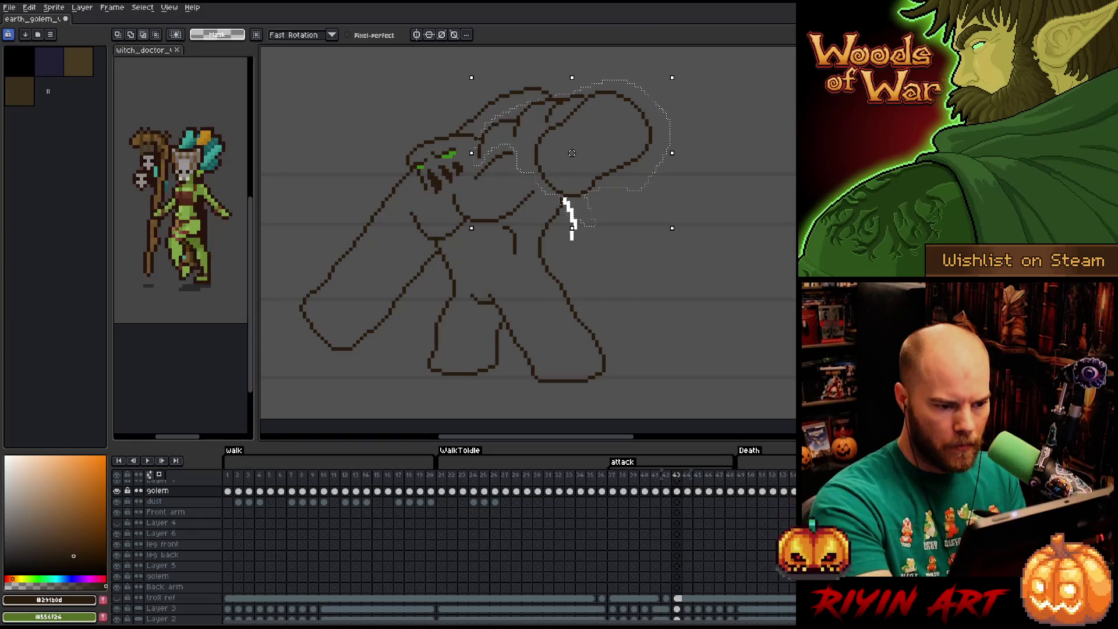
- Nudge the fist 2 px right and 1 px up, check against frame 44, and drop the selection
key(Right)
key(Up)
key(Up)
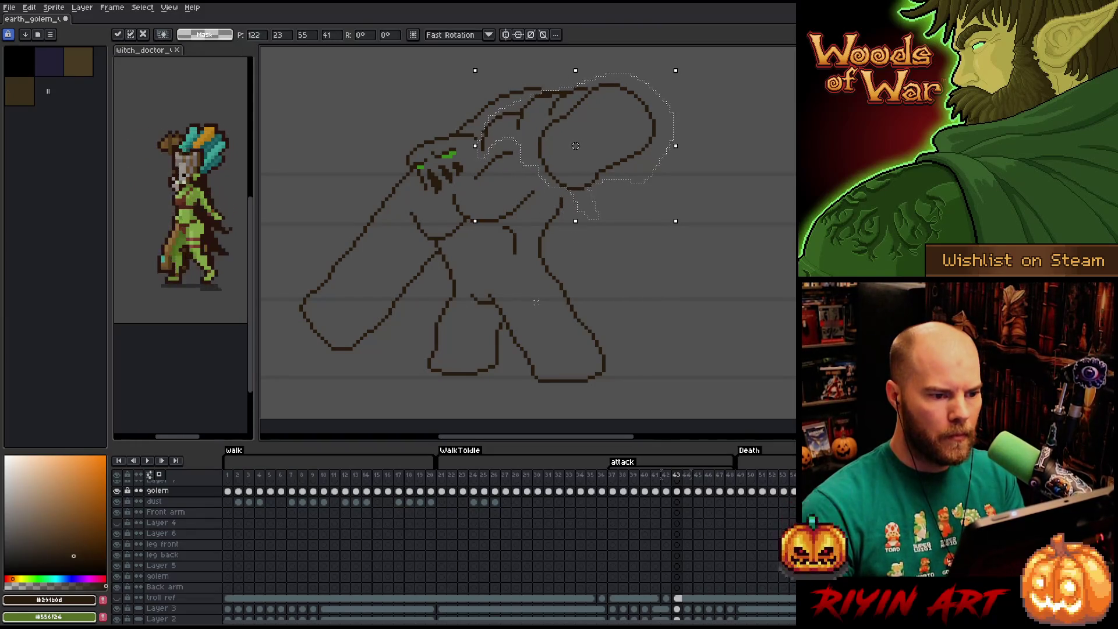
key(Right)
key(Return)
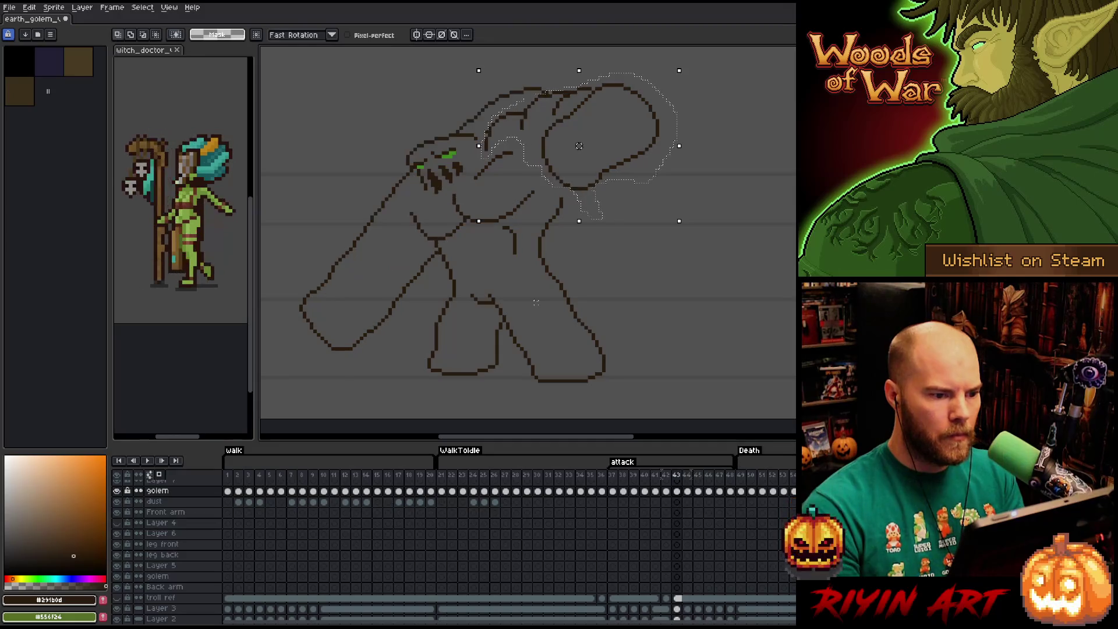
key(comma)
key(period)
key(period)
key(comma)
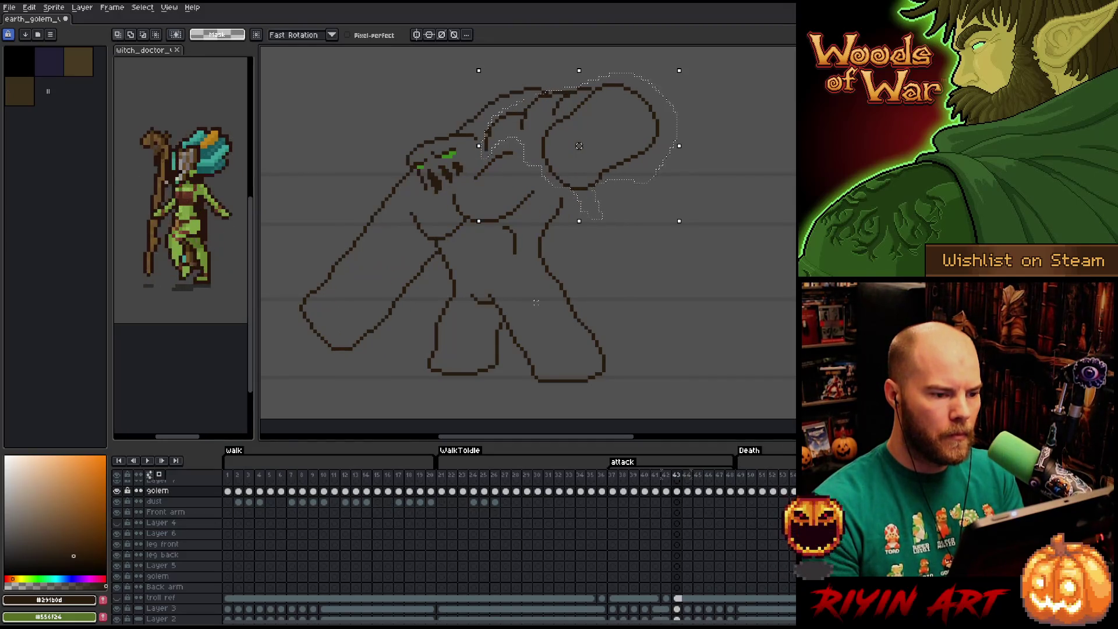
key(ctrl+d)
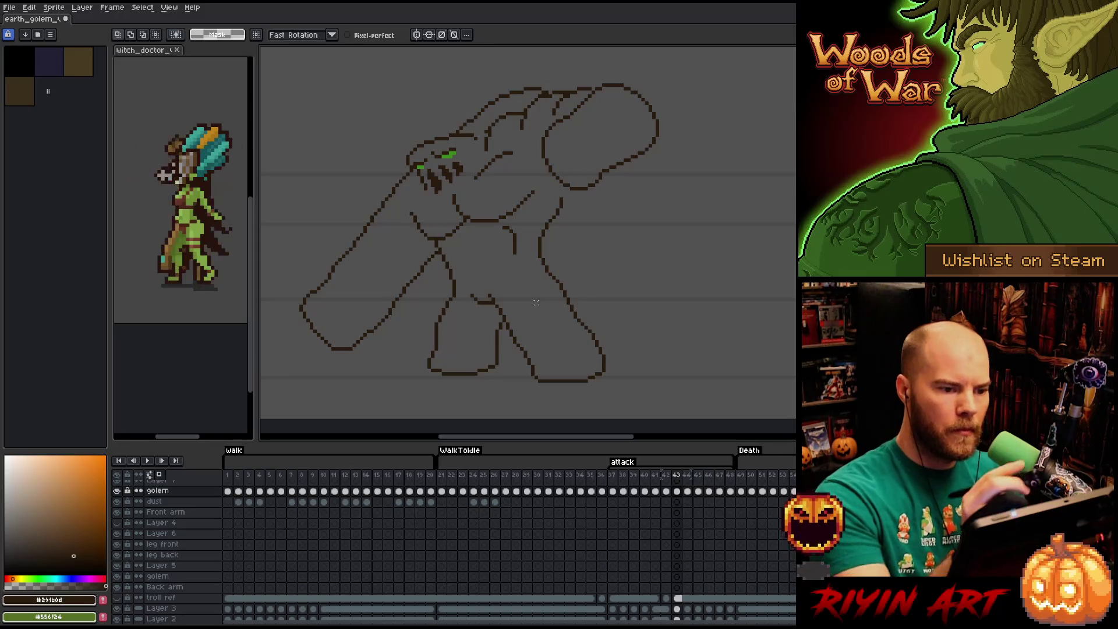
- Step forward to frame 45 and flip against frame 44 to compare the head pose
key(b)
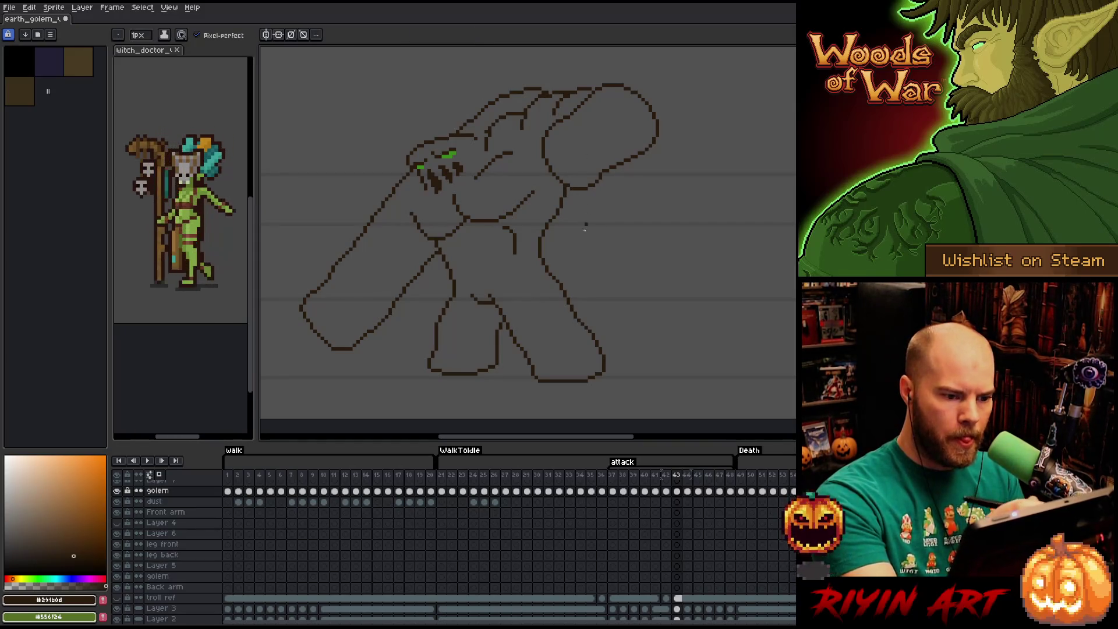
key(period)
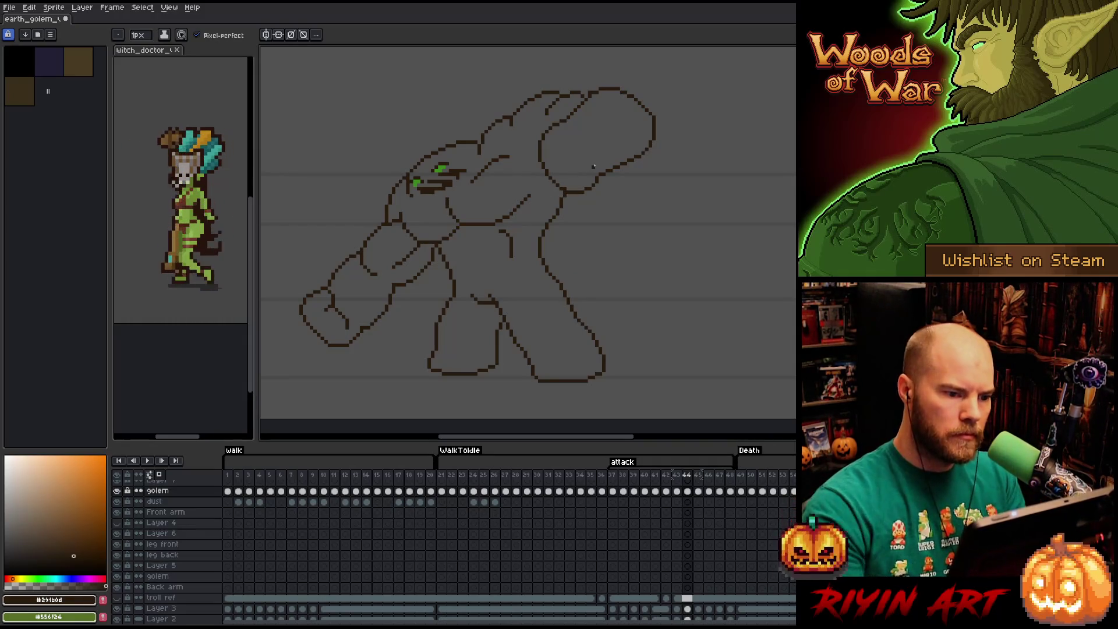
key(period)
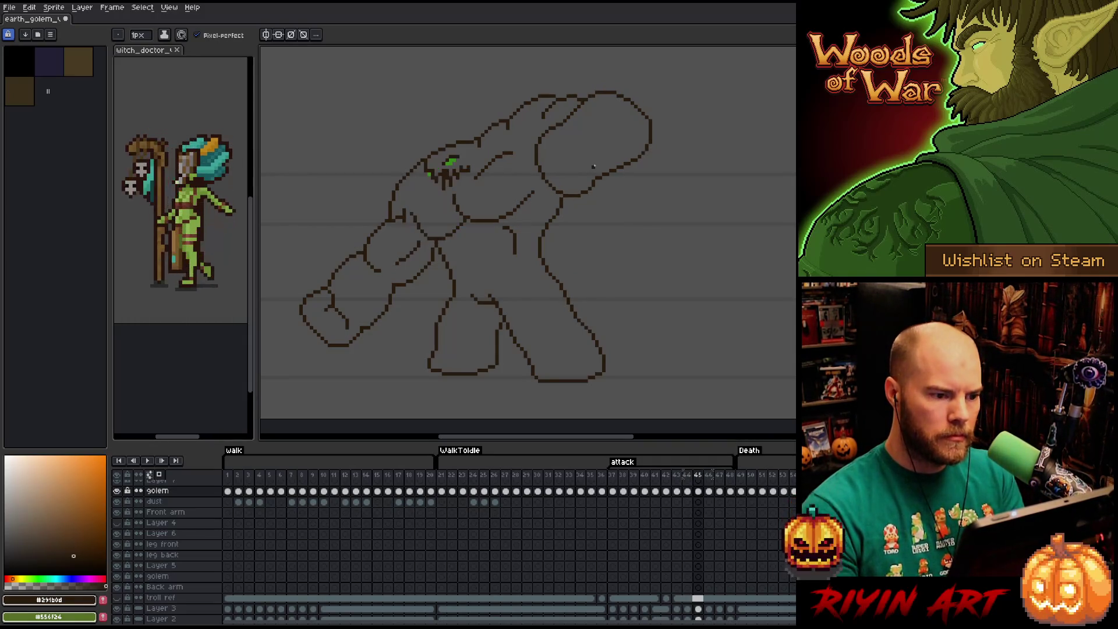
key(comma)
key(period)
key(comma)
key(period)
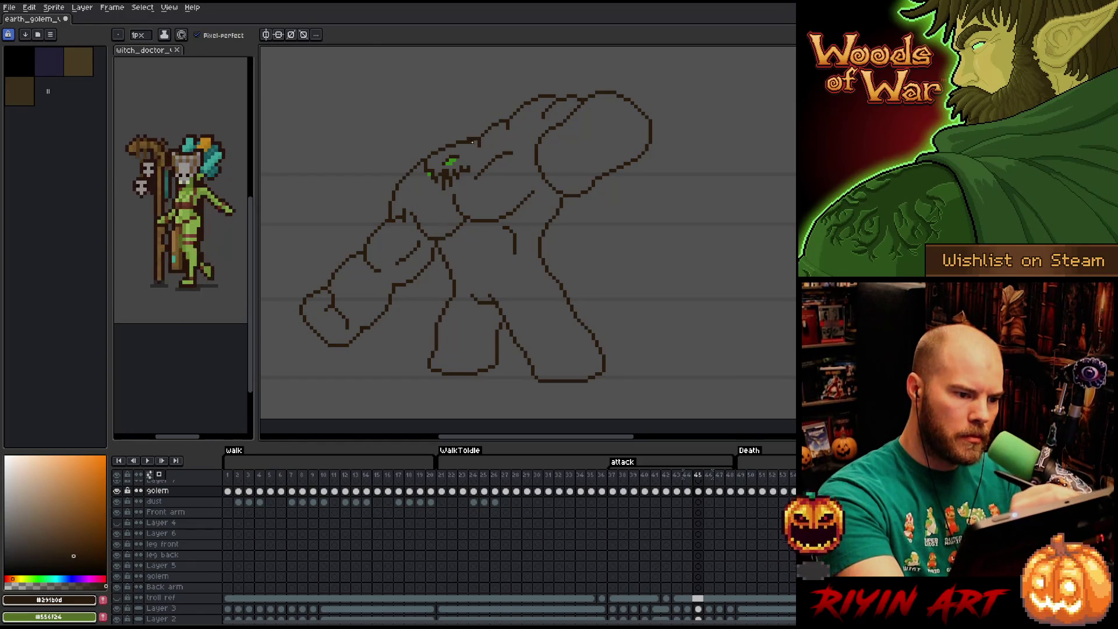
- Redraw the golem's head and face lines on frame 45, alternating pencil and eraser
key(b)
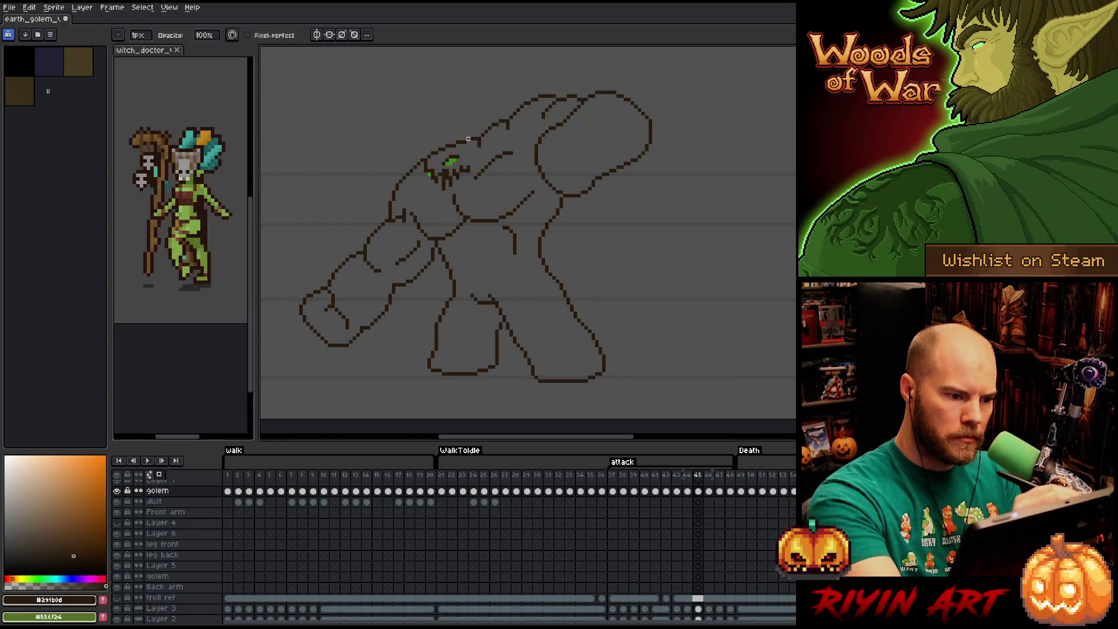
key(e)
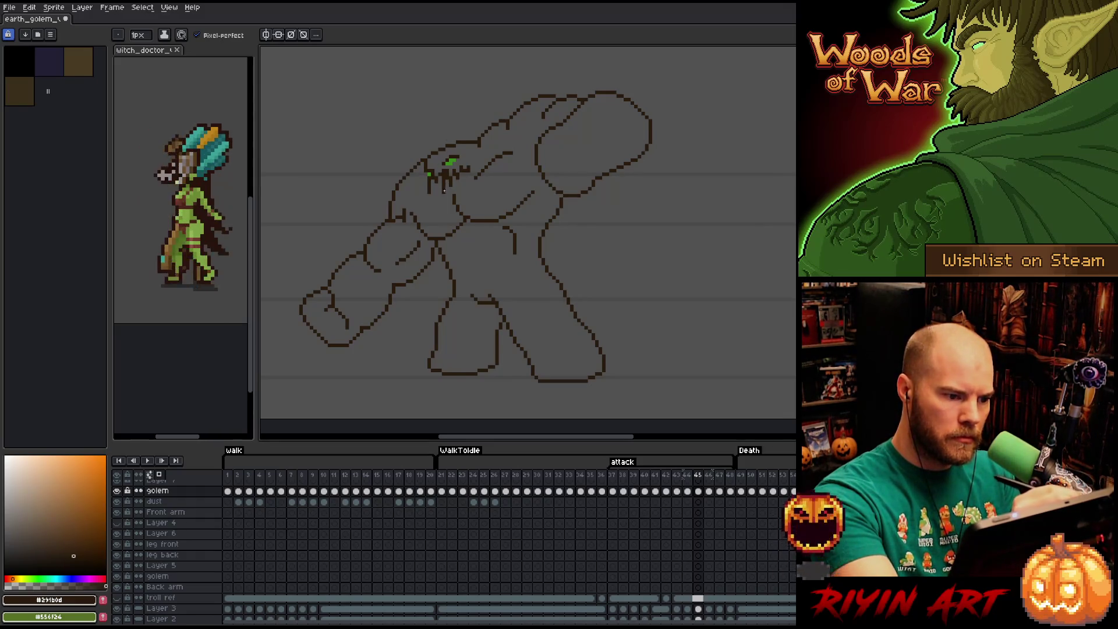
key(e)
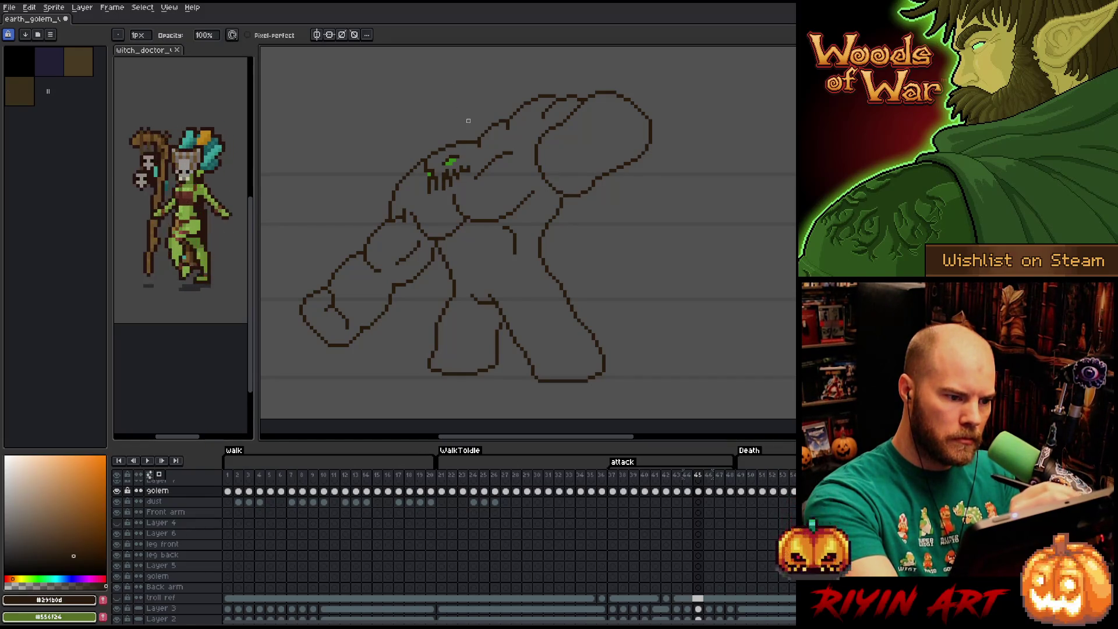
key(b)
key(e)
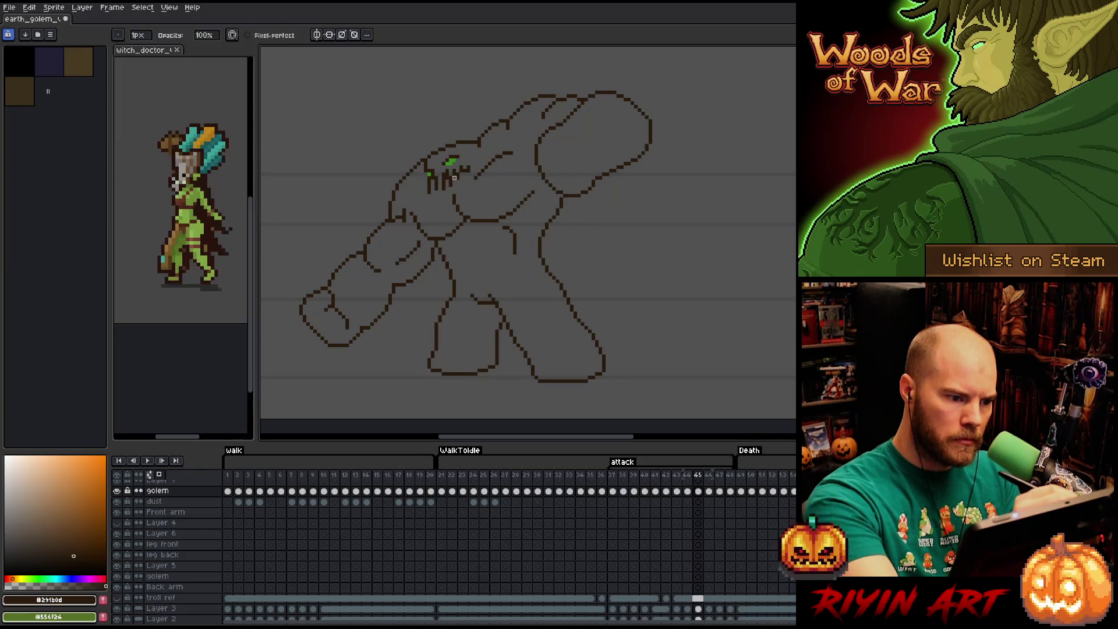
key(b)
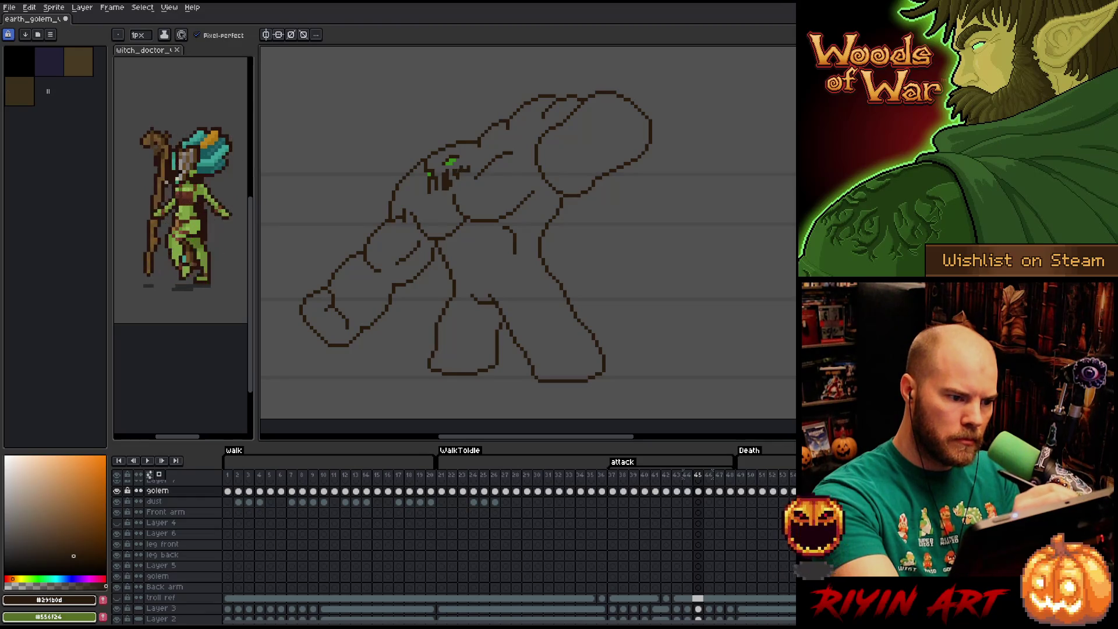
key(e)
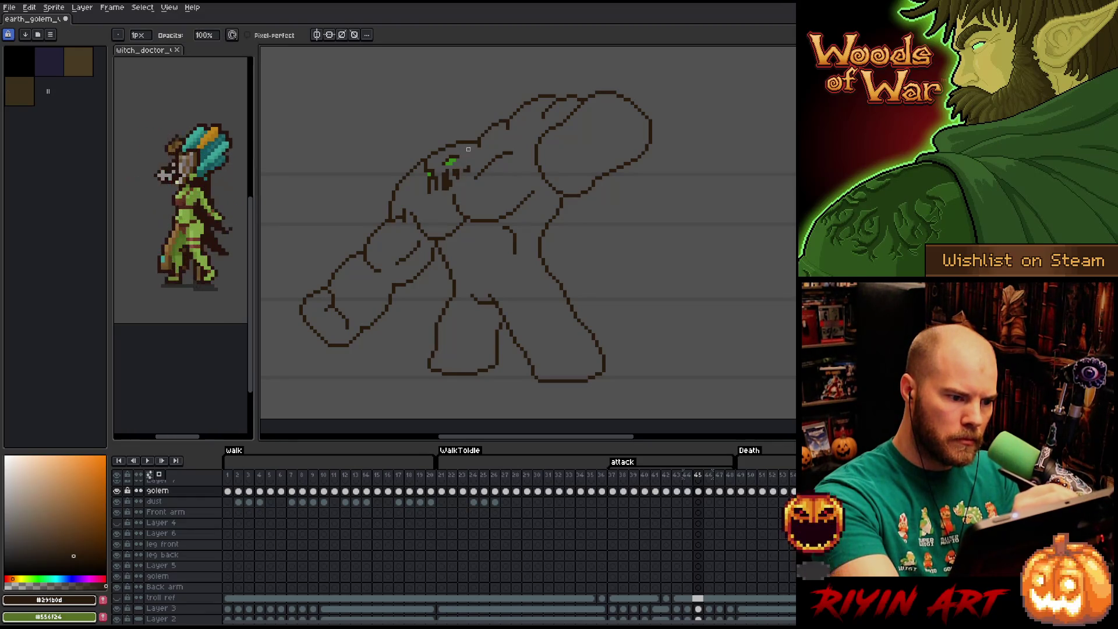
key(b)
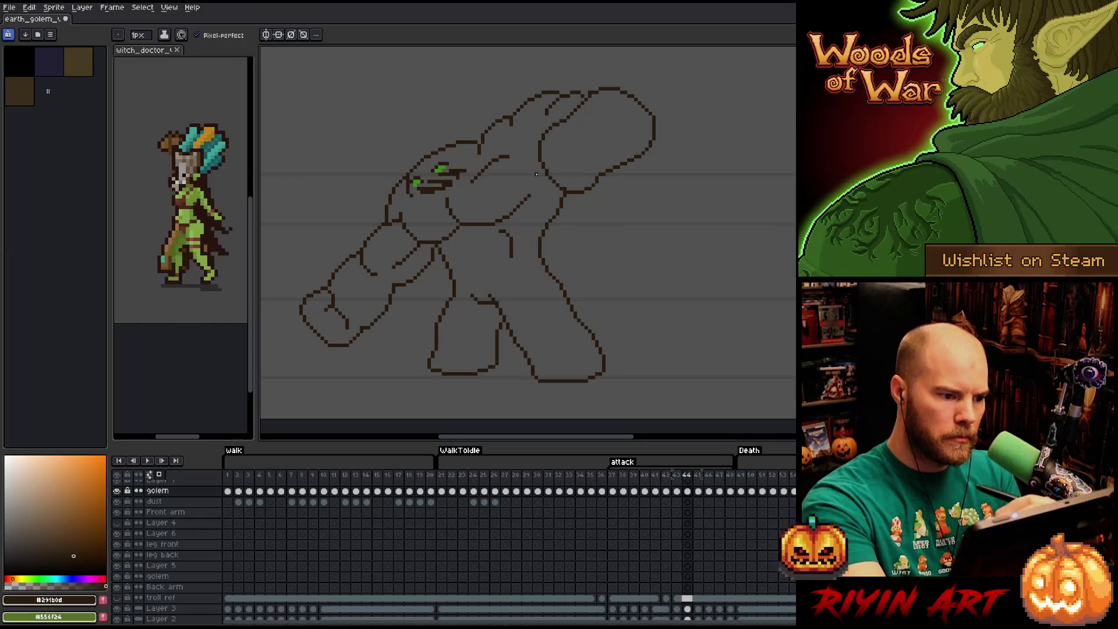
- Compare frames 44–46, then touch up the face outline near the eyes with eraser and pencil
key(comma)
key(b)
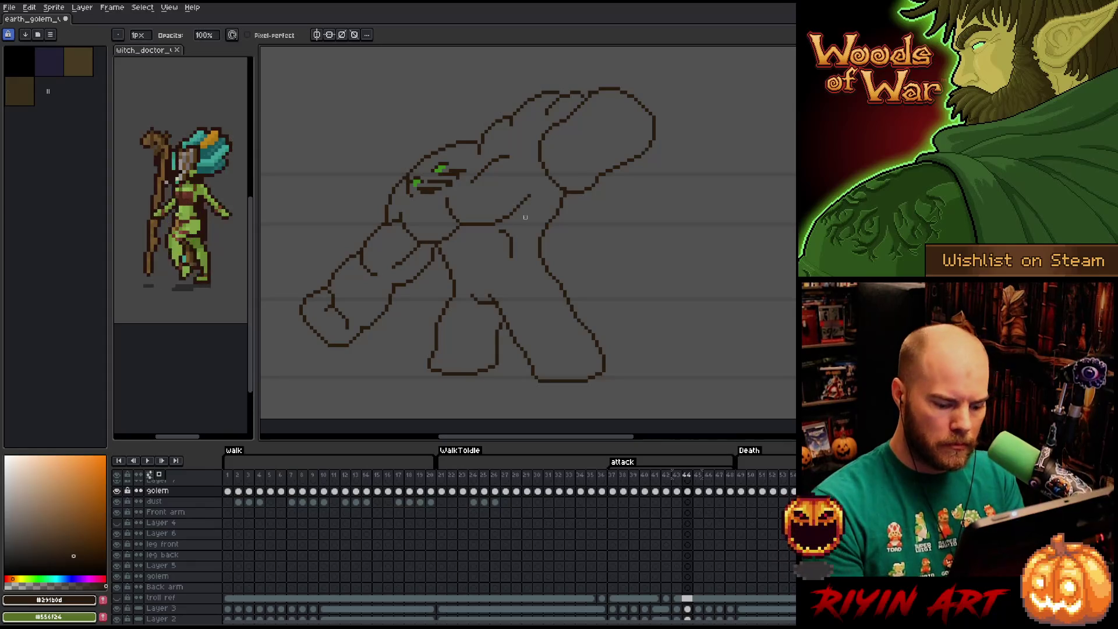
key(period)
key(period)
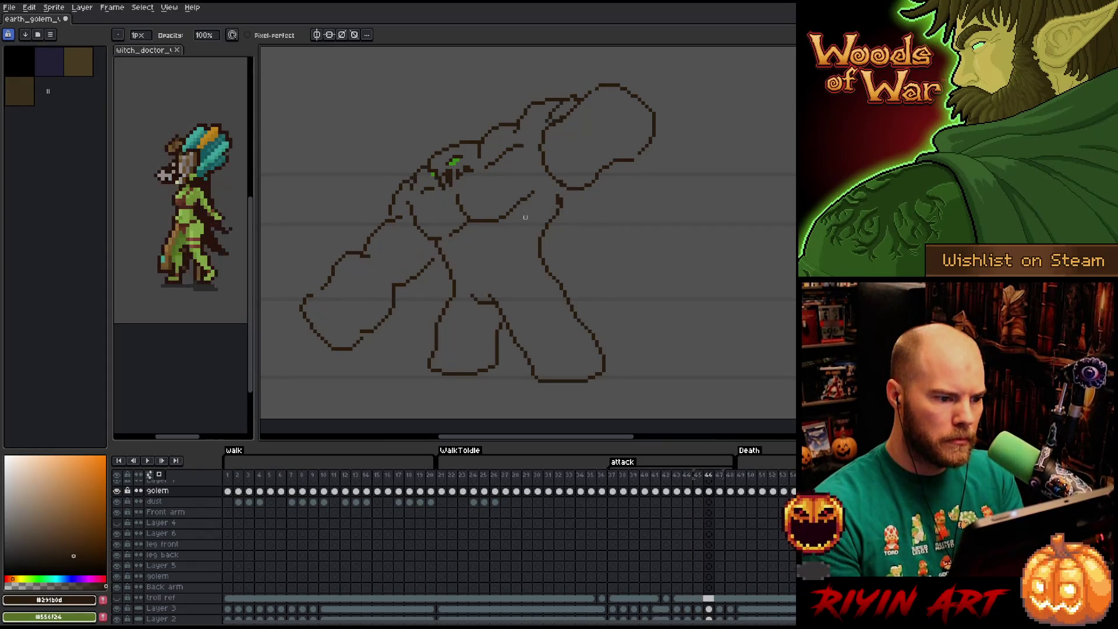
key(period)
key(comma)
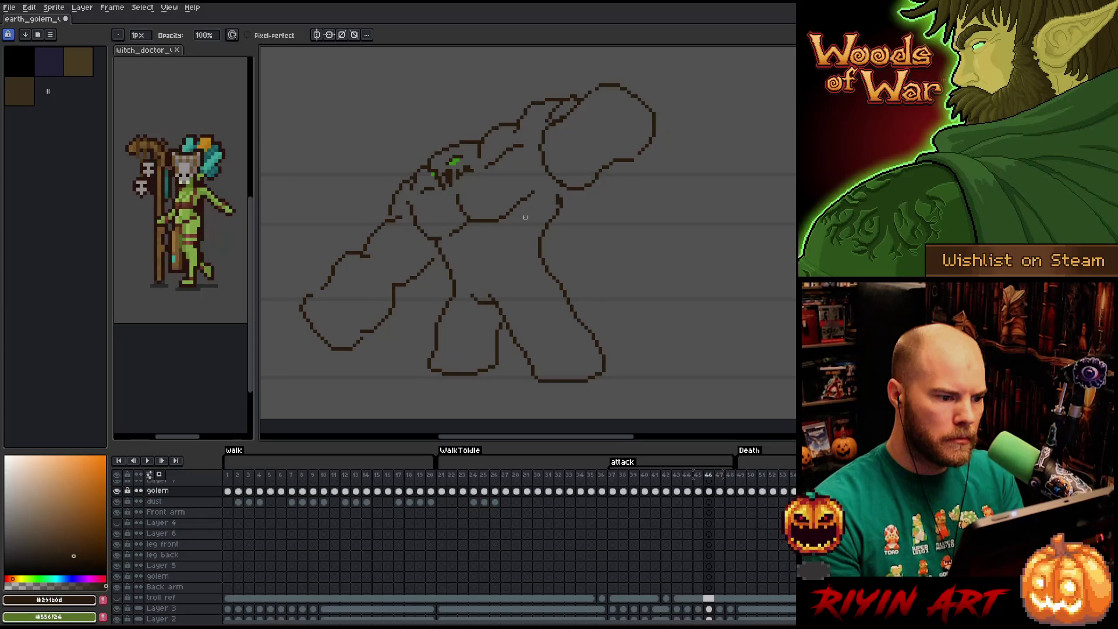
key(comma)
key(period)
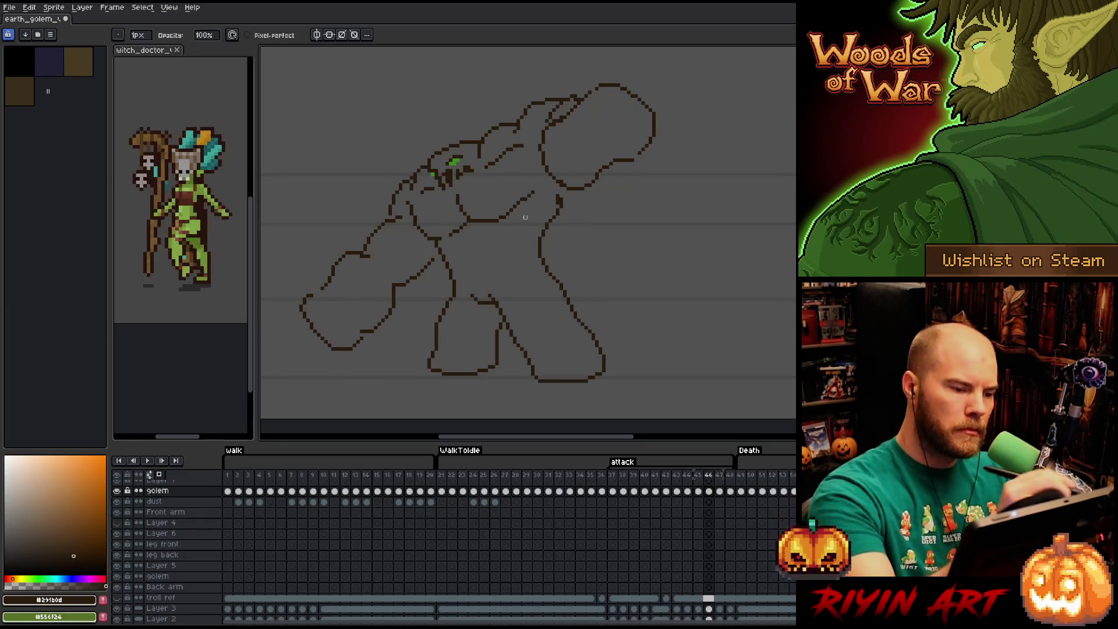
key(e)
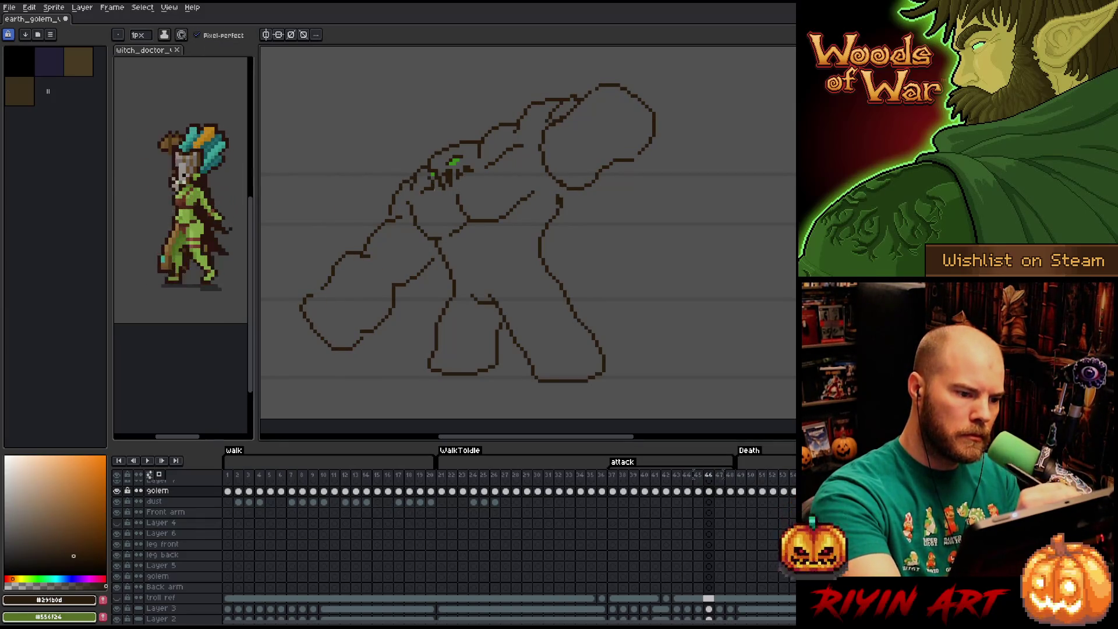
key(b)
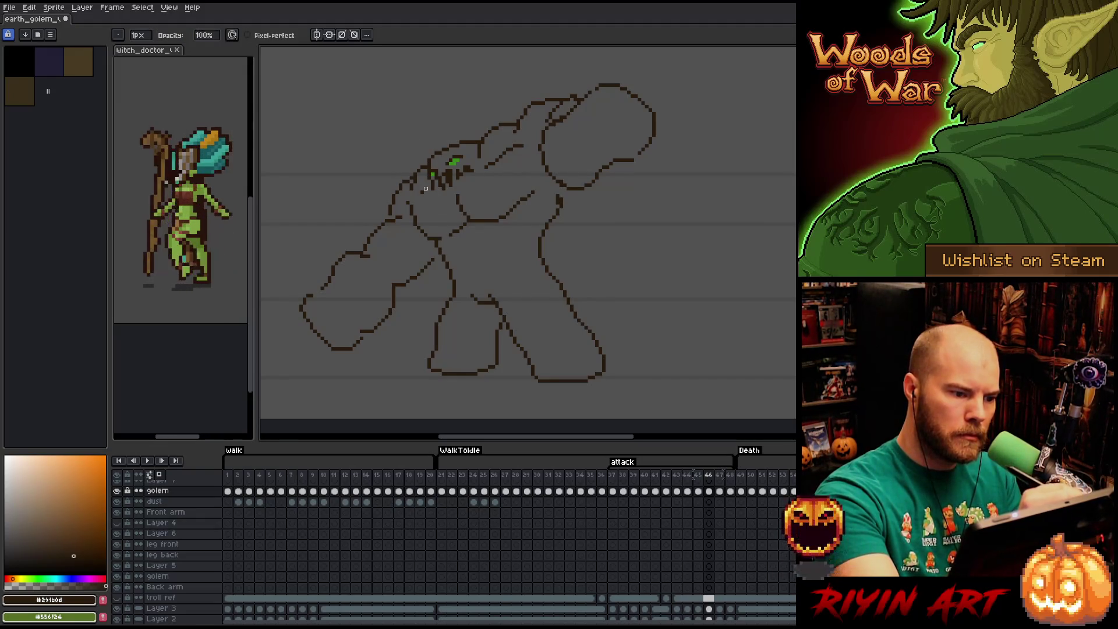
right_click(539, 285)
click(564, 323)
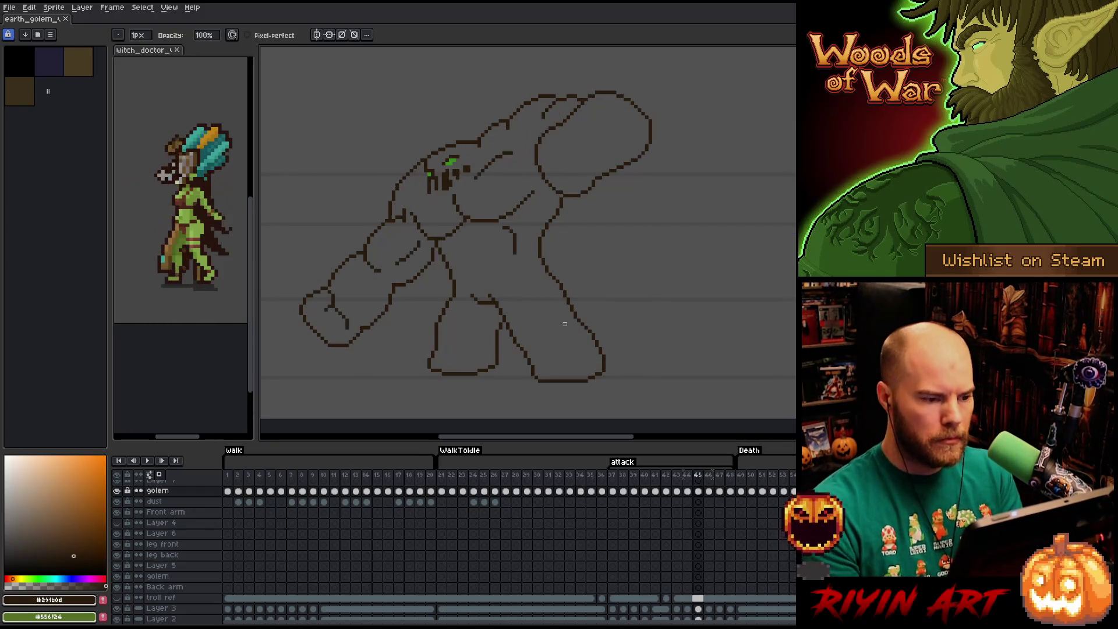
key(Right)
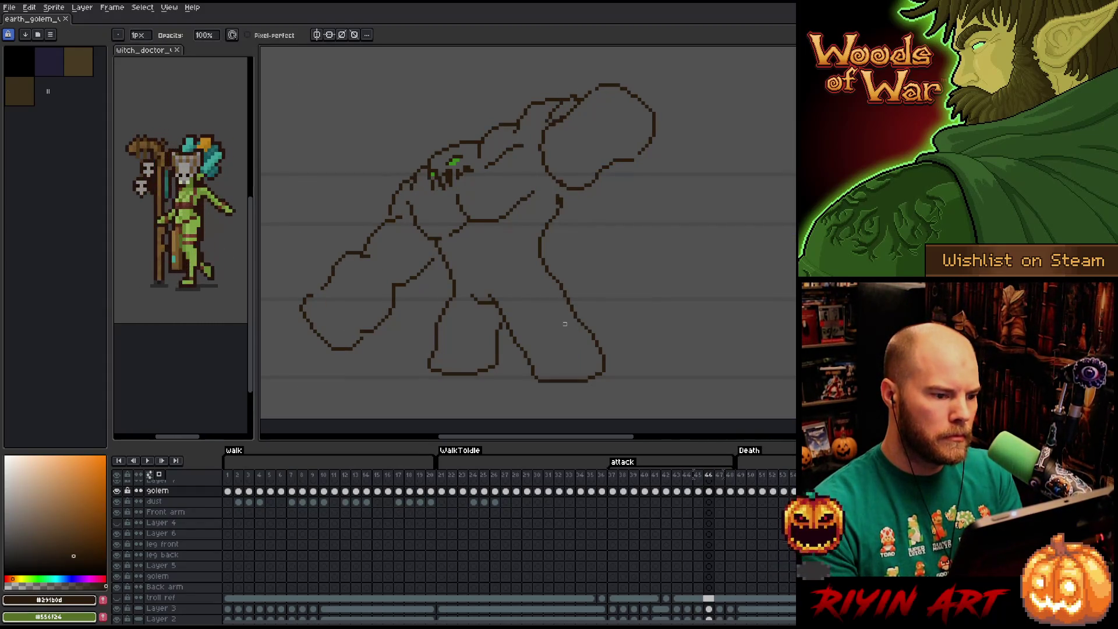
key(Left)
key(Right)
key(Left)
key(Right)
key(Left)
key(Right)
key(Left)
key(Right)
key(Left)
key(Right)
key(Right)
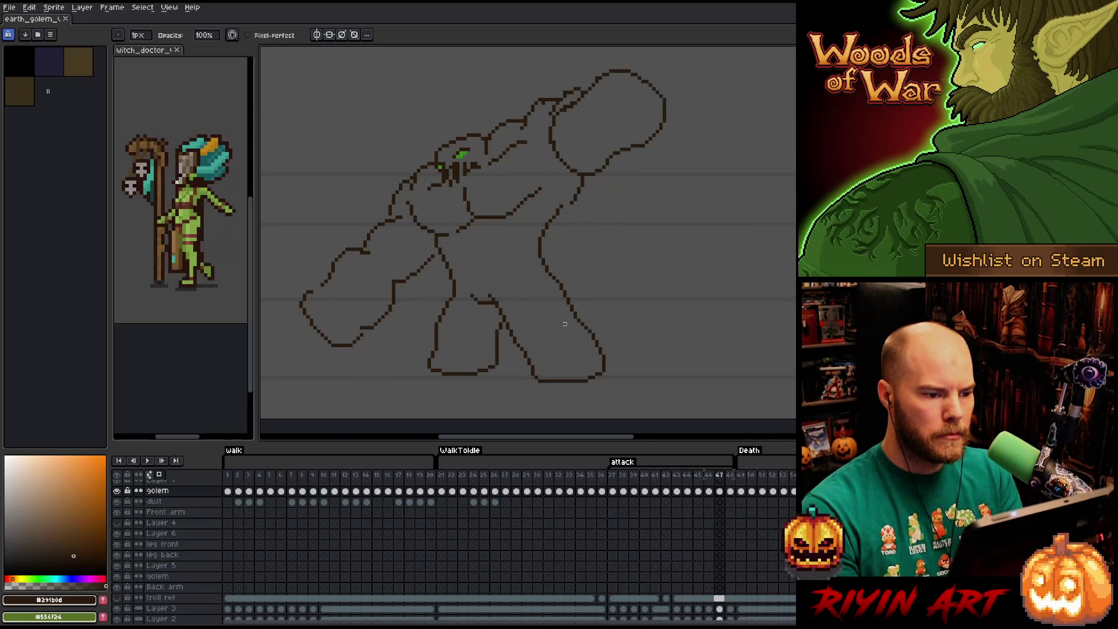
key(Left)
key(Left)
key(Left)
key(Right)
key(Left)
key(Right)
key(Right)
key(Left)
key(Right)
key(Left)
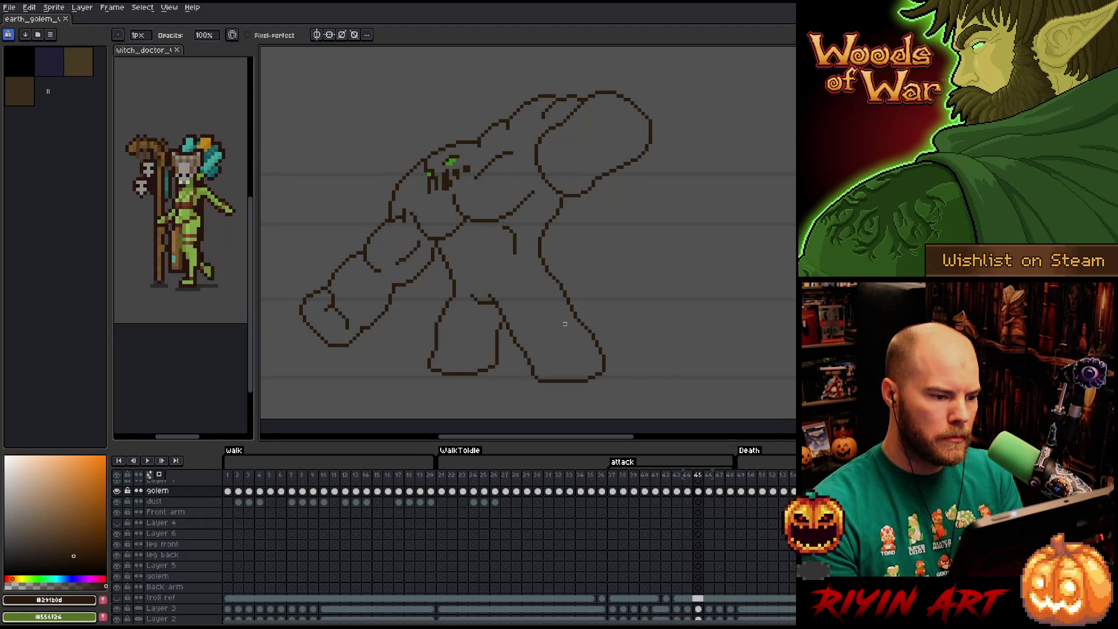
key(Right)
key(Left)
key(Right)
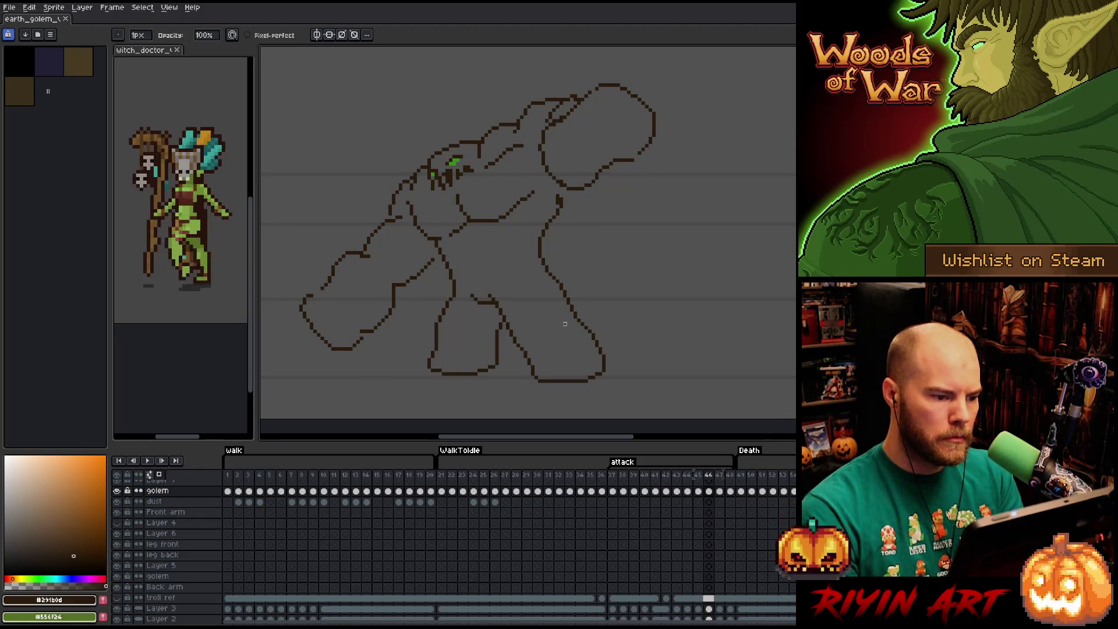
key(Left)
key(Right)
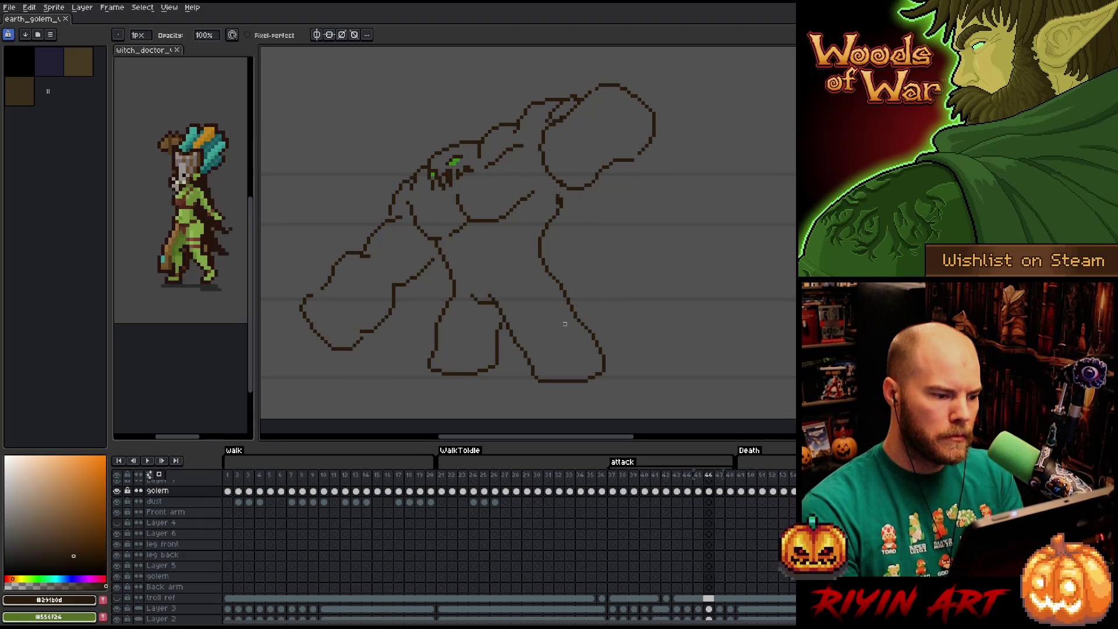
key(Left)
key(Right)
key(Left)
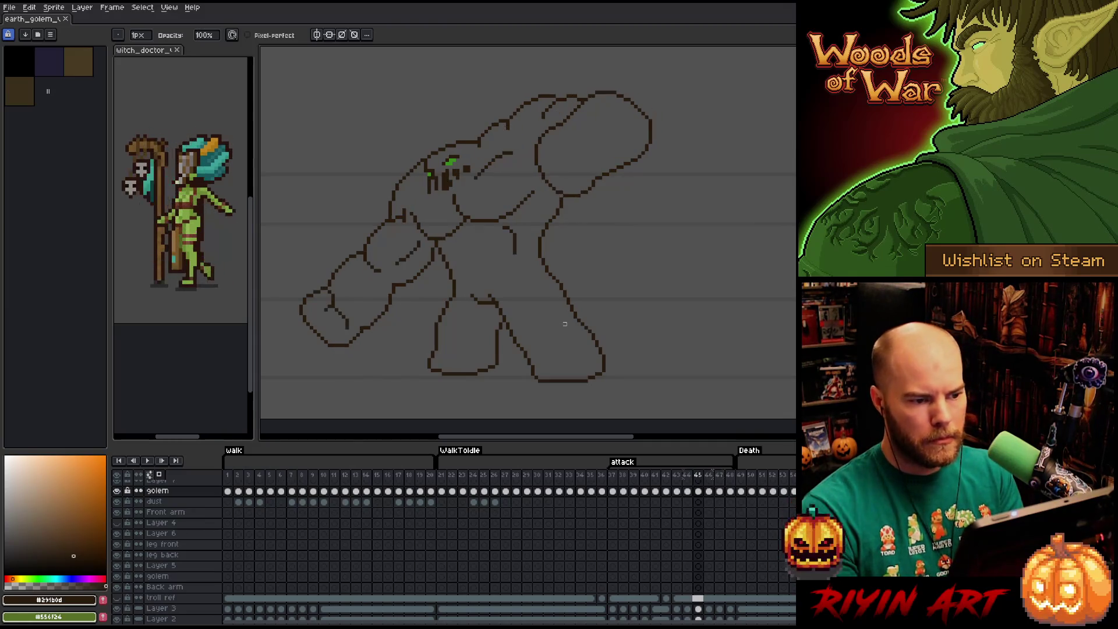
key(Right)
key(Left)
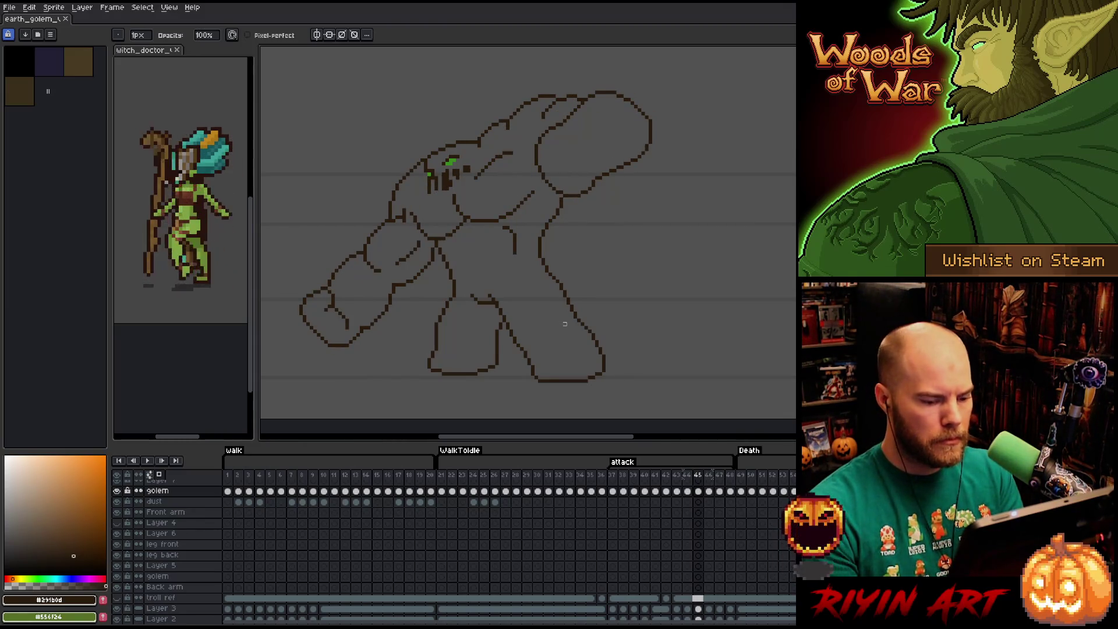
key(Left)
key(Left)
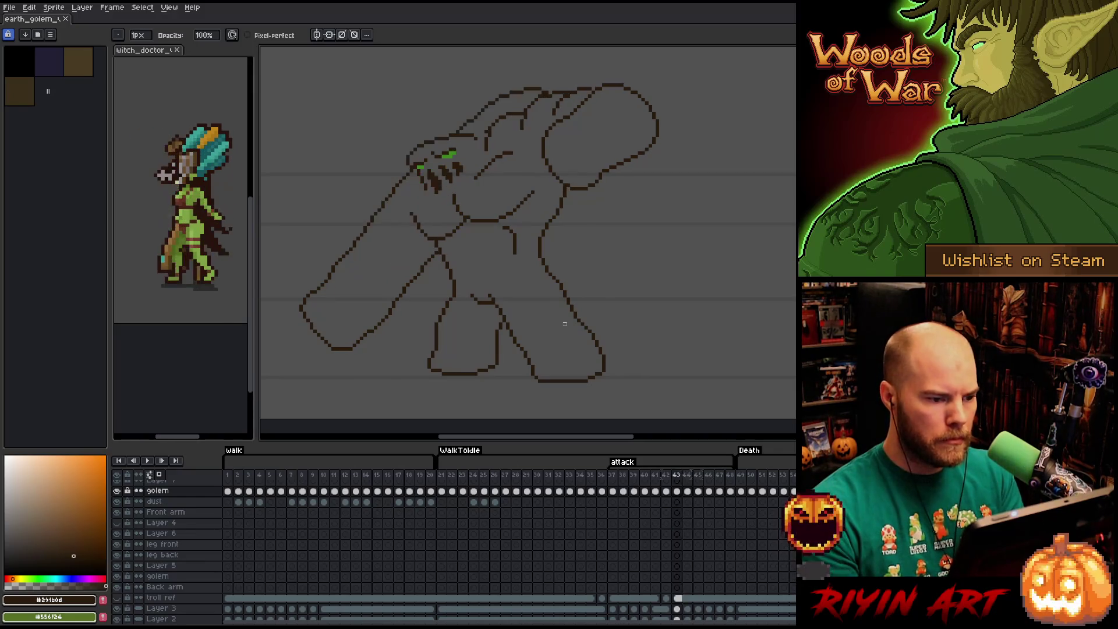
key(Right)
key(Right)
key(Right)
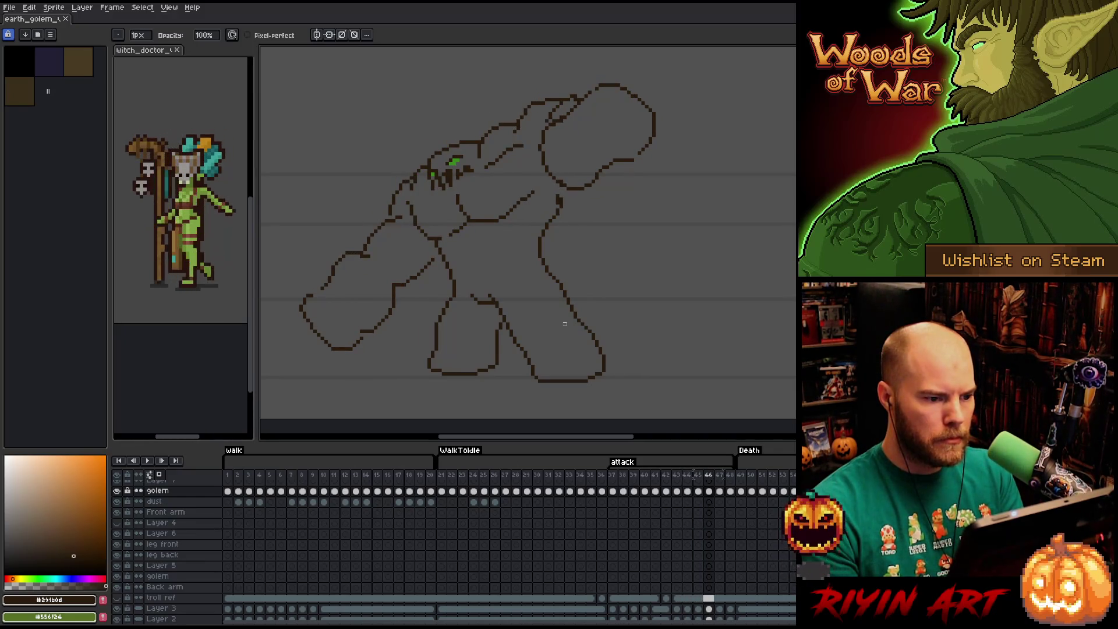
key(Left)
key(Right)
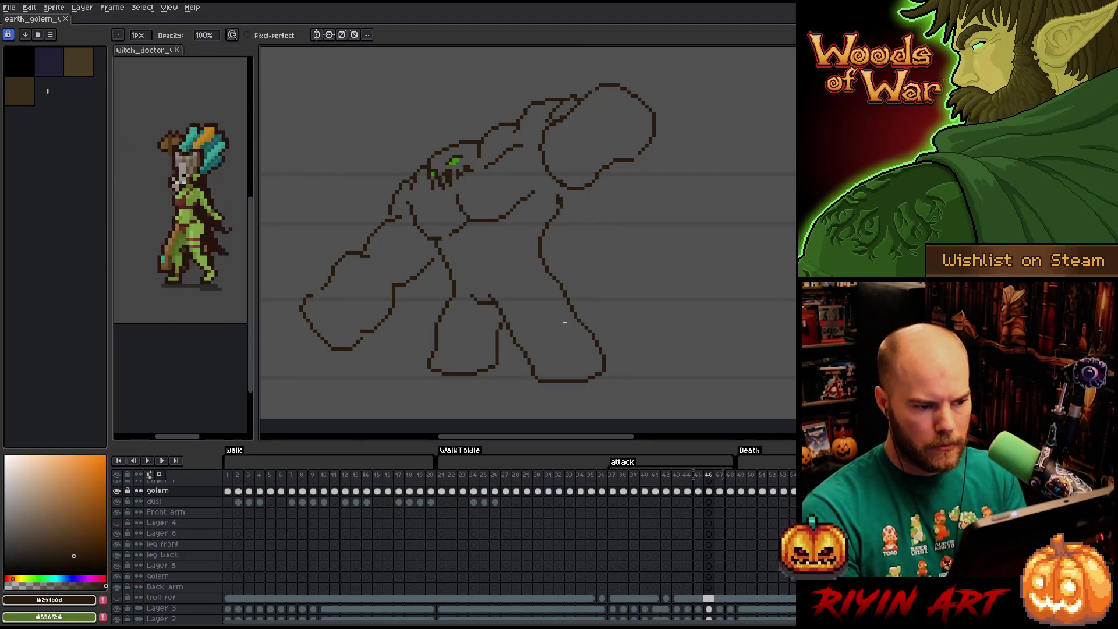
key(Left)
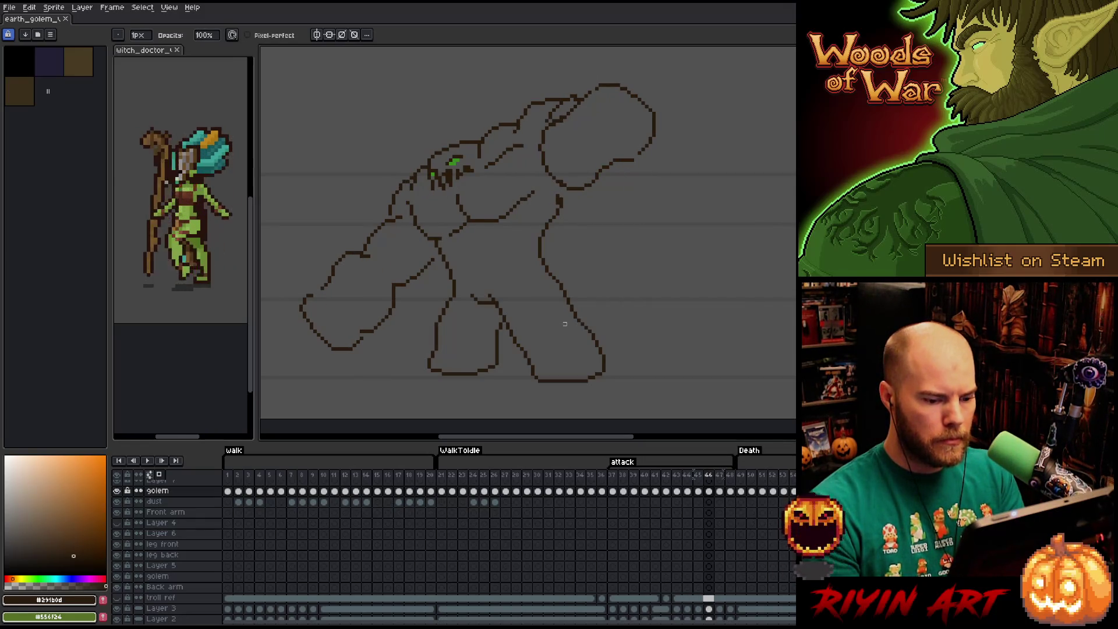
key(q)
- Lasso the golem's body on frame 46, excluding the head, while flipping against frame 45 to compare
mouse_move(651, 215)
mouse_down()
mouse_move(559, 68)
mouse_move(481, 96)
mouse_move(467, 184)
mouse_move(428, 195)
mouse_move(419, 157)
mouse_move(324, 251)
mouse_move(348, 391)
mouse_move(646, 289)
mouse_move(662, 242)
mouse_up()
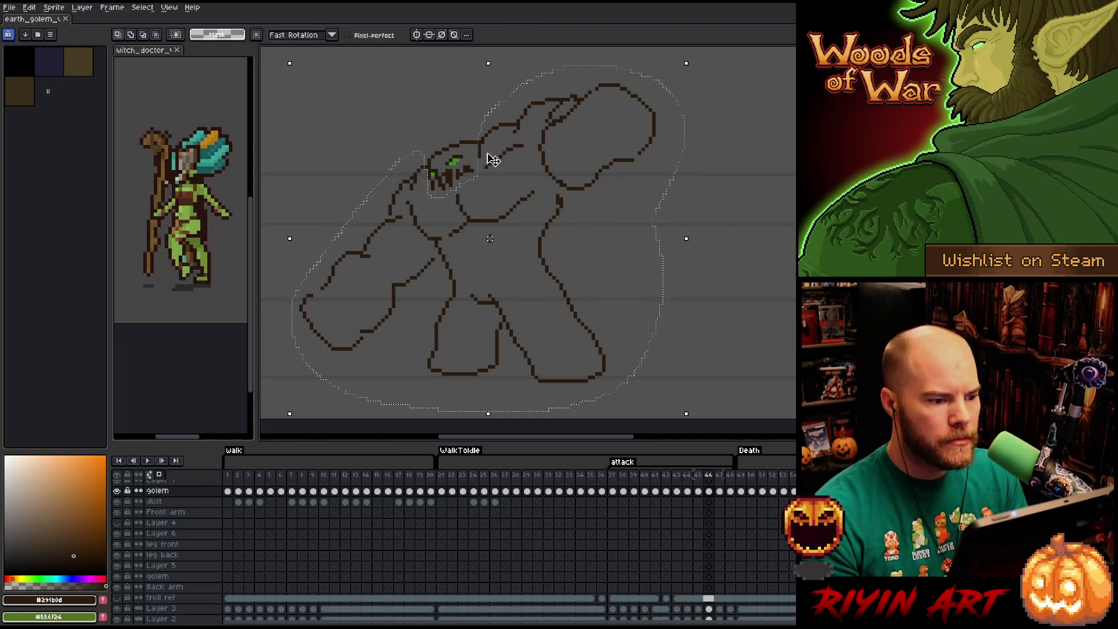
key(Left)
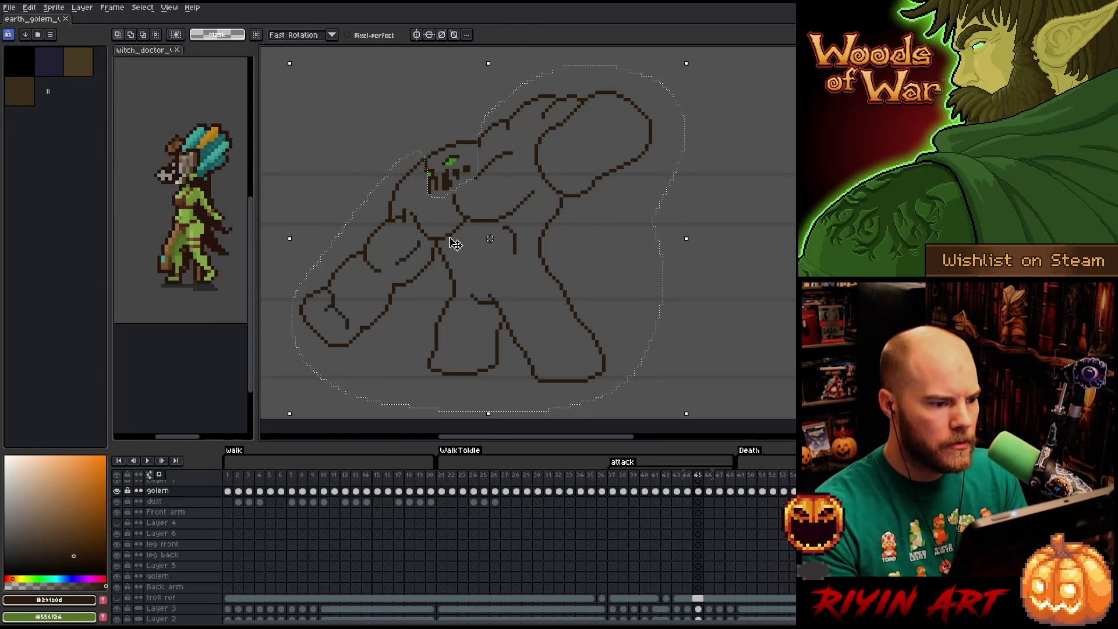
key(Right)
key(Left)
key(Right)
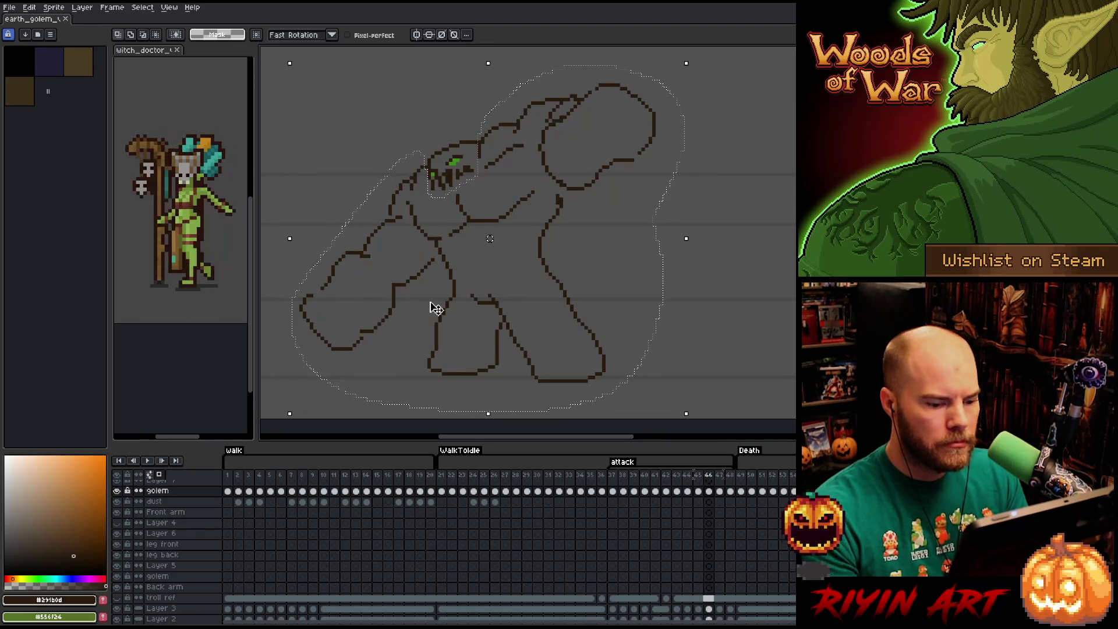
key(Left)
key(Right)
key(Left)
key(Right)
key(Left)
key(Right)
key(Left)
key(Right)
key(Left)
key(Right)
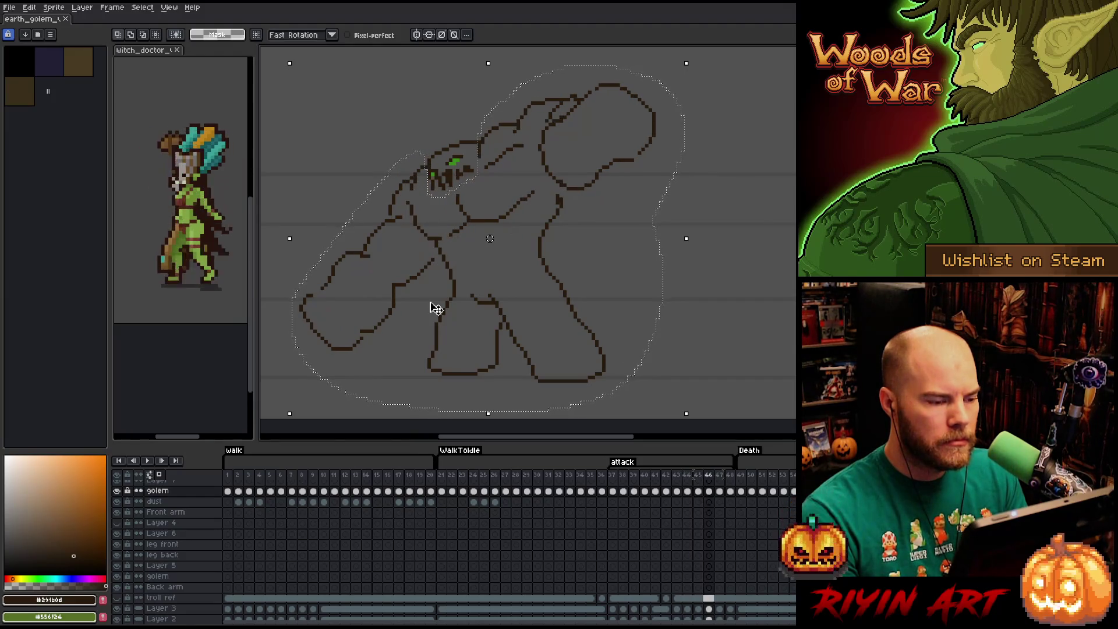
key(Left)
key(Right)
key(Left)
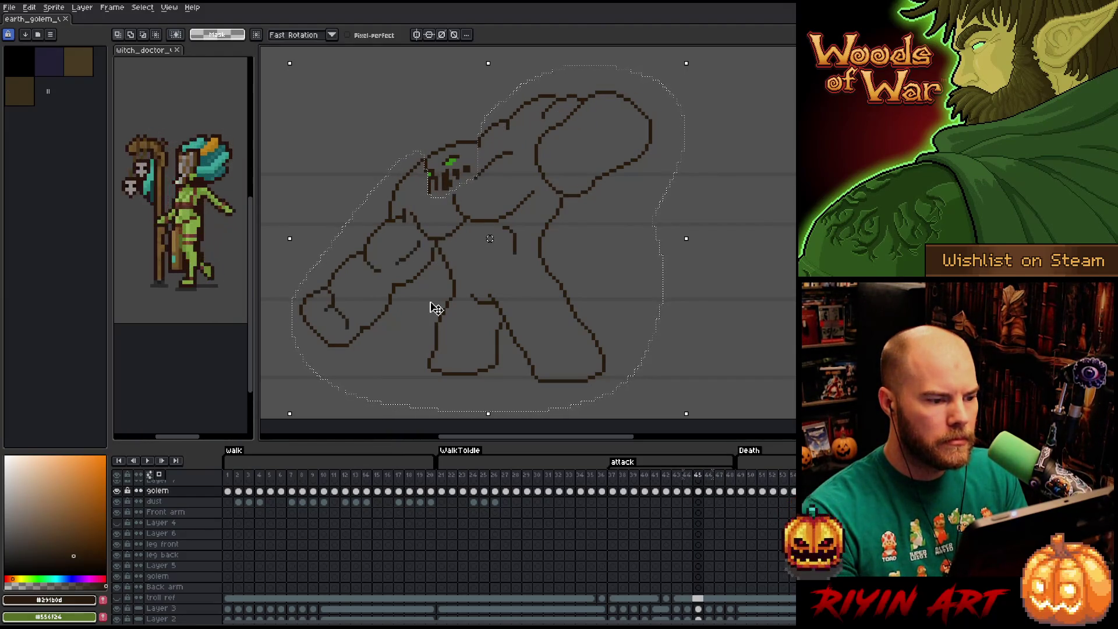
key(Right)
key(Left)
key(Left)
key(Right)
key(Right)
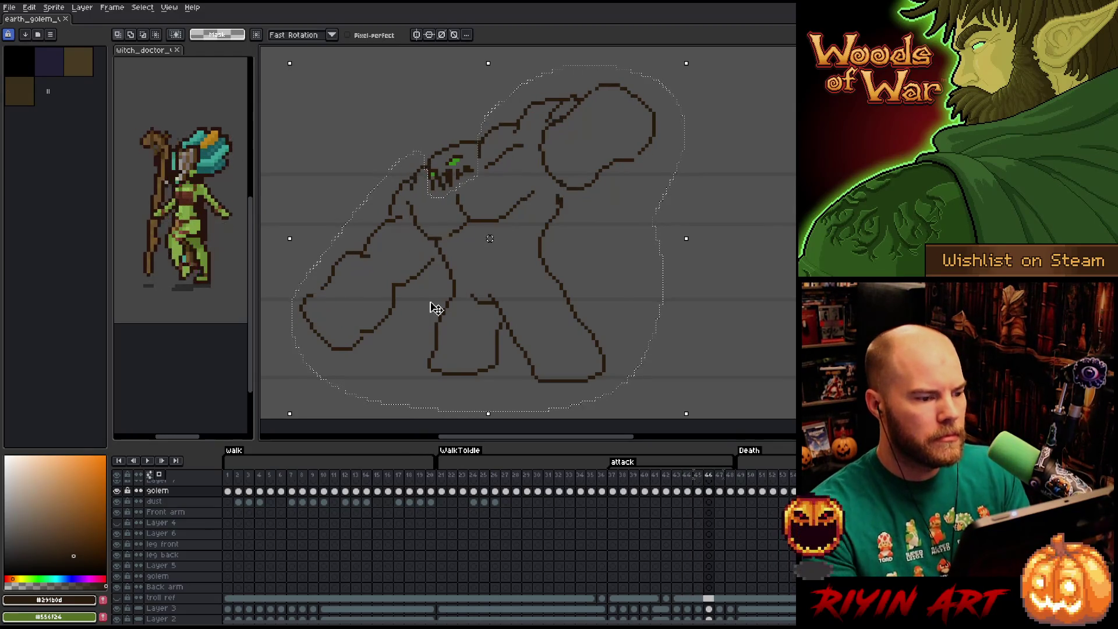
key(Left)
key(Right)
key(Left)
key(Right)
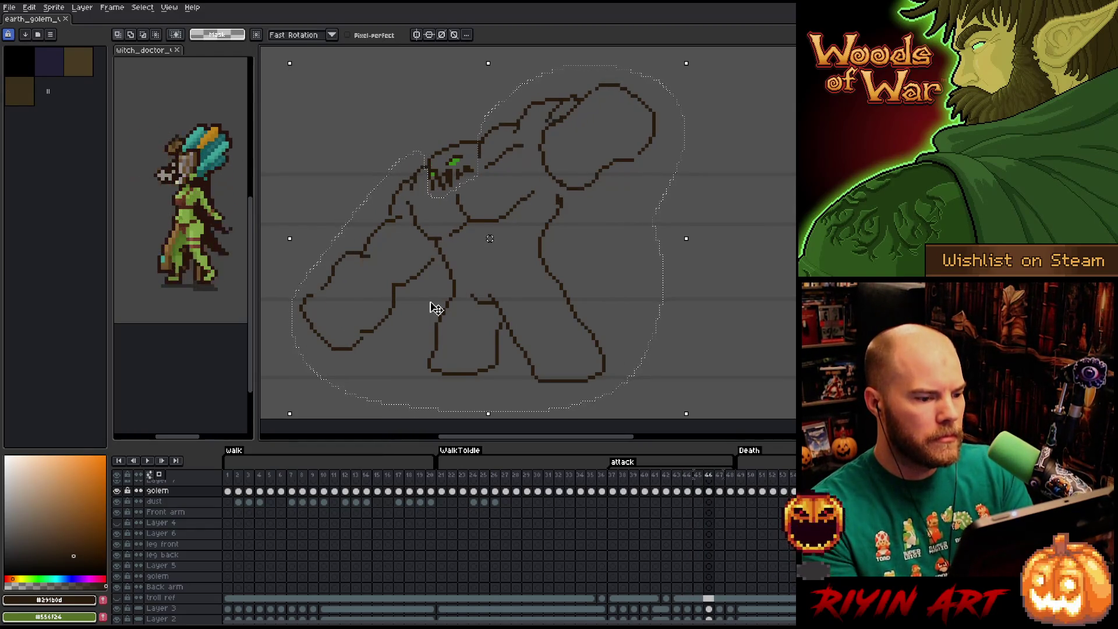
key(Left)
key(Left)
key(Right)
key(Left)
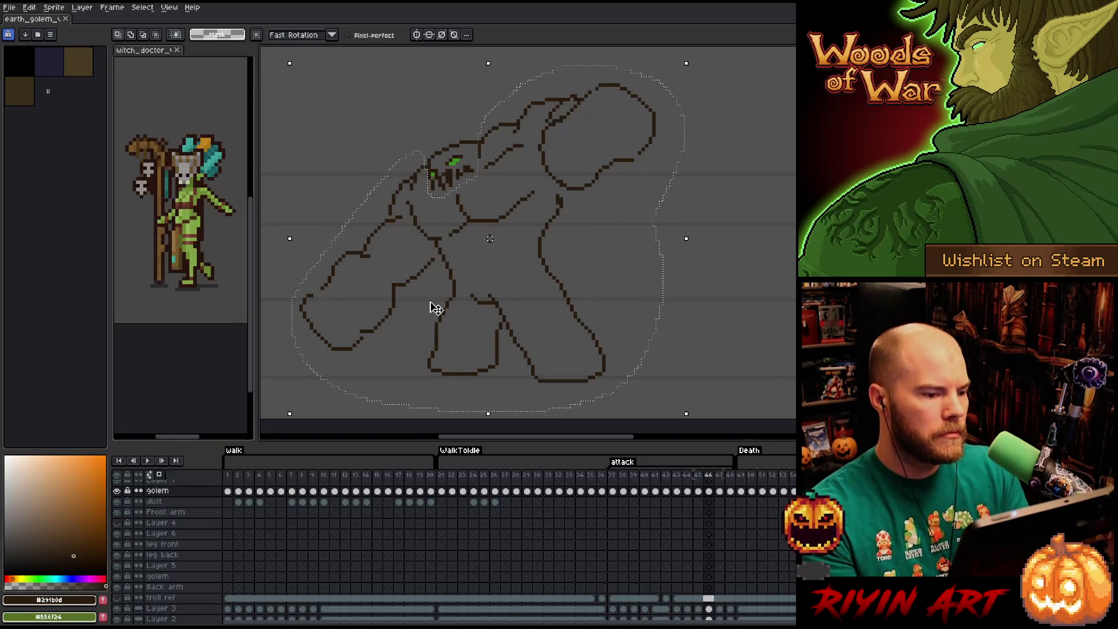
key(Right)
key(Left)
key(Left)
key(Right)
key(Right)
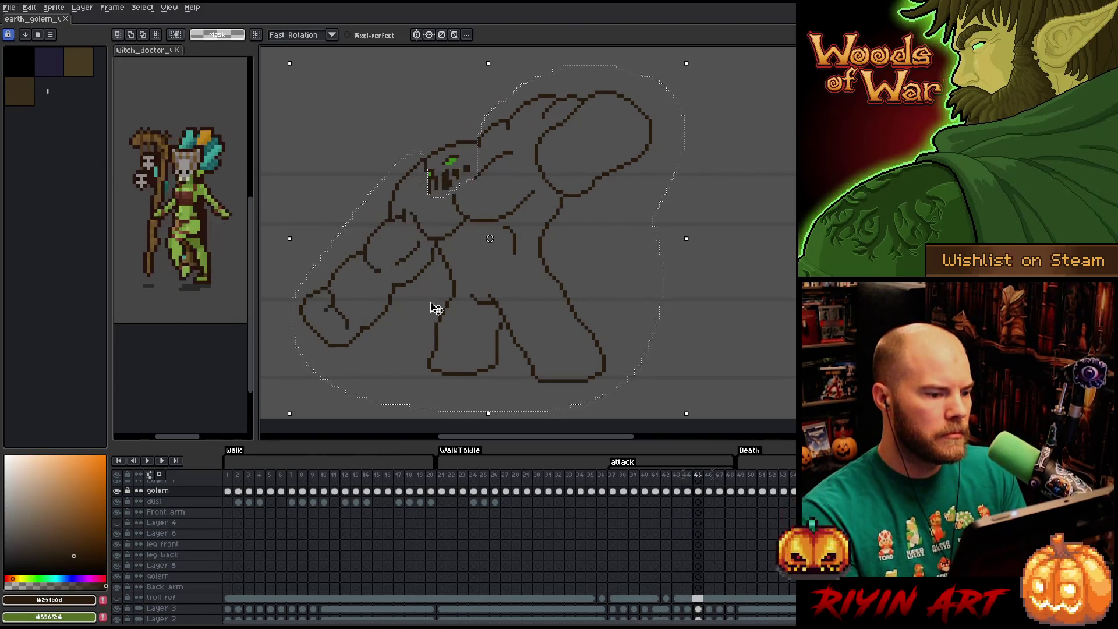
key(Left)
key(Right)
key(Left)
key(Right)
key(Left)
key(Right)
key(Left)
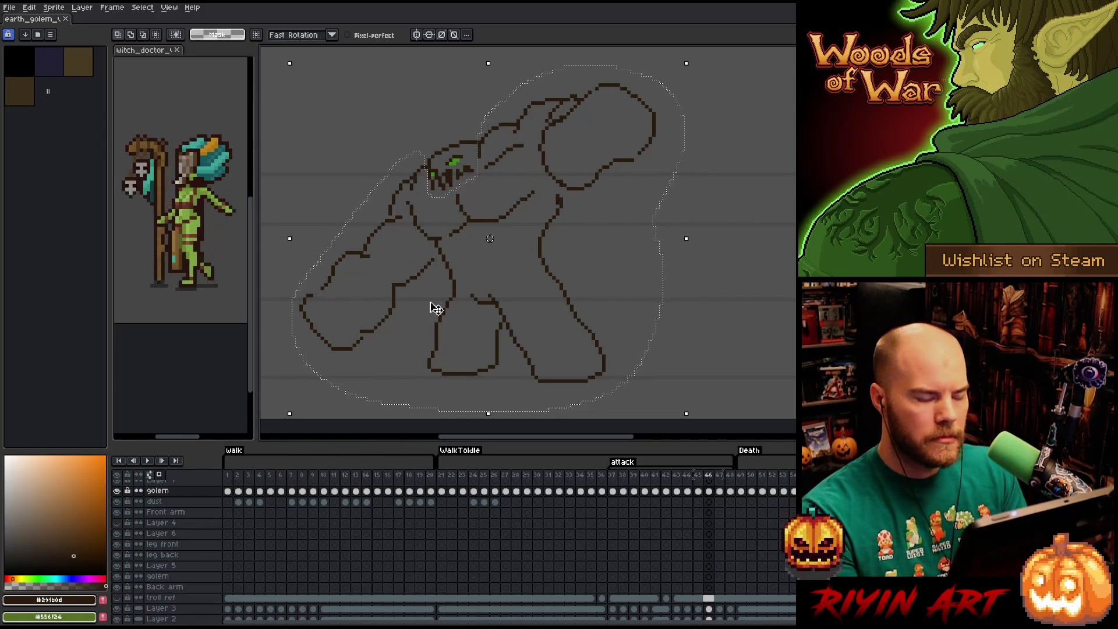
key(Right)
key(Right)
key(Left)
key(Right)
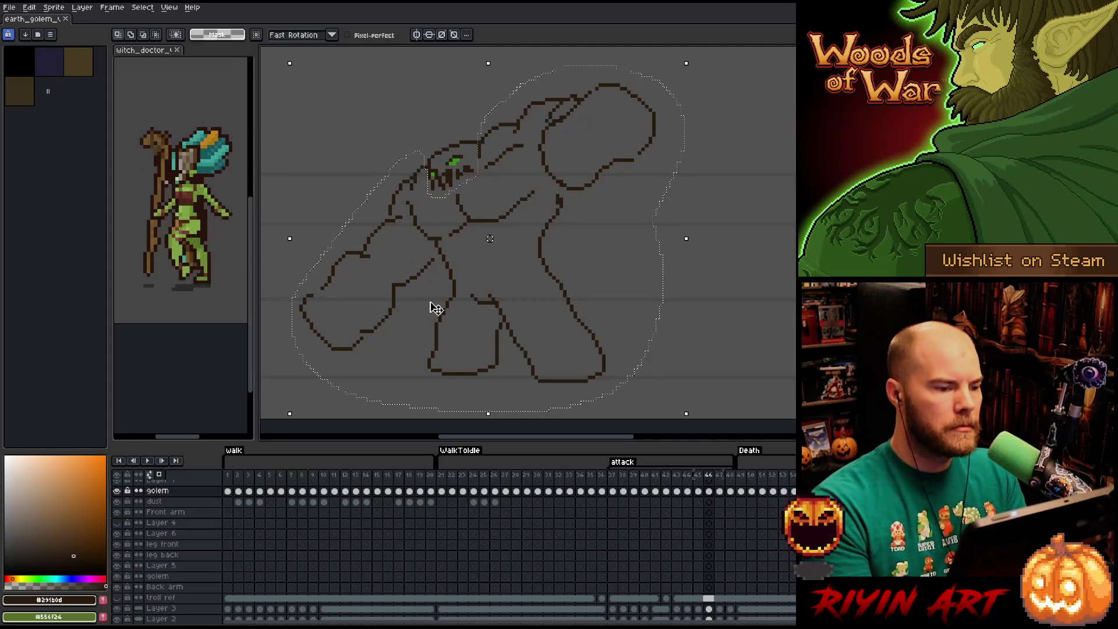
key(Left)
key(Right)
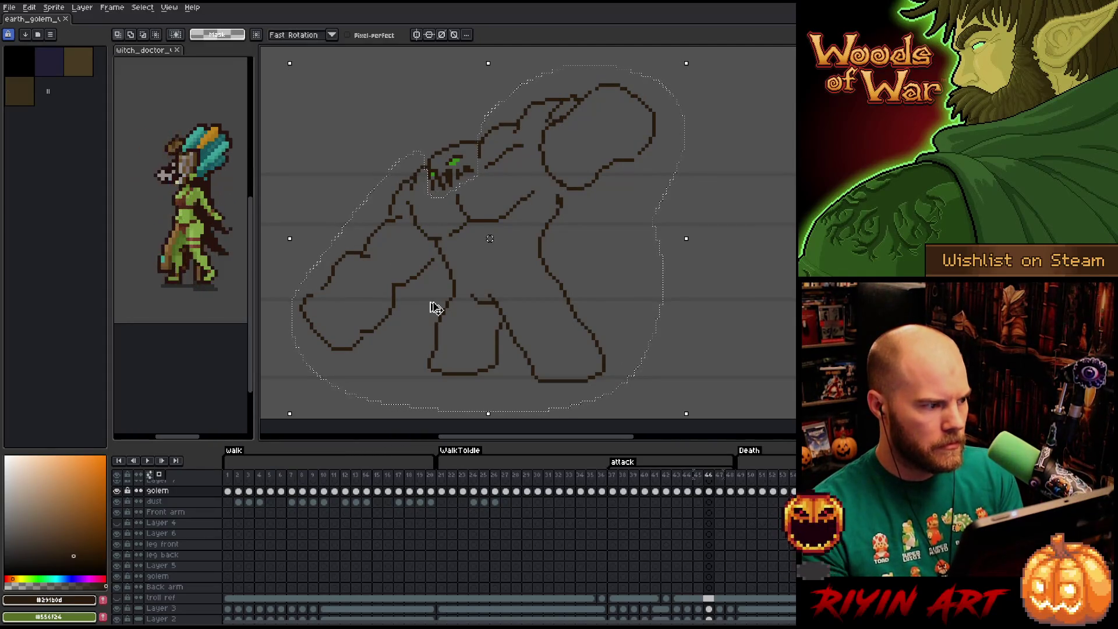
key(Left)
key(Right)
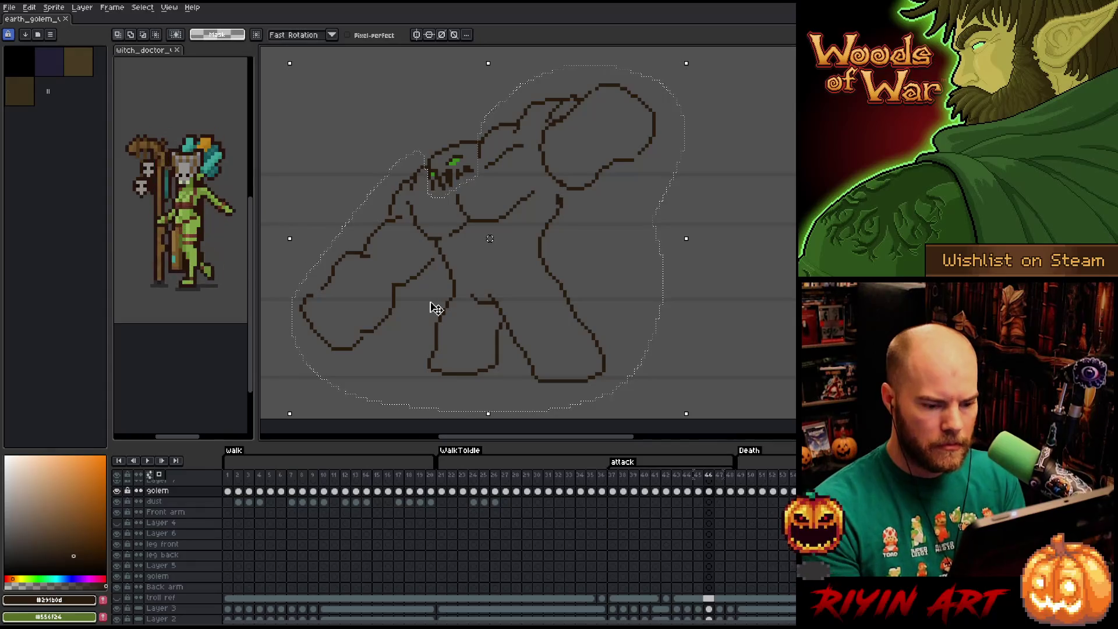
key(Left)
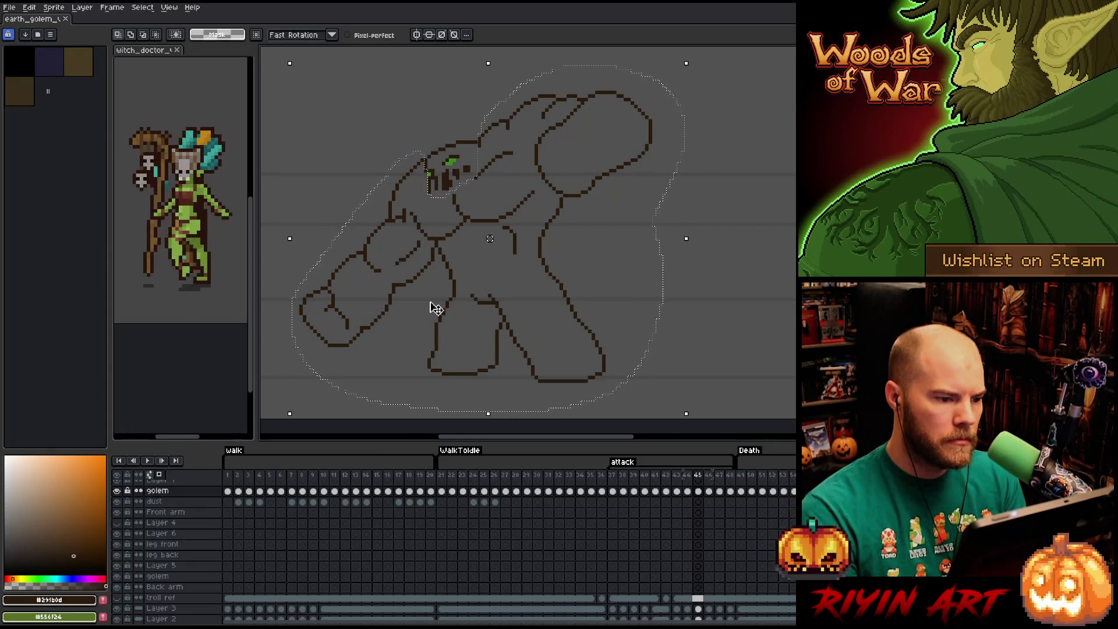
key(Right)
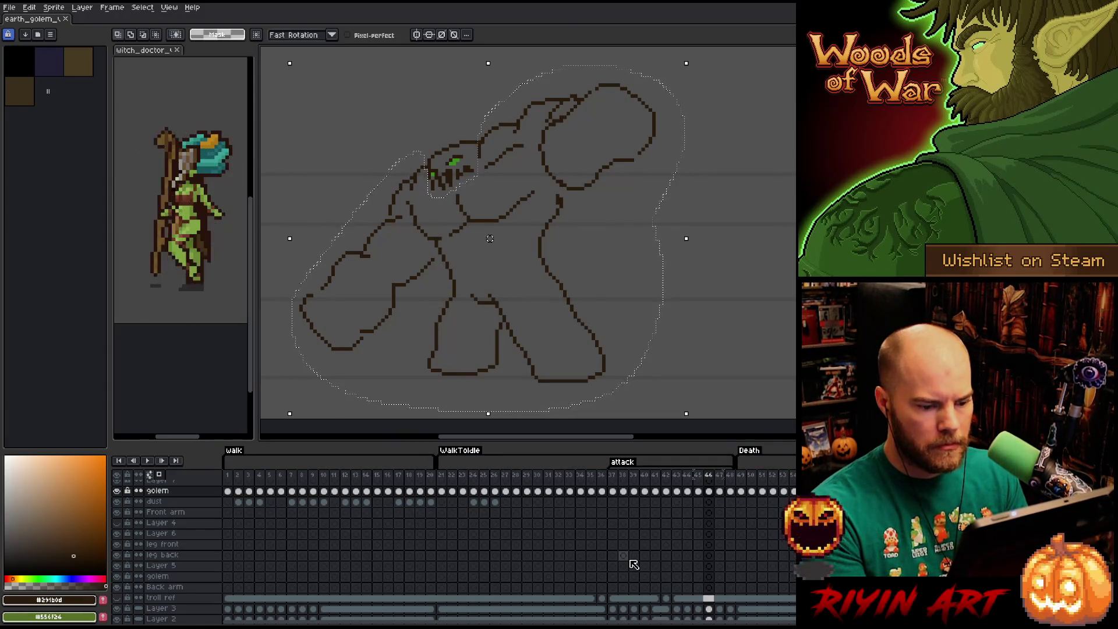
key(Left)
key(Right)
key(Right)
key(Left)
key(Right)
key(Left)
key(Right)
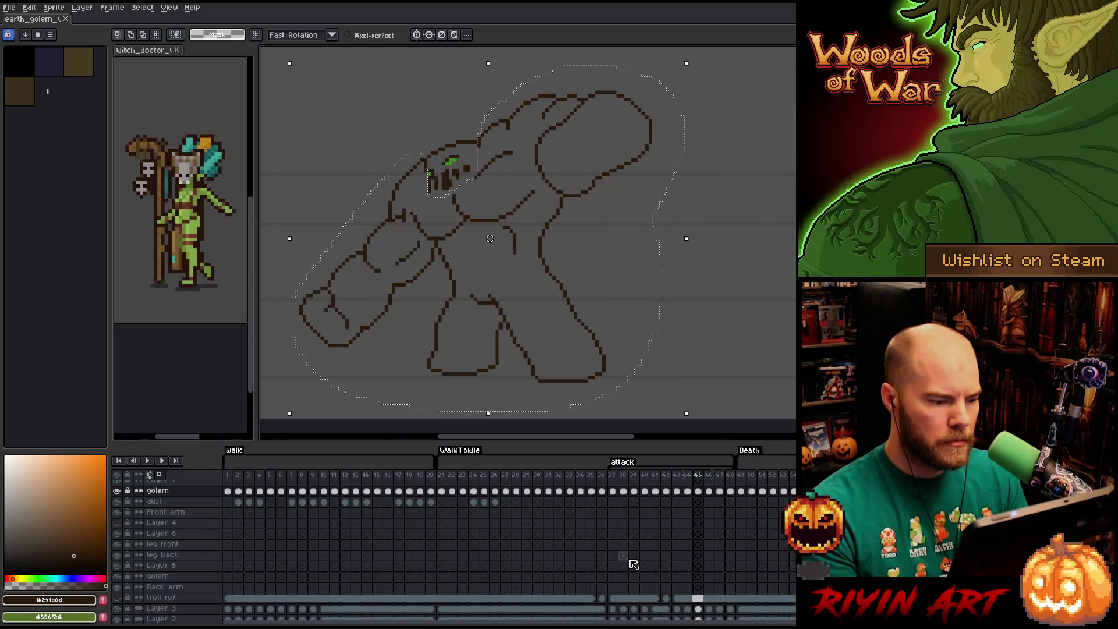
key(Left)
- Delete the selected body, paste frame 45's body into frame 46 in place, and deselect
key(Delete)
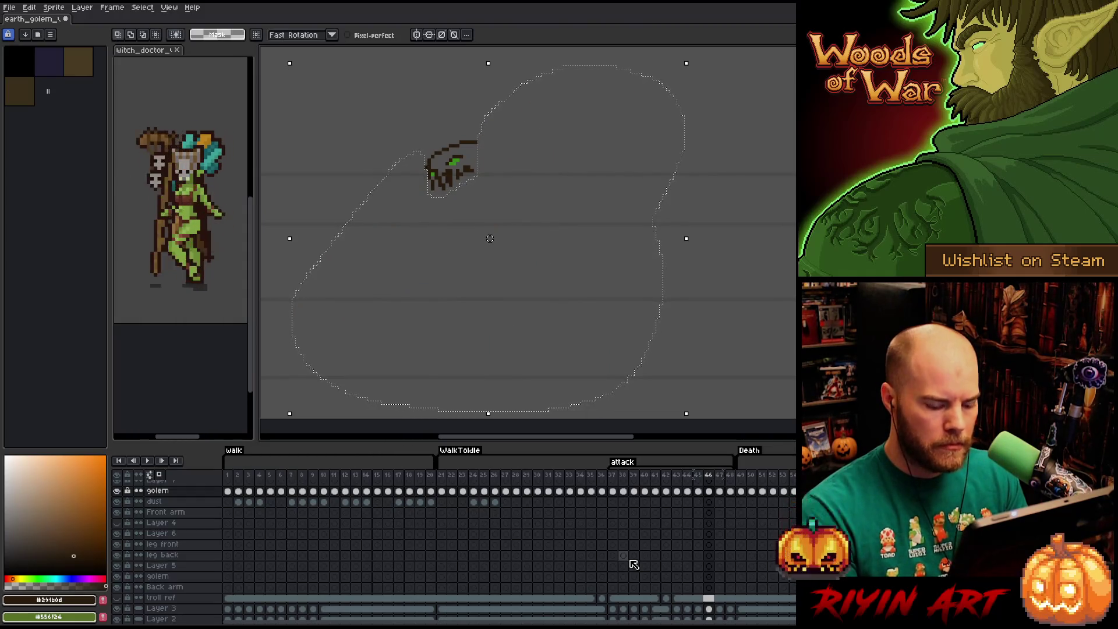
key(Left)
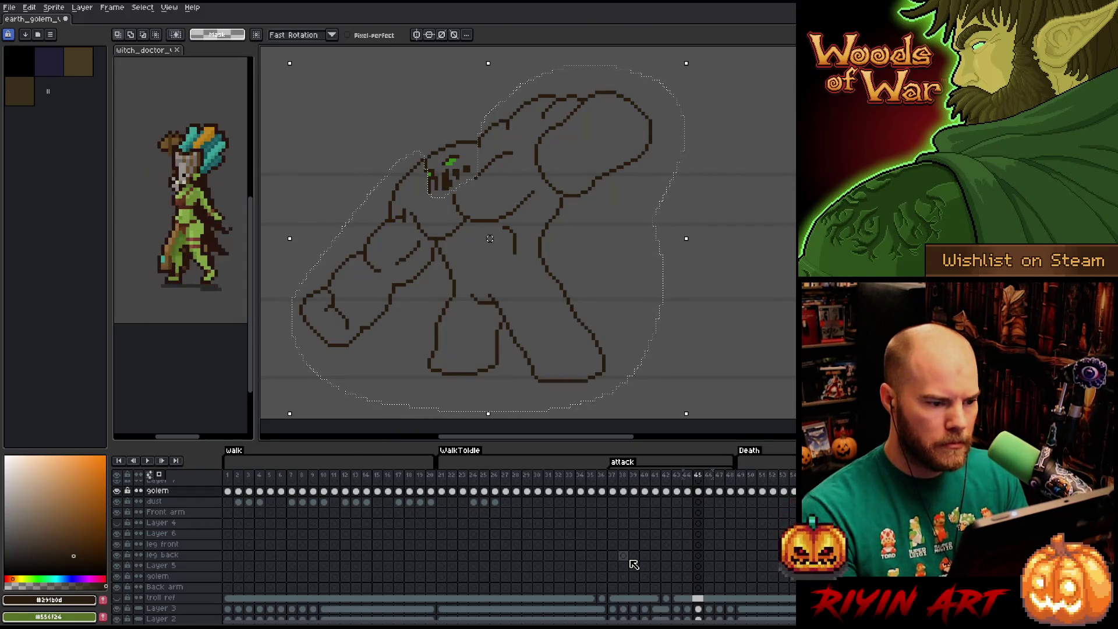
key(Right)
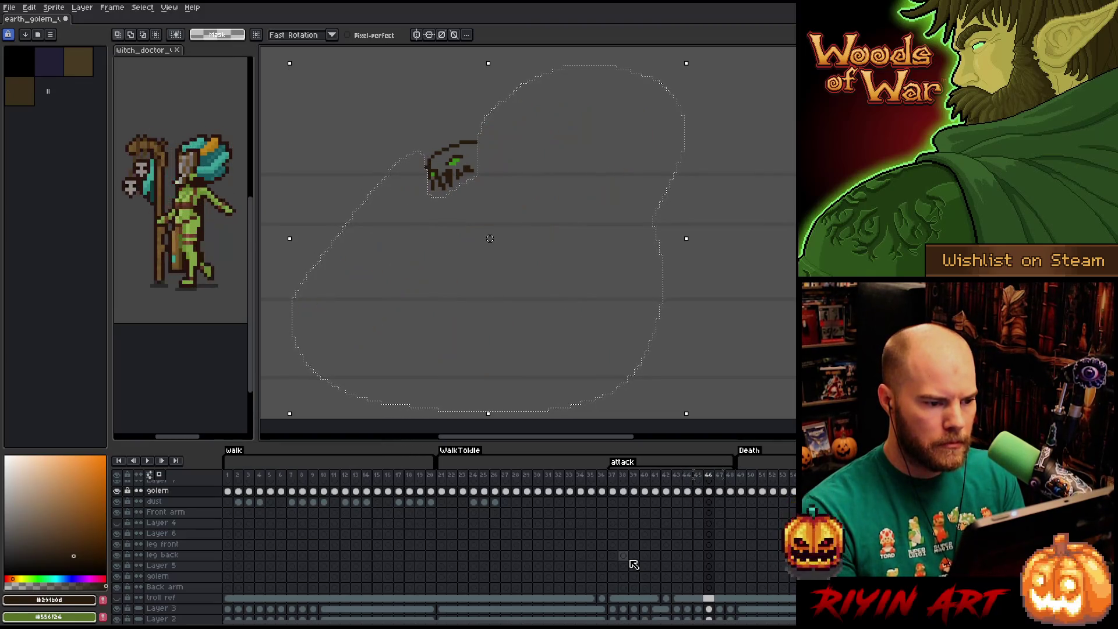
key(ctrl+v)
key(Return)
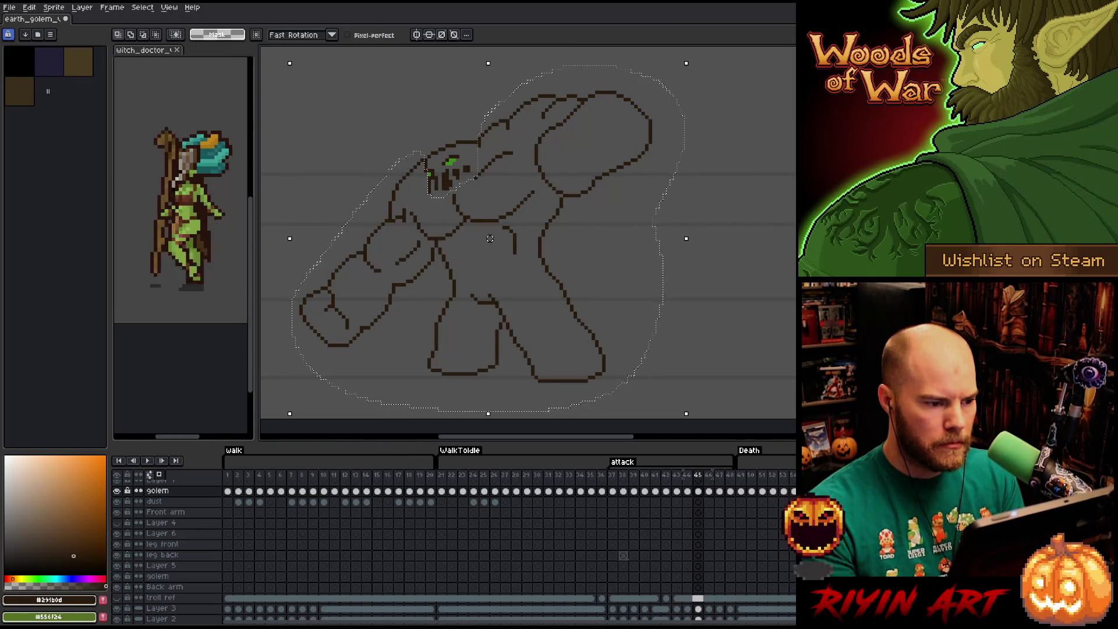
key(ctrl+d)
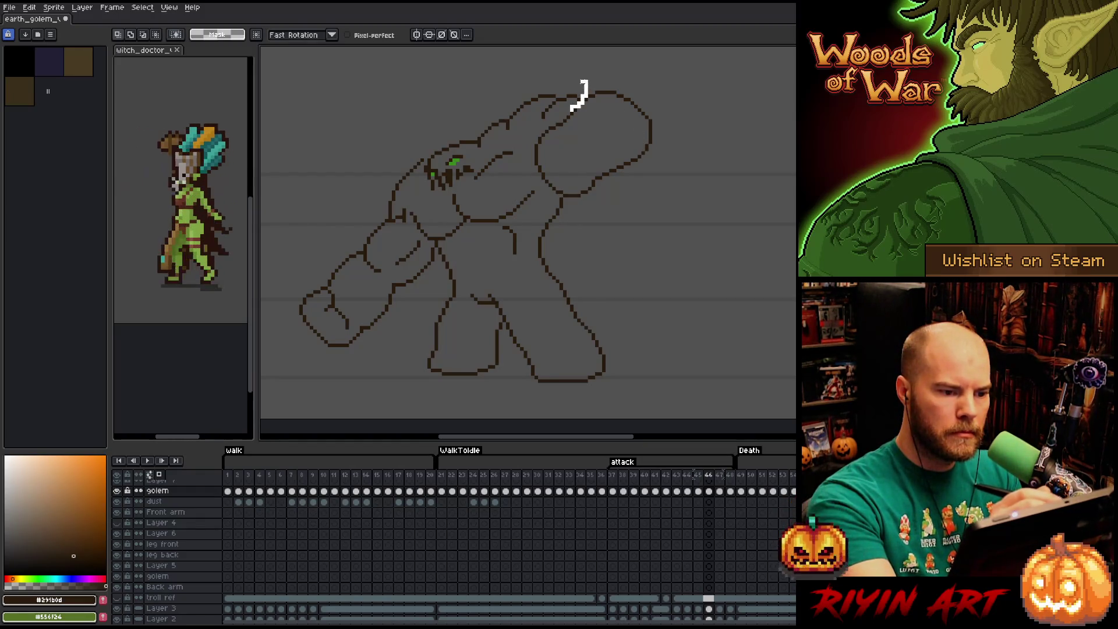
- Lasso the golem's raised fist, shift it slightly up and right, and set it down
drag(574, 109, 548, 113)
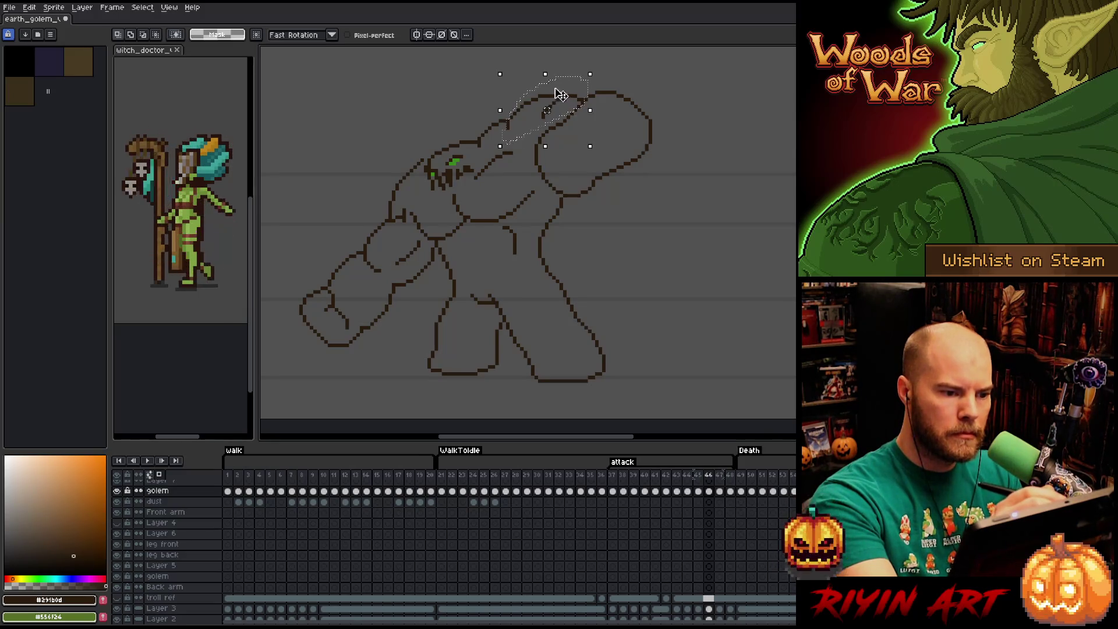
mouse_move(479, 153)
mouse_down()
mouse_move(534, 90)
mouse_move(557, 101)
mouse_up()
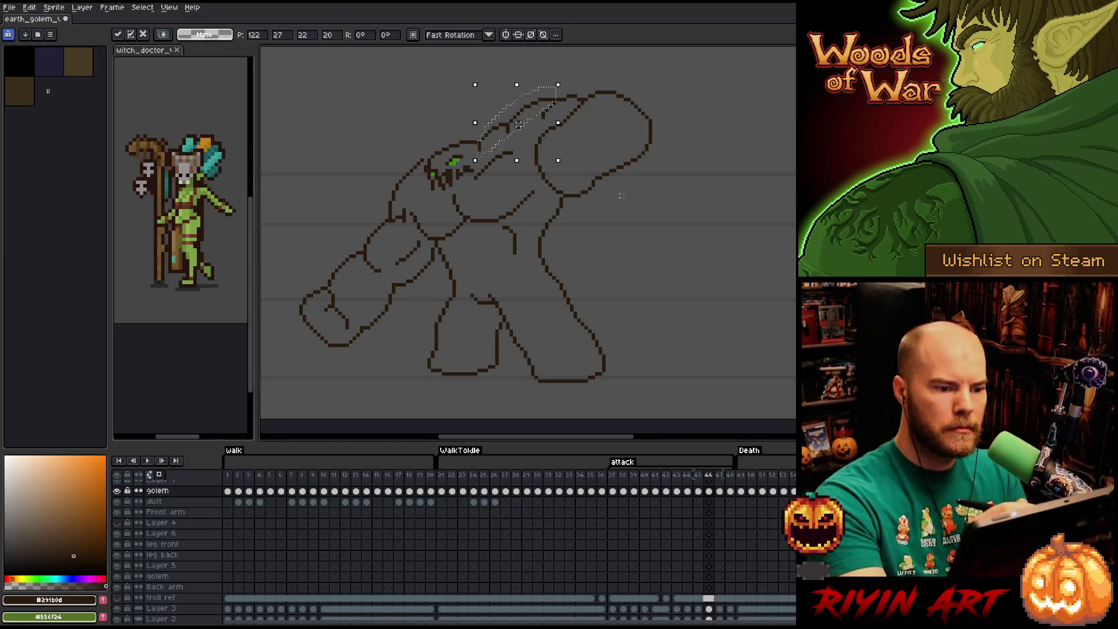
drag(636, 199, 563, 90)
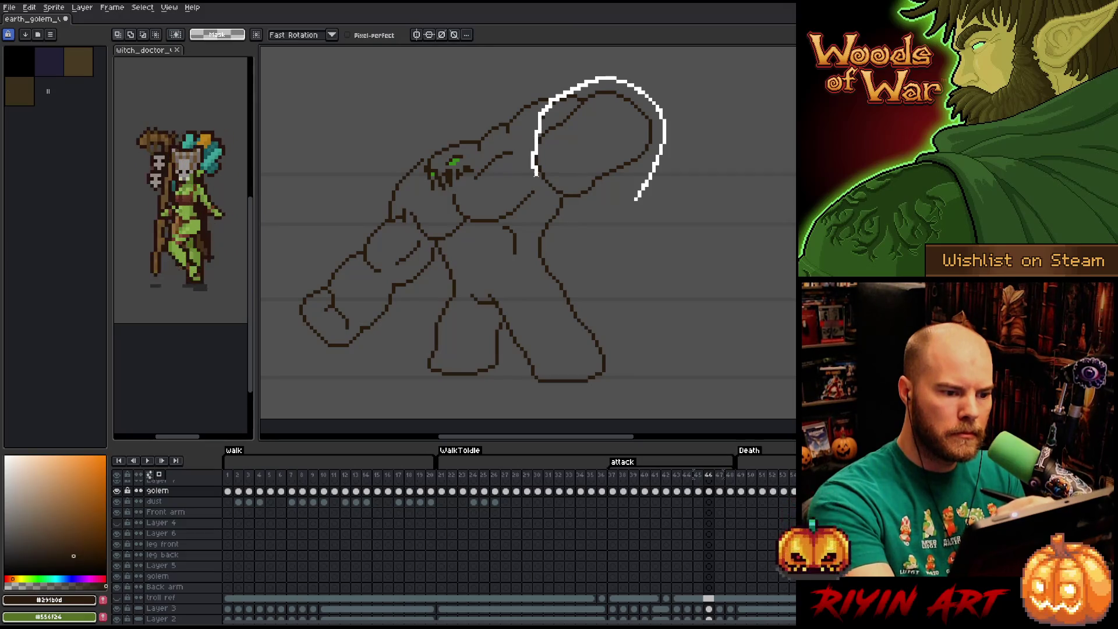
drag(636, 198, 649, 198)
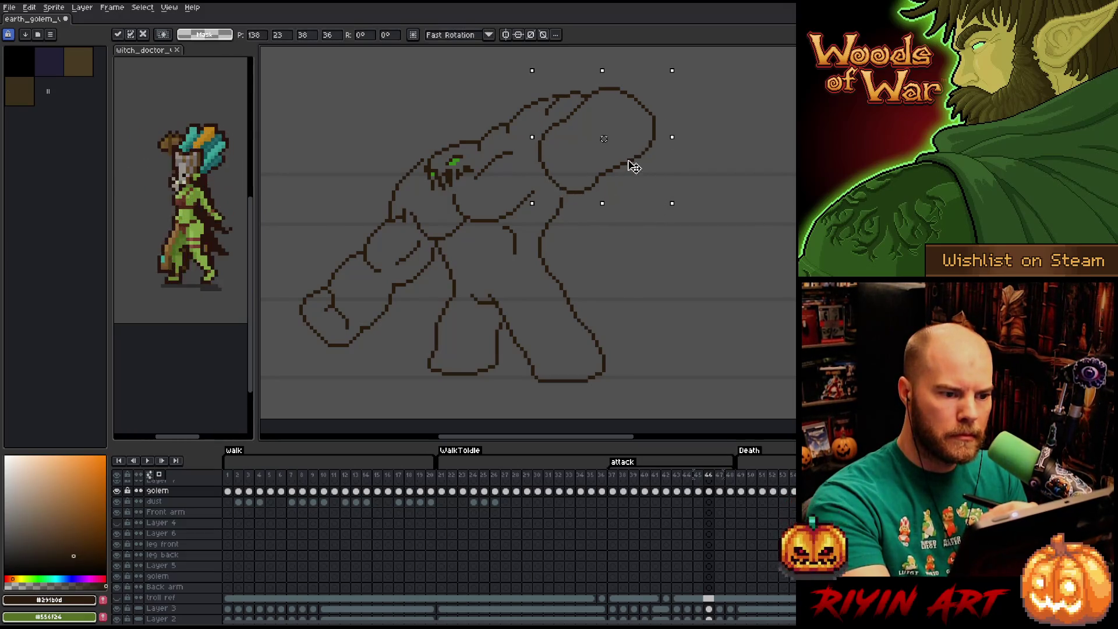
key(ctrl+d)
key(b)
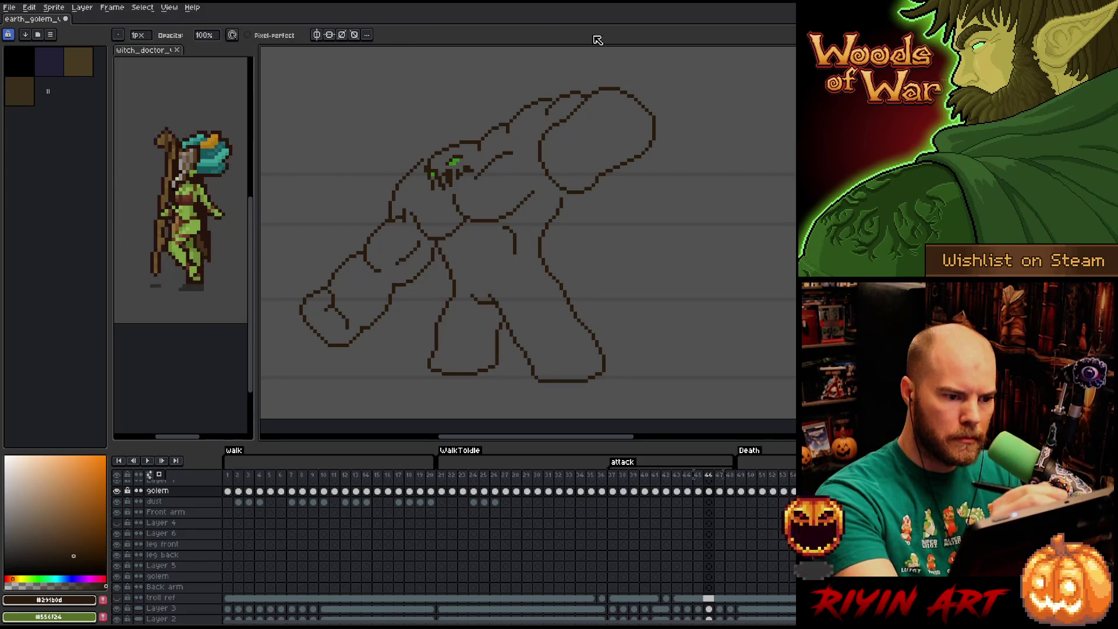
key(q)
- Select the small crease strokes above the fist and check them against the previous frame
mouse_move(657, 156)
mouse_down()
mouse_move(638, 94)
mouse_move(576, 115)
mouse_up()
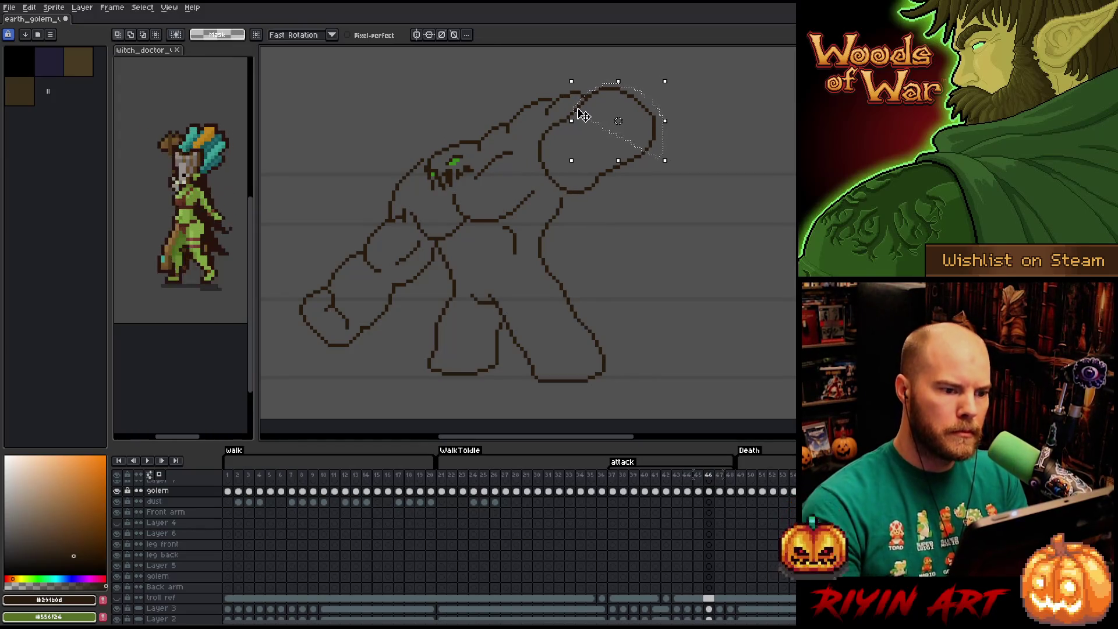
click(649, 195)
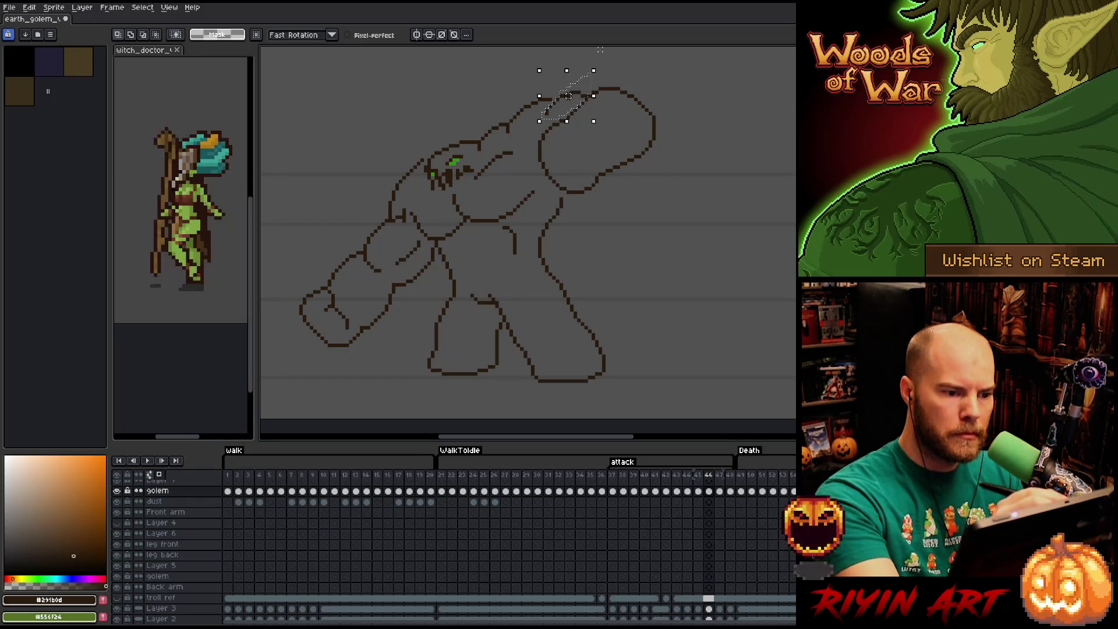
drag(591, 70, 601, 50)
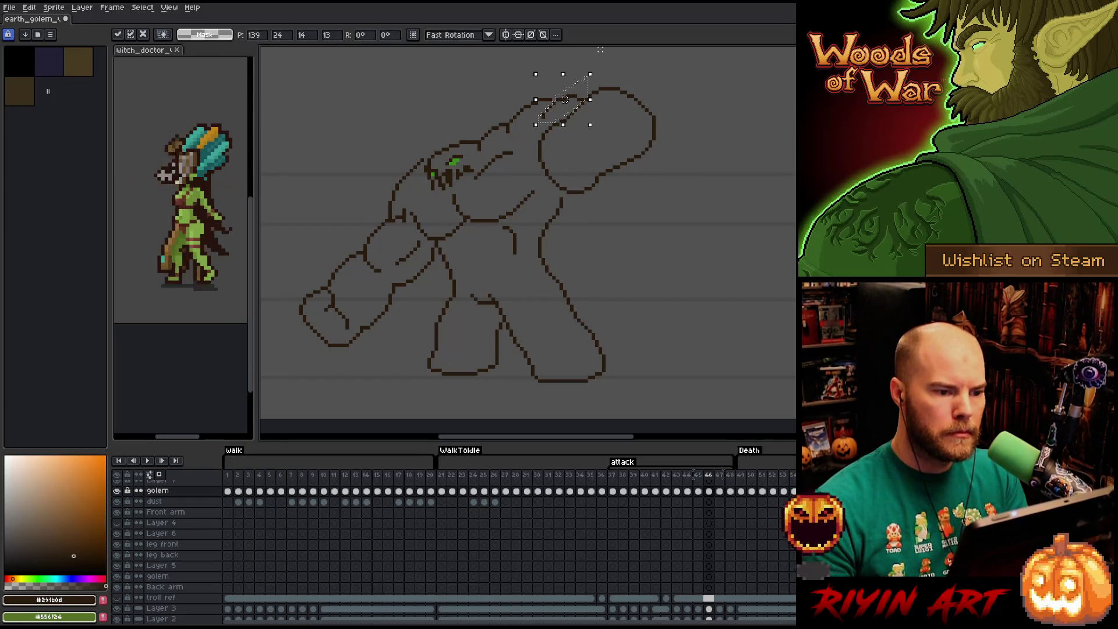
key(Return)
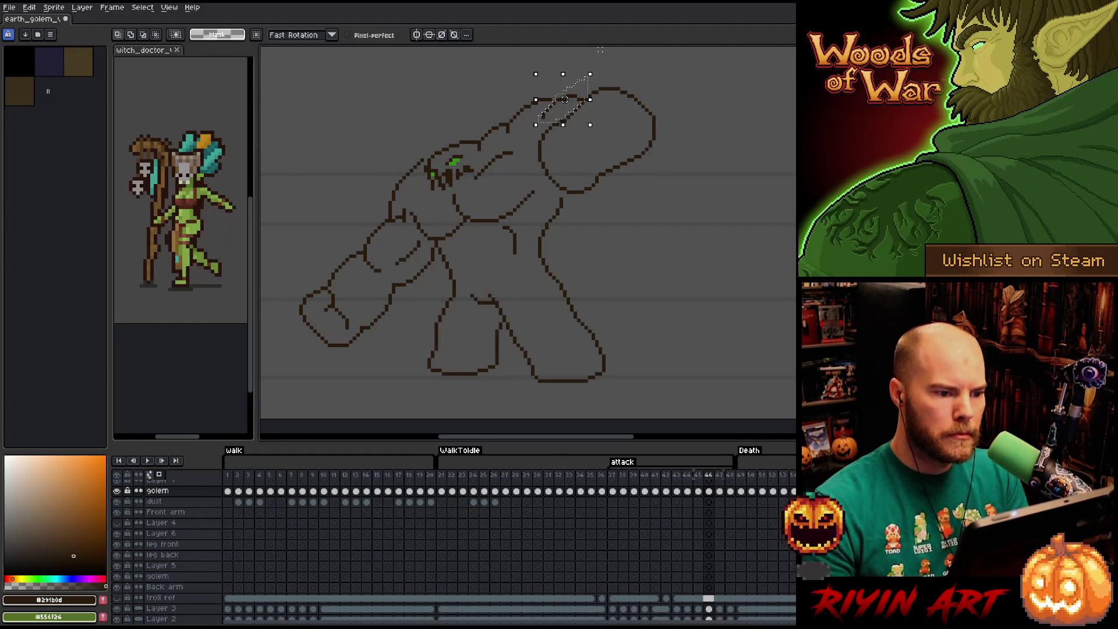
key(Left)
key(Right)
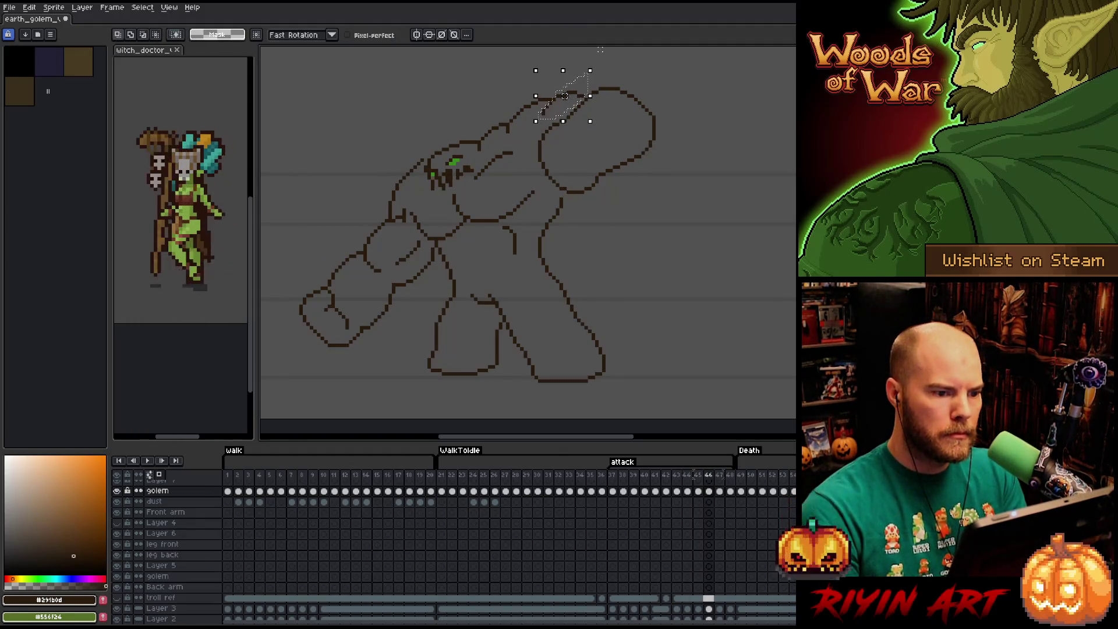
- Nudge the crease strokes right, left and up a few pixels, then set them down
key(Right)
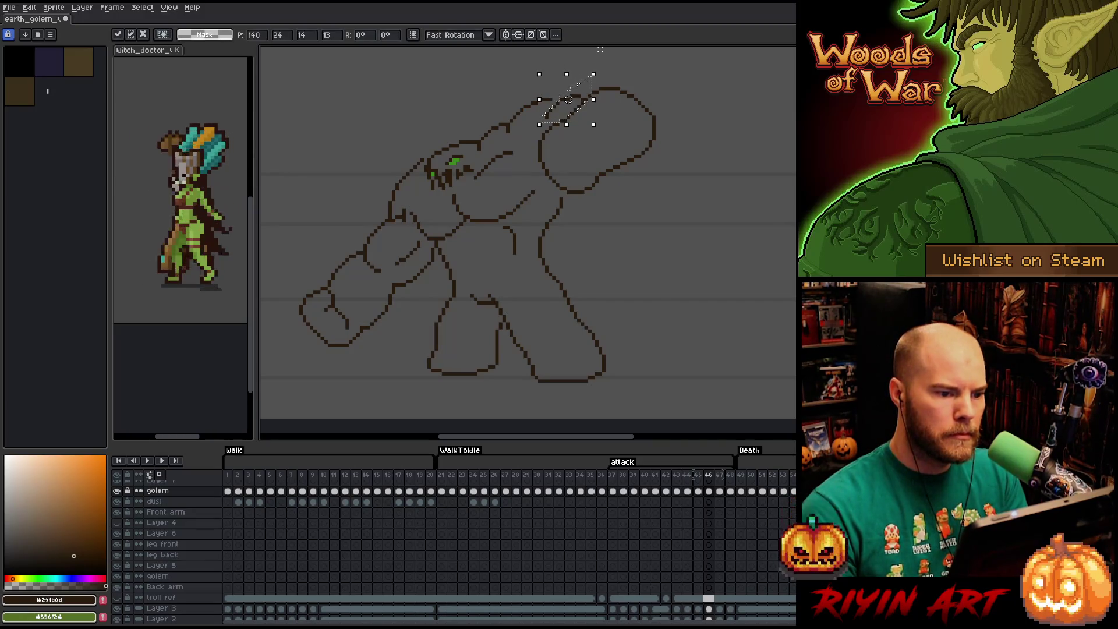
key(b)
key(Left)
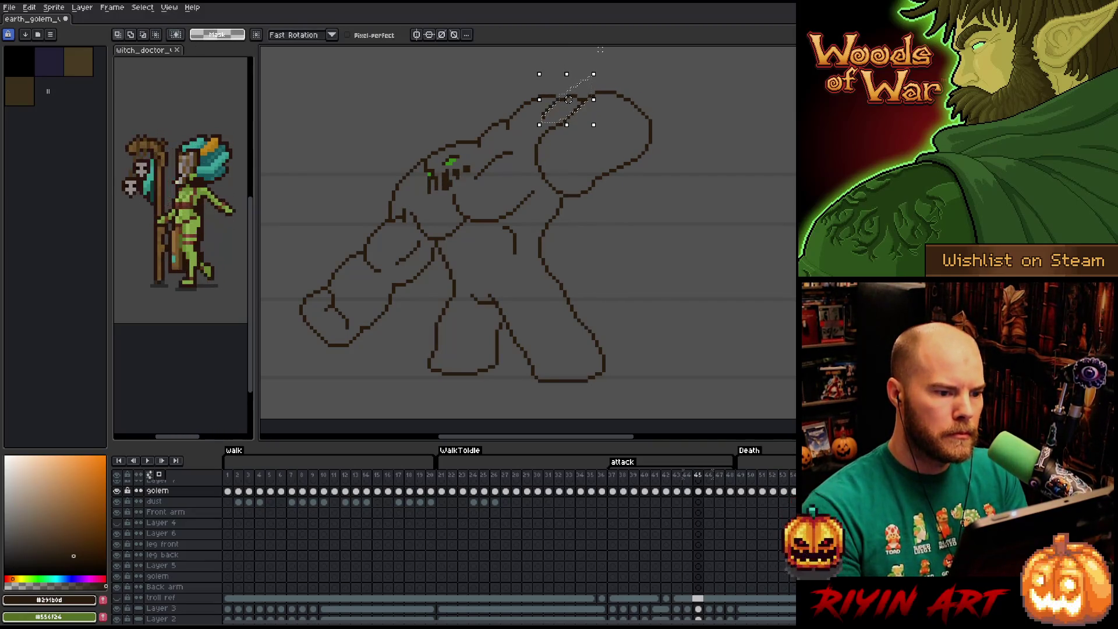
key(Left)
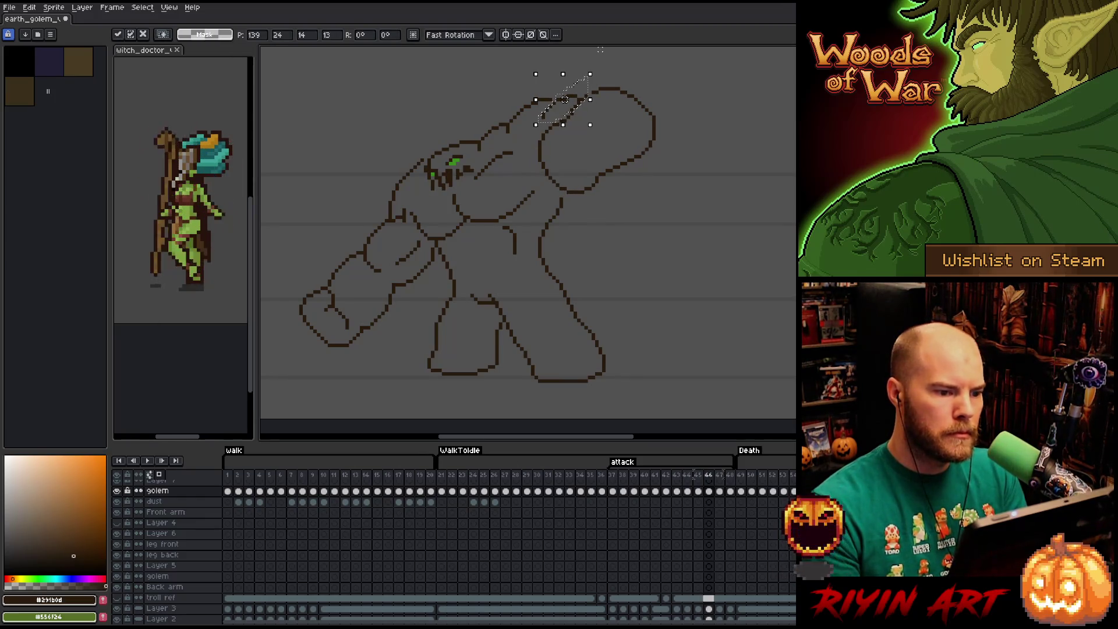
key(b)
key(Right)
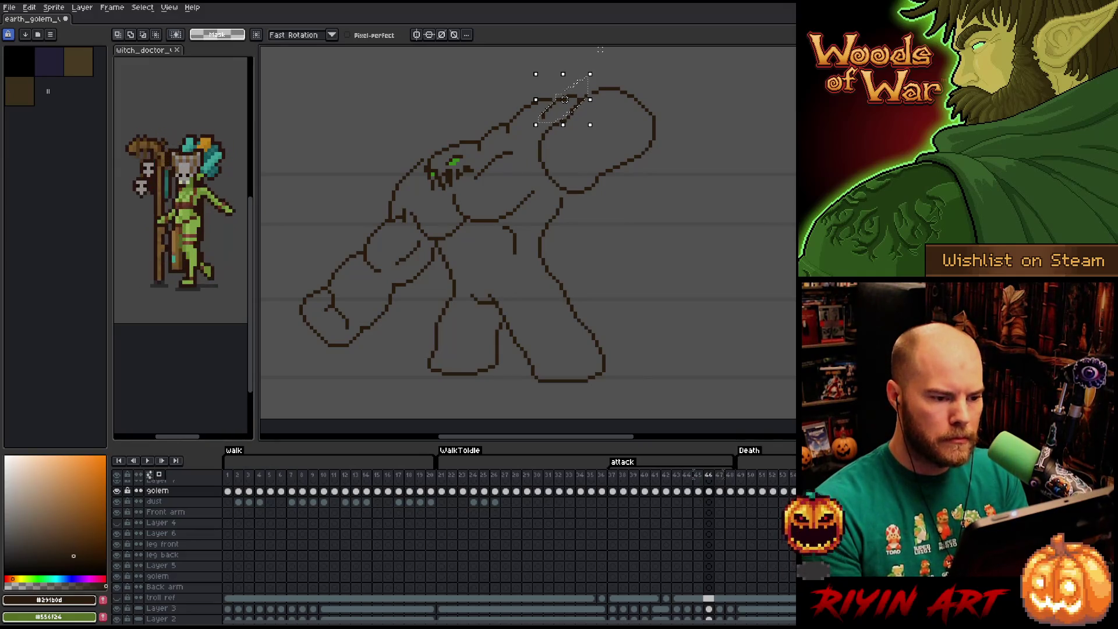
key(Up)
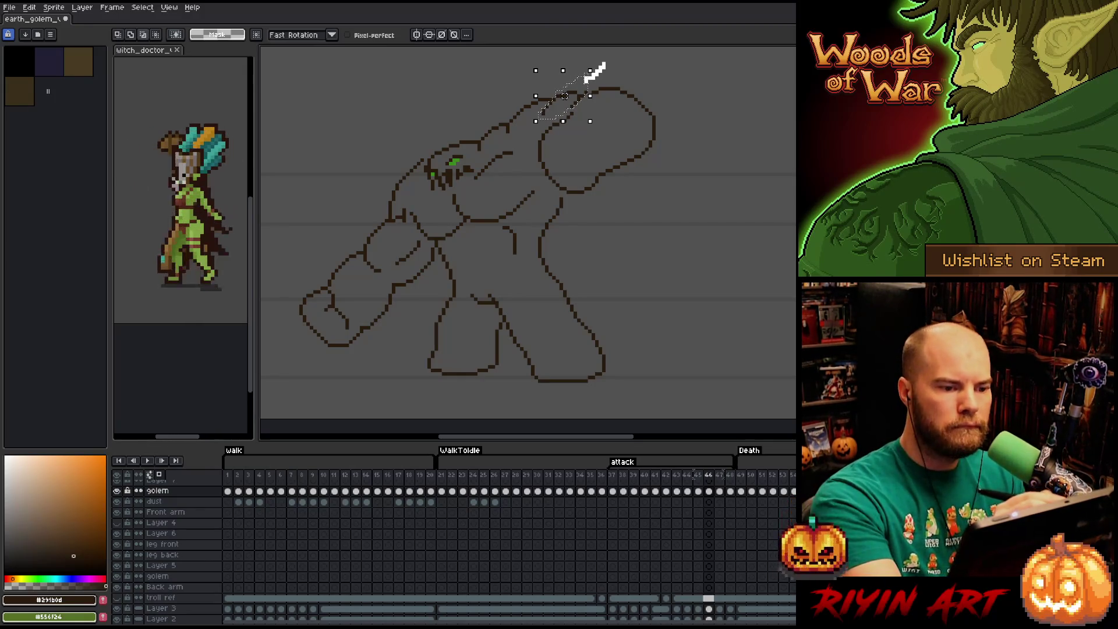
drag(582, 82, 539, 57)
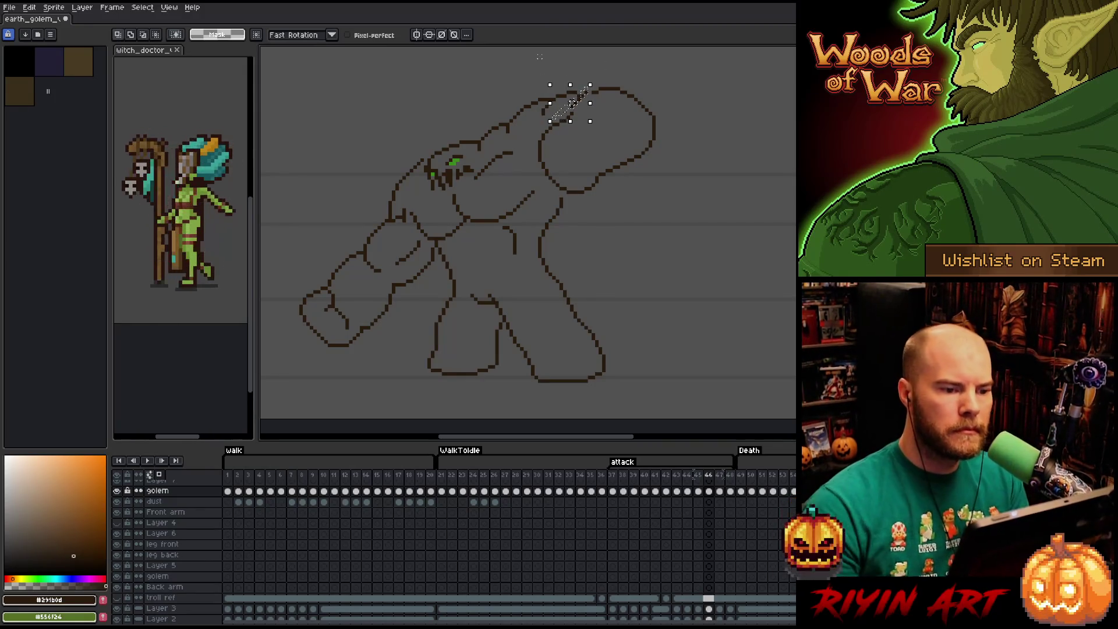
key(ctrl+d)
key(b)
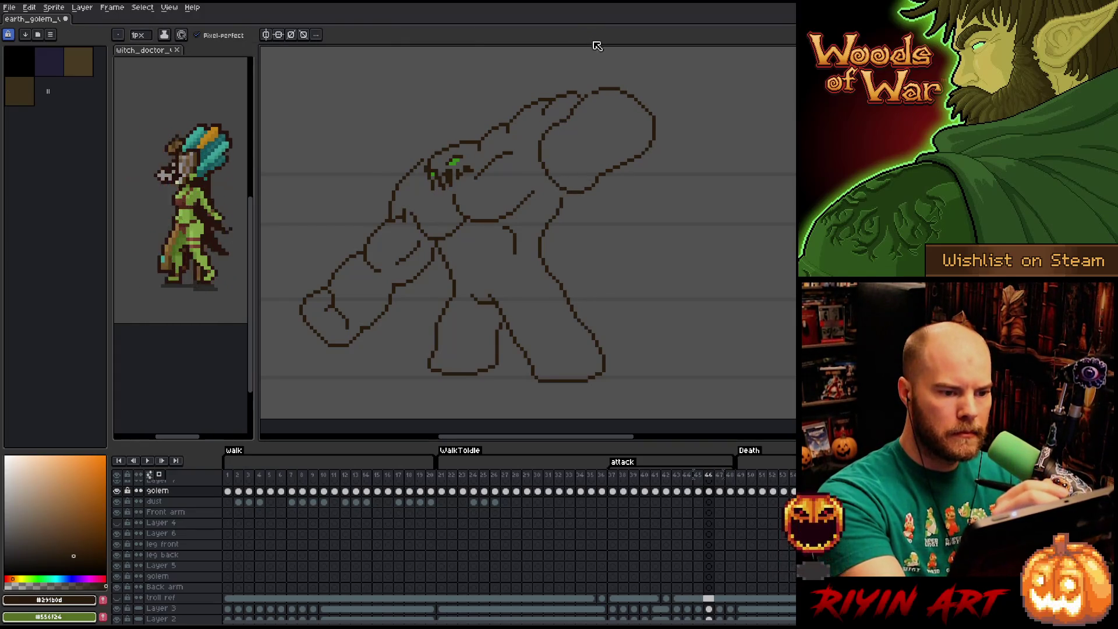
- Box-select a tiny stretch of outline atop the arm and compare it with the previous frame
key(m)
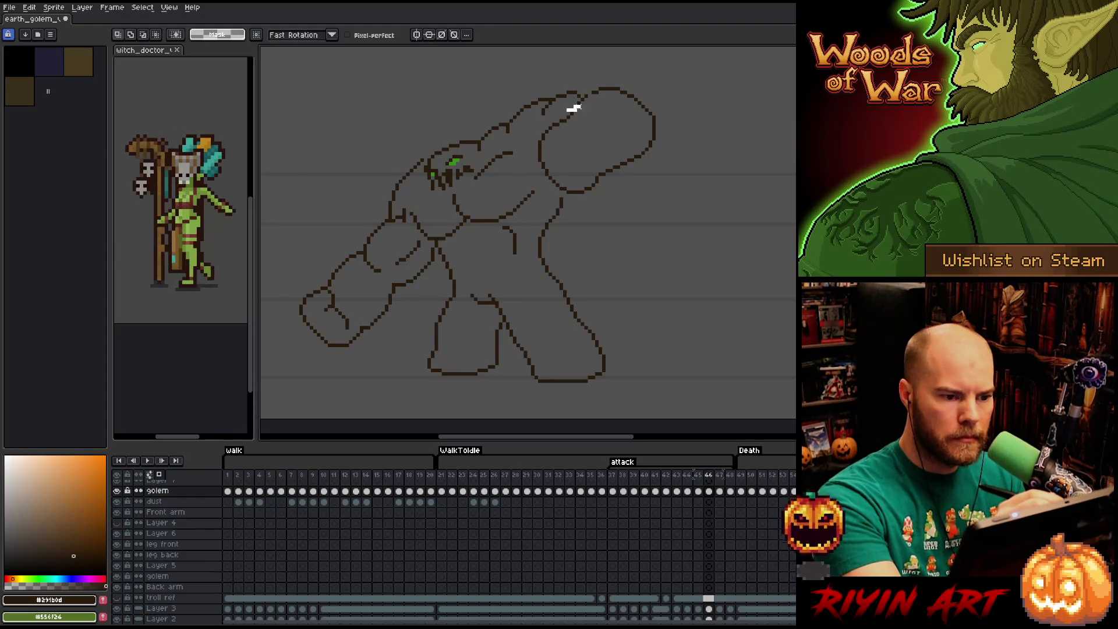
drag(564, 115, 594, 91)
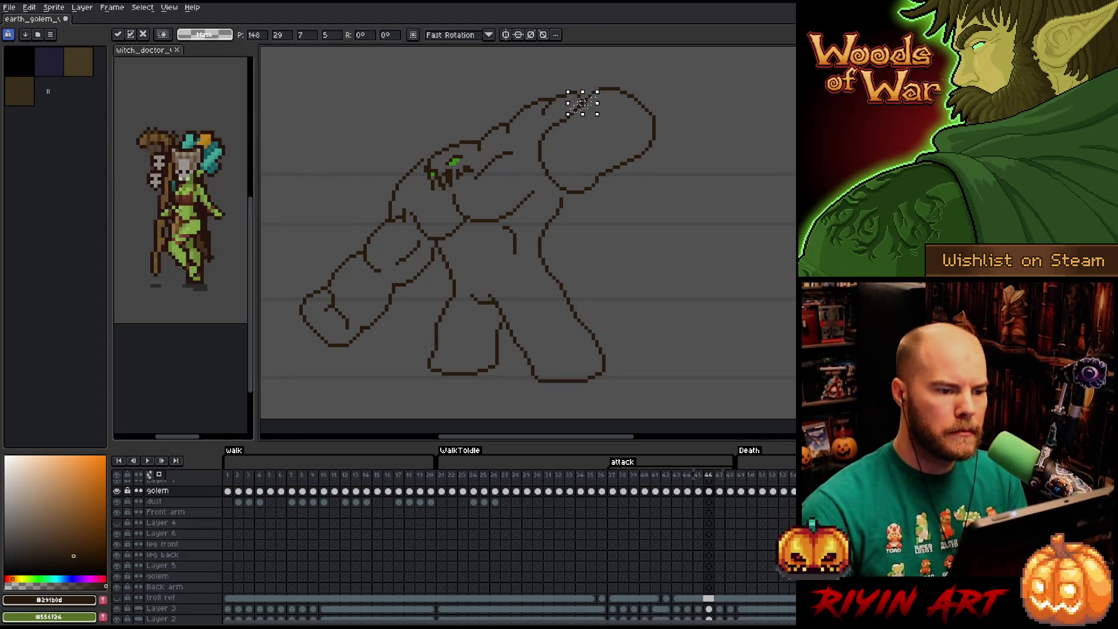
key(comma)
key(period)
key(comma)
key(period)
key(b)
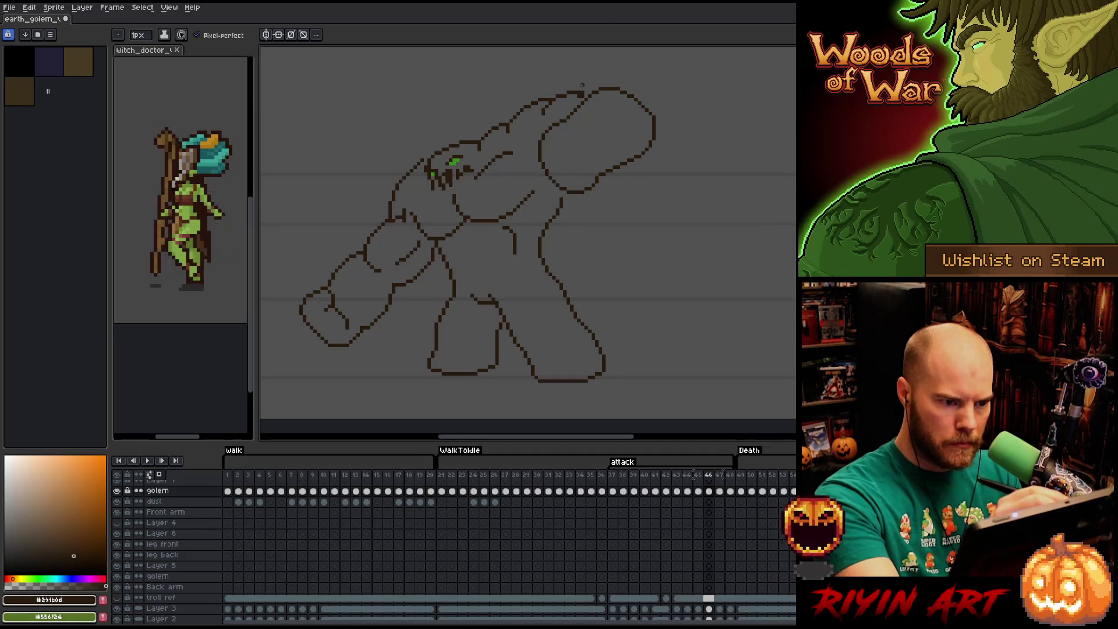
key(e)
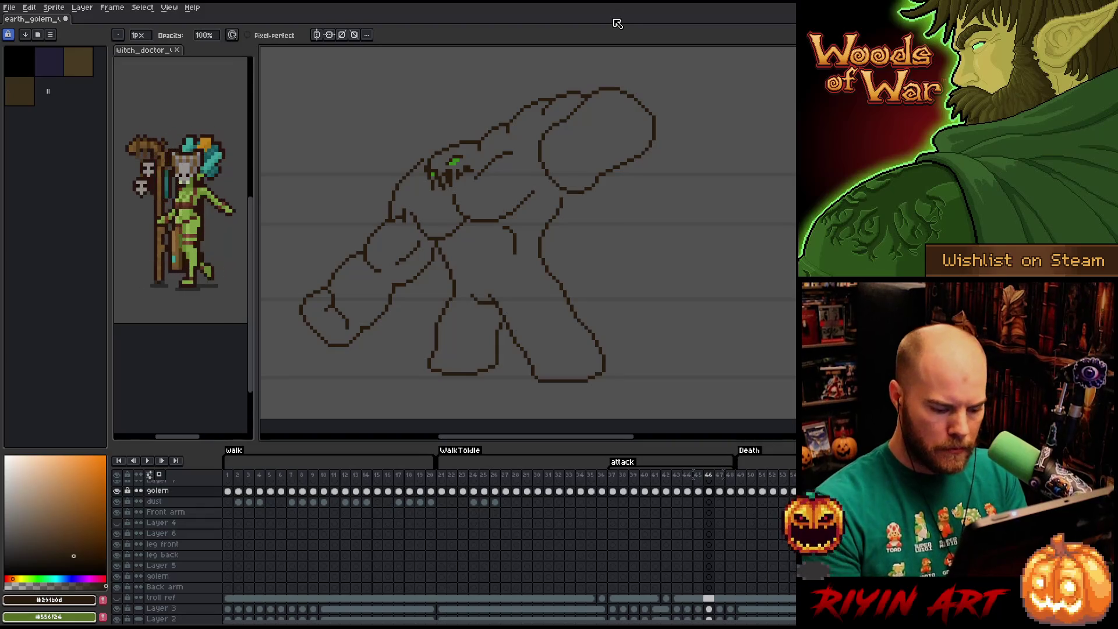
- Step back and forth between the neighbouring attack frames to review the golem's head pose
key(Left)
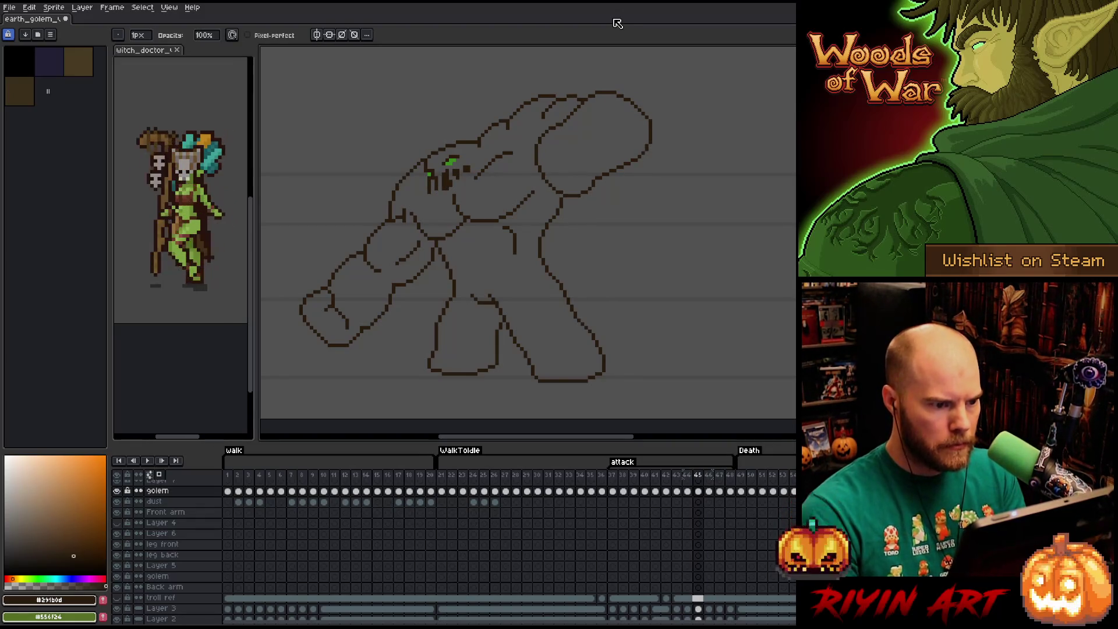
key(Right)
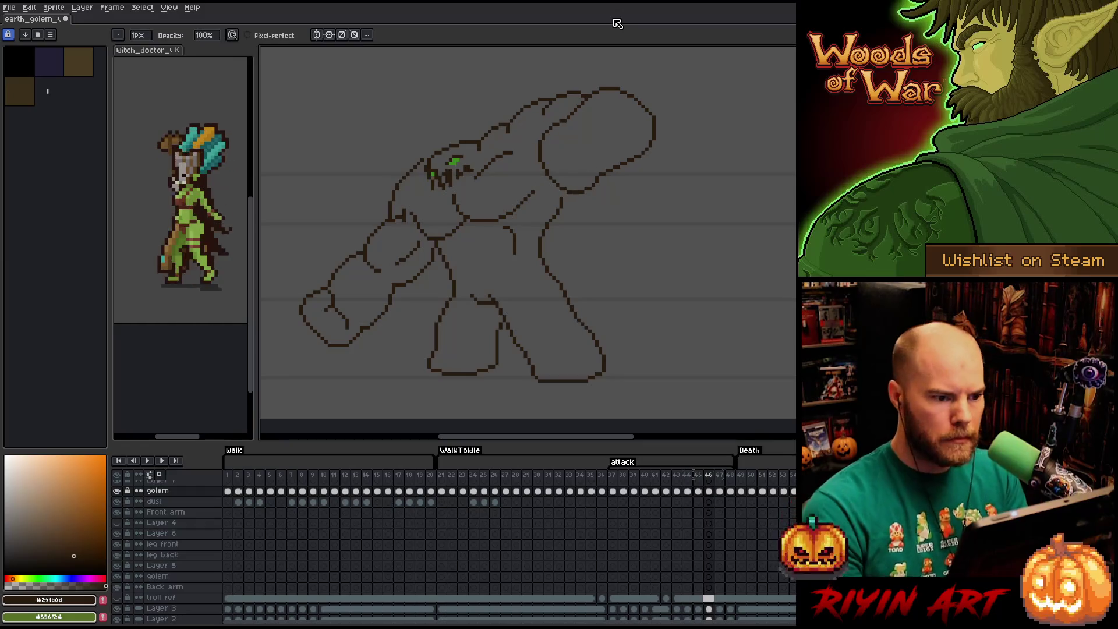
key(Left)
key(Right)
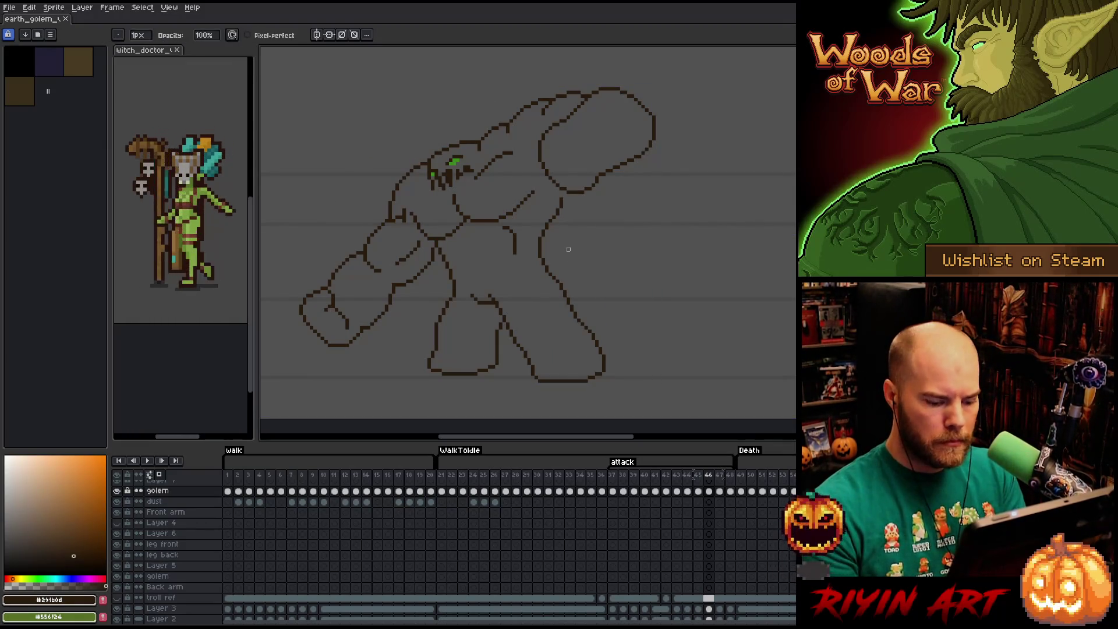
key(Left)
key(Left)
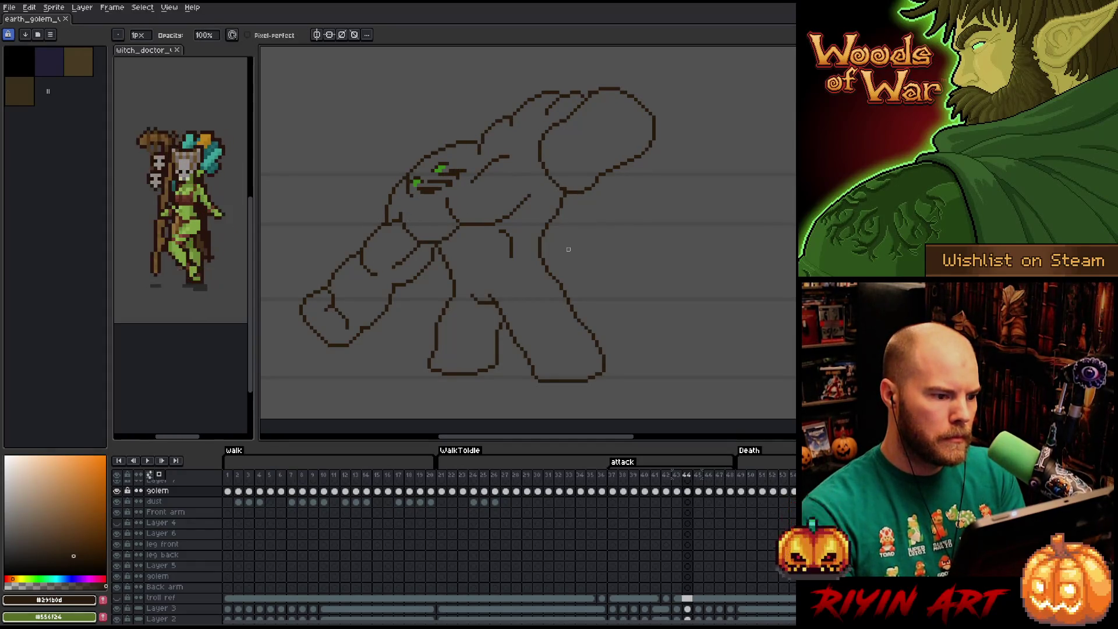
key(Right)
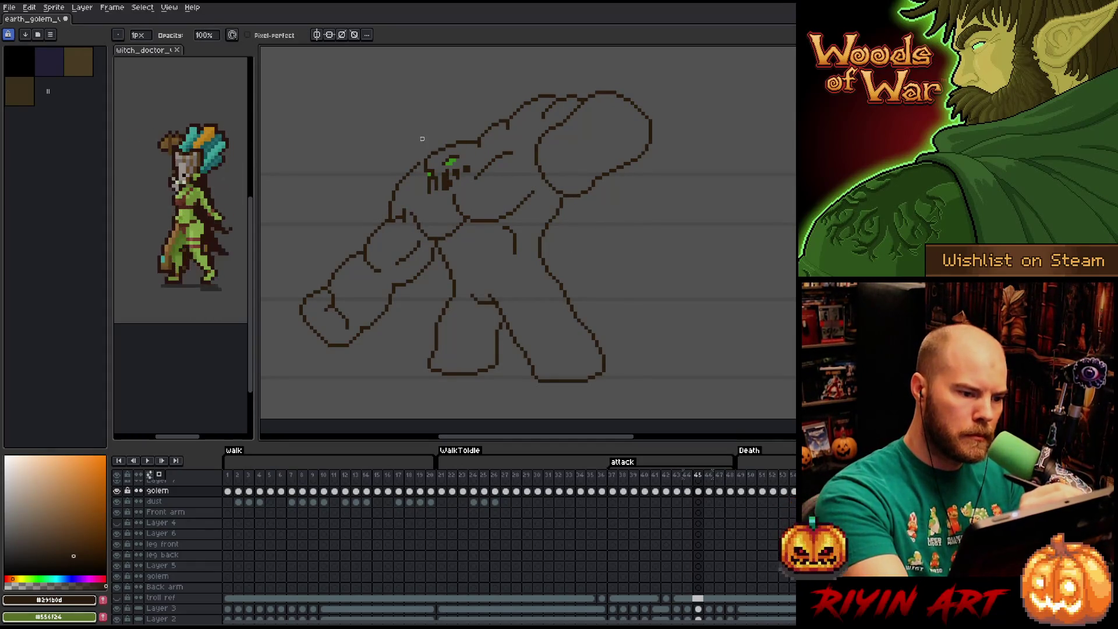
- Touch up pixels with eraser and pencil, flick through frames, and settle on frame 45
key(e)
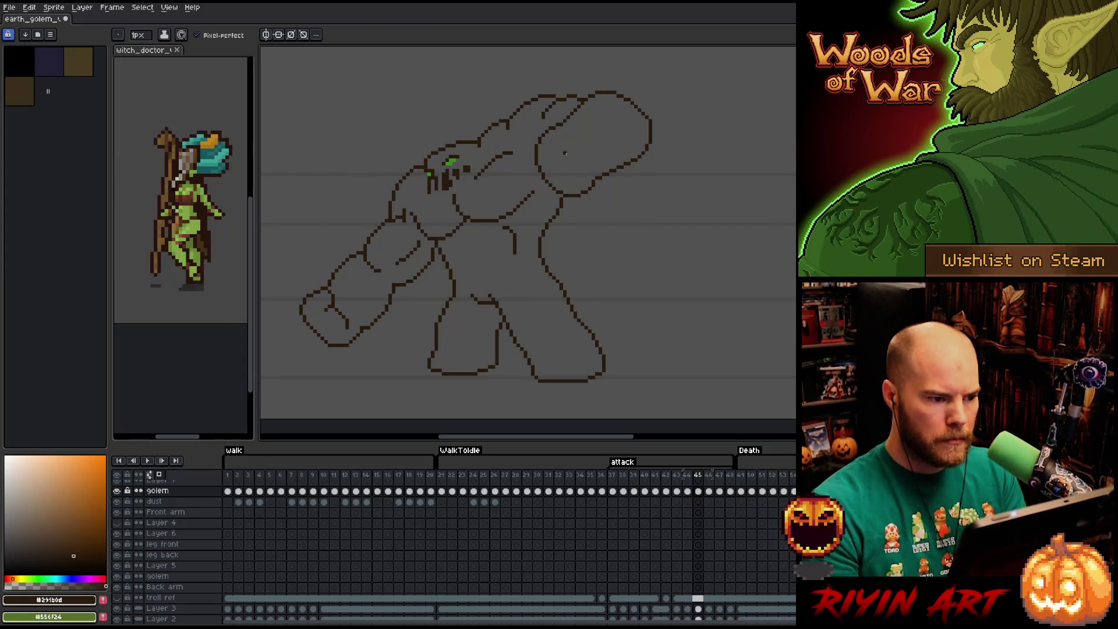
key(b)
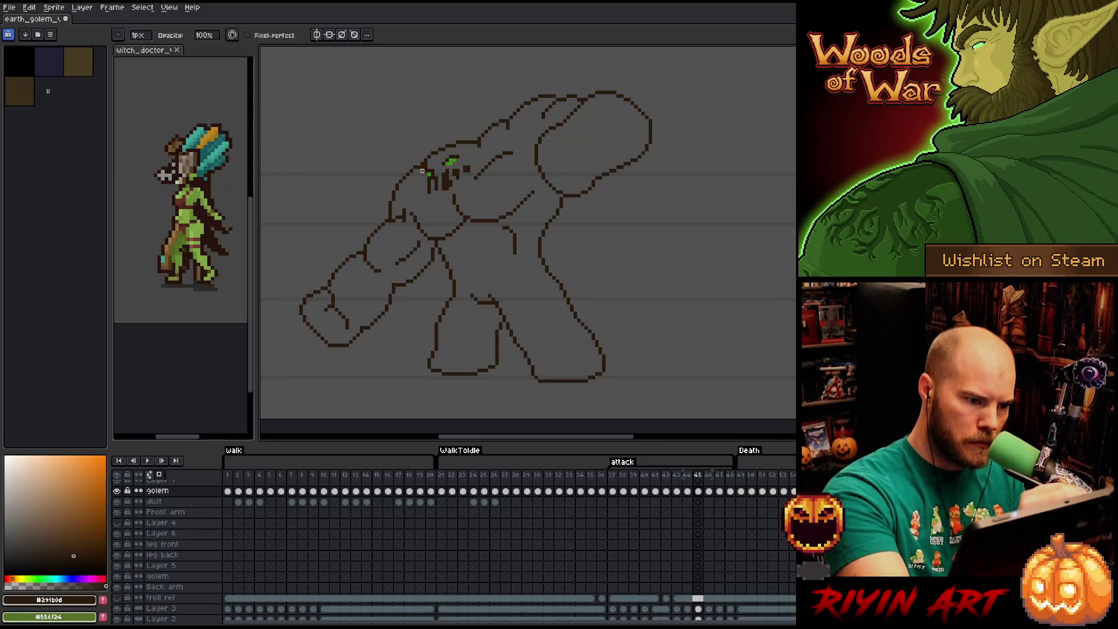
key(comma)
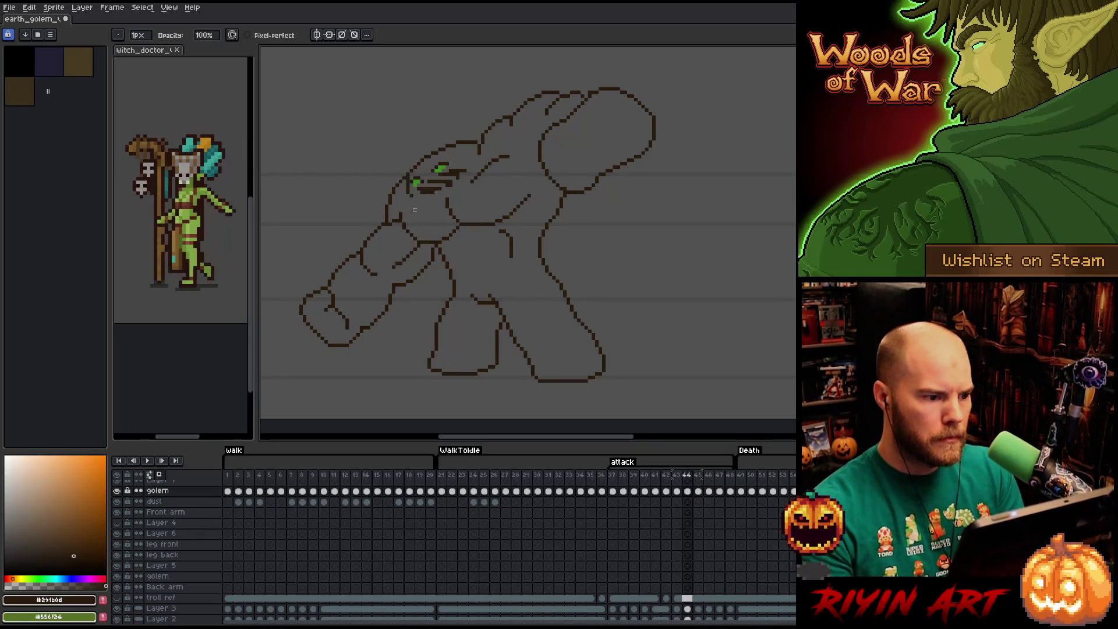
key(period)
key(period)
key(period)
key(comma)
key(comma)
key(comma)
key(period)
key(period)
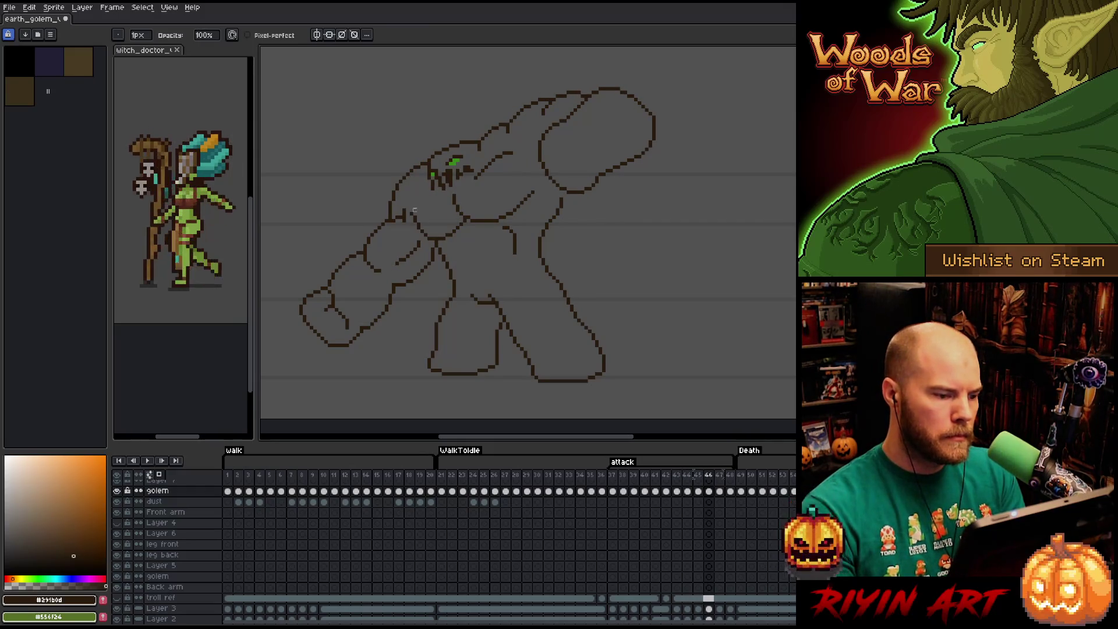
key(comma)
key(comma)
key(period)
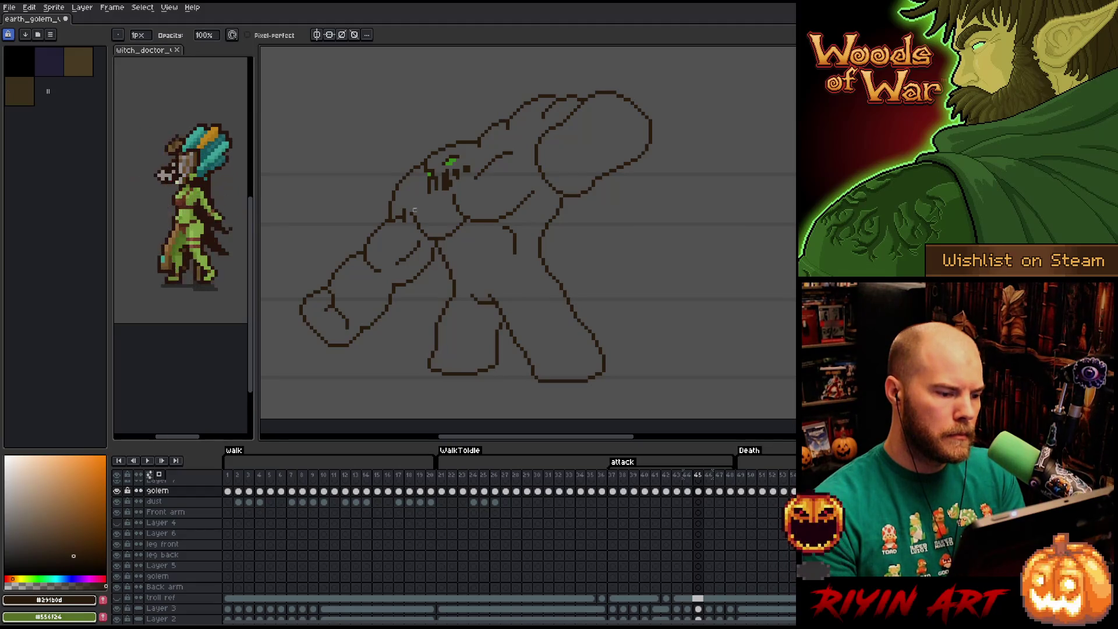
key(q)
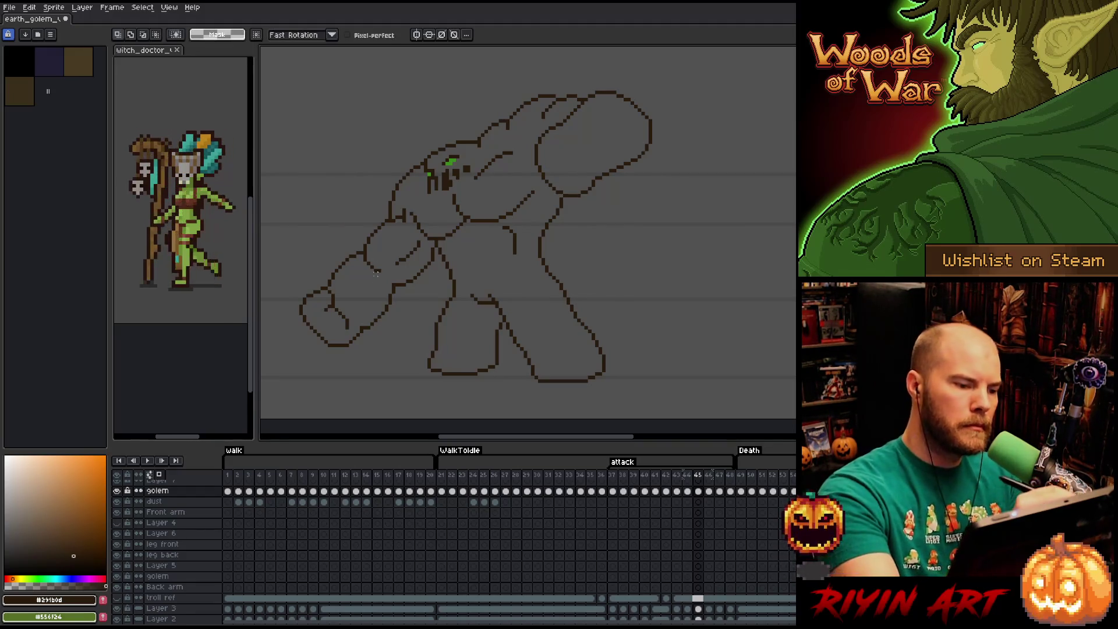
- Lasso the lower-arm section near the elbow on frame 45, reposition it and set it down
drag(382, 222, 362, 274)
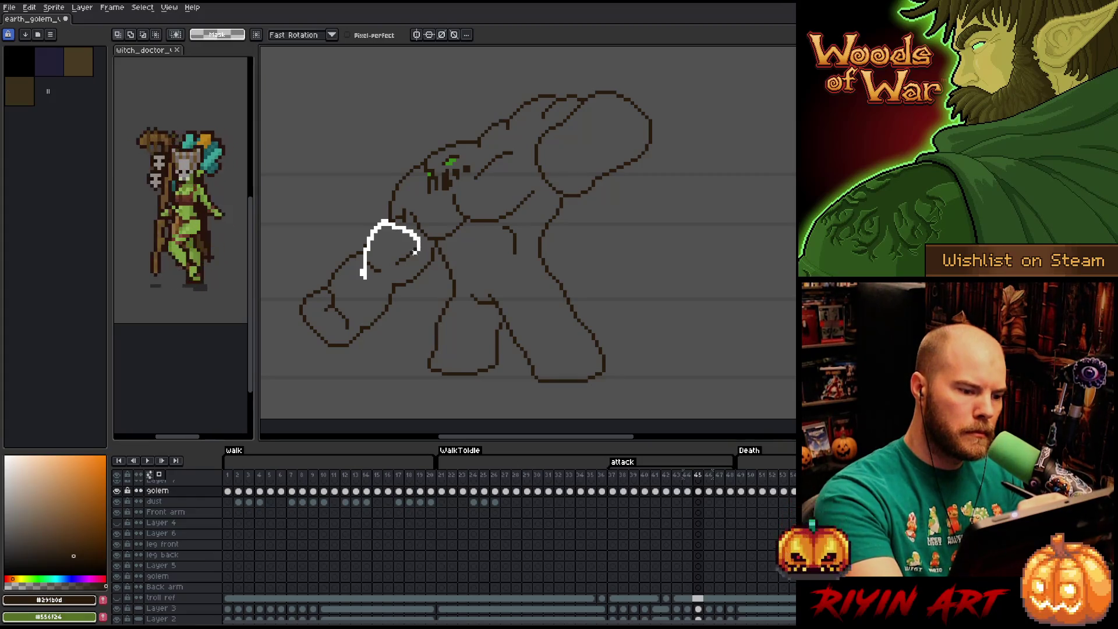
drag(383, 220, 392, 278)
key(ctrl+d)
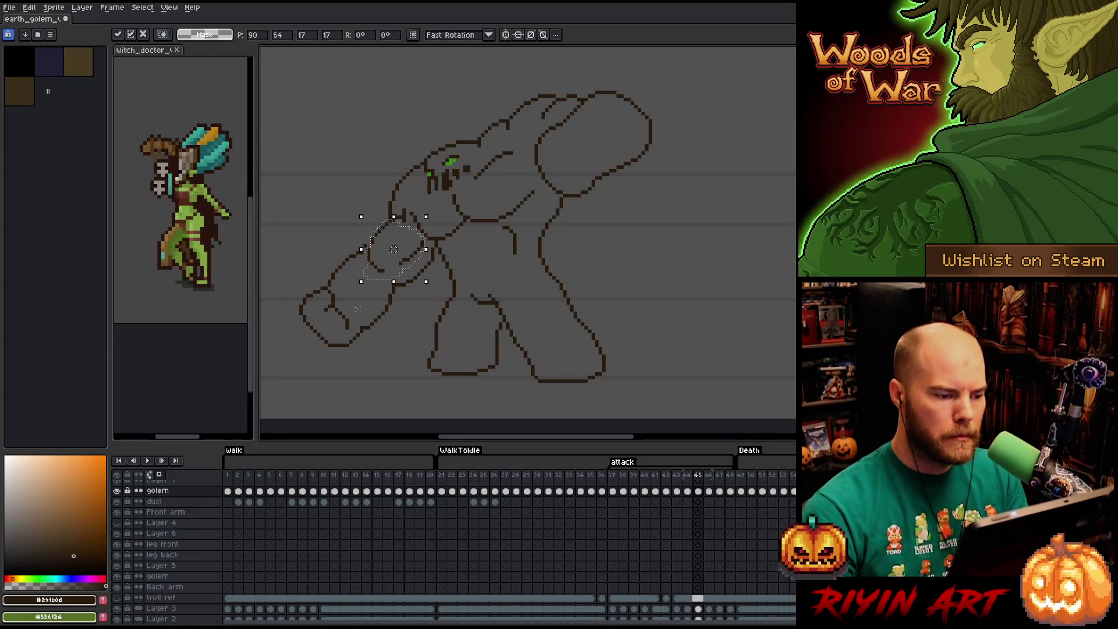
key(b)
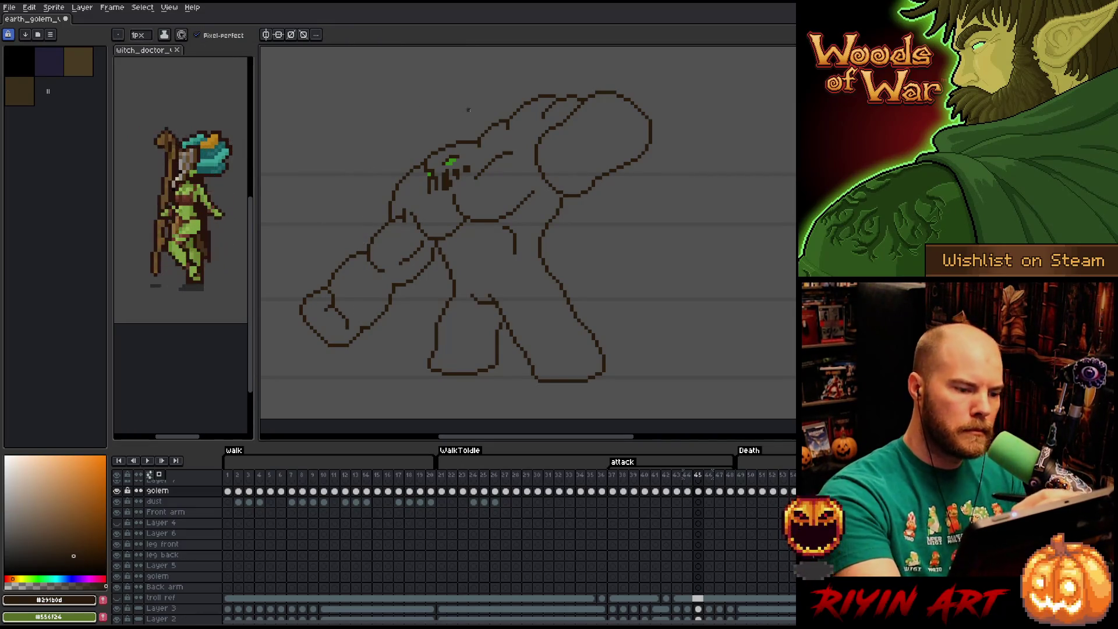
- Compare neighbouring frames, then lasso the golem's chest and head outline for moving
key(Right)
key(Left)
key(Right)
key(Left)
key(Left)
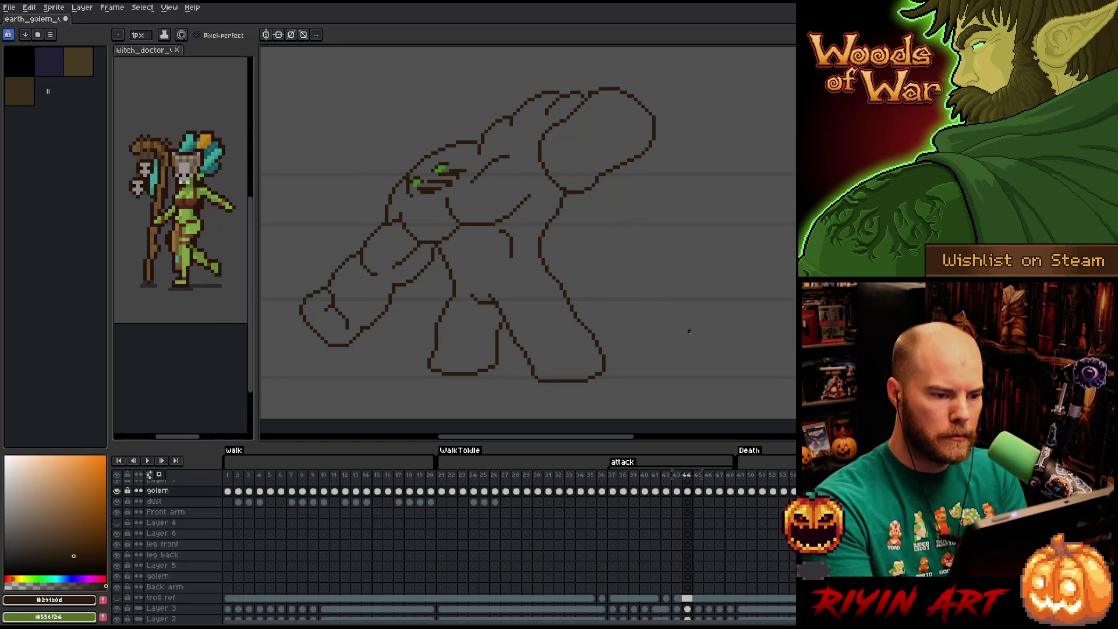
key(Right)
key(Right)
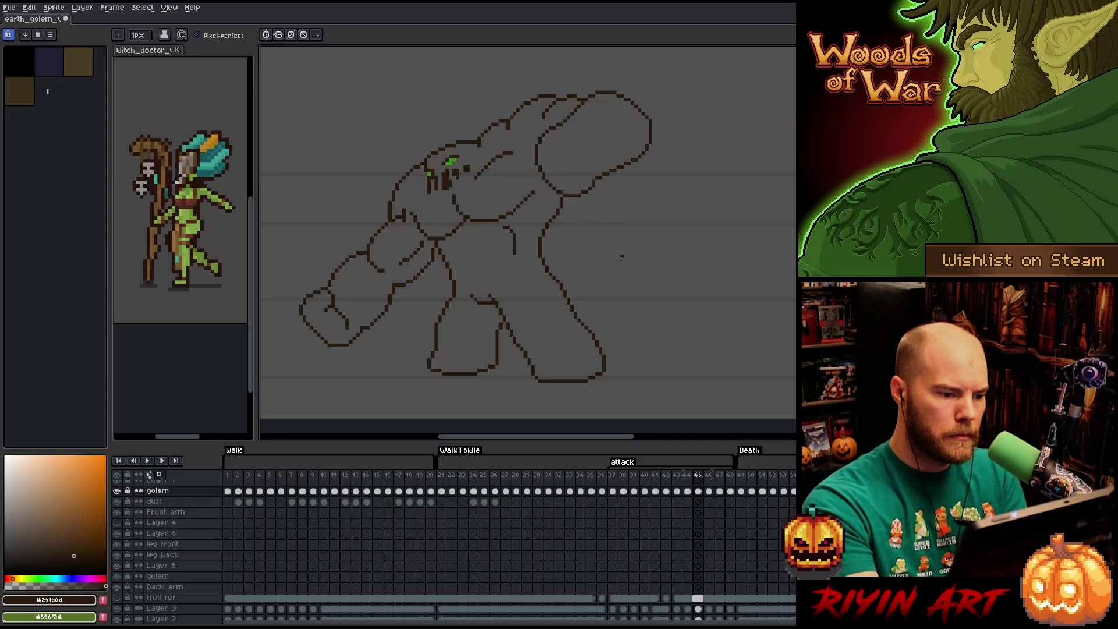
key(q)
mouse_move(541, 185)
mouse_down()
mouse_move(478, 222)
mouse_move(449, 188)
mouse_up()
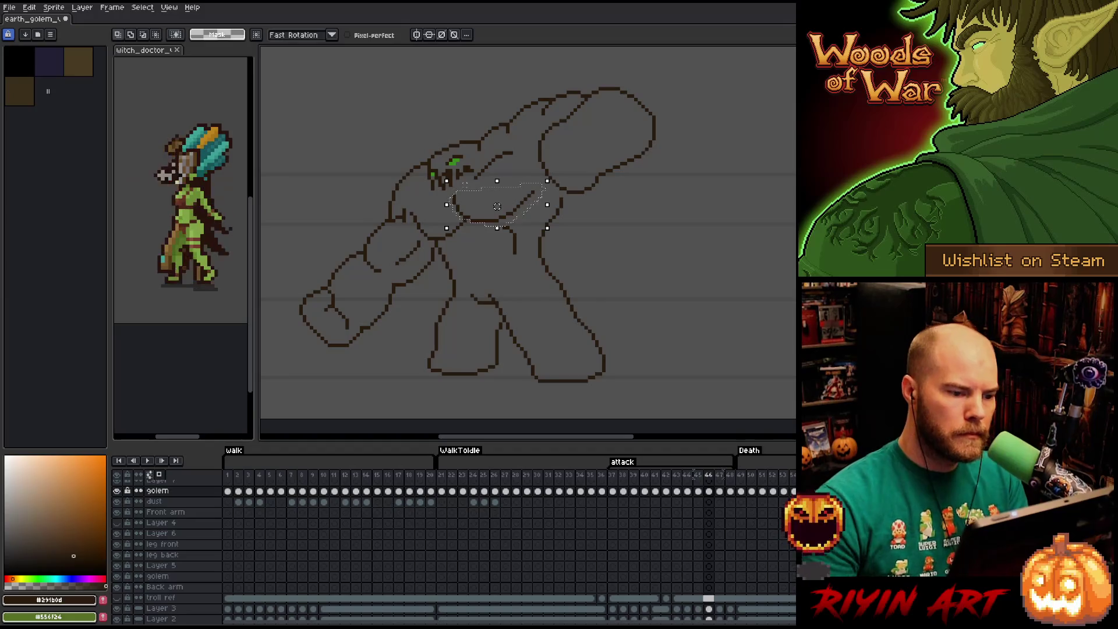
- Set the moved chest outline down and step through frames 45 to 47
key(ctrl+d)
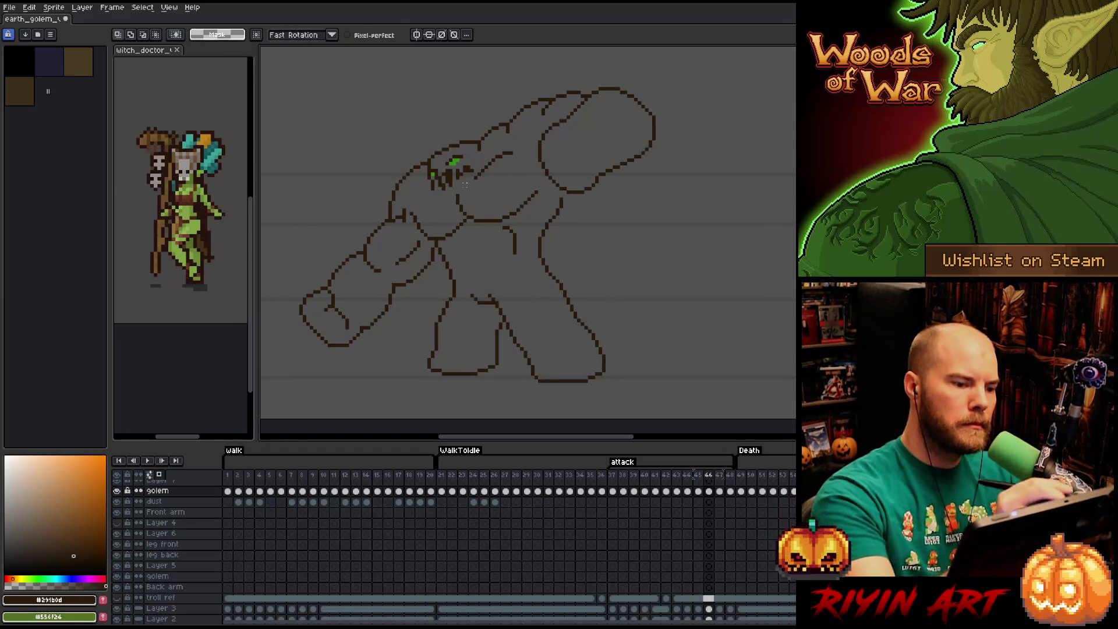
key(Left)
key(Right)
key(Left)
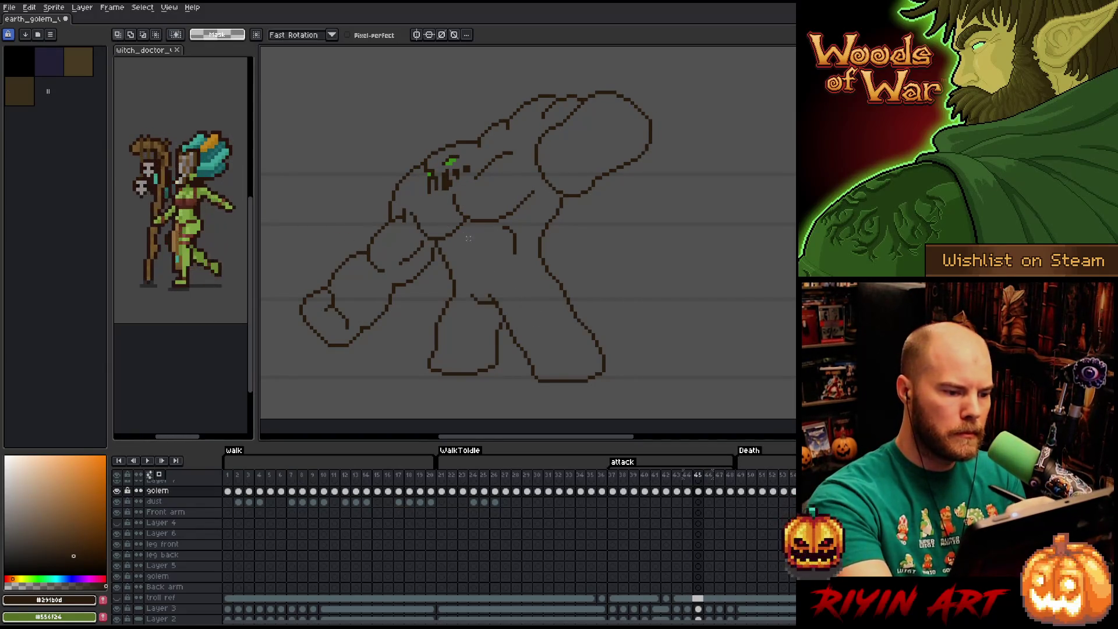
key(Right)
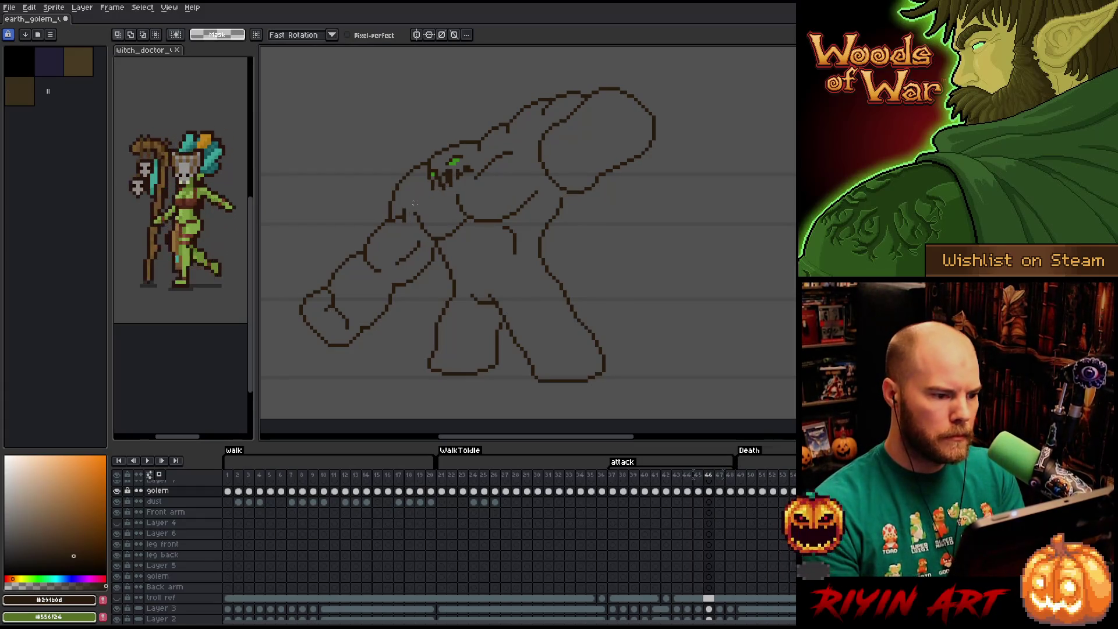
key(Right)
key(Left)
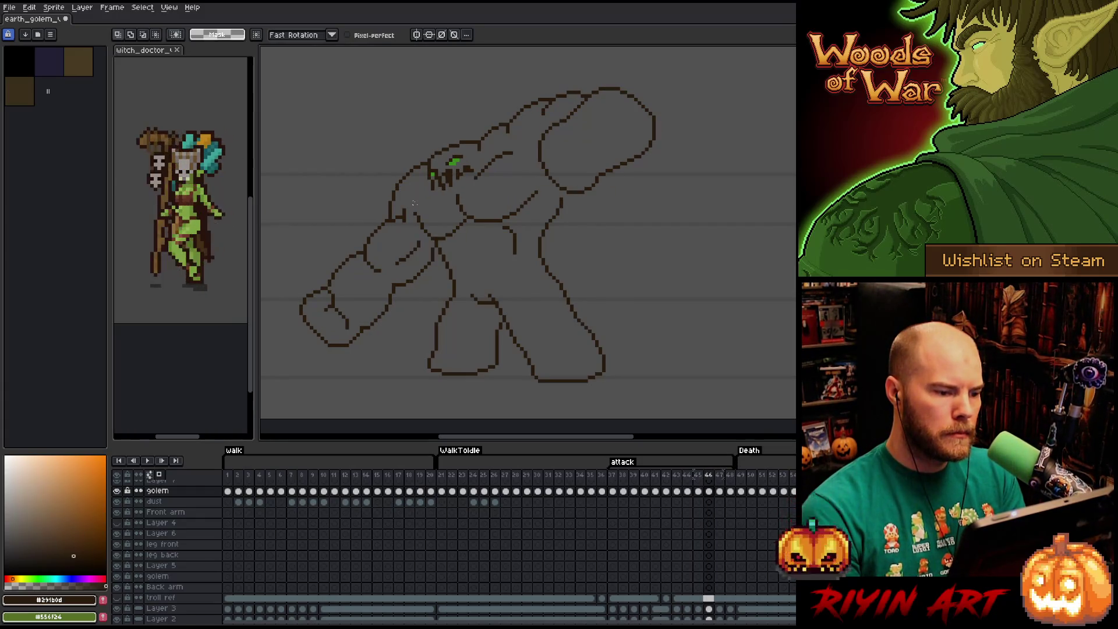
- Flick between adjacent frames to check the pose, ending ready for pencil touch-ups
key(Right)
key(Left)
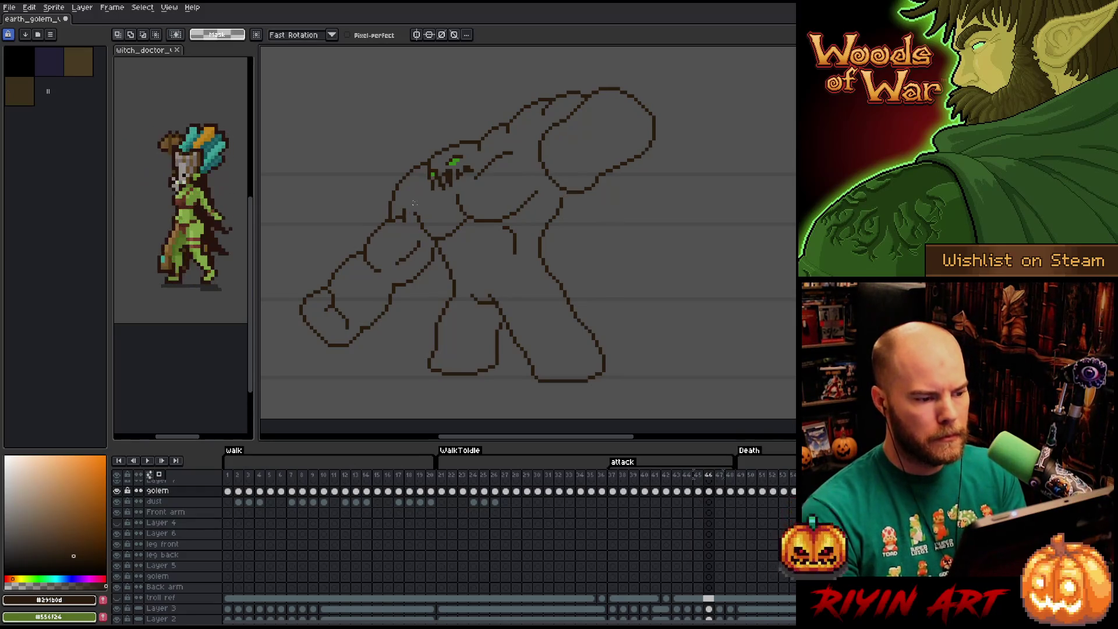
key(Right)
key(Left)
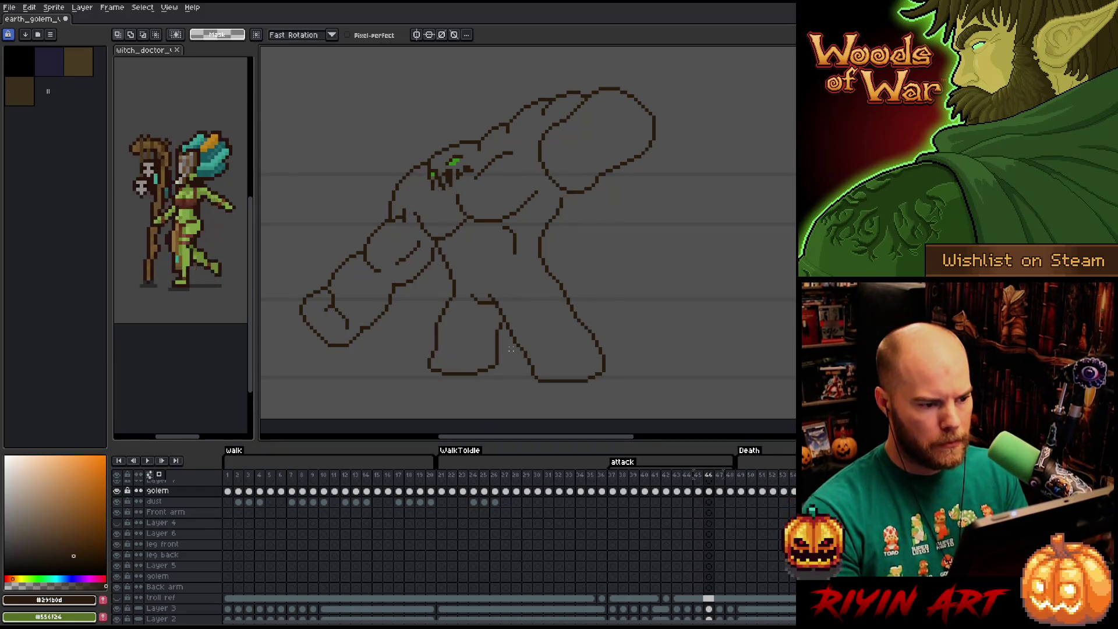
key(Right)
key(Left)
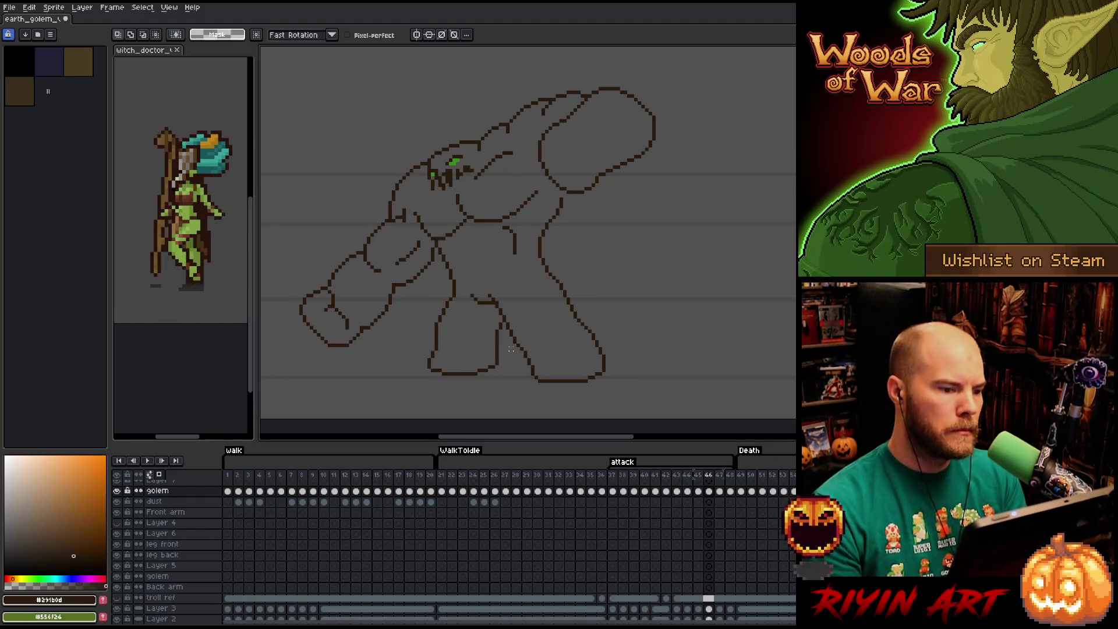
key(b)
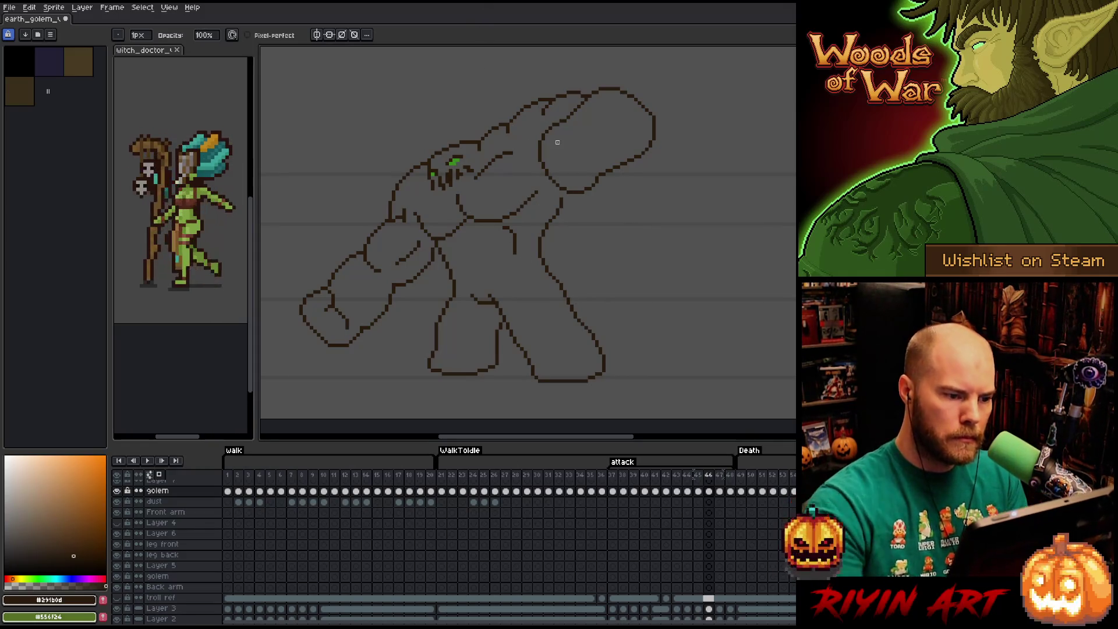
- Erase stray pixels and redraw line art on frame 45, then move to frame 44
key(Right)
key(Left)
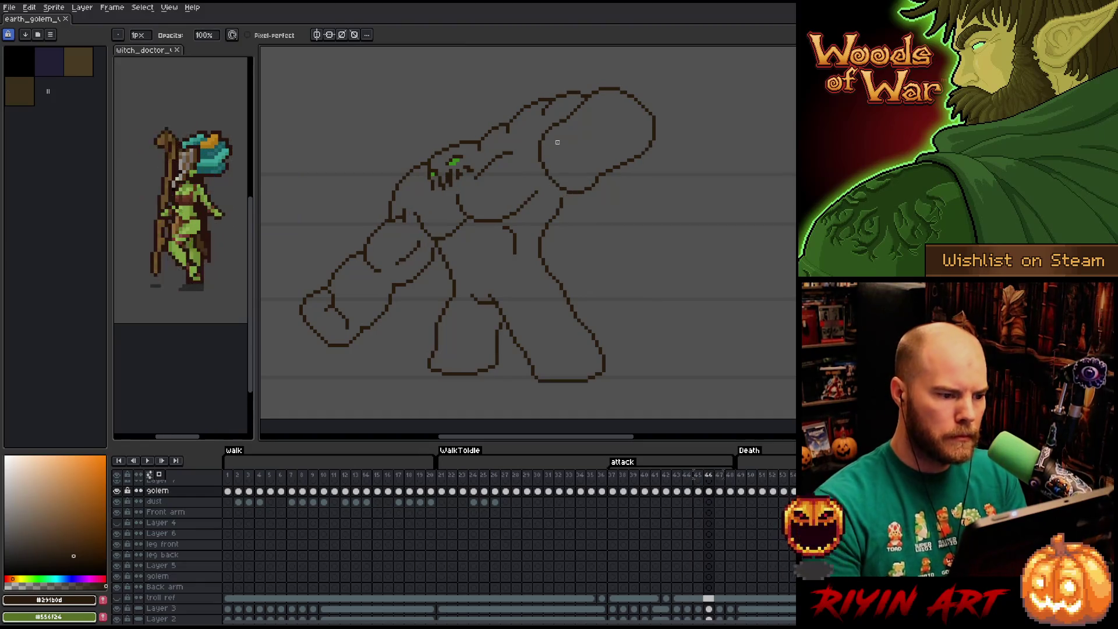
key(e)
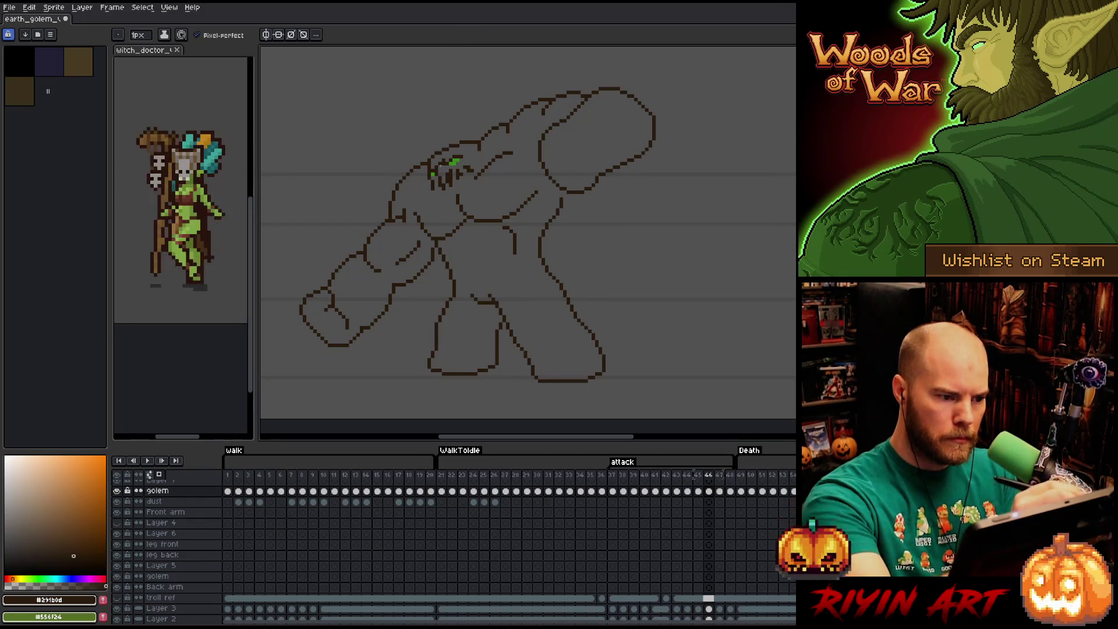
key(b)
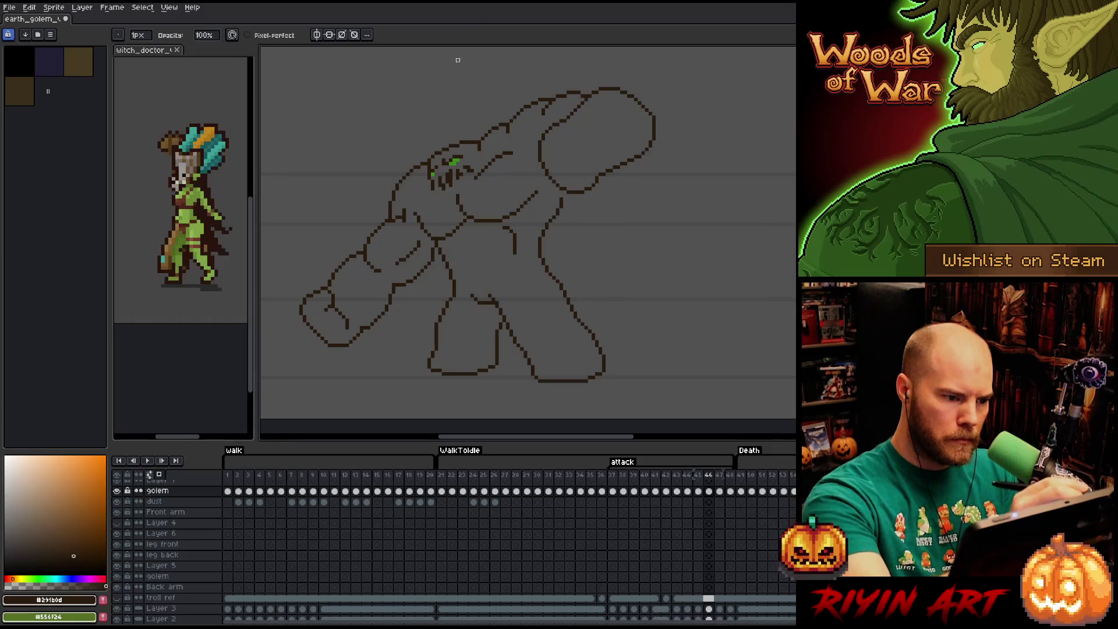
key(comma)
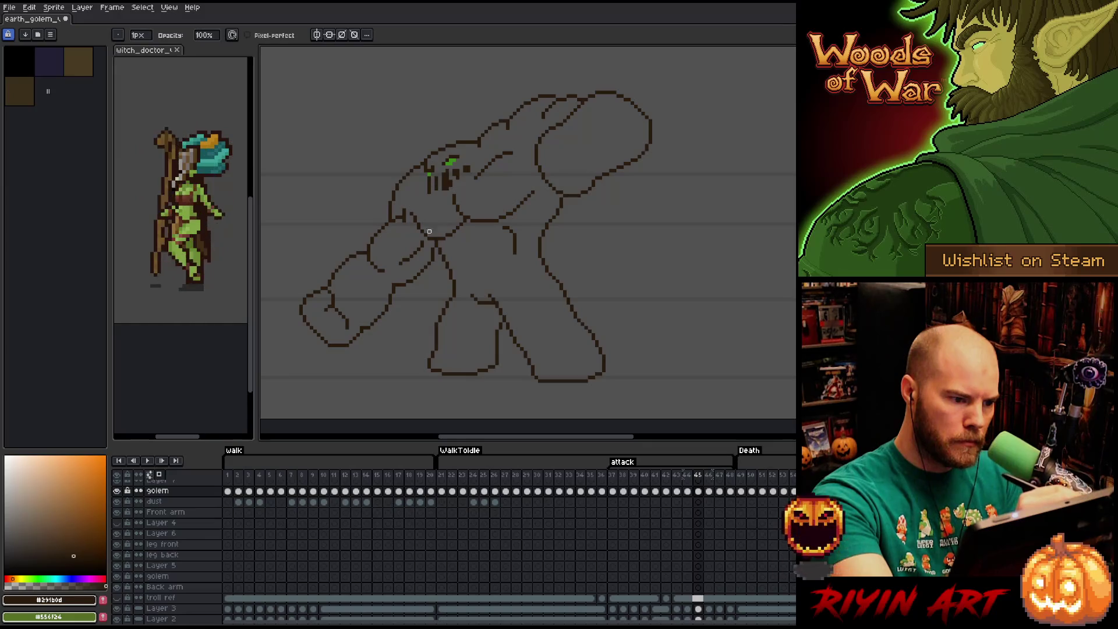
- Touch up frame 44's outline with eraser and pencil, then step back to frame 43
key(e)
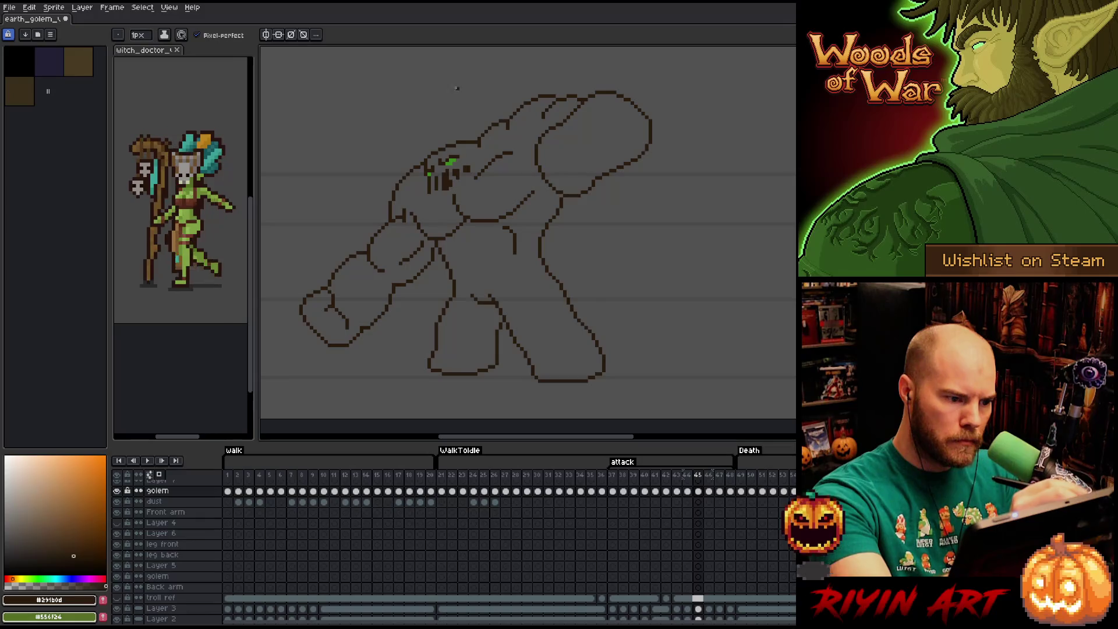
key(Left)
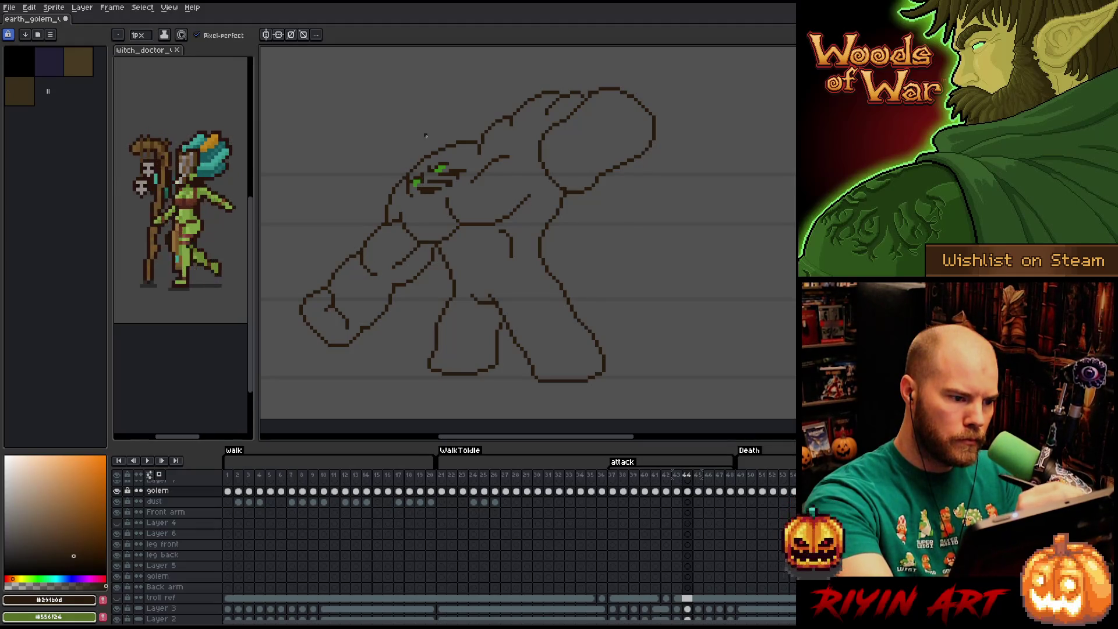
key(b)
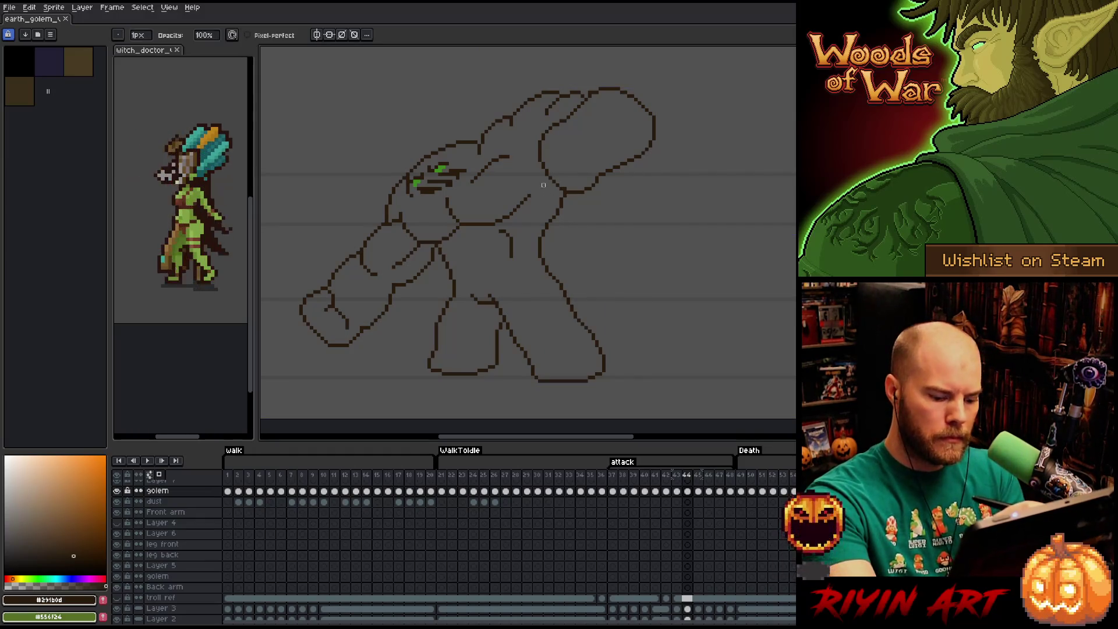
key(Left)
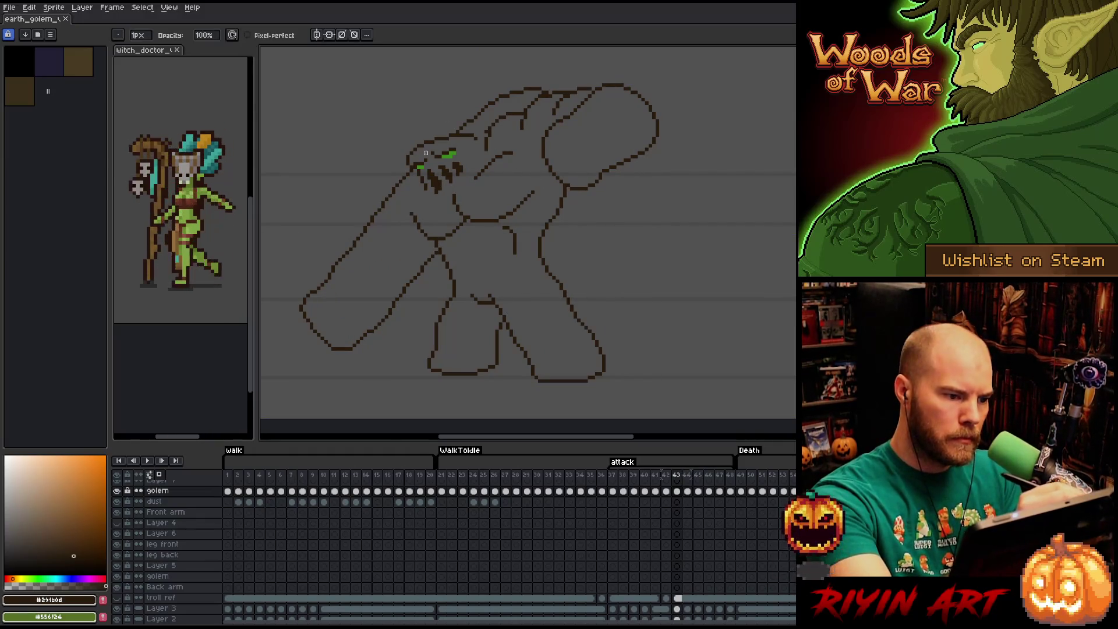
- Clean stray pixels from frame 43's golem line art, alternating eraser and pencil
key(e)
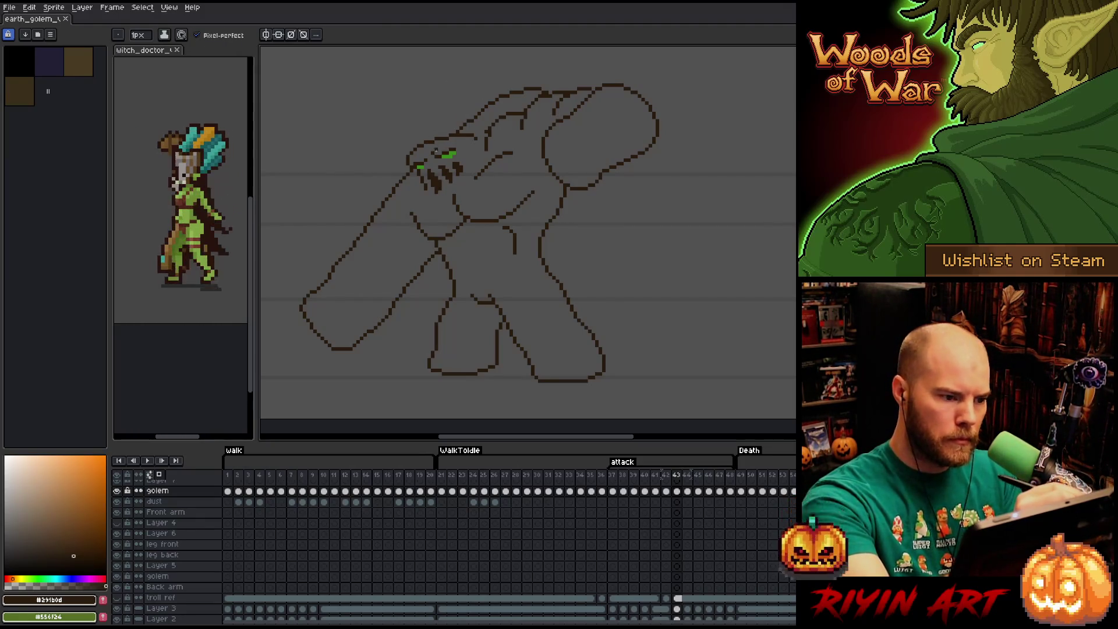
key(b)
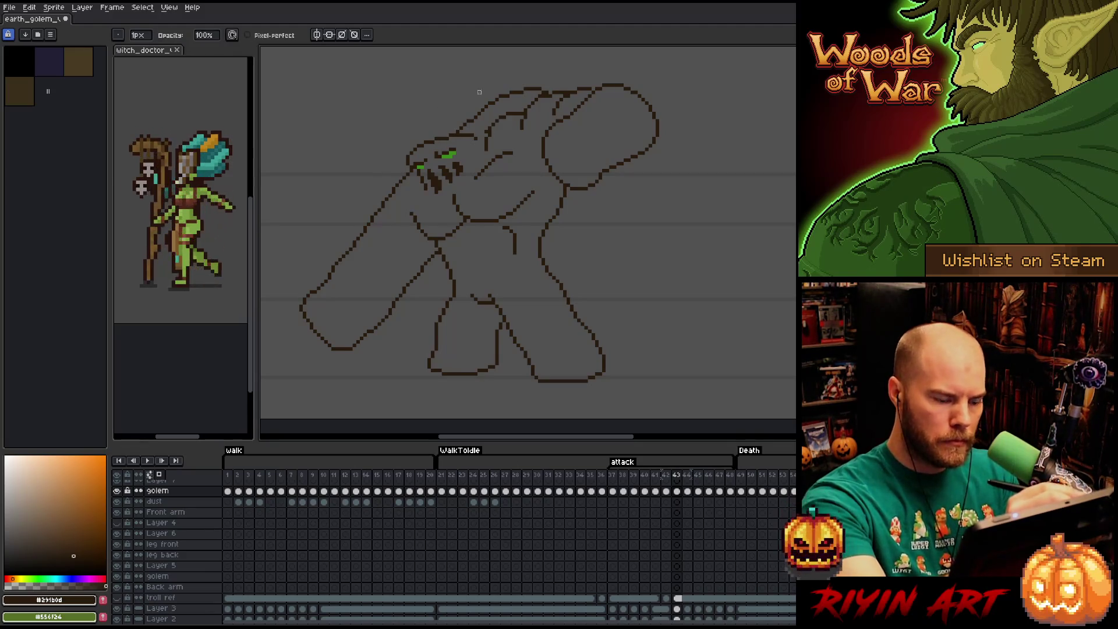
key(e)
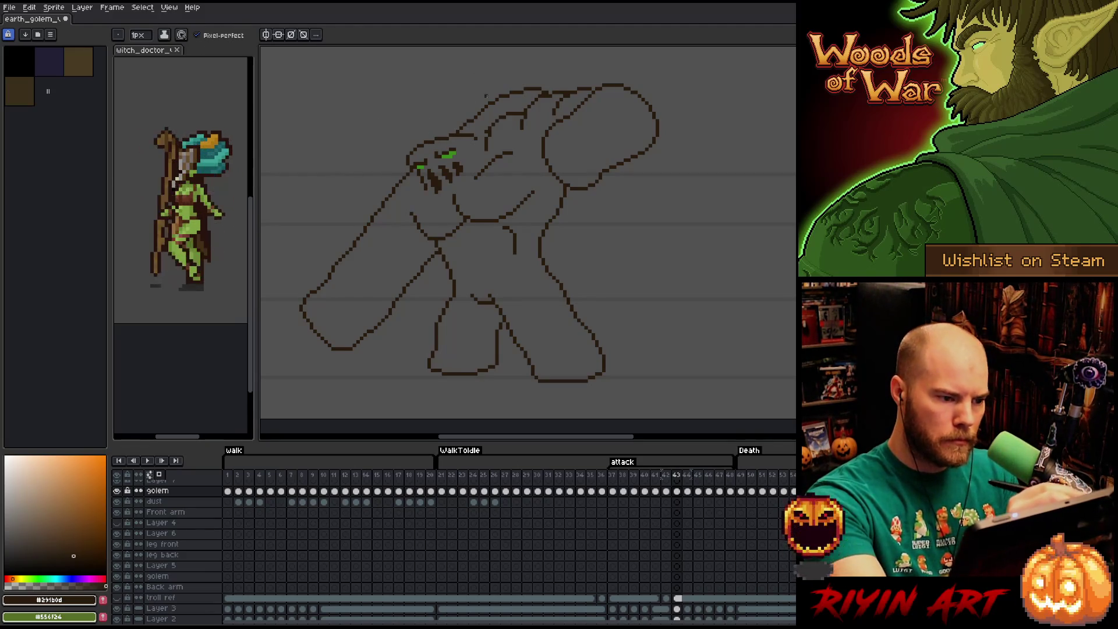
- Scrub forward through attack frames 43–47, flipping back to compare neighbouring poses
key(Left)
key(Right)
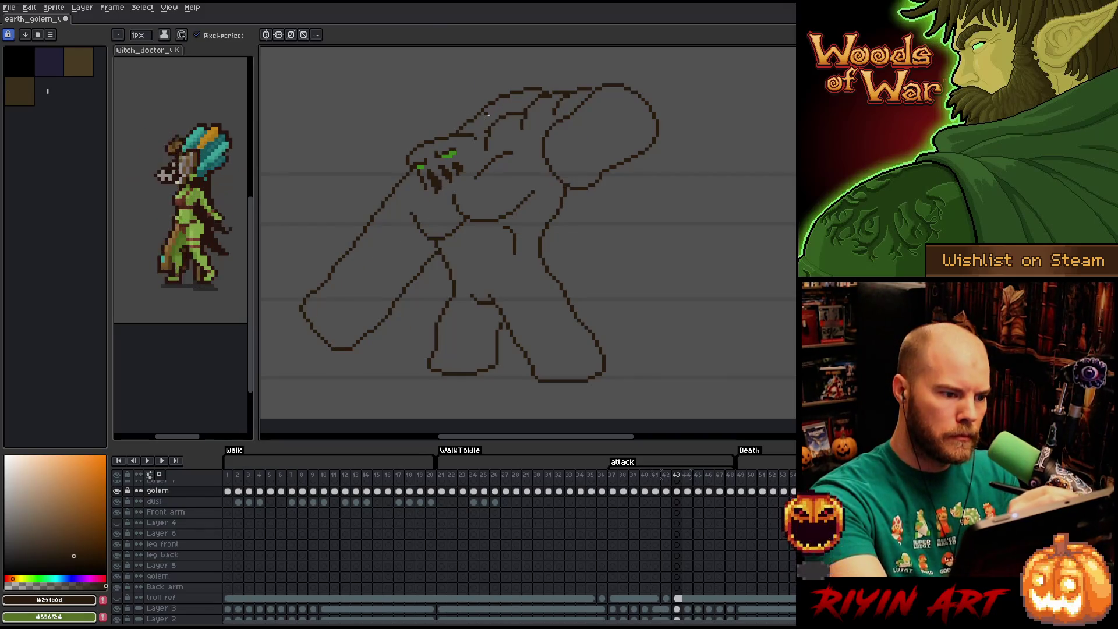
key(Right)
key(Right)
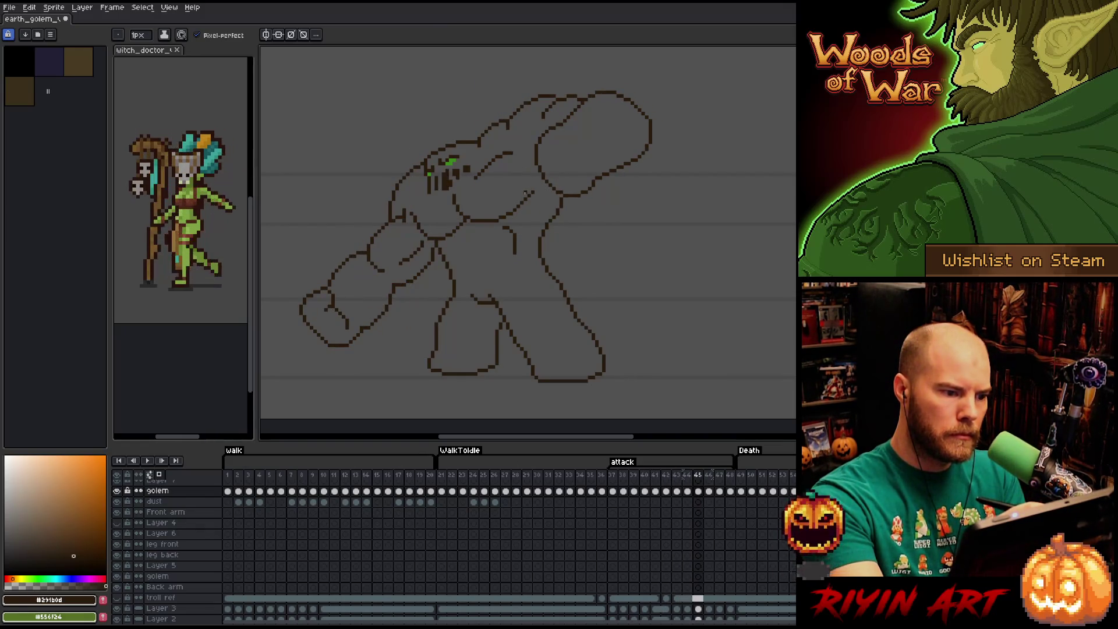
key(Left)
key(Right)
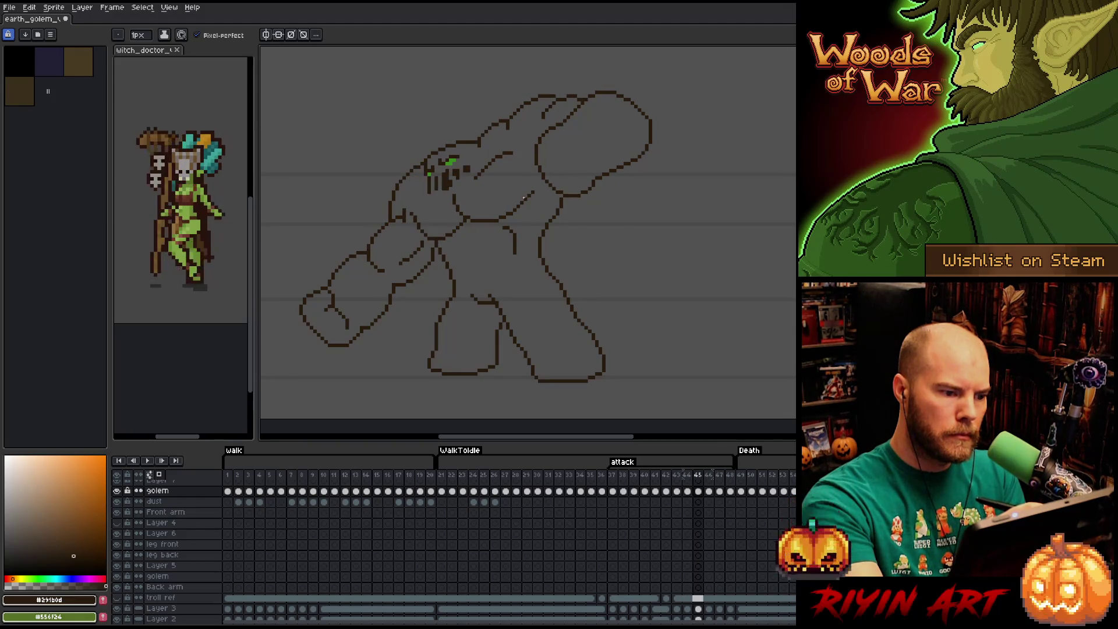
key(Right)
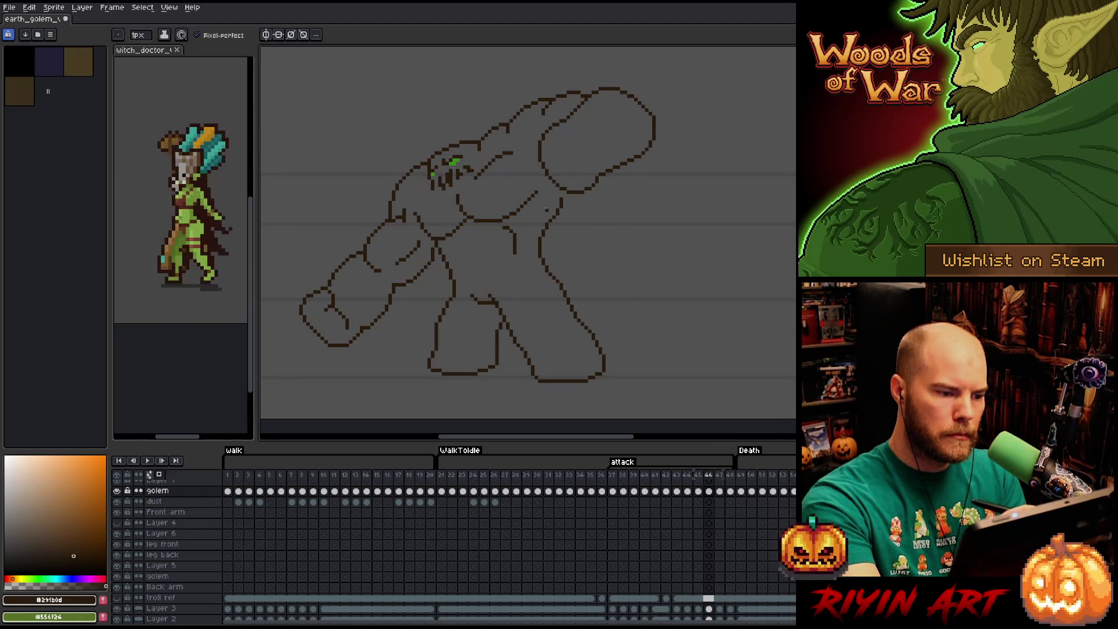
key(Right)
key(Left)
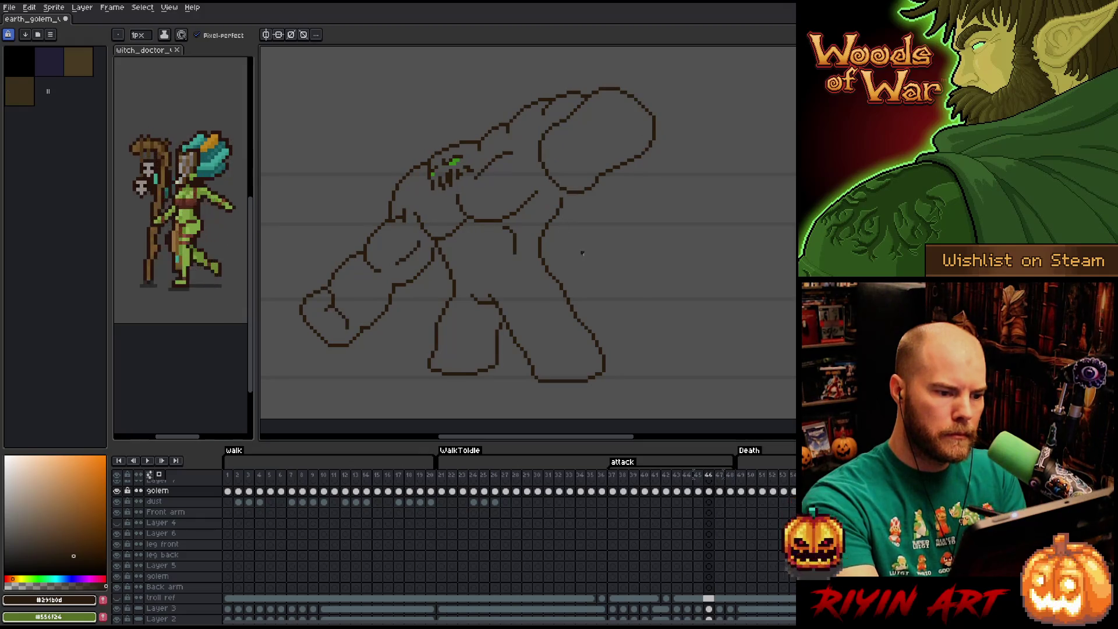
key(Right)
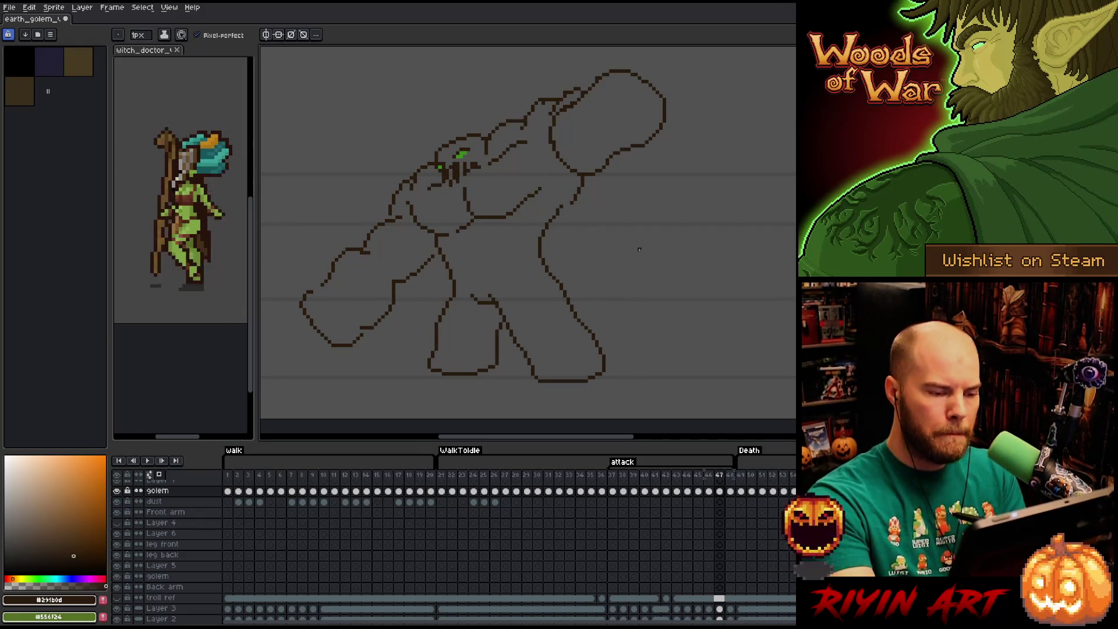
key(Right)
key(Left)
key(Right)
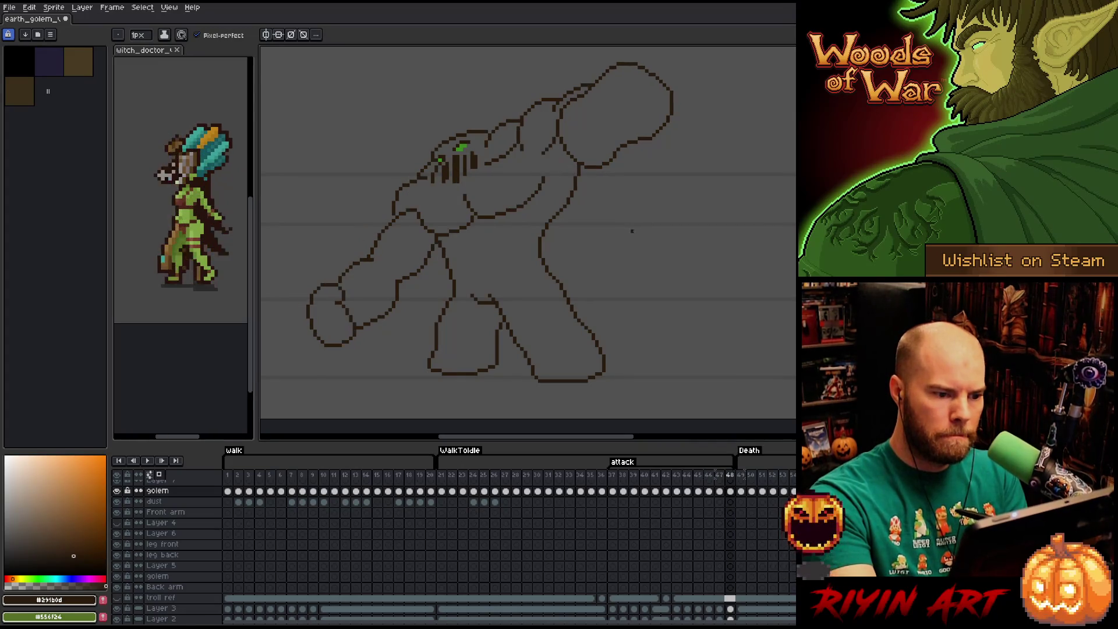
key(Left)
key(Left)
key(Right)
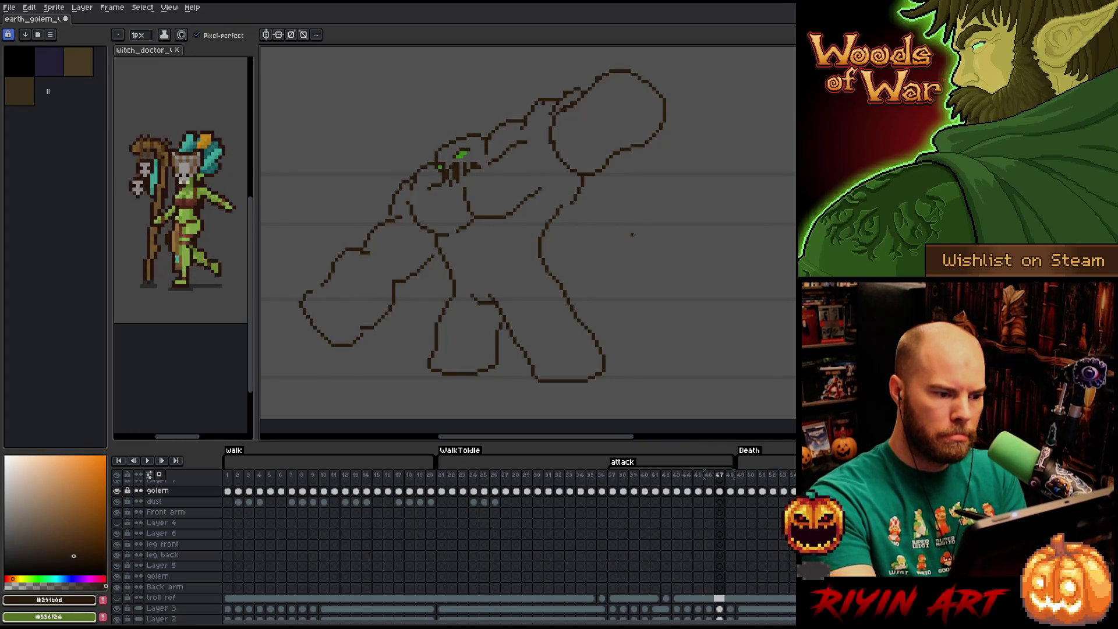
key(Right)
key(Left)
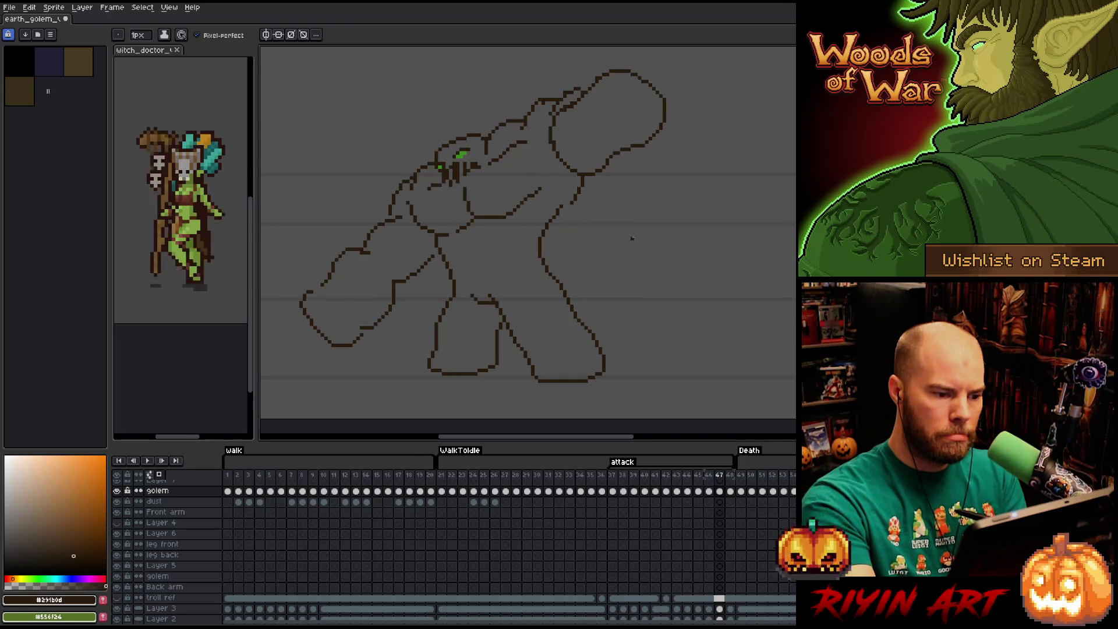
key(Right)
key(Left)
key(Right)
key(Left)
key(Right)
key(Left)
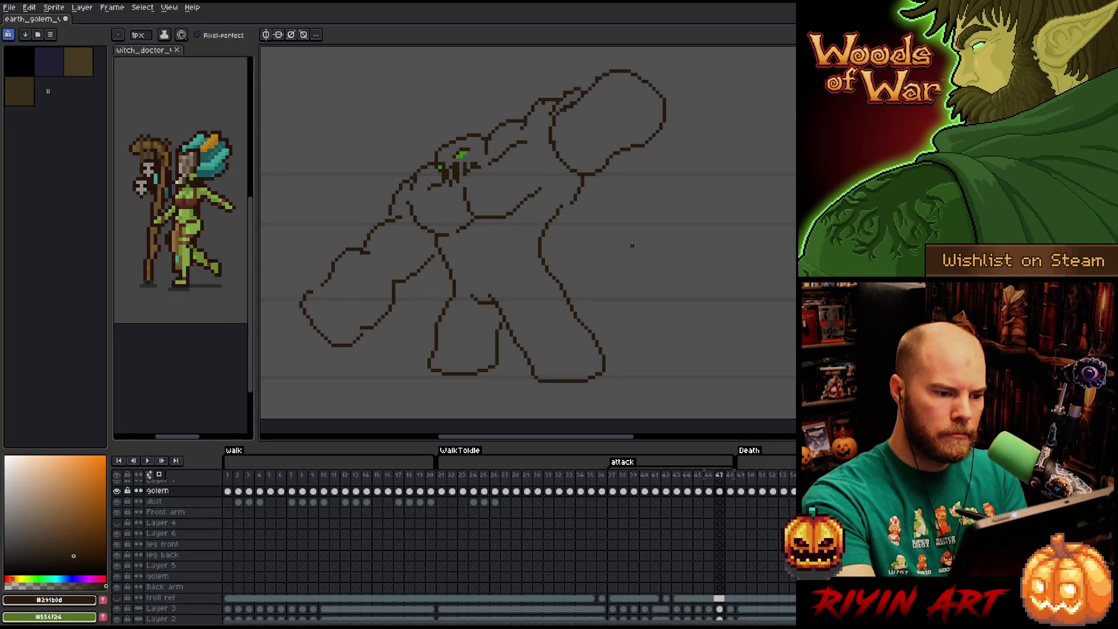
key(Right)
key(Left)
key(Right)
key(Left)
key(Right)
key(Left)
key(Right)
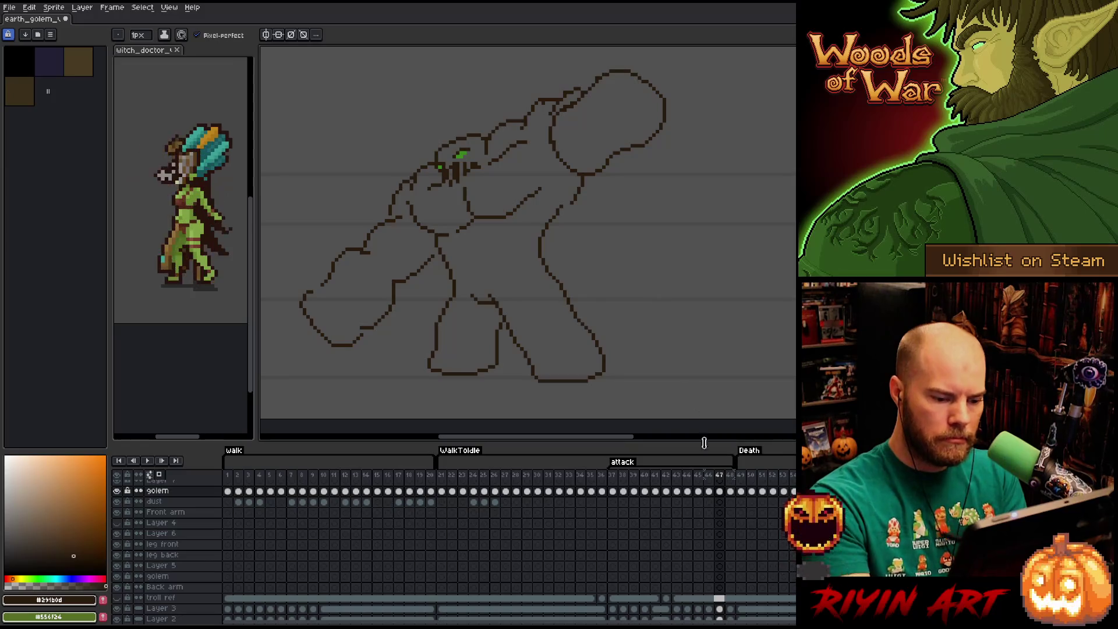
key(Left)
key(Right)
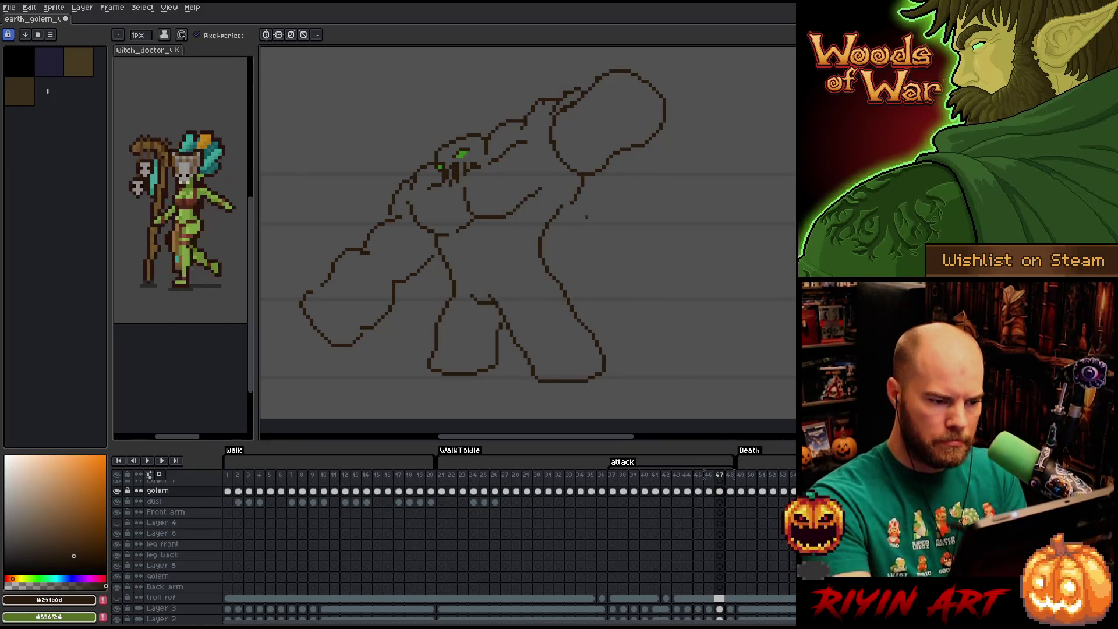
key(m)
key(Left)
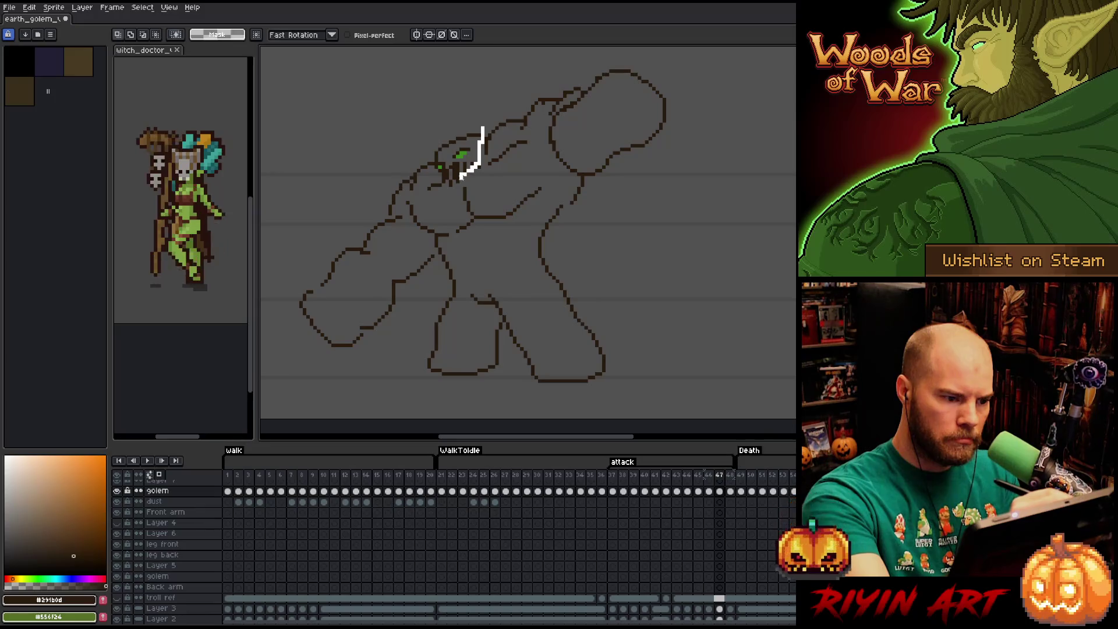
- Lasso the golem's head on frame 47, compare it against frames 46 and 48, then drop it in place
drag(482, 129, 441, 180)
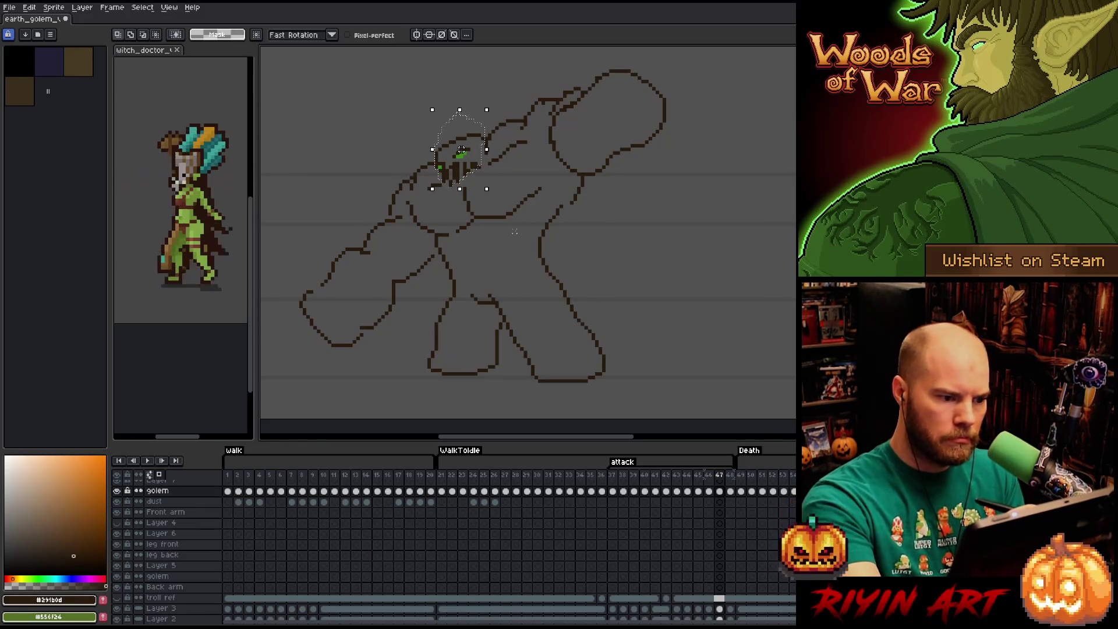
key(Right)
key(Left)
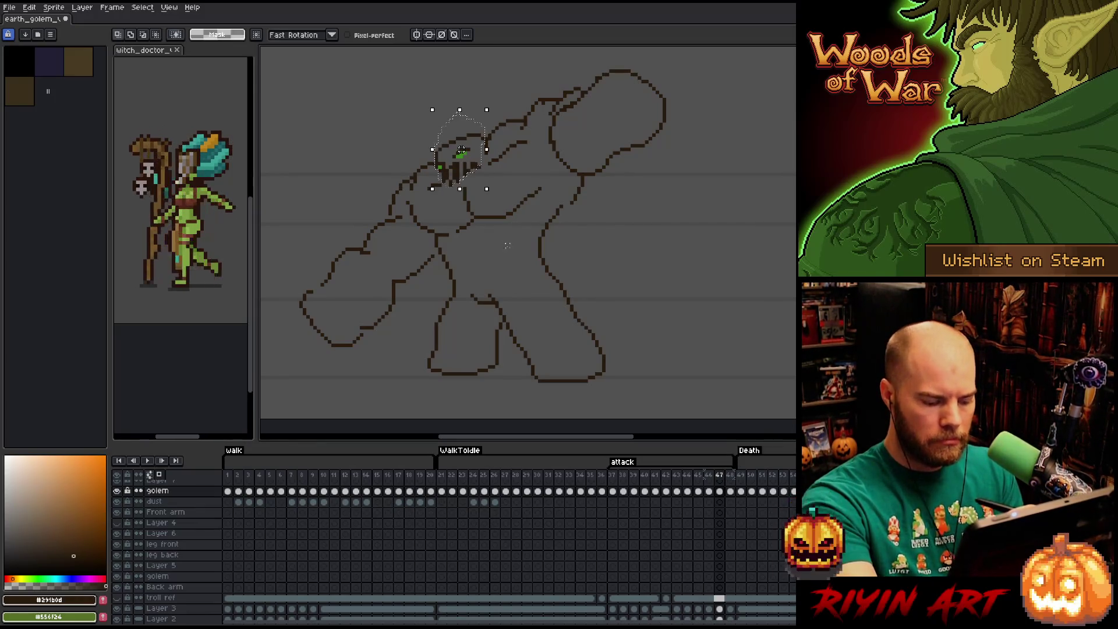
key(Left)
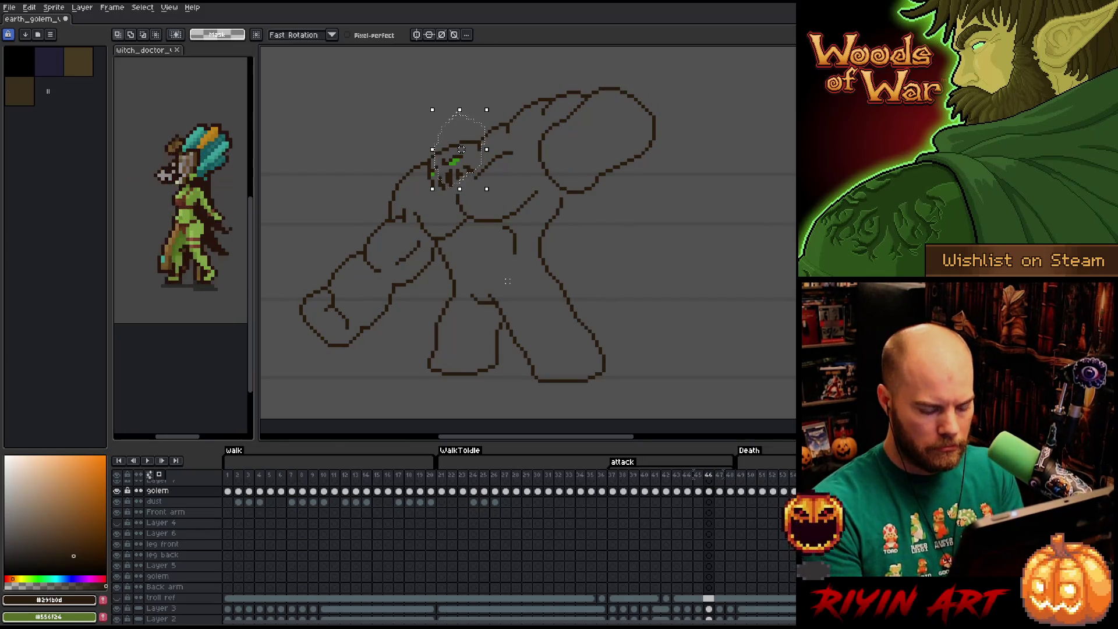
key(Right)
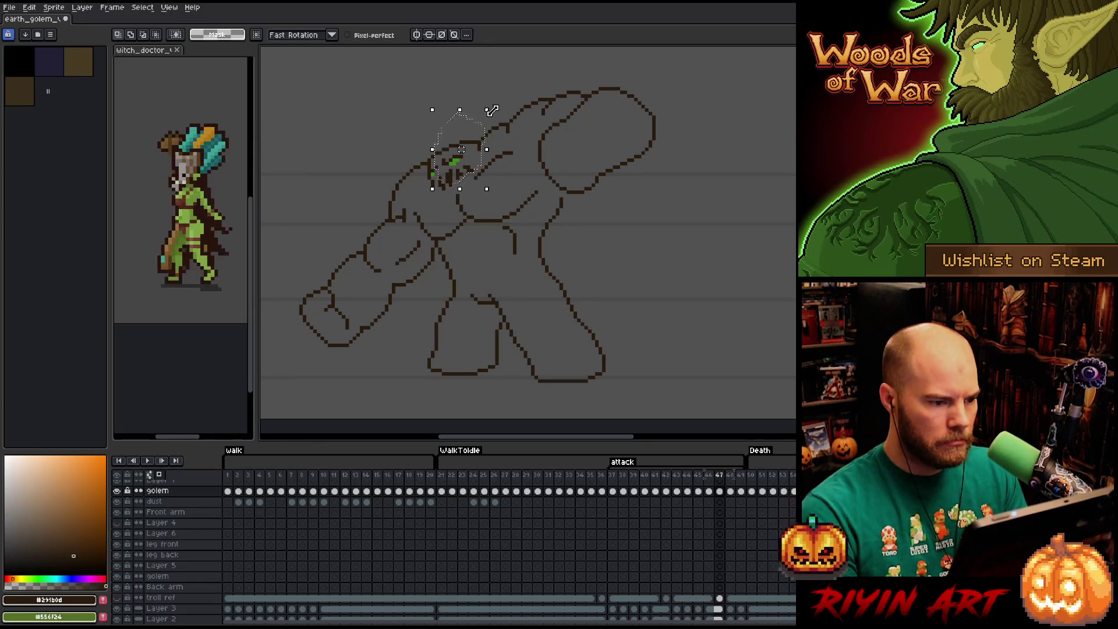
key(Return)
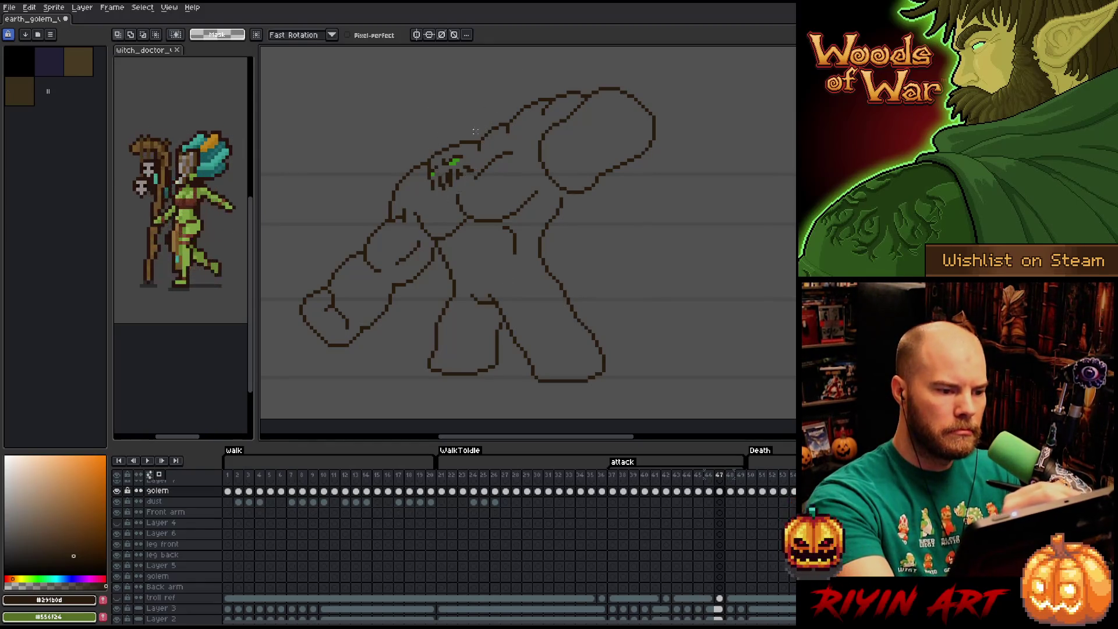
- Lasso the golem's head again and hide the grey backdrop layer
mouse_move(472, 136)
mouse_down()
mouse_move(467, 176)
mouse_move(430, 149)
mouse_up()
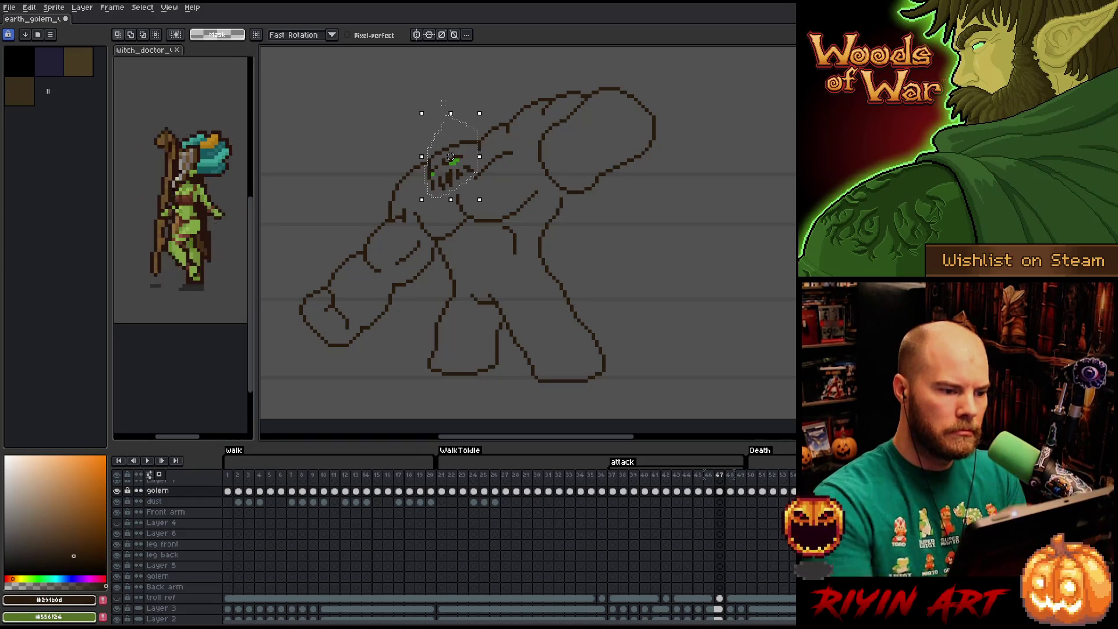
click(455, 151)
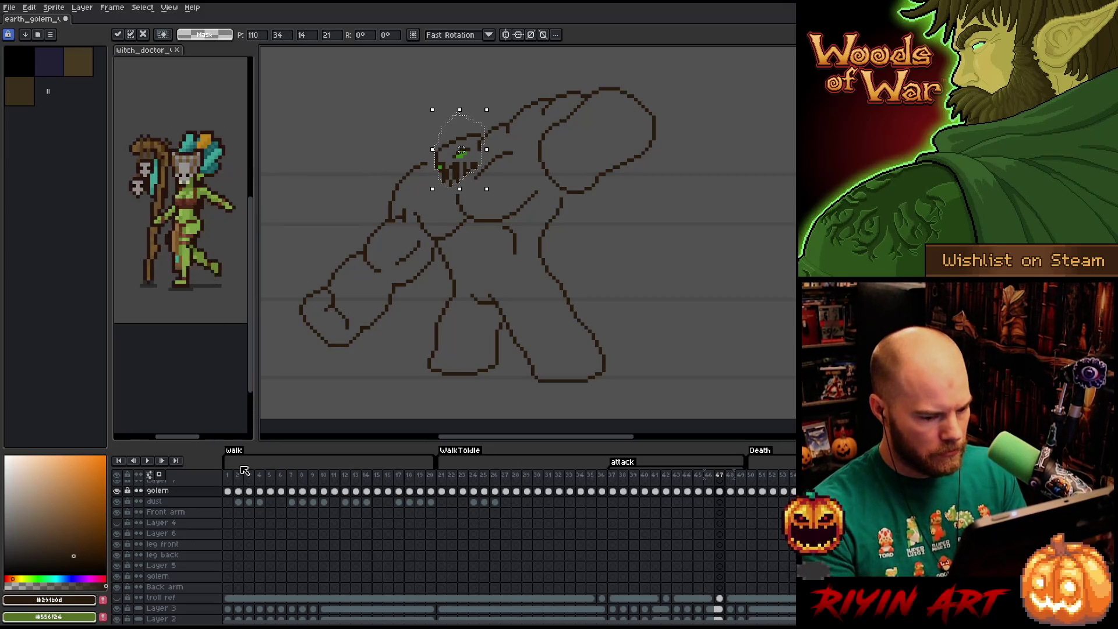
scroll(121, 620, down, 1)
click(119, 611)
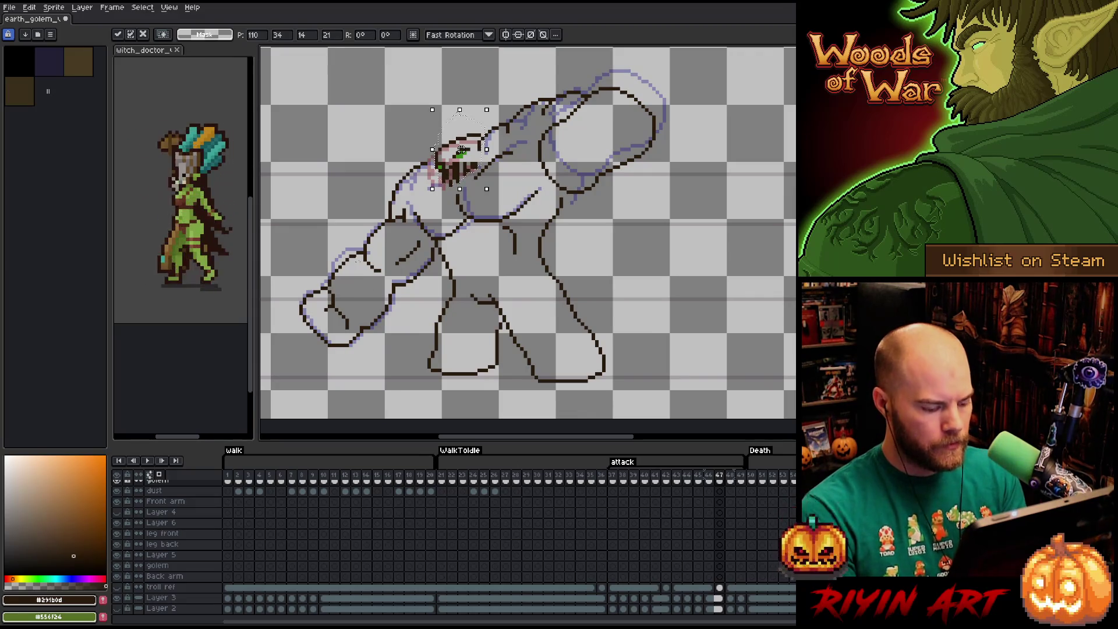
- Deselect the head, extend the upper-arm line, and move the raised fist up and right
key(ctrl+d)
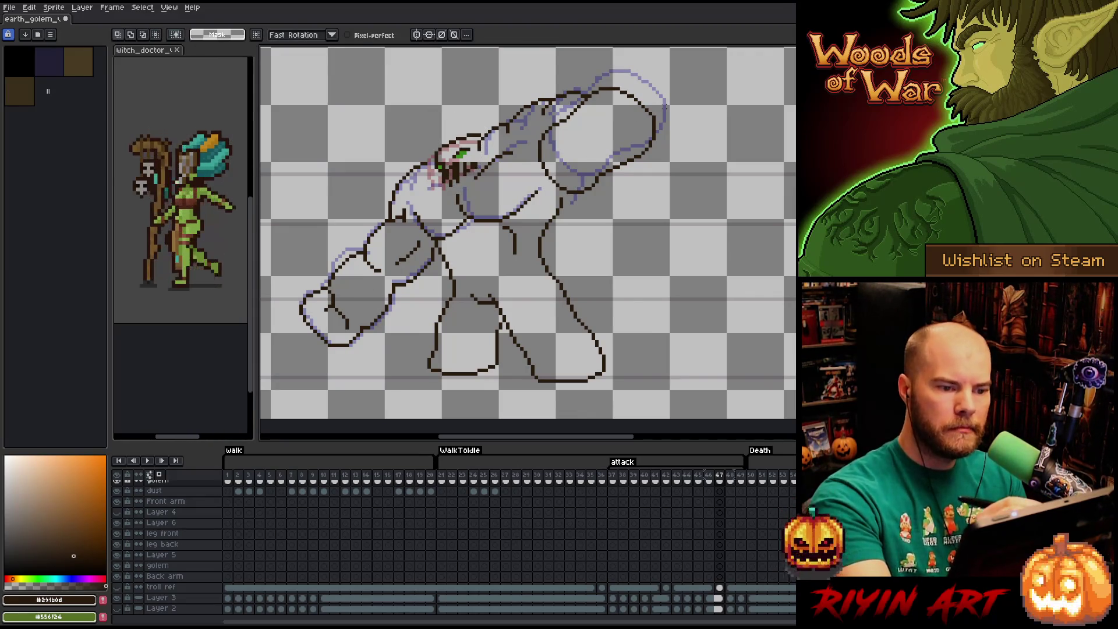
drag(664, 125, 635, 170)
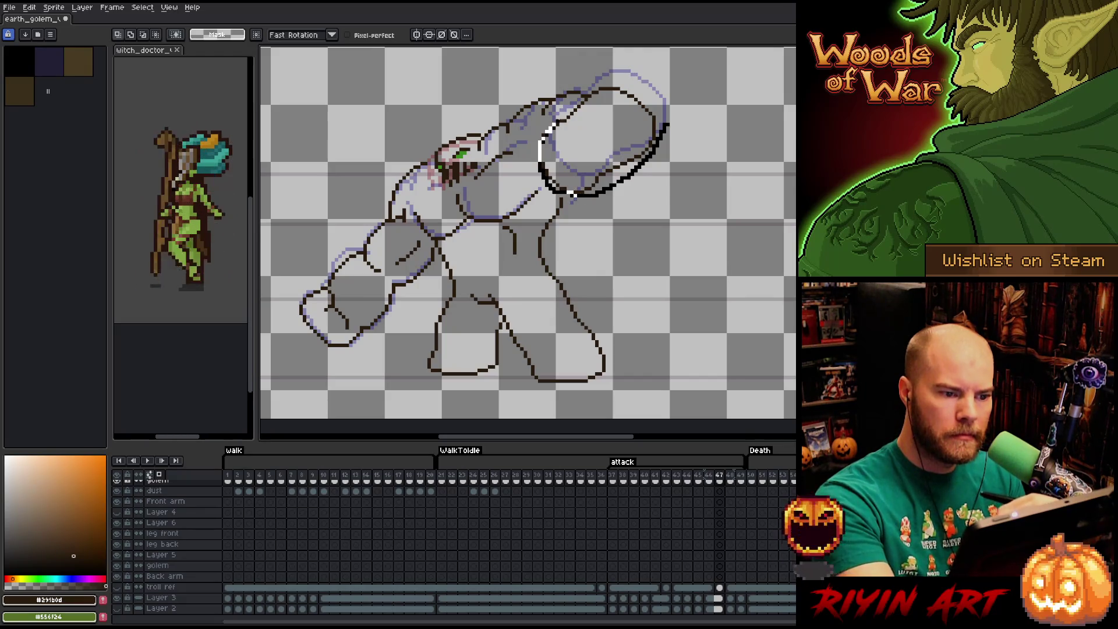
drag(570, 193, 633, 86)
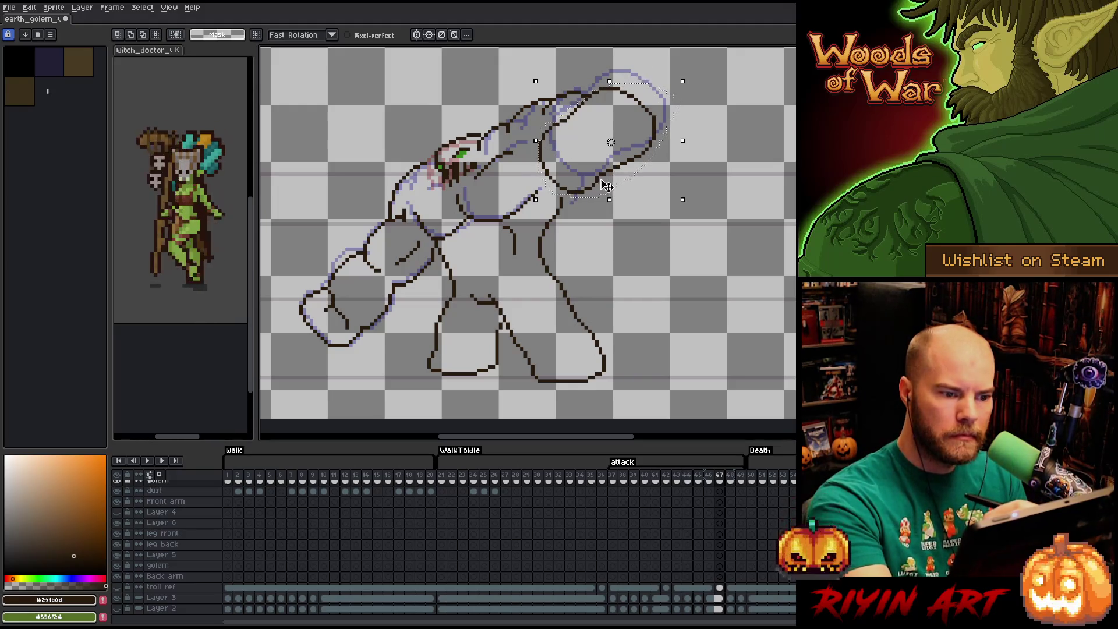
drag(602, 185, 615, 166)
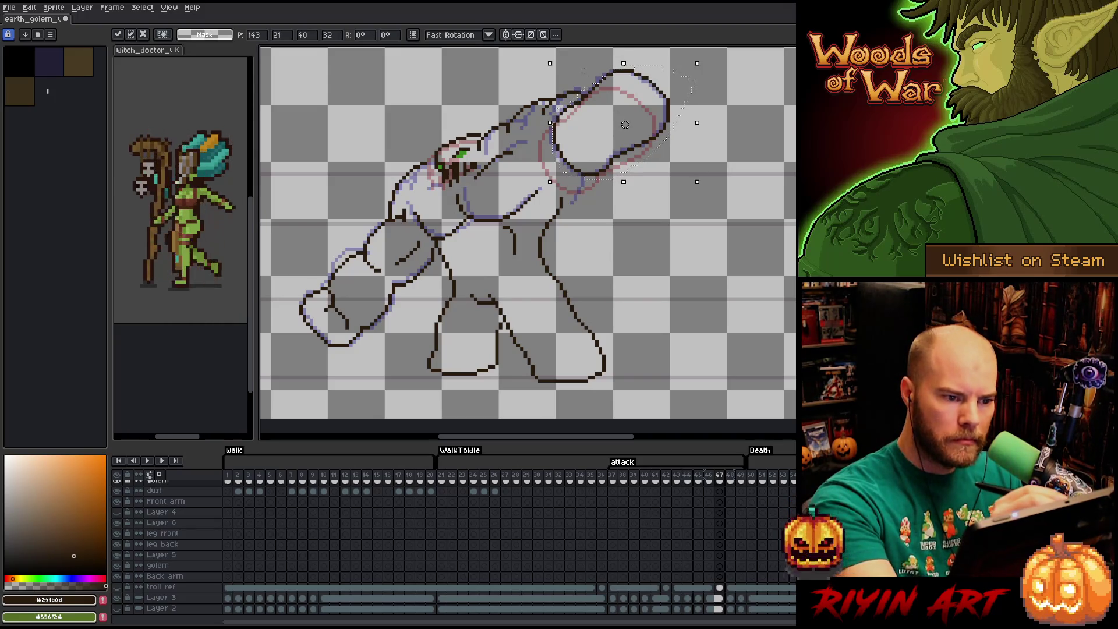
key(b)
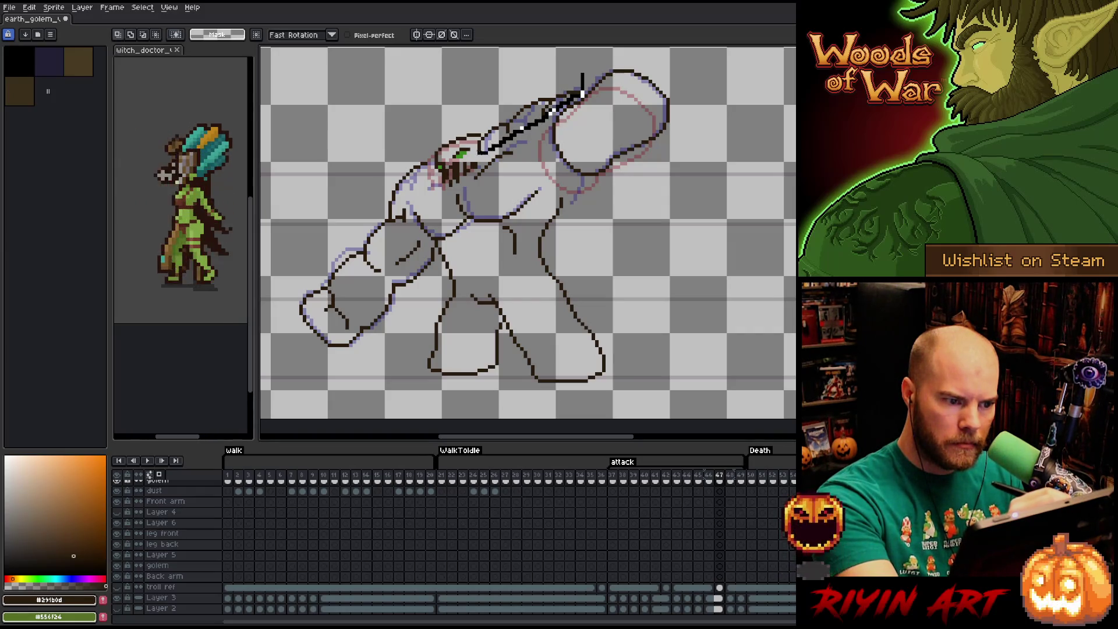
- Nudge the upper arm up-right, place it, and sketch a new sweeping arm line near the head
drag(580, 85, 505, 141)
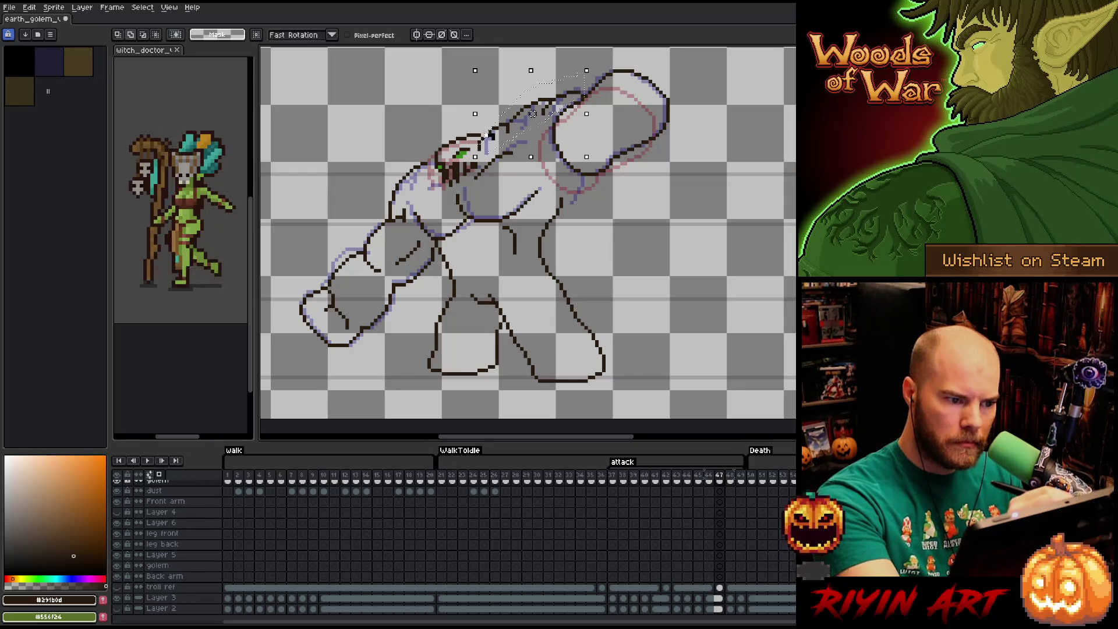
drag(480, 140, 484, 140)
drag(536, 113, 539, 108)
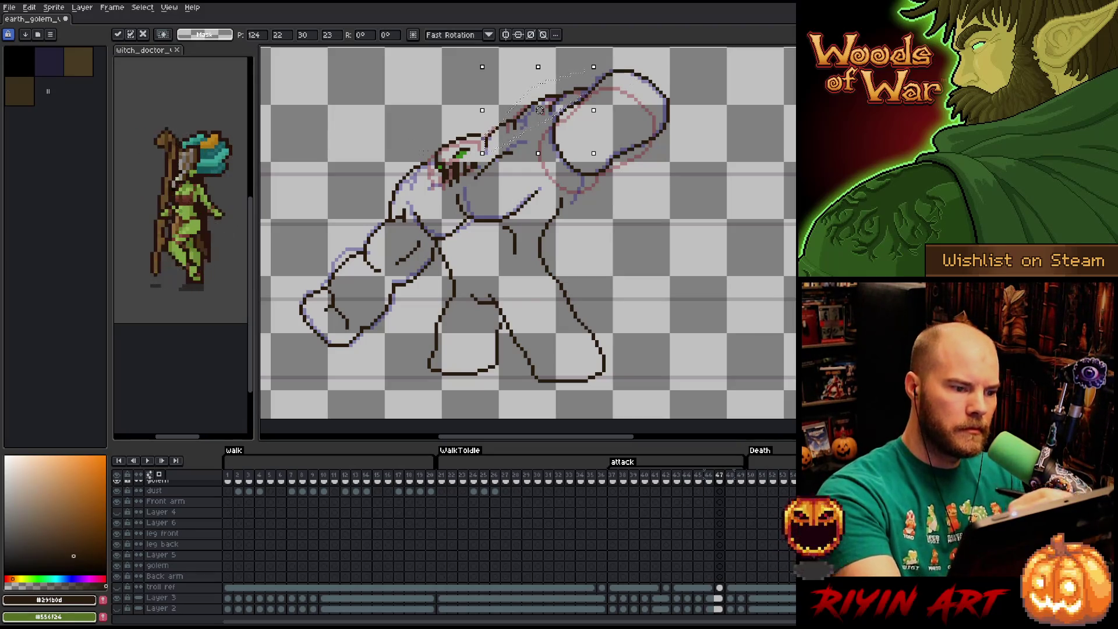
key(b)
mouse_move(428, 167)
mouse_down()
mouse_move(411, 218)
mouse_move(288, 244)
mouse_up()
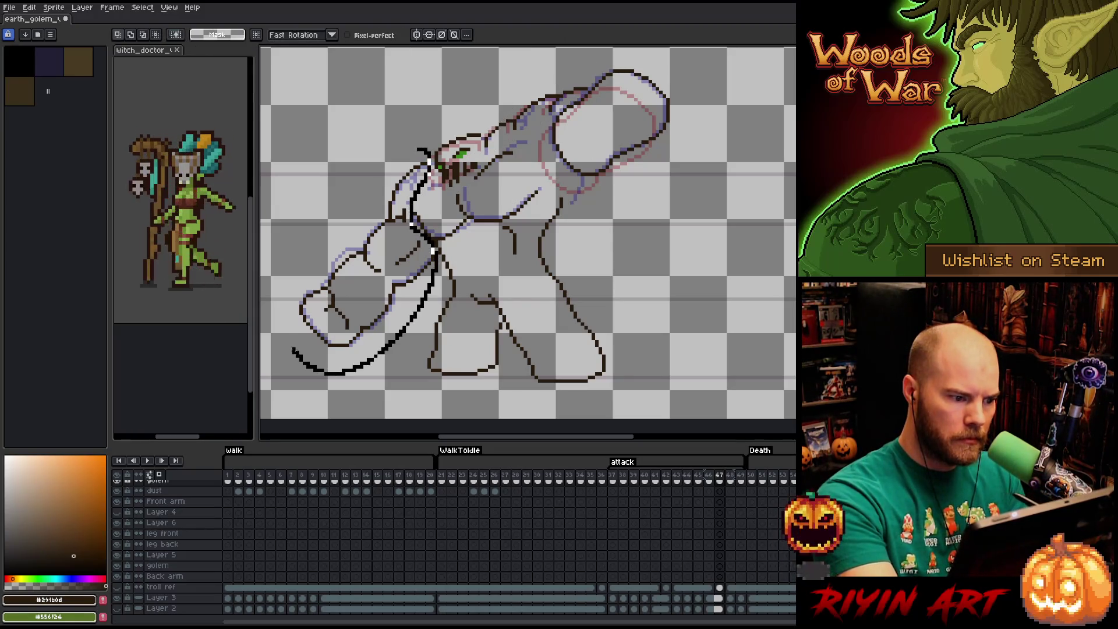
- Nudge the arm up-right, place it, and clean the surrounding pixels with pencil and eraser
drag(361, 262, 365, 259)
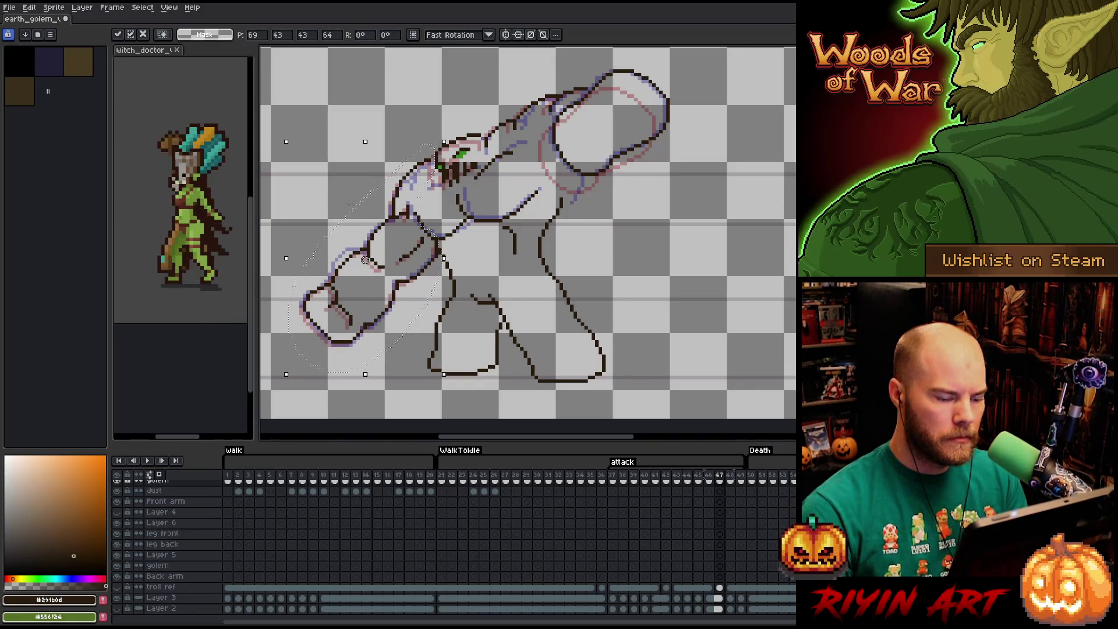
key(ctrl+d)
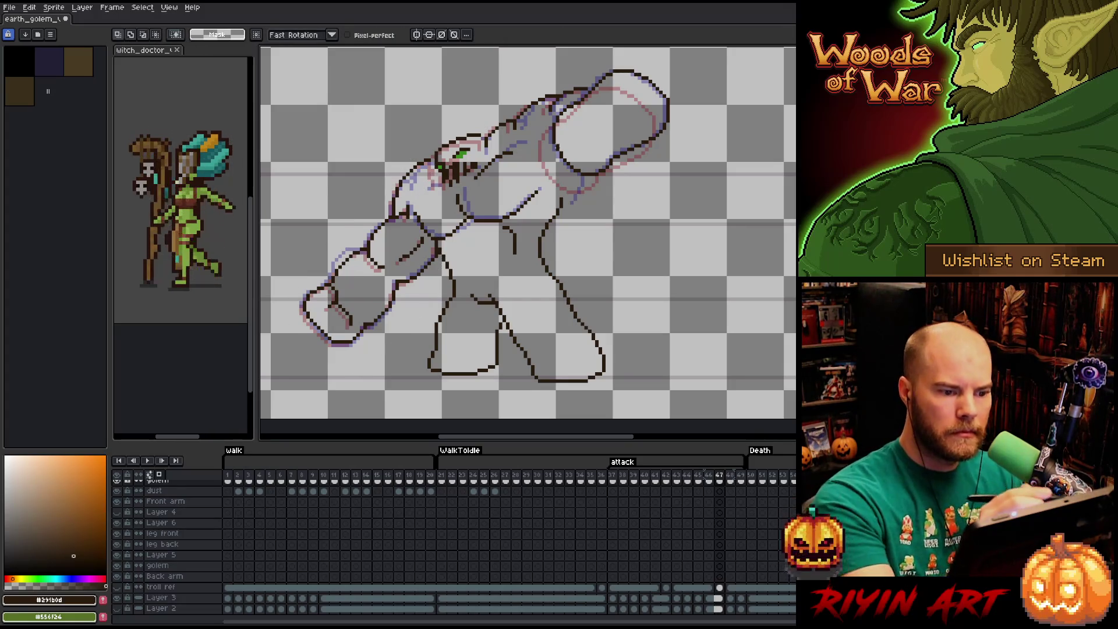
key(b)
key(e)
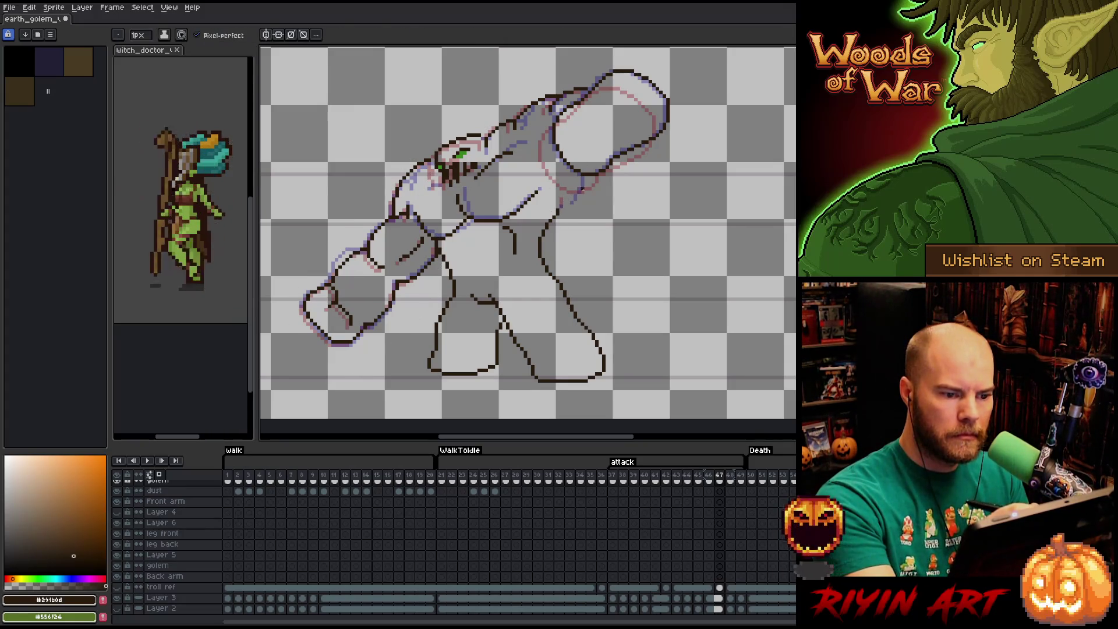
key(b)
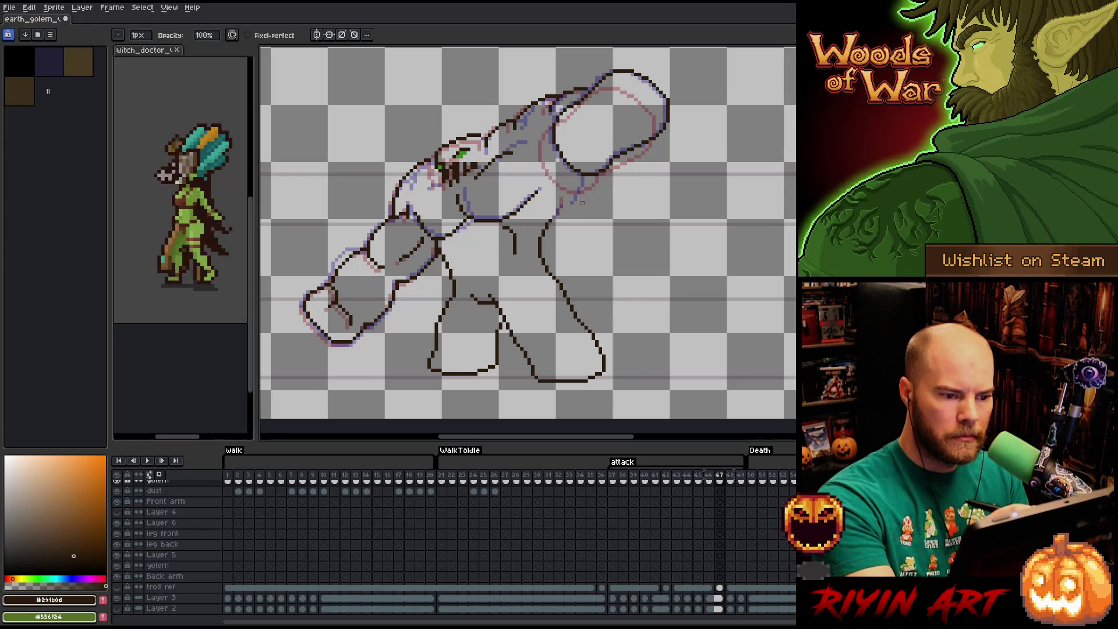
key(e)
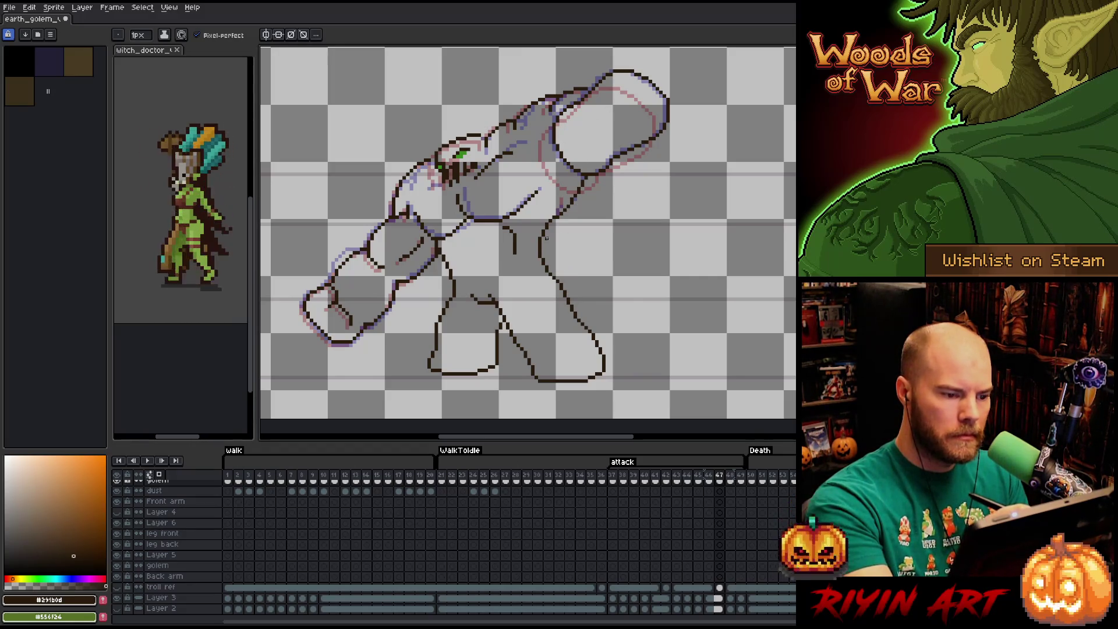
- Select the golem's upper arm, try a slight rotation, undo it and apply
key(m)
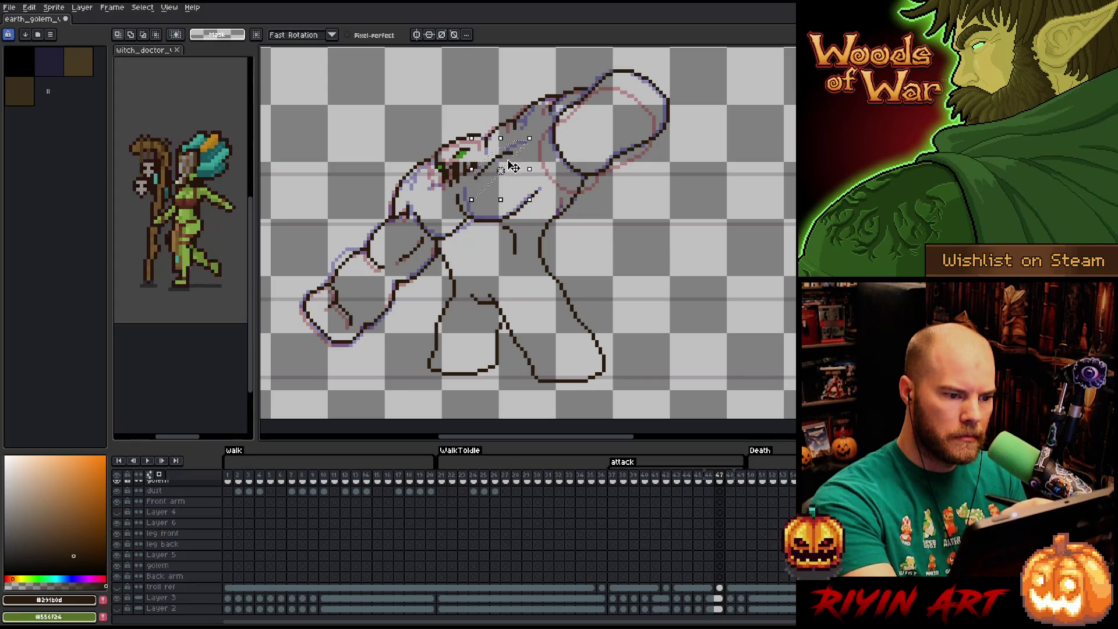
drag(486, 189, 544, 128)
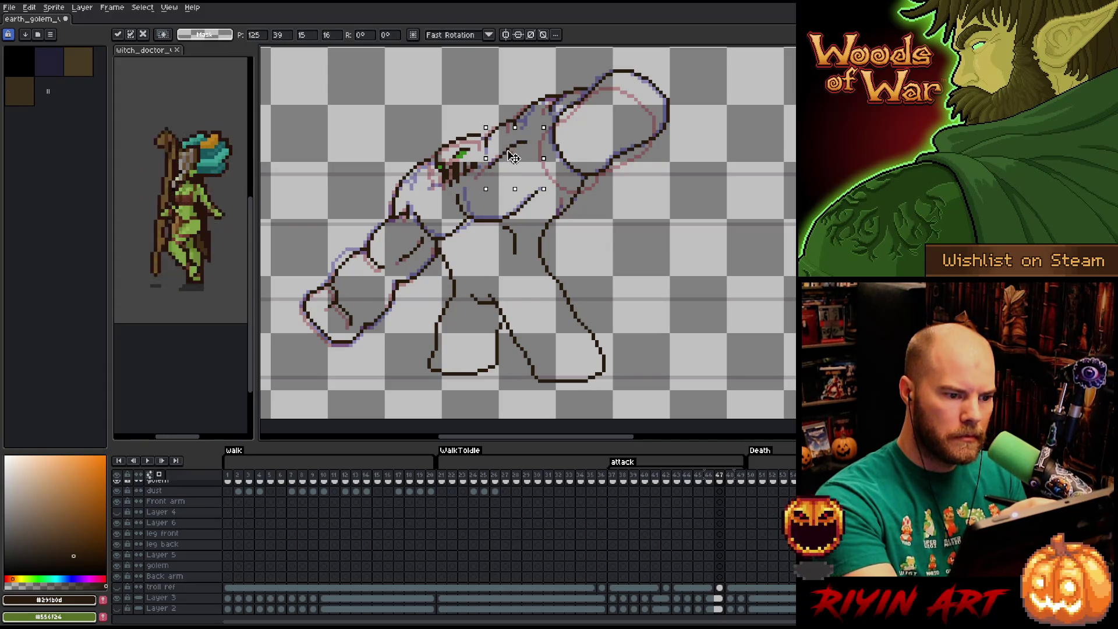
drag(543, 199, 540, 198)
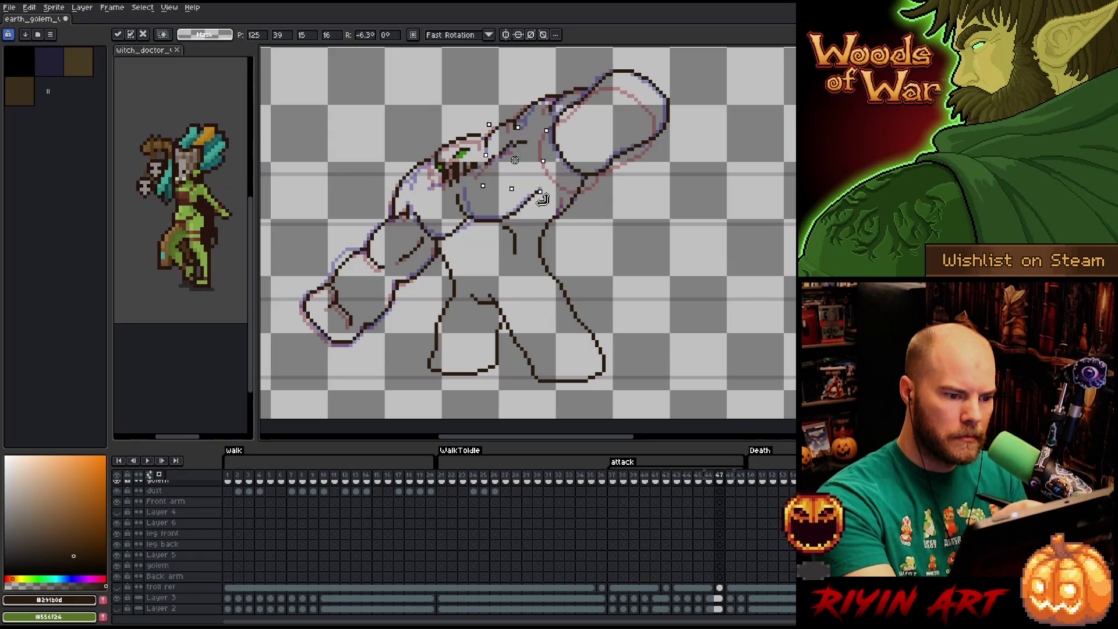
key(ctrl+z)
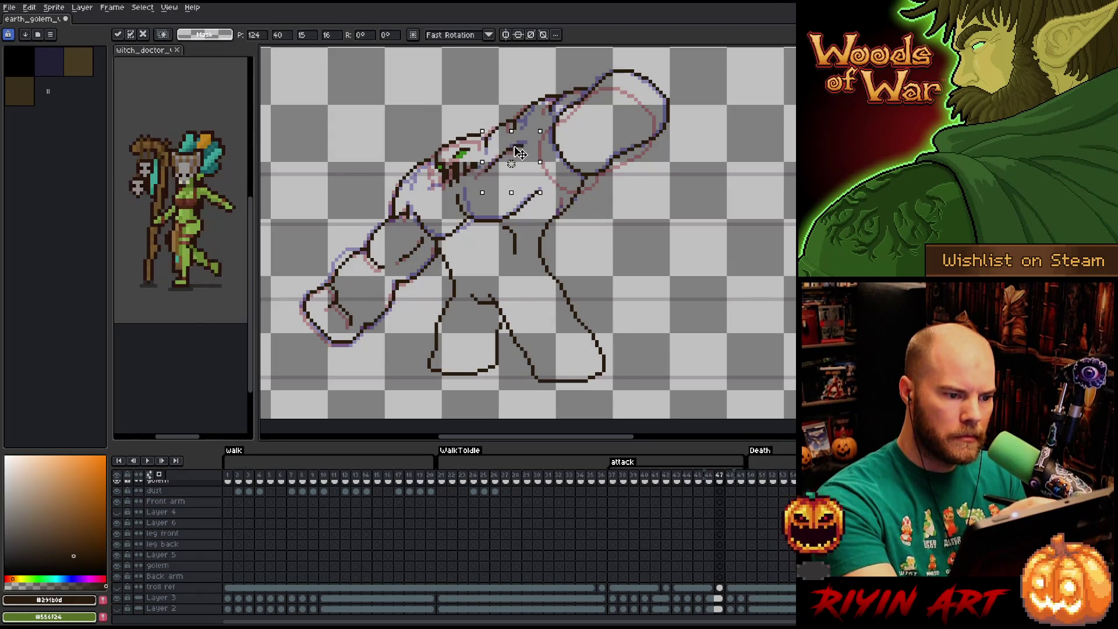
key(Return)
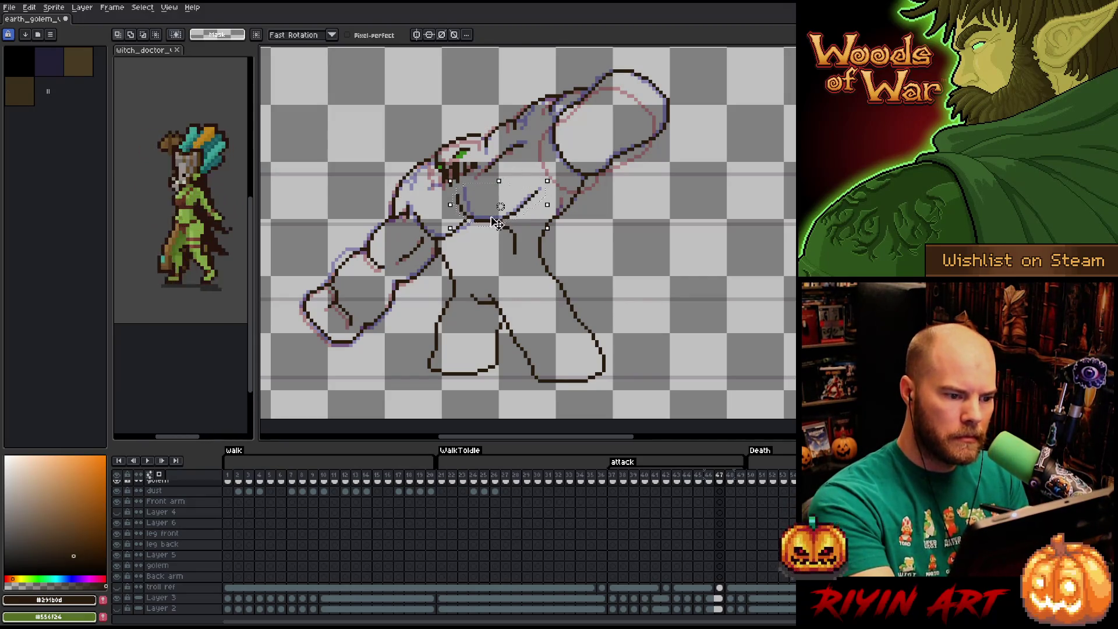
- Move the short chest stroke down one pixel, resume drawing, then step back a frame
drag(553, 174, 503, 221)
key(Down)
key(Return)
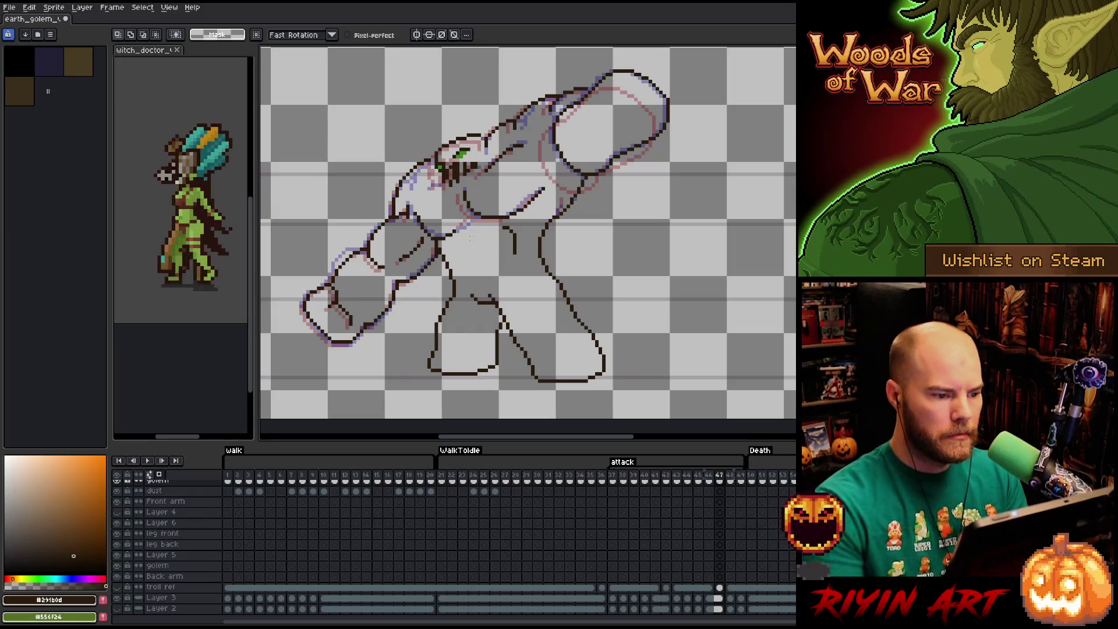
key(b)
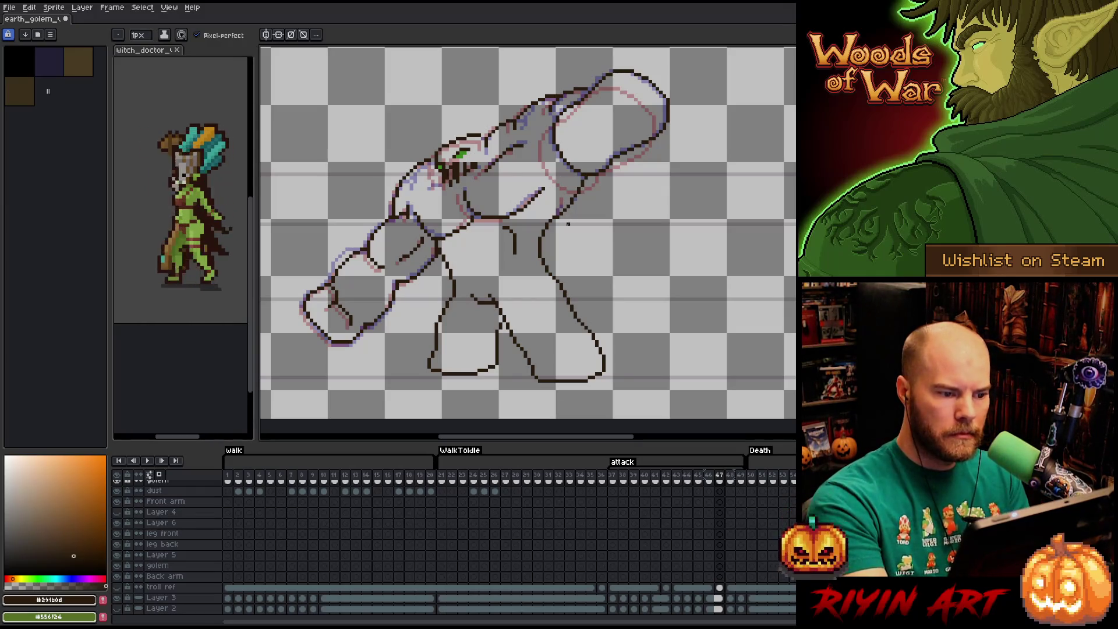
key(b)
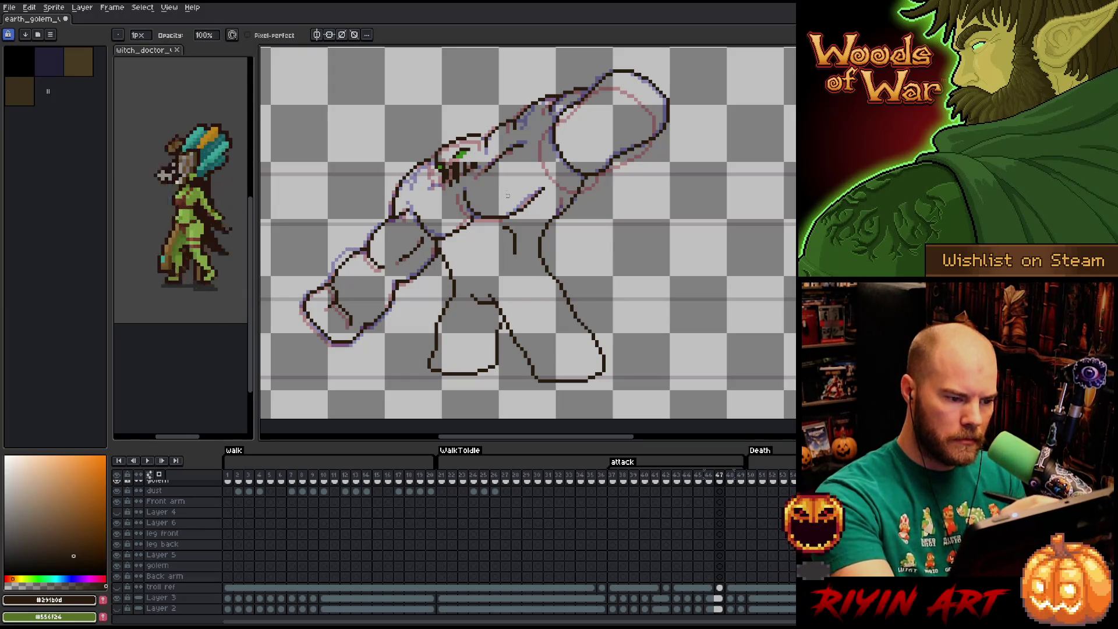
key(Left)
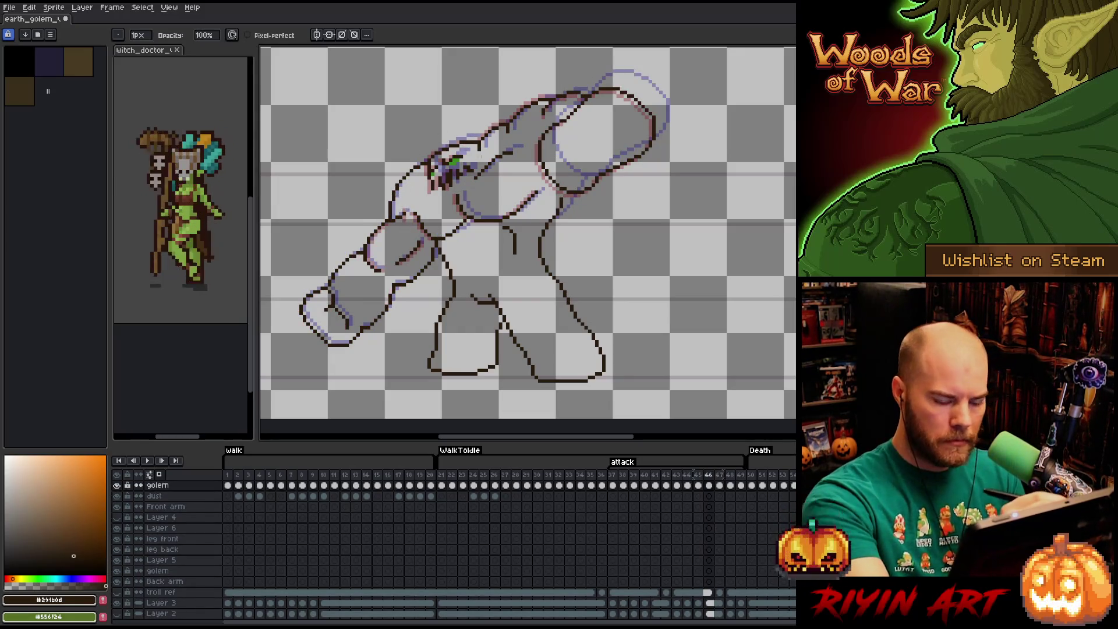
- Step back to frame 44 and forward again, touching up line pixels with eraser and pencil on each frame
key(Left)
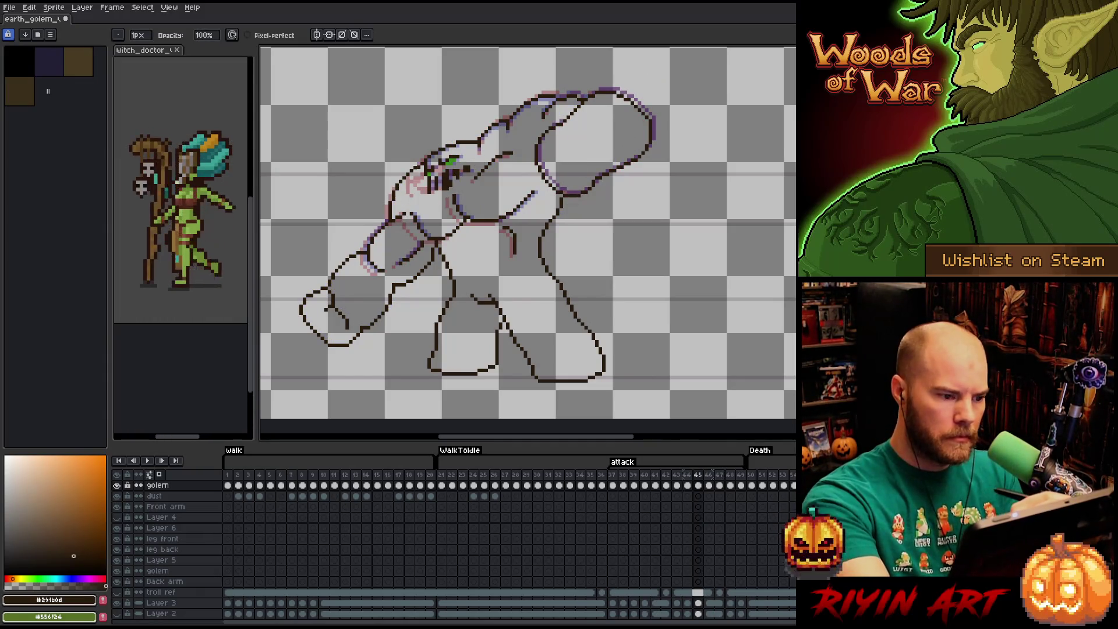
key(e)
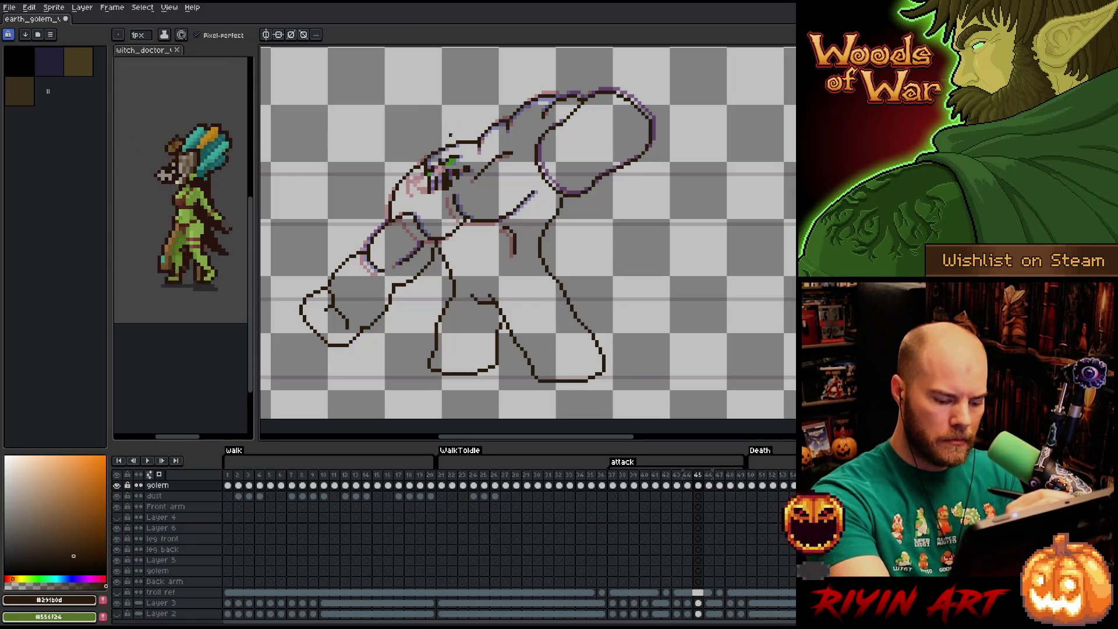
key(Left)
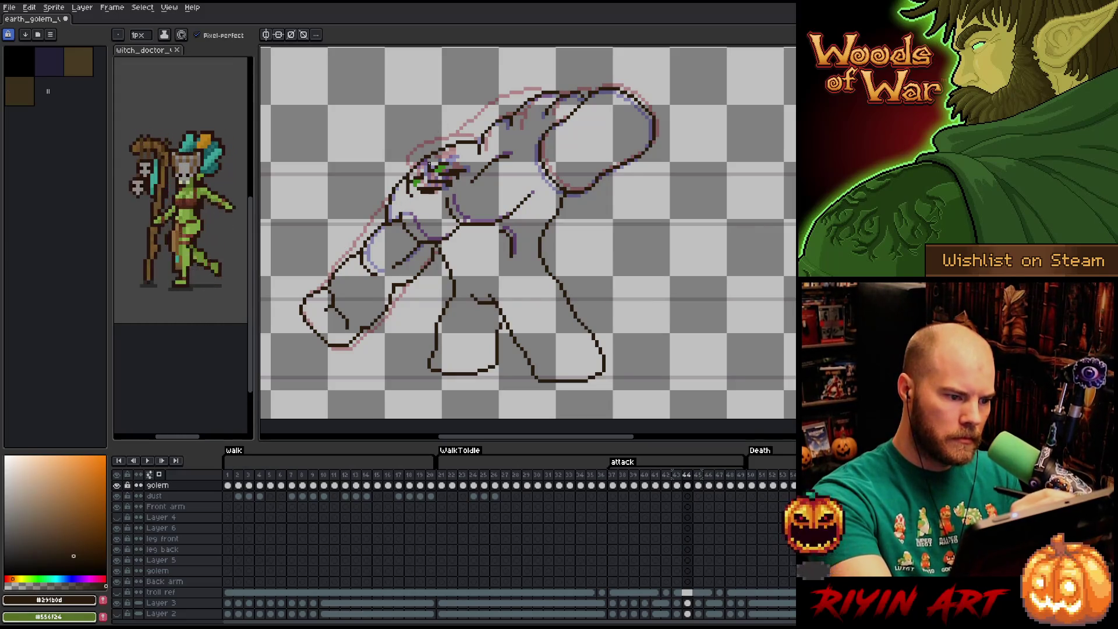
key(b)
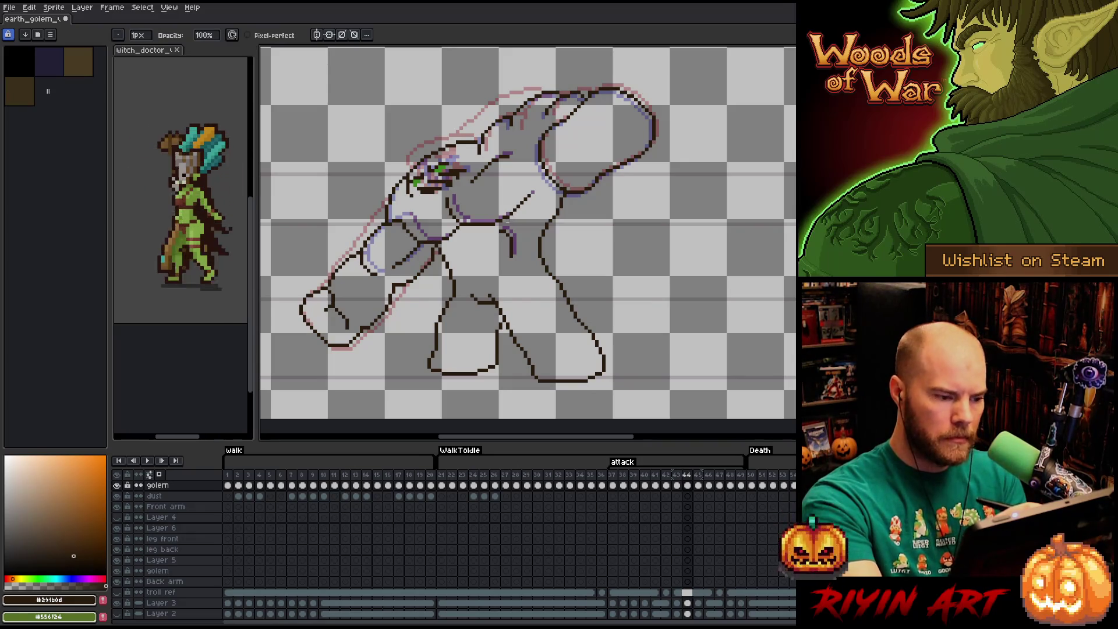
key(e)
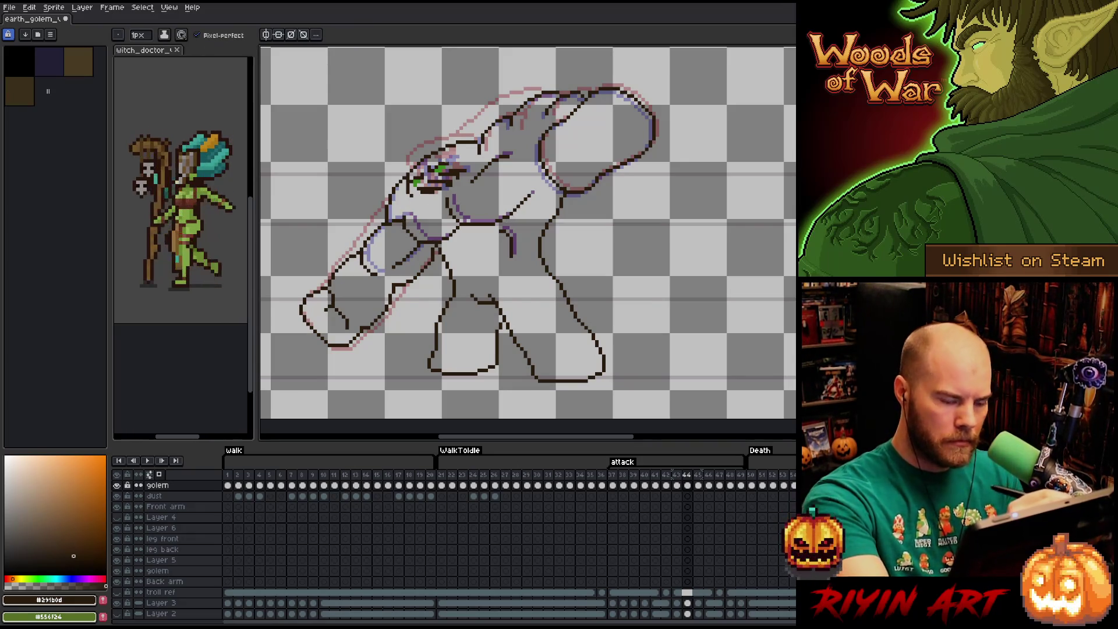
key(Right)
key(Left)
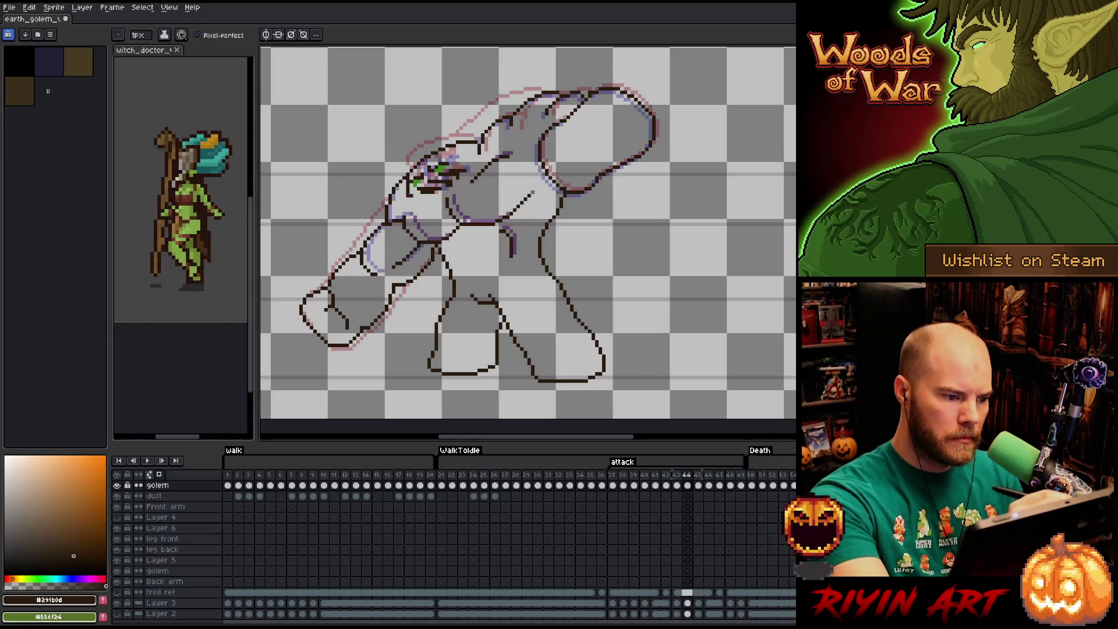
key(b)
key(Right)
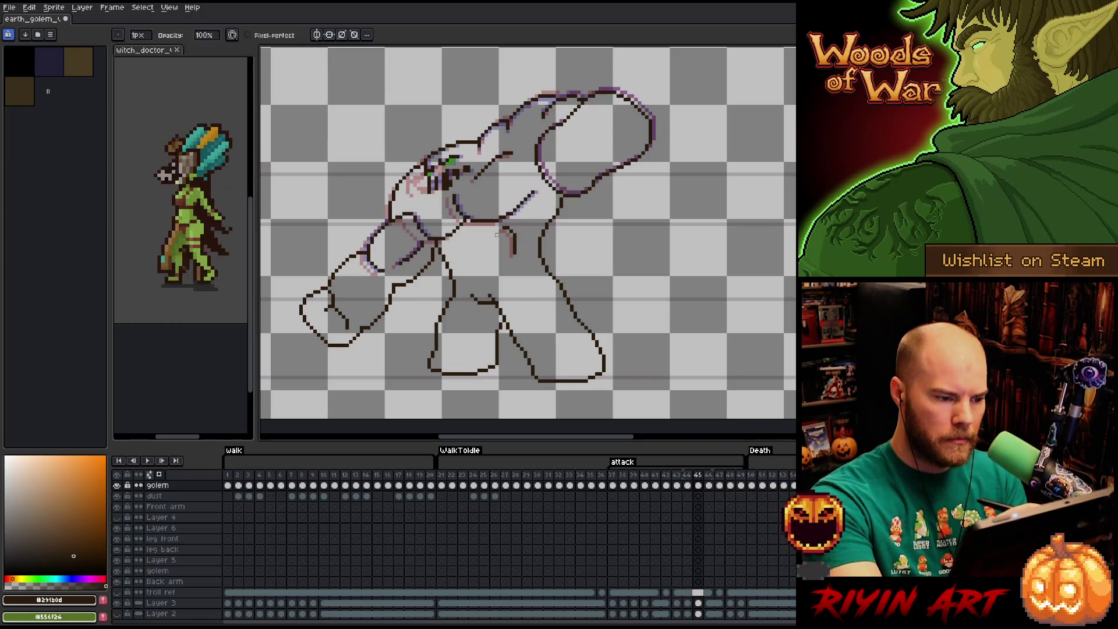
key(Right)
key(e)
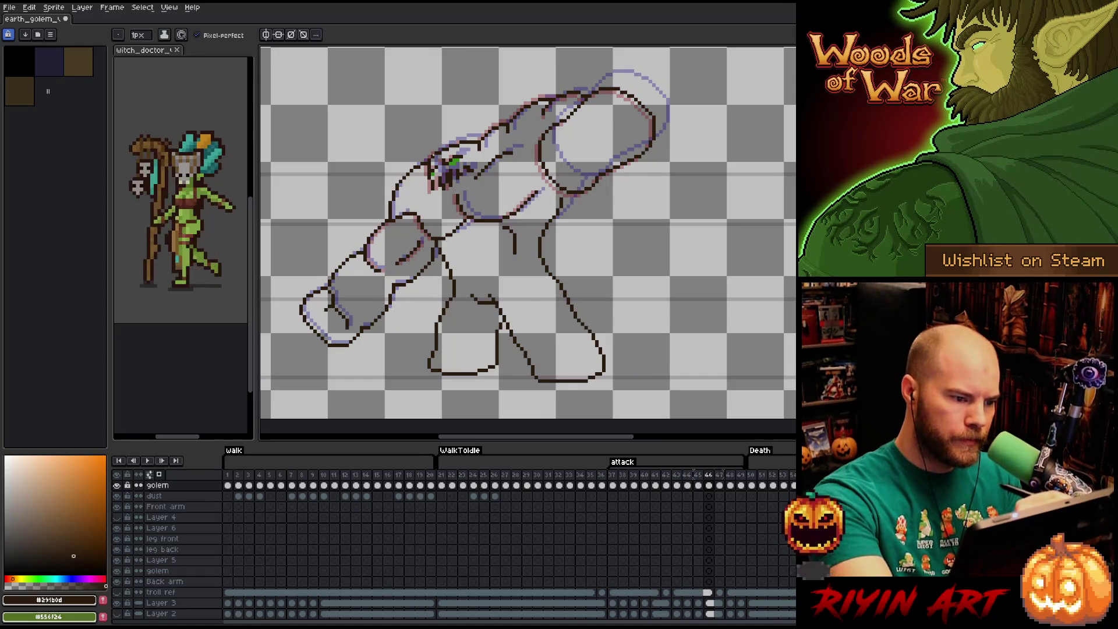
key(Right)
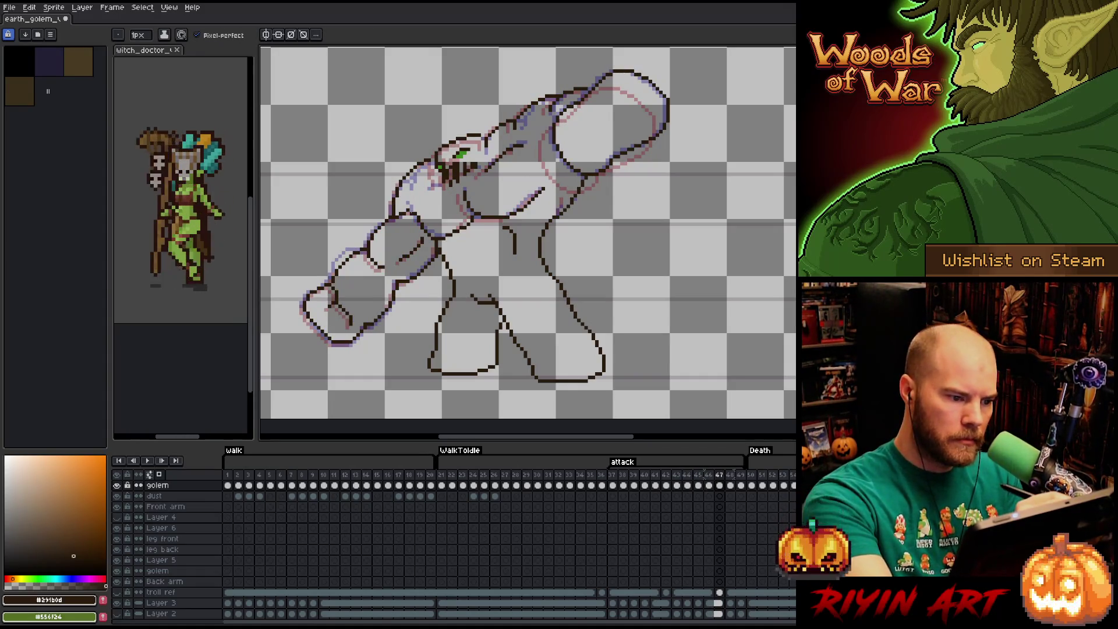
key(Left)
key(Right)
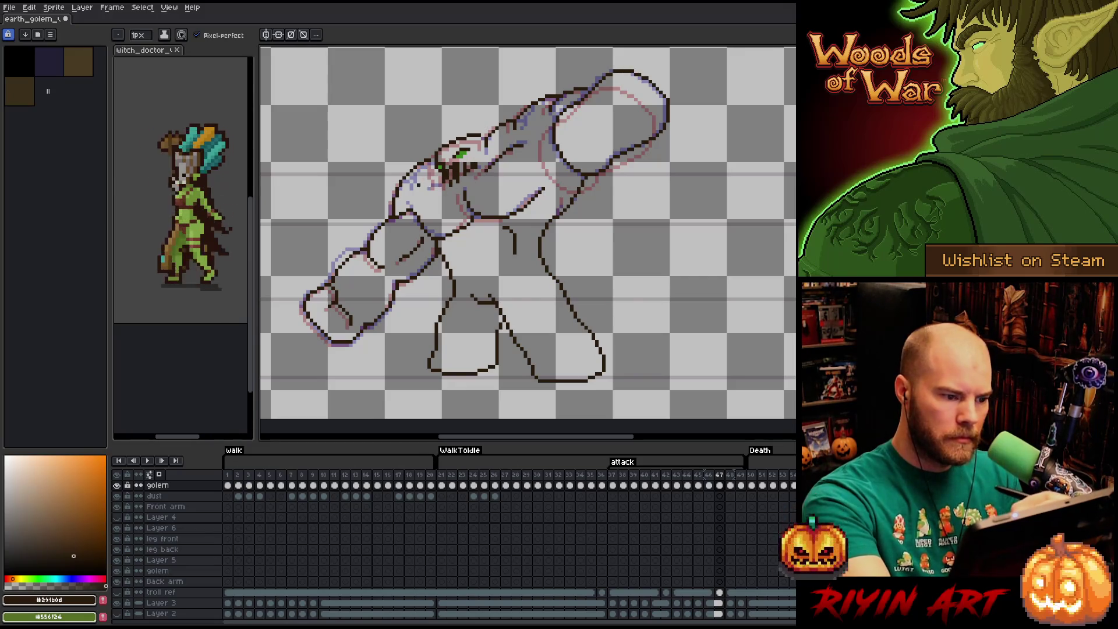
key(b)
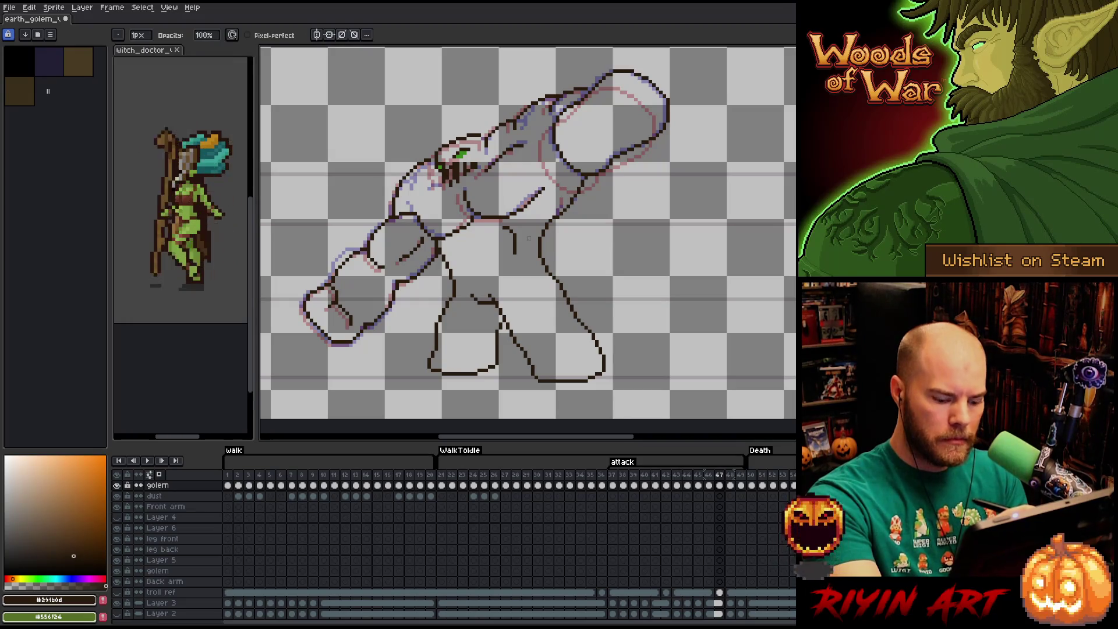
key(Right)
key(e)
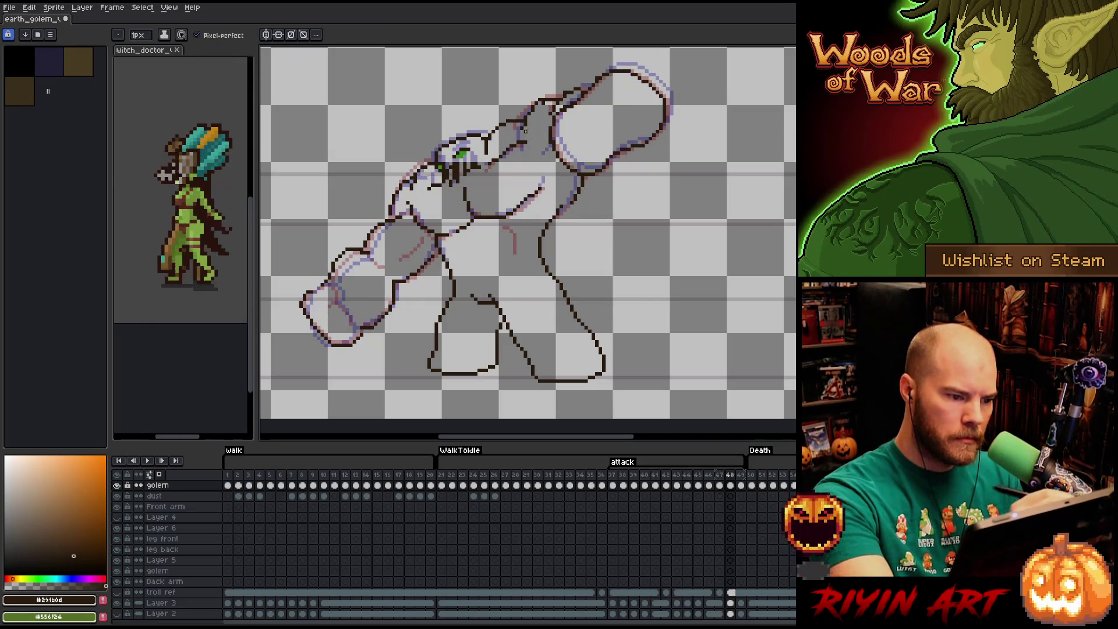
- Flick repeatedly between the raised-arm frame and its neighbours to check the arm motion
key(Left)
key(Left)
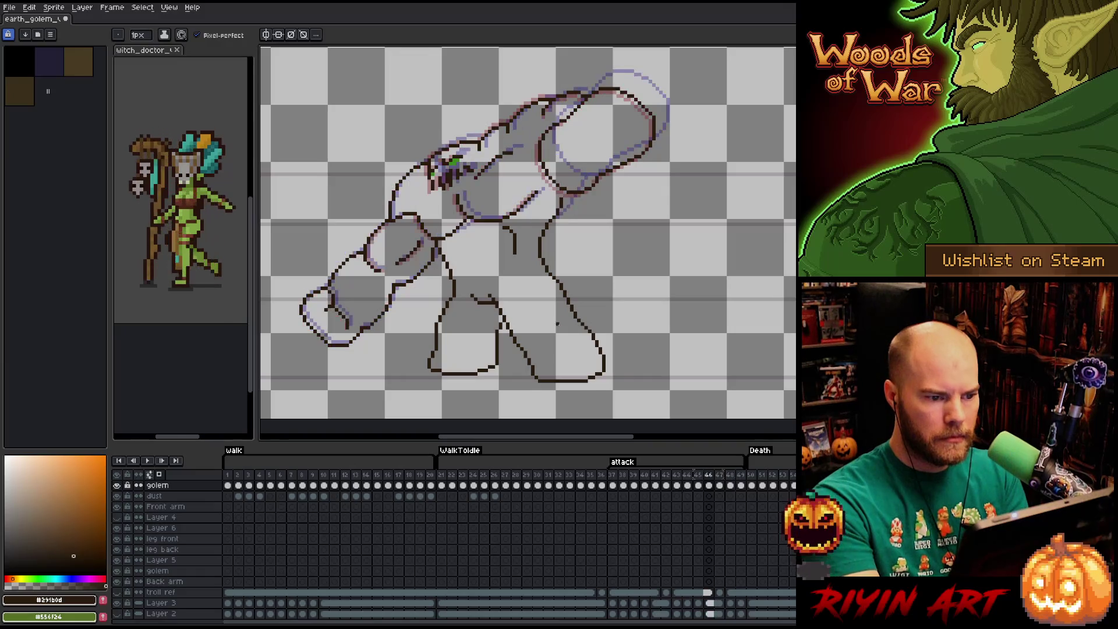
key(Right)
key(Left)
key(Right)
key(Left)
key(Right)
key(Left)
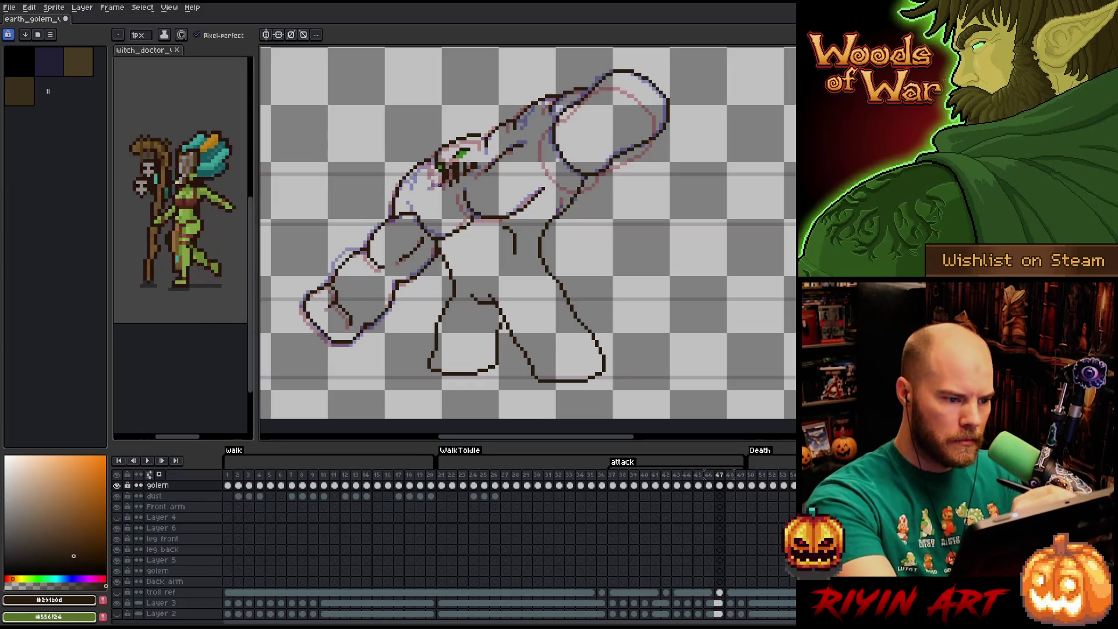
key(Right)
key(Left)
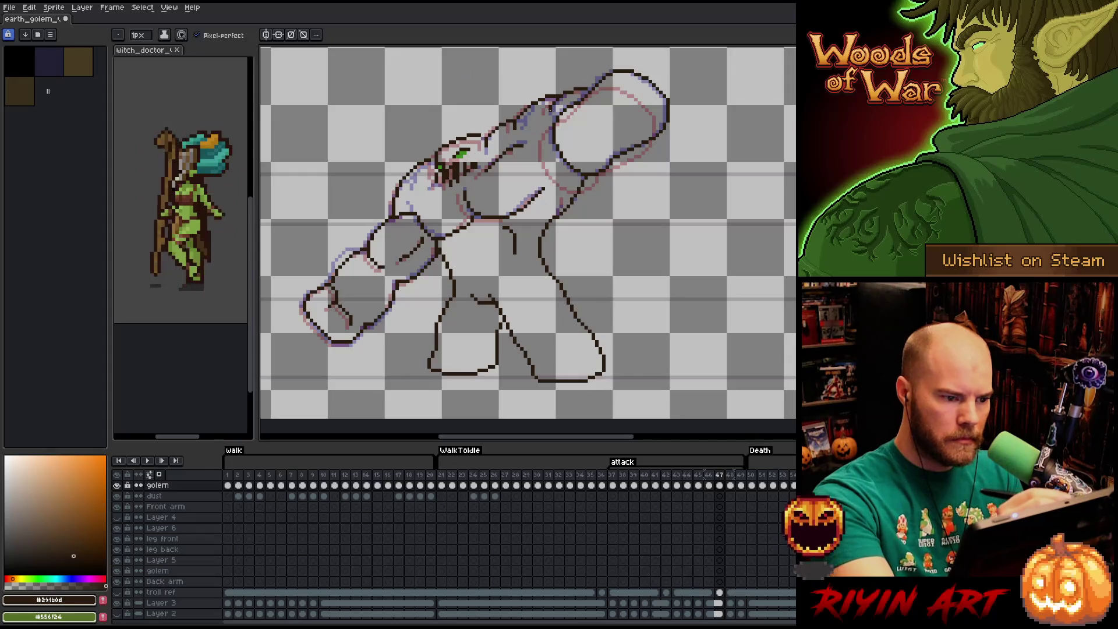
key(Right)
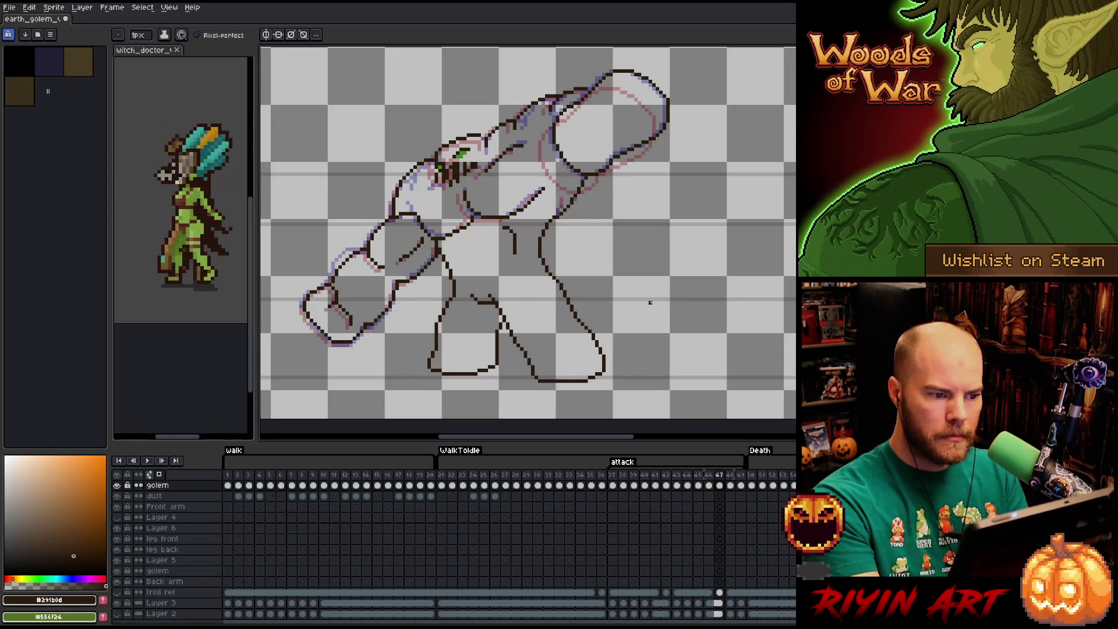
key(Left)
key(Left)
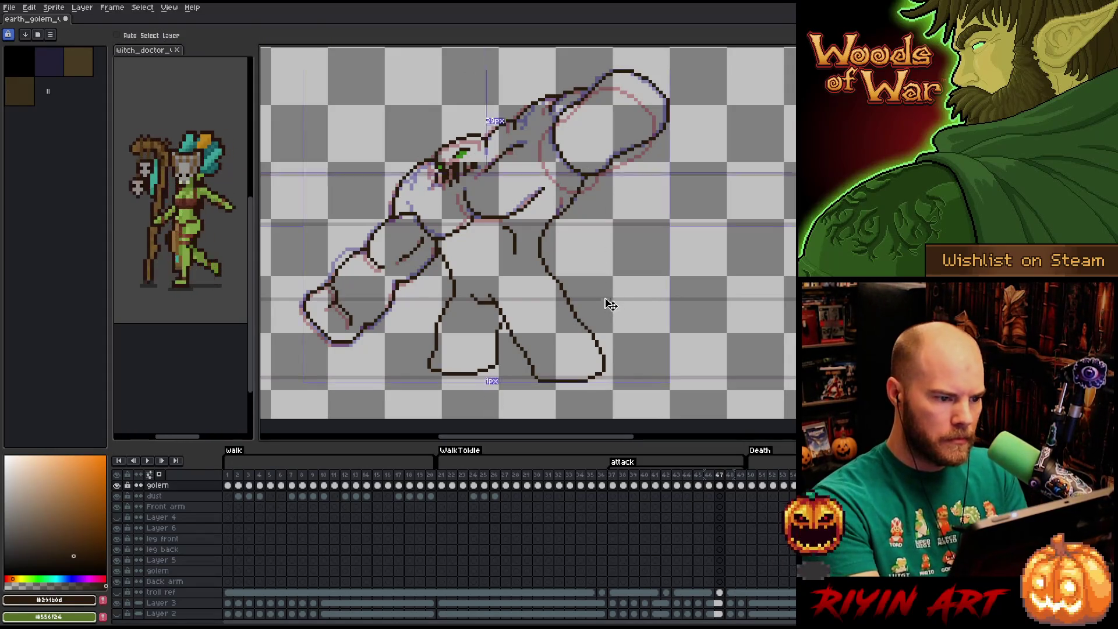
key(Right)
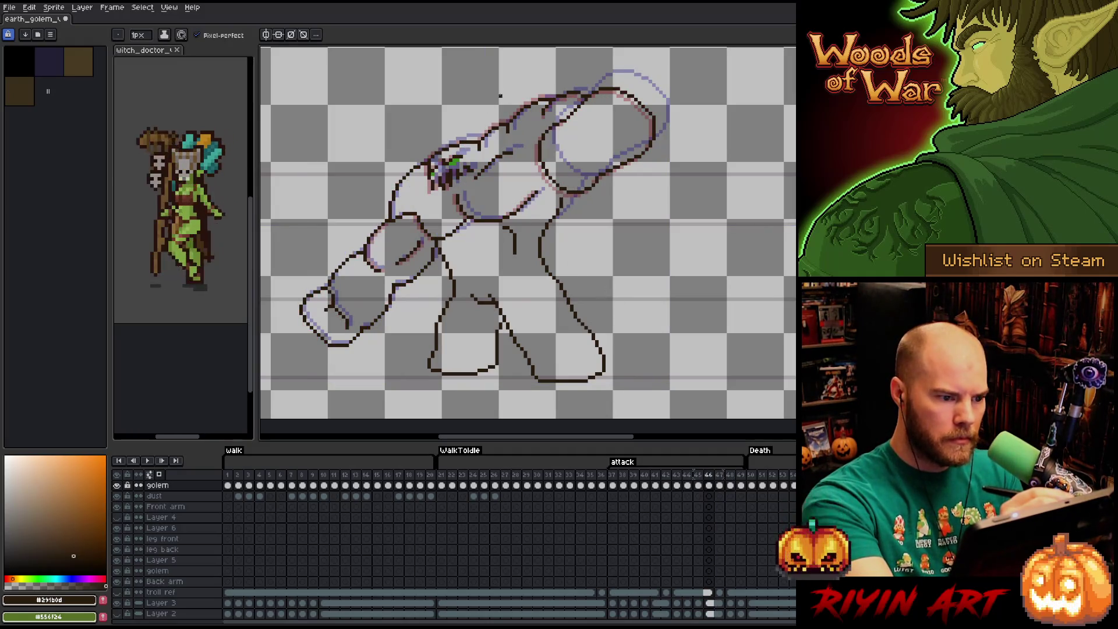
key(Right)
key(b)
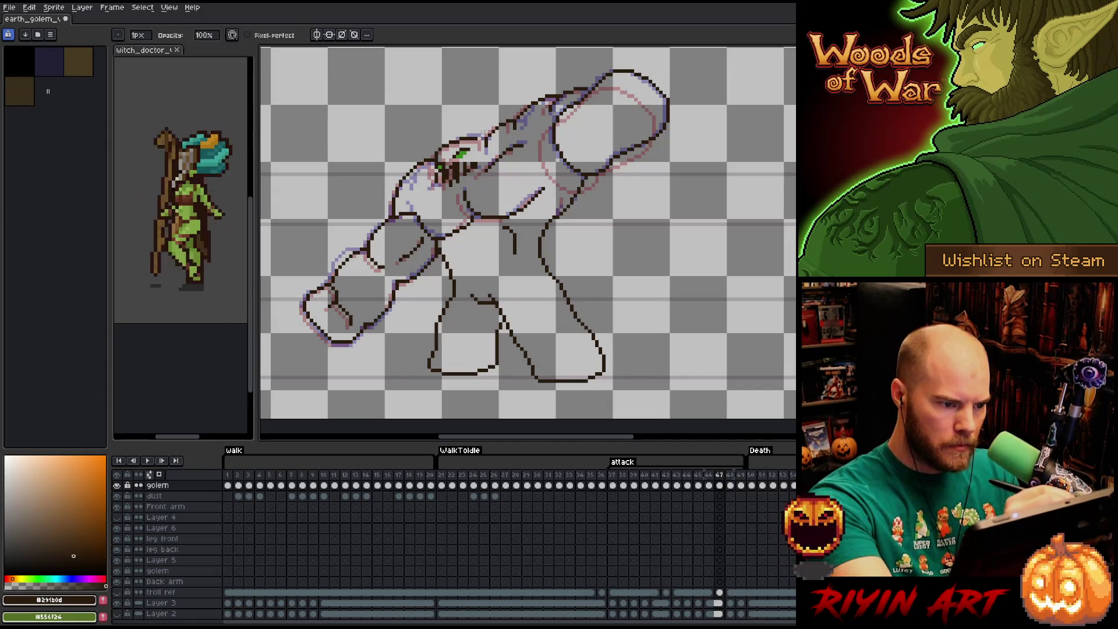
key(e)
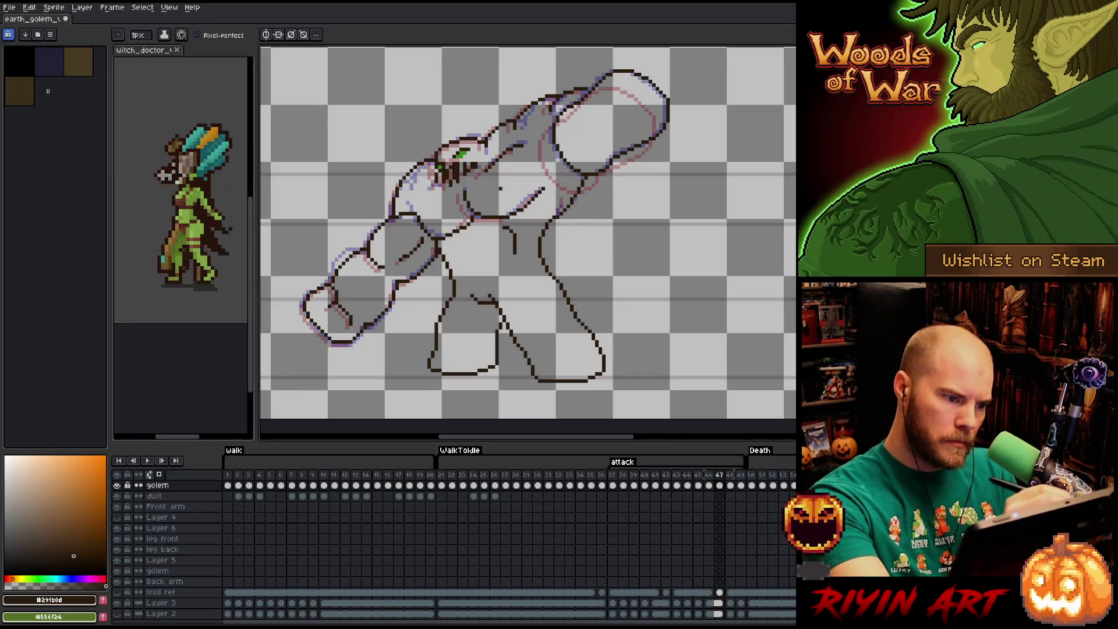
key(Left)
key(Right)
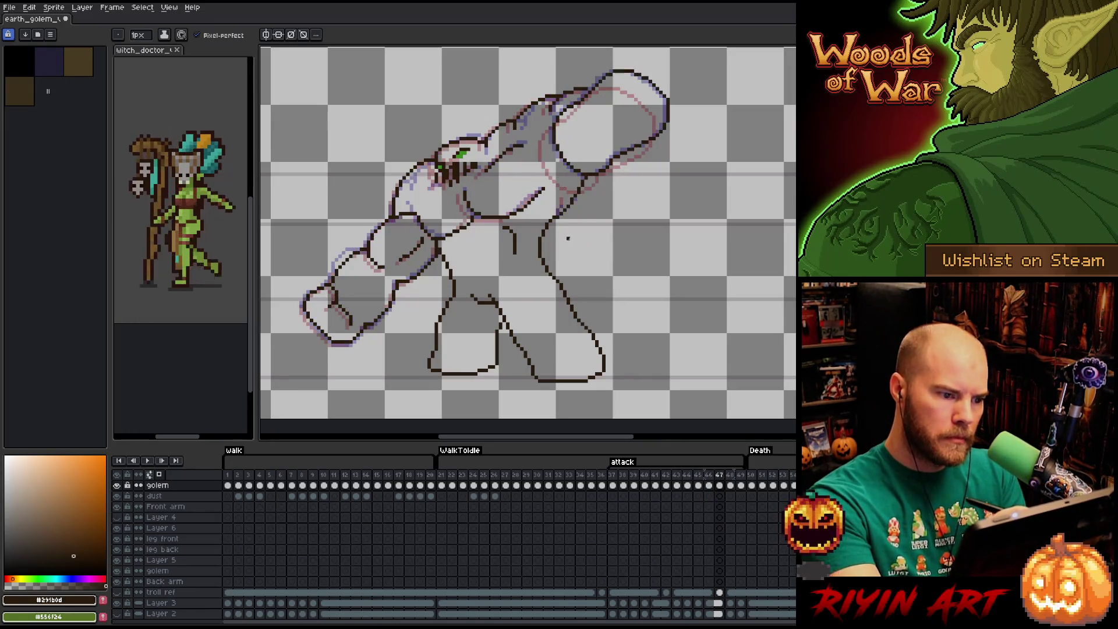
- Compare the arms-down frame with adjacent poses by flipping back and forth through the frames
key(Left)
key(Right)
key(Left)
key(Right)
key(Left)
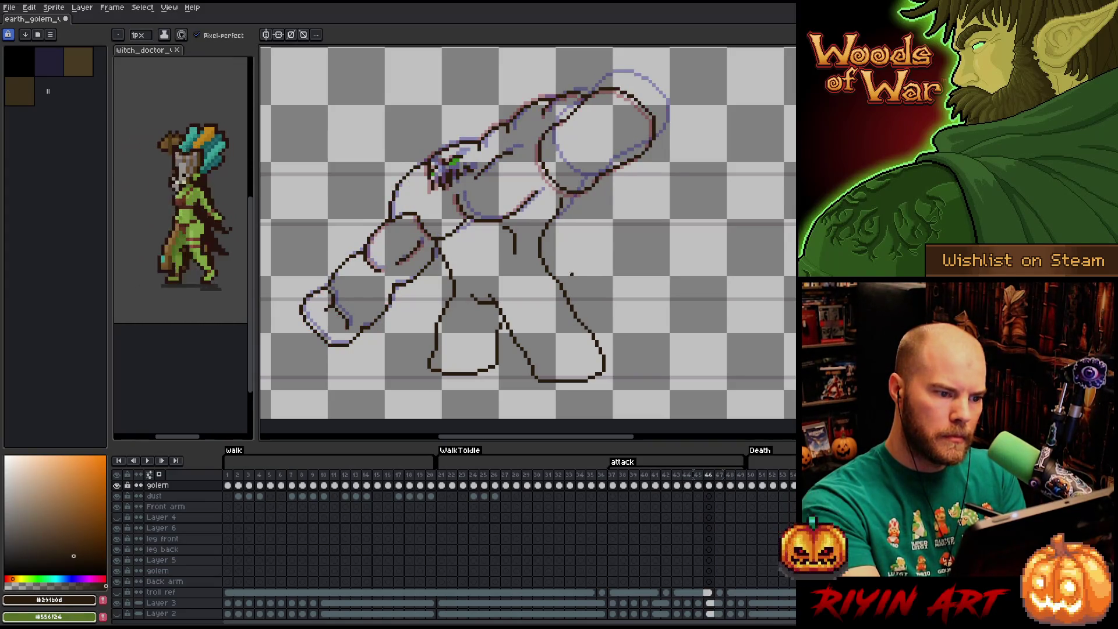
key(Right)
key(Left)
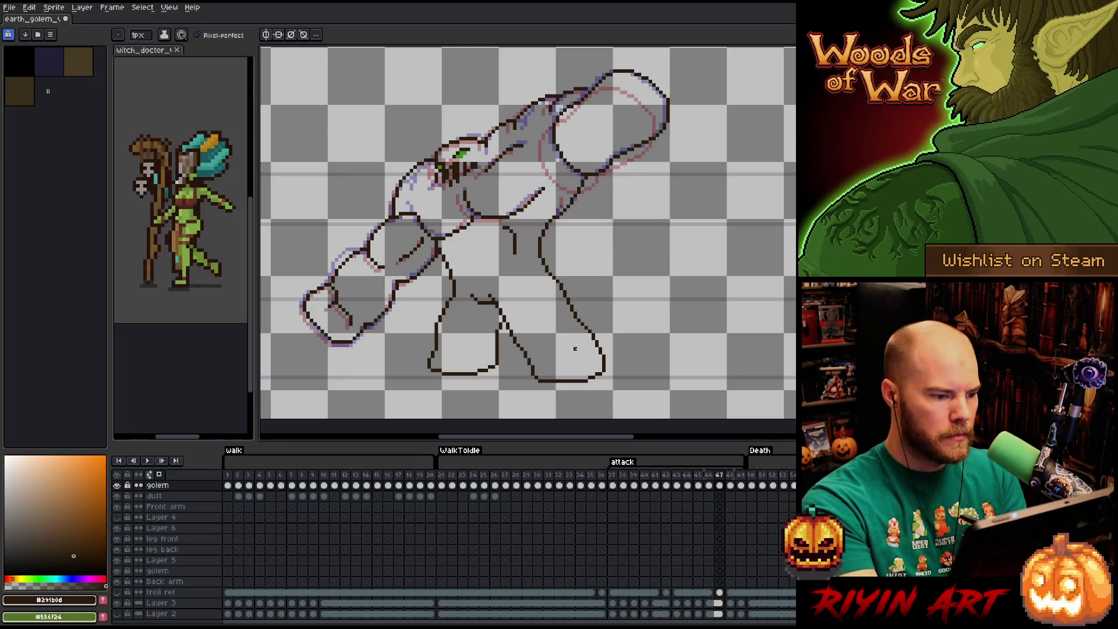
key(Right)
key(Left)
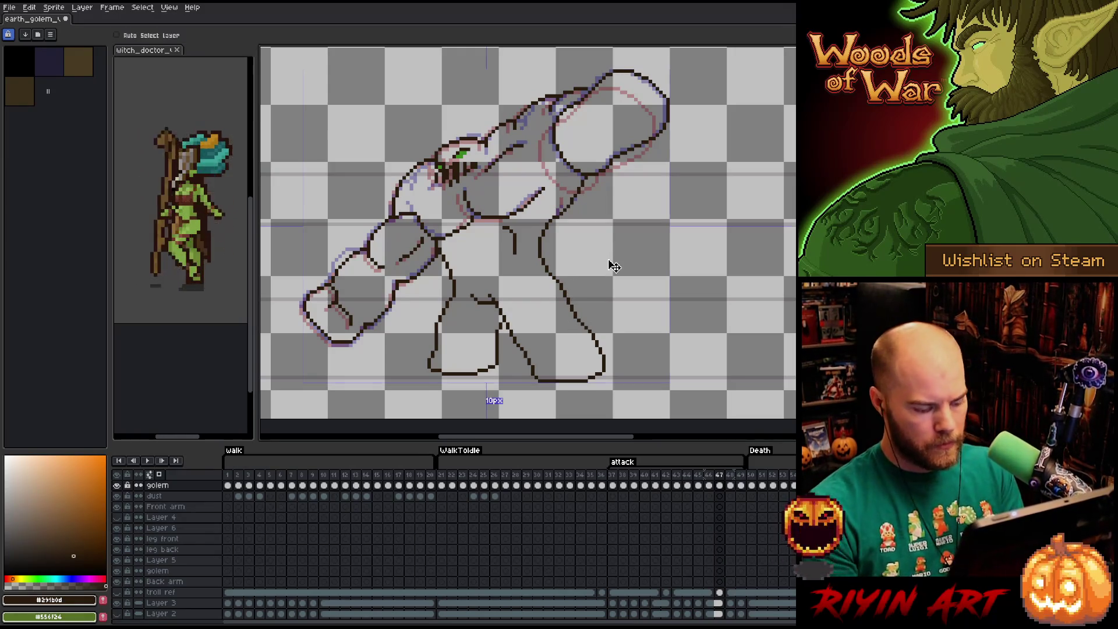
key(Right)
key(Left)
key(Left)
key(Left)
key(Right)
key(Right)
key(Right)
key(Left)
key(Right)
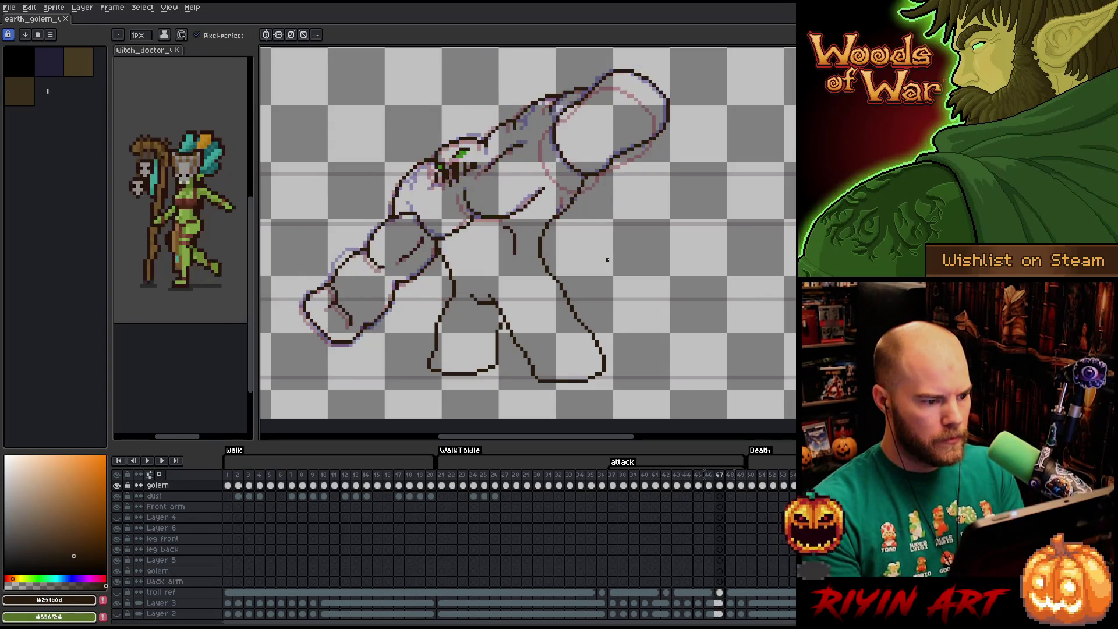
key(Left)
key(Left)
key(Right)
key(Right)
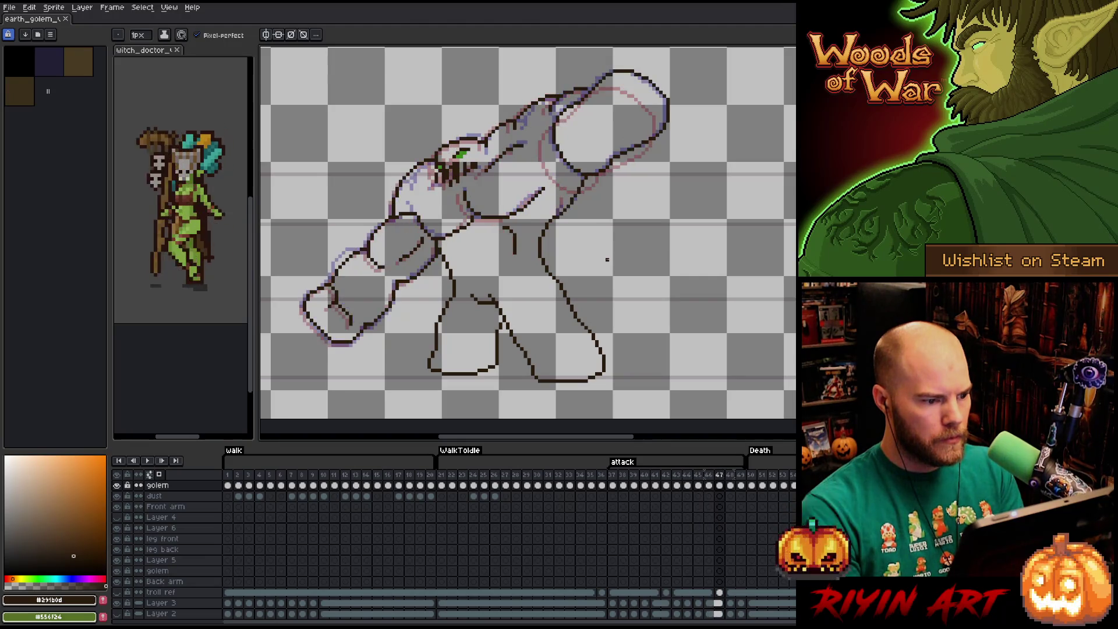
key(Left)
key(Left)
key(Left)
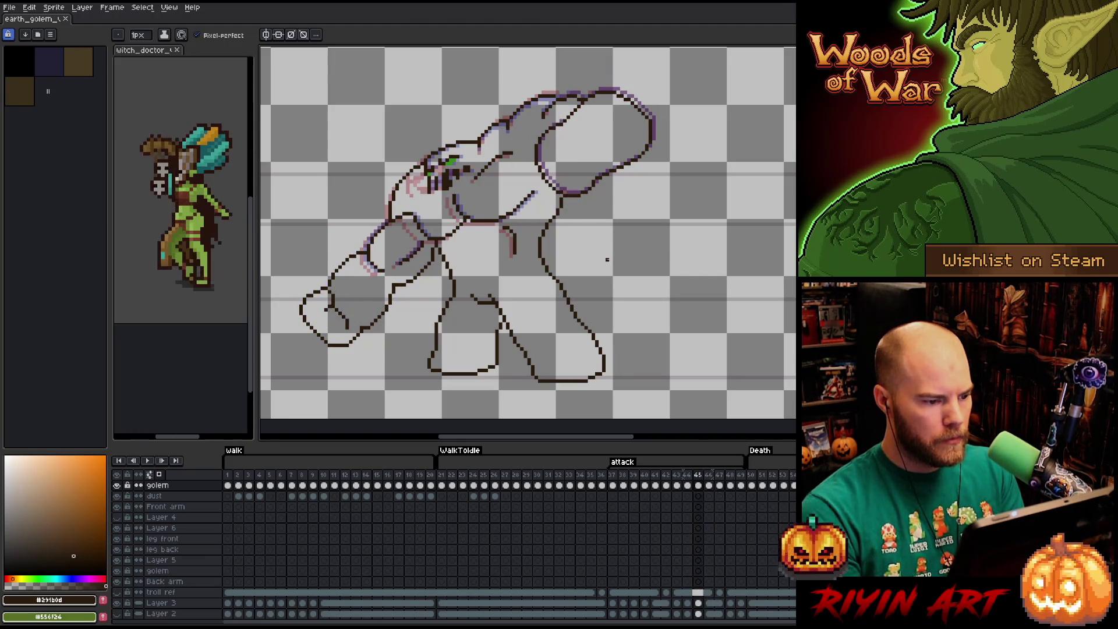
- Step through the later attack frames, flicking between neighbours, and finish on frame 48
key(Right)
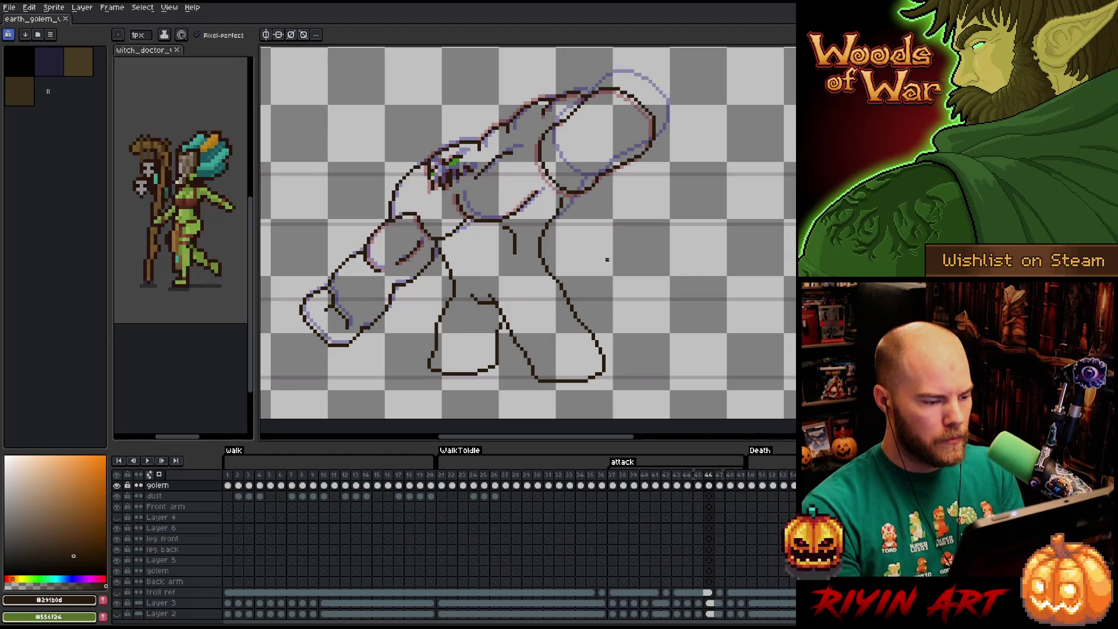
key(Right)
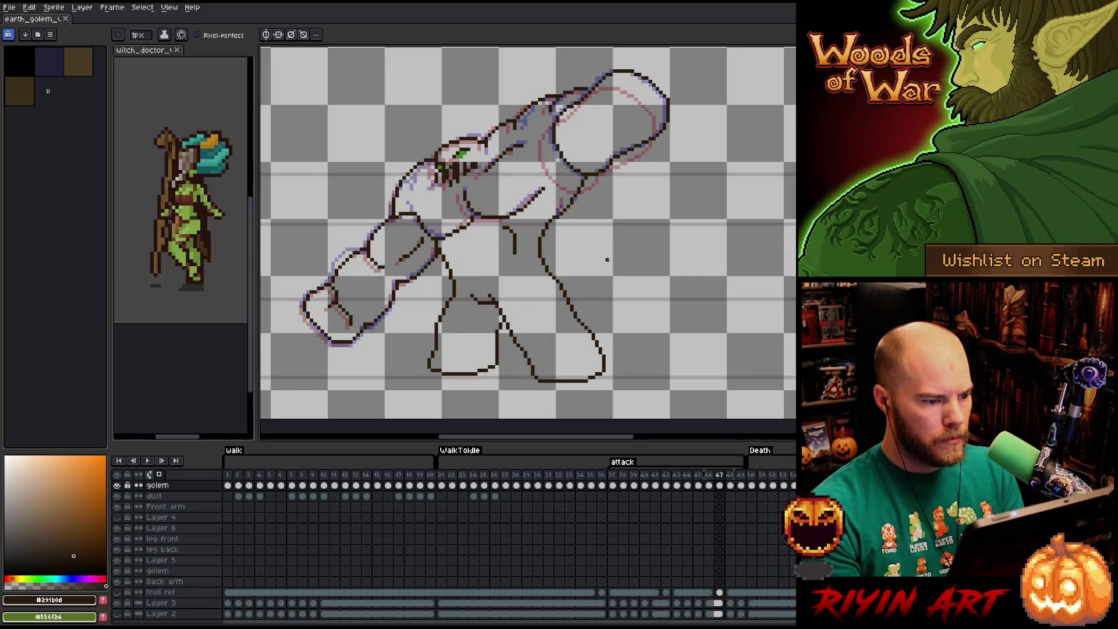
key(Right)
key(Left)
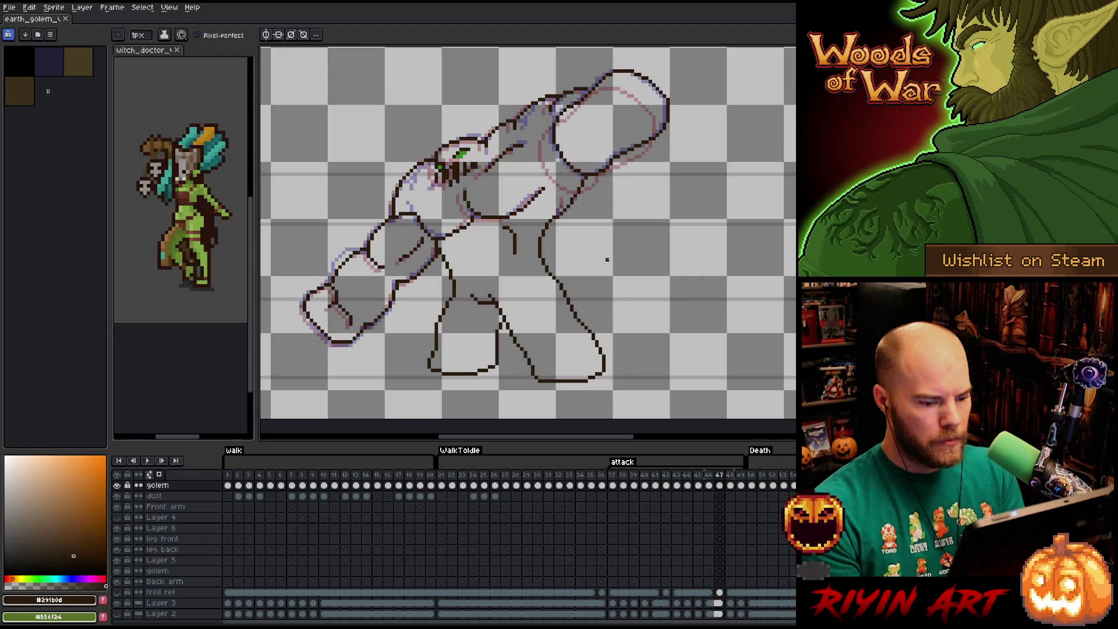
key(Right)
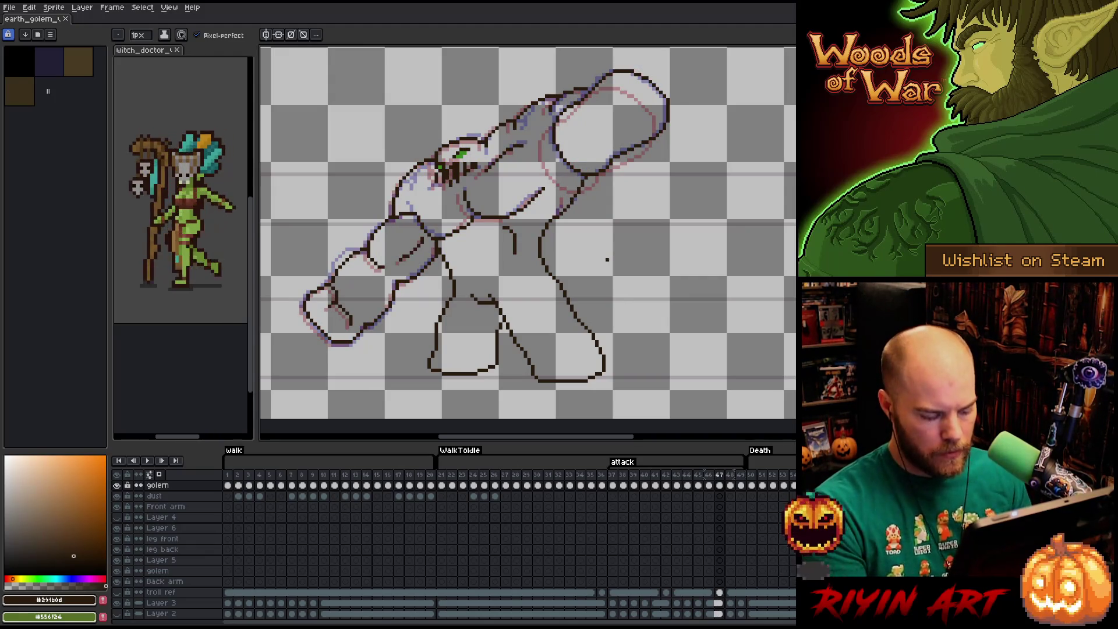
key(Left)
key(Left)
key(Right)
key(Right)
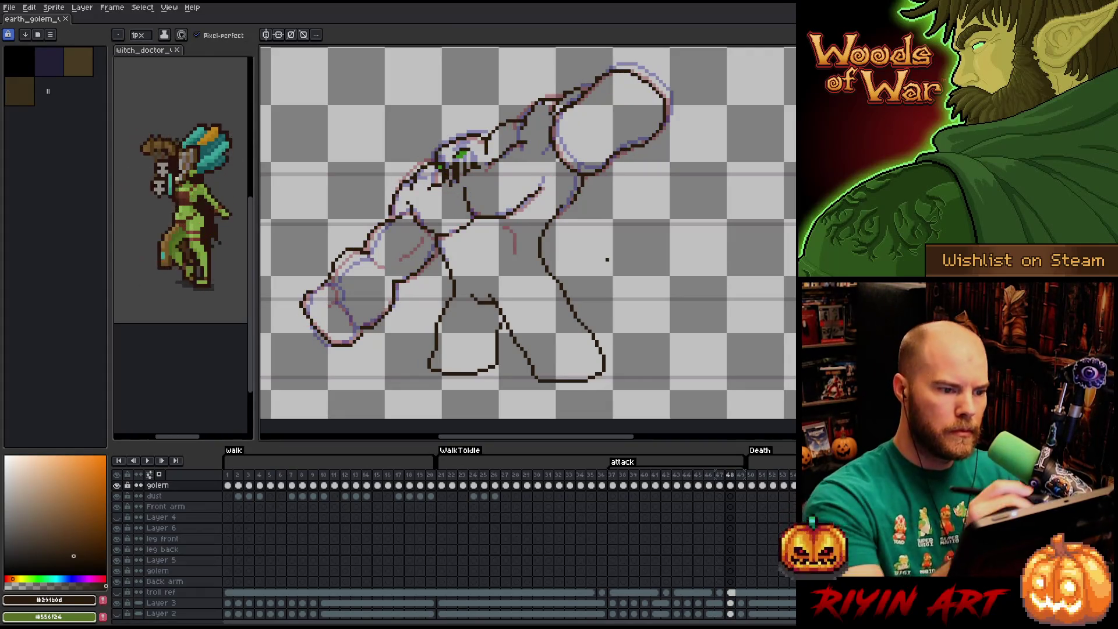
key(Left)
key(Right)
key(Left)
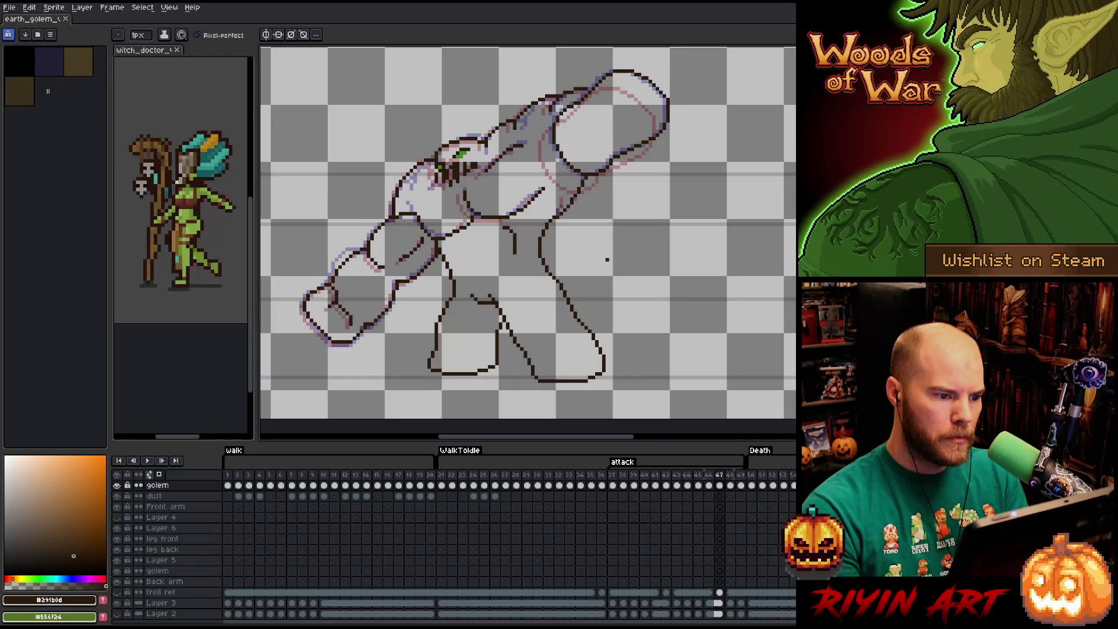
key(Right)
key(Left)
key(Right)
key(Left)
key(Right)
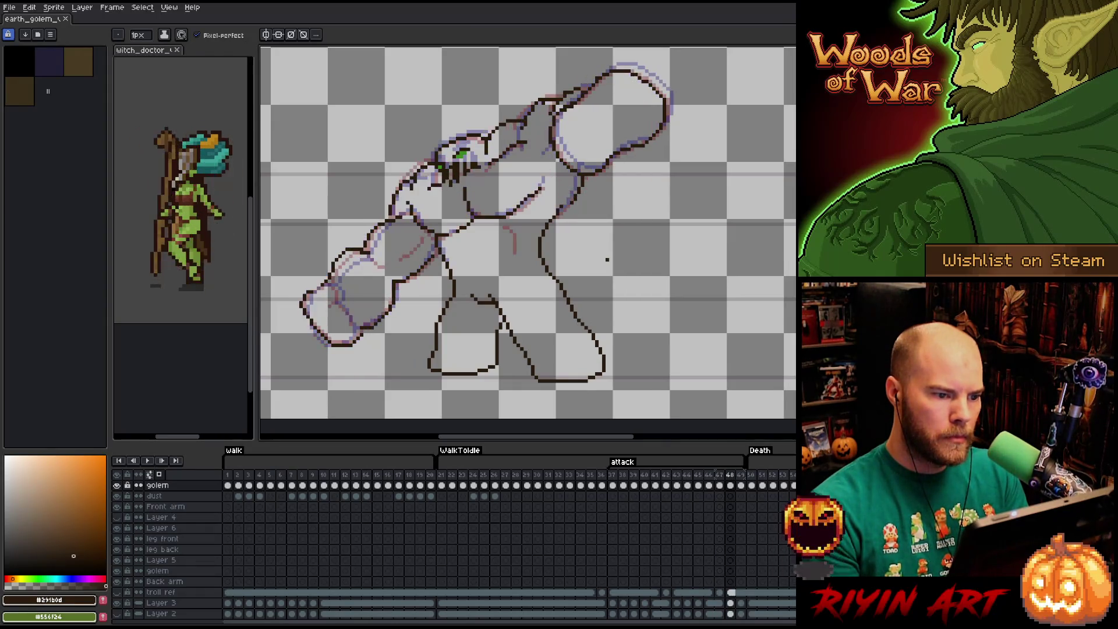
key(Left)
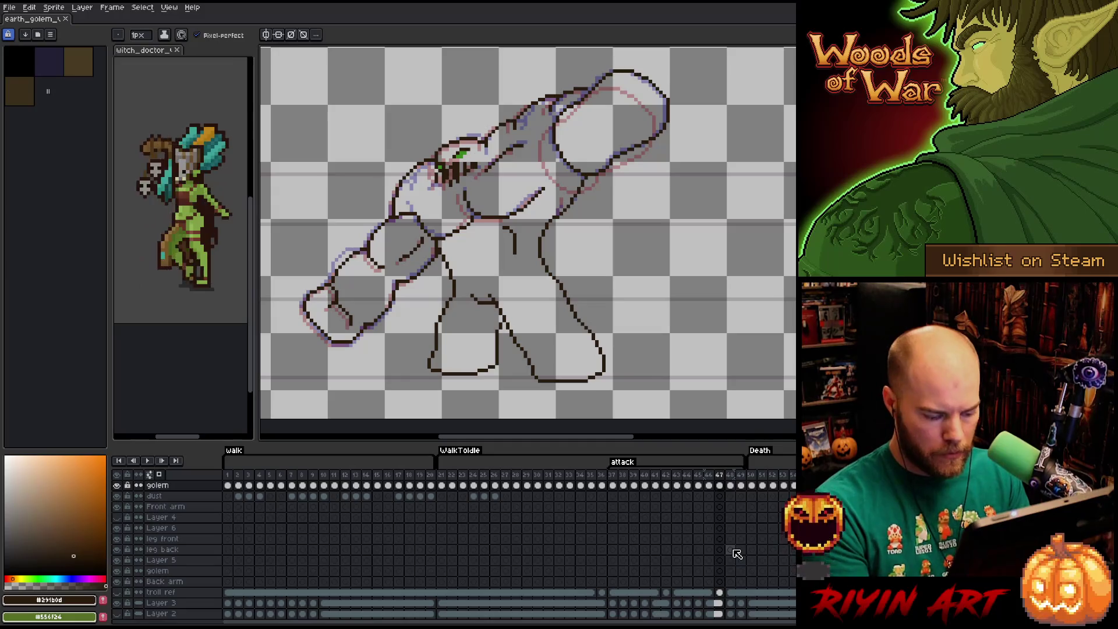
key(Right)
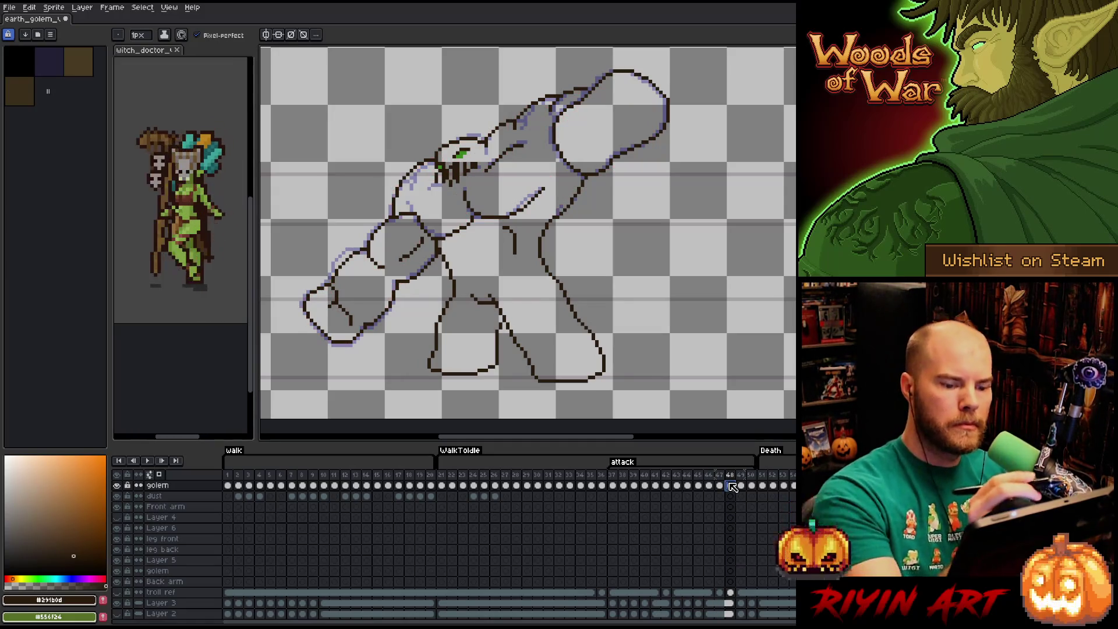
- Box-select the golem's head on frame 48 and nudge it up one pixel, then commit
key(Left)
key(Right)
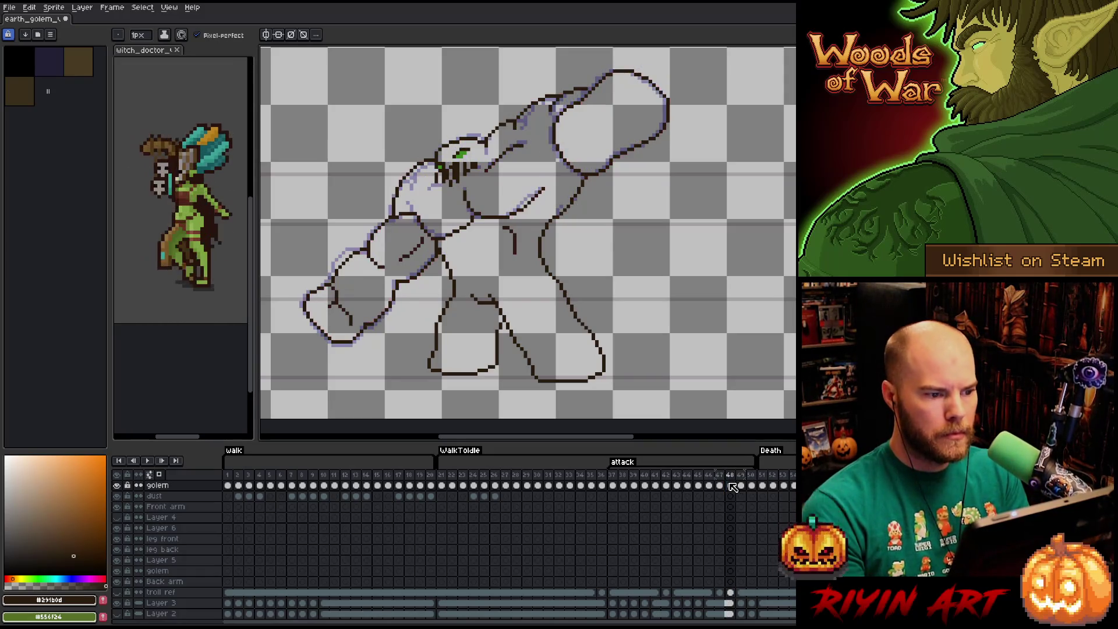
key(m)
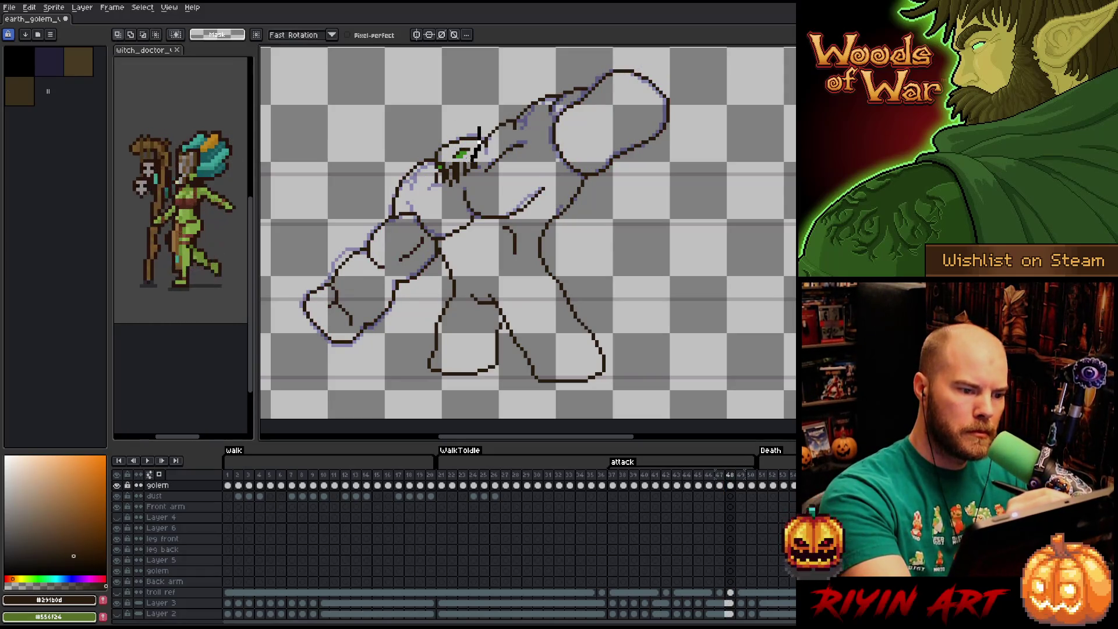
drag(431, 123, 483, 182)
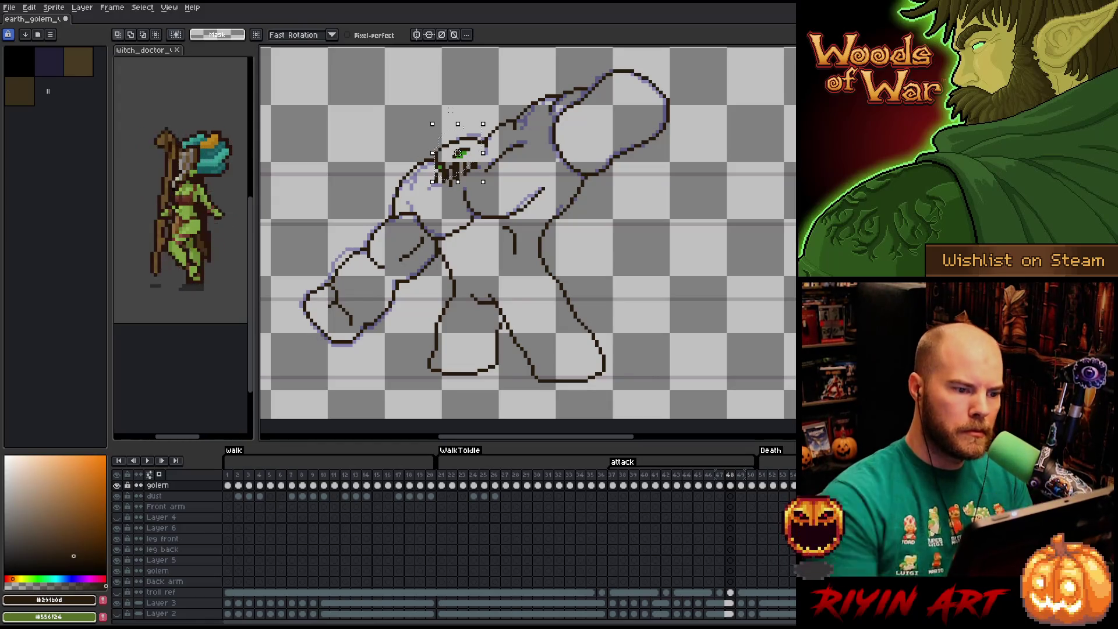
key(Up)
key(Right)
key(Left)
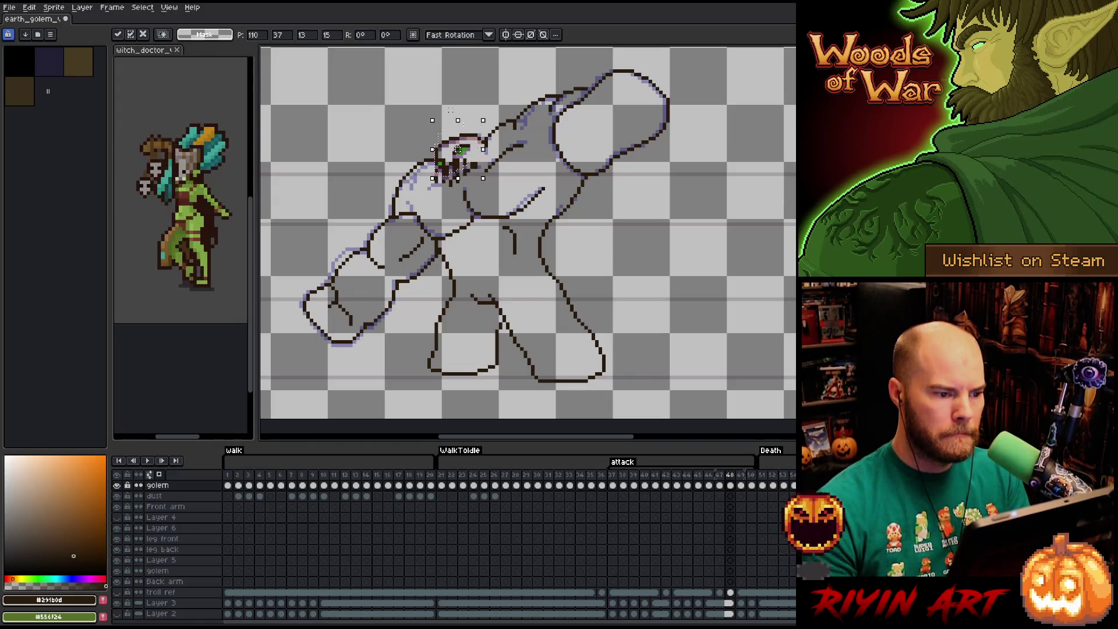
key(Return)
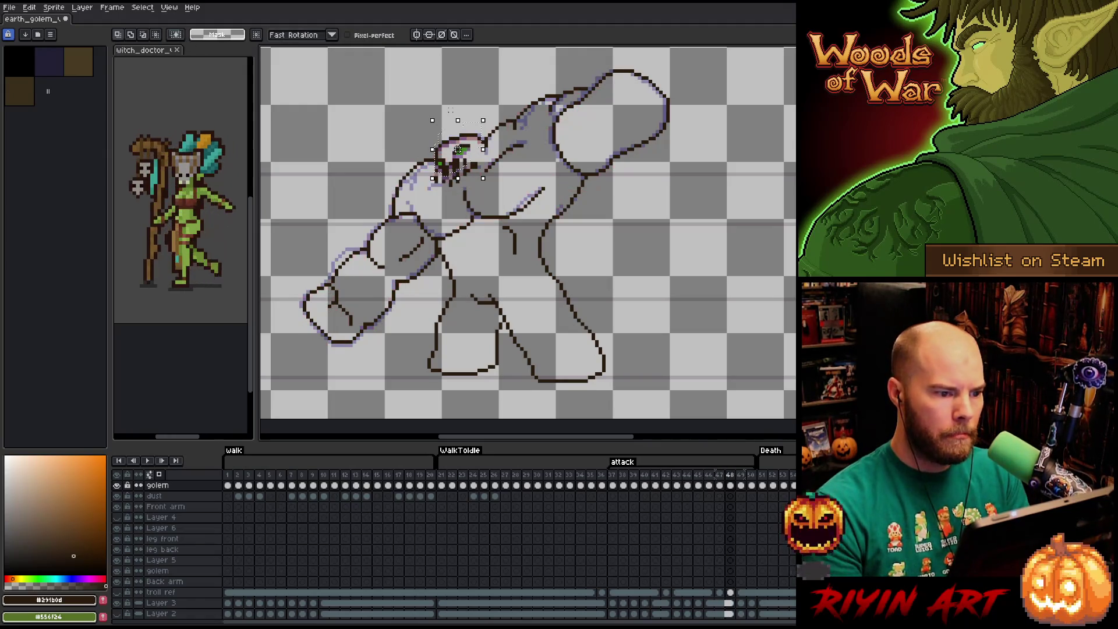
- Nudge the head one pixel right and one up, committing and checking against neighbouring frames
key(Right)
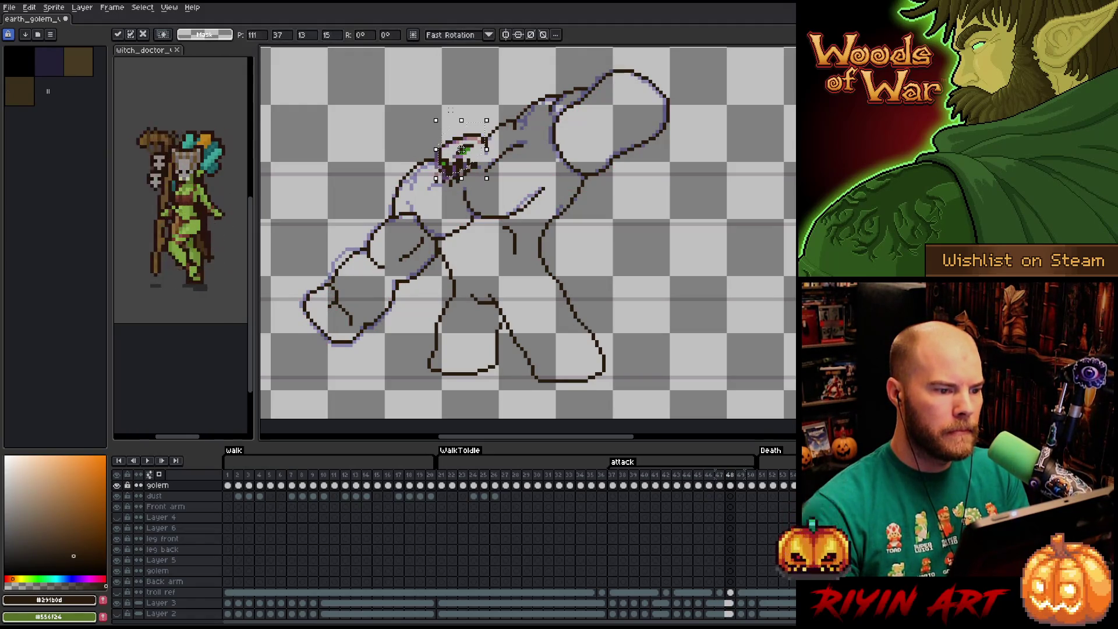
key(Return)
key(Left)
key(Right)
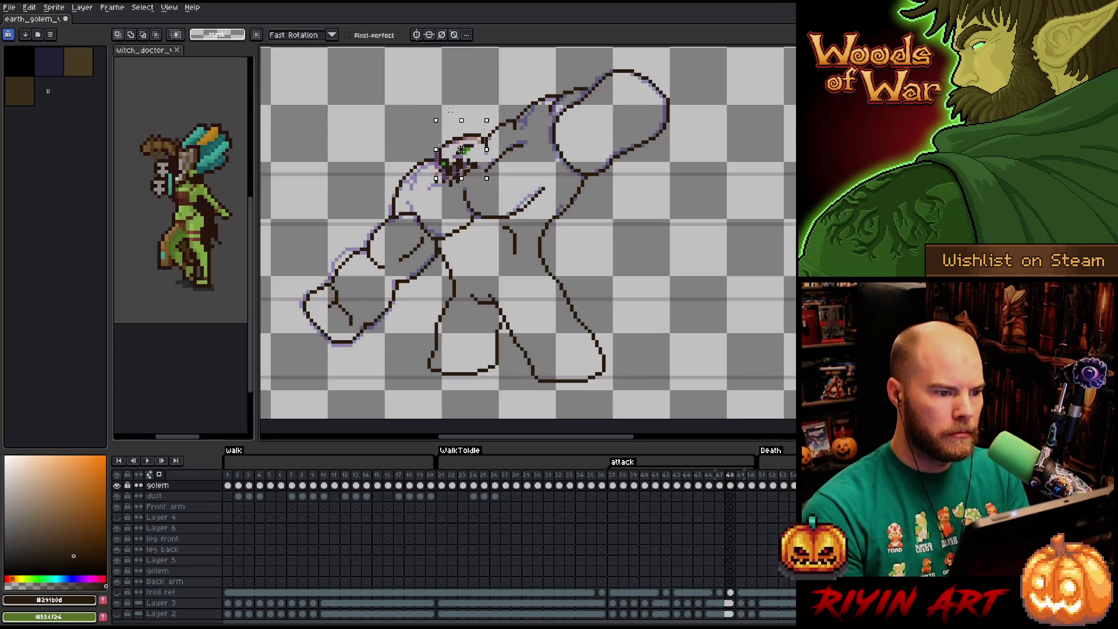
key(Up)
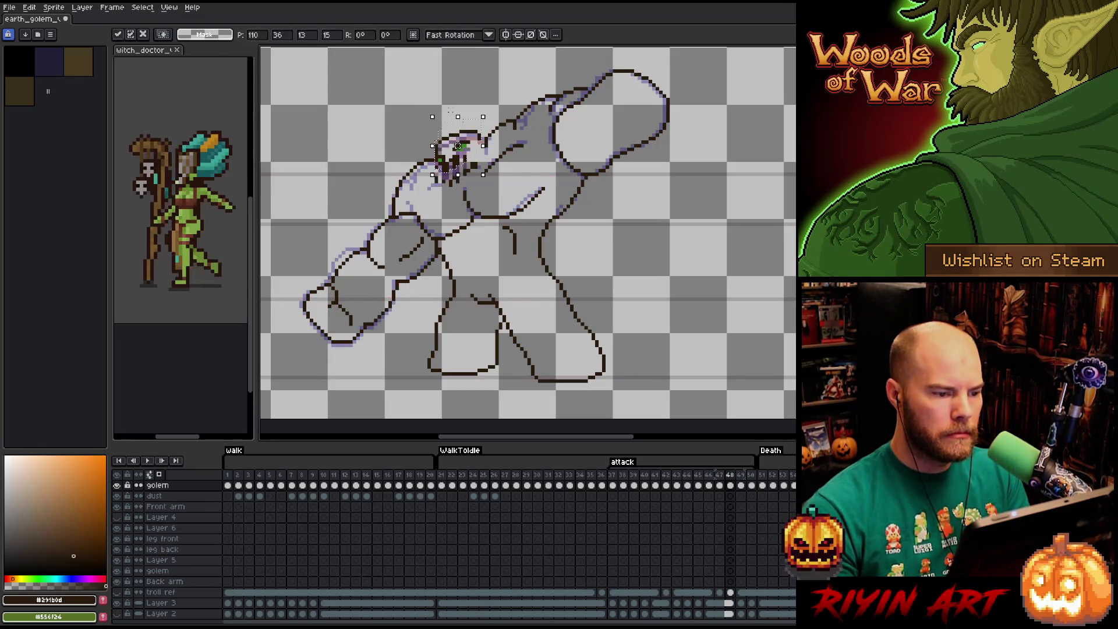
key(Return)
key(Left)
key(Right)
key(b)
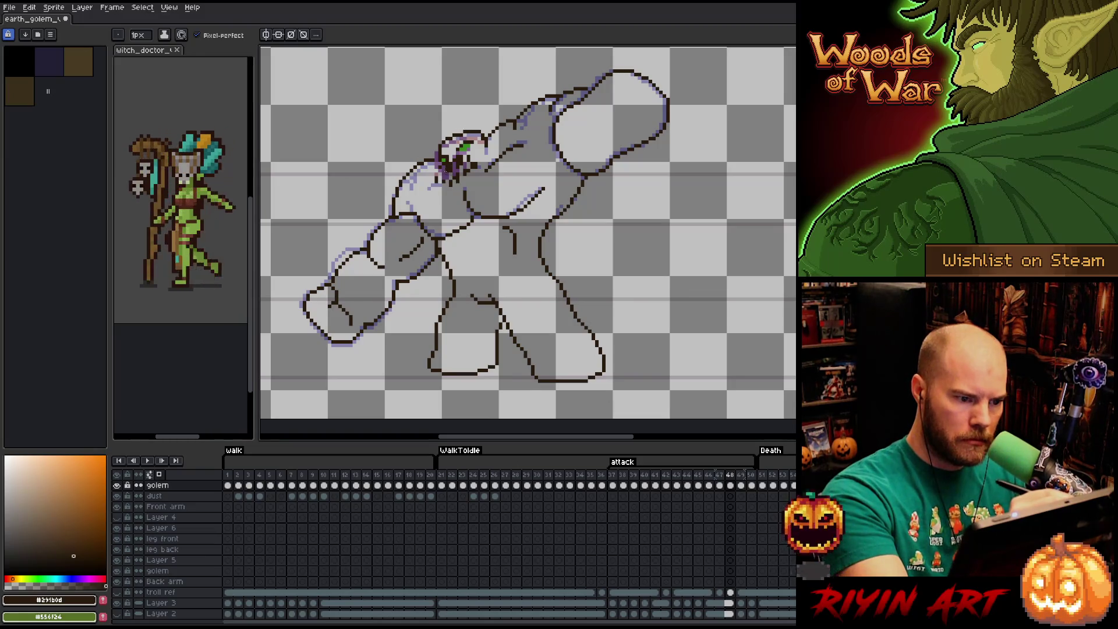
- Marquee-select the golem's head, then the short chest line, clearing each selection
key(m)
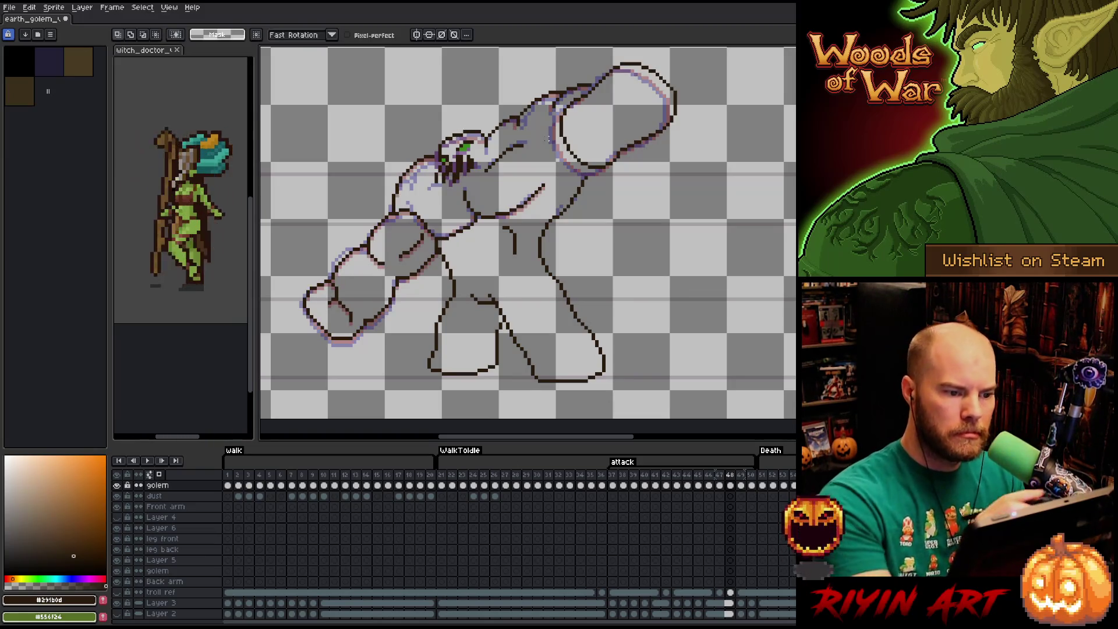
drag(482, 131, 546, 185)
key(ctrl+d)
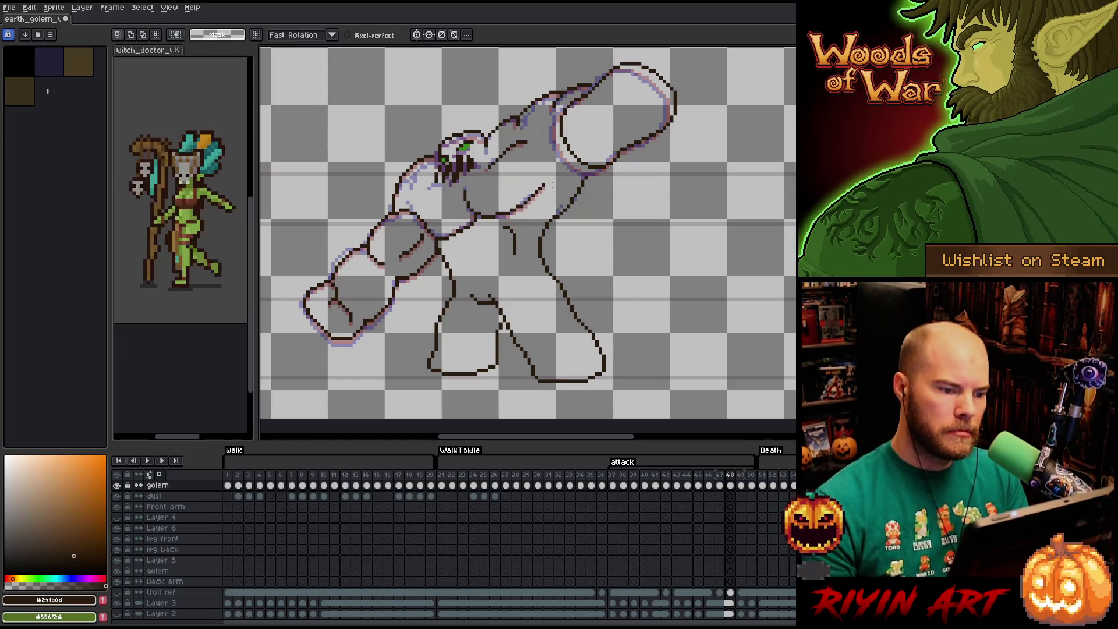
drag(496, 216, 529, 267)
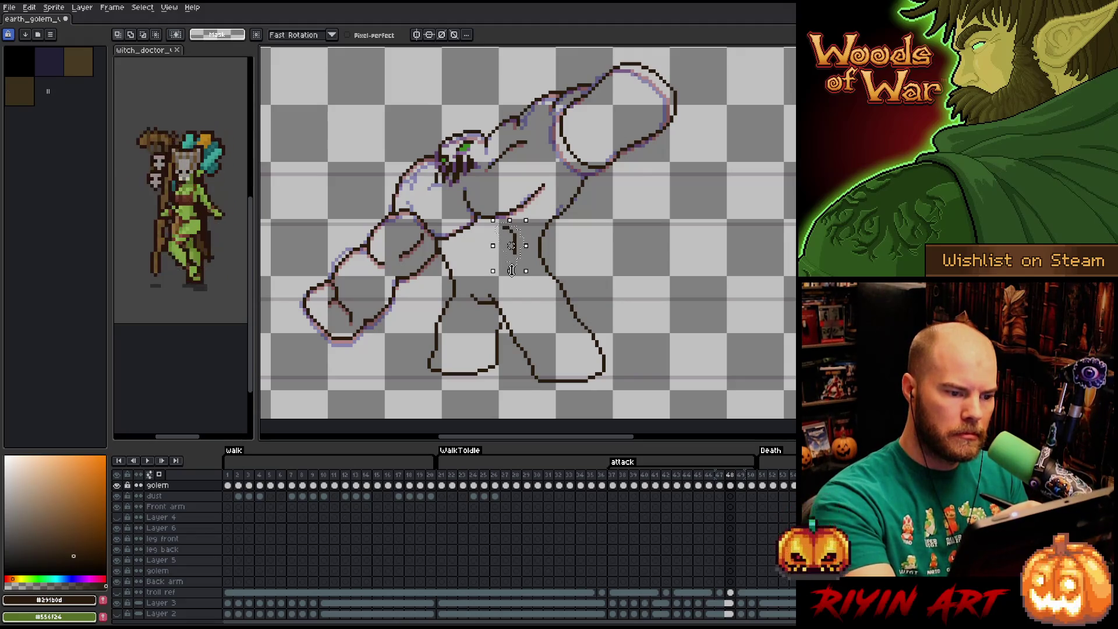
click(512, 267)
key(ctrl+d)
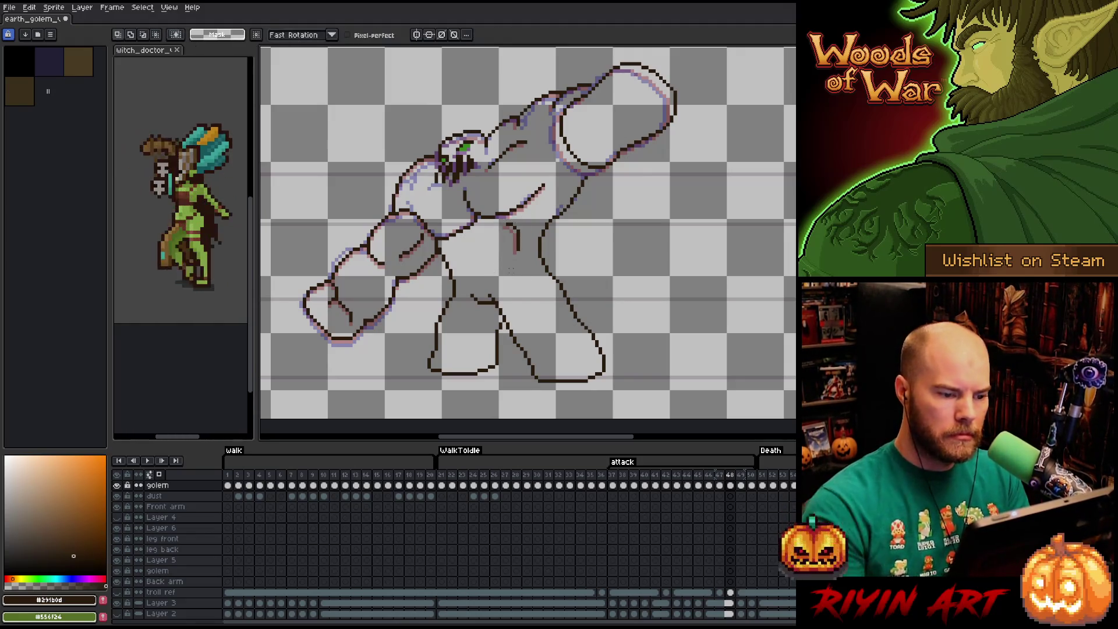
- Erase the short stray chest line and step back one attack frame
key(b)
key(e)
drag(519, 245, 518, 253)
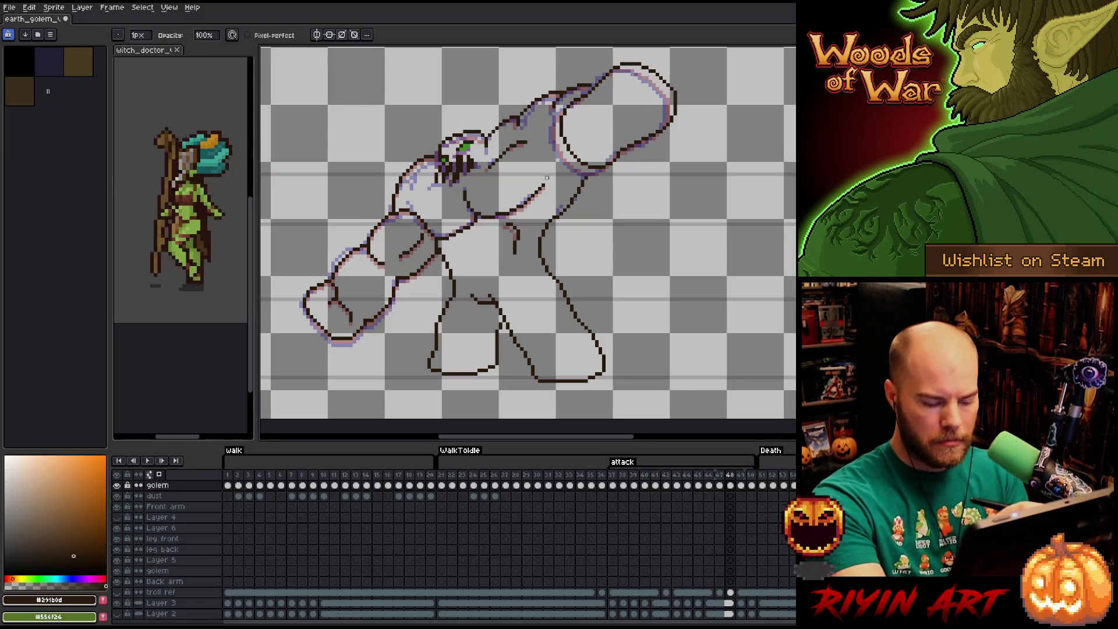
key(comma)
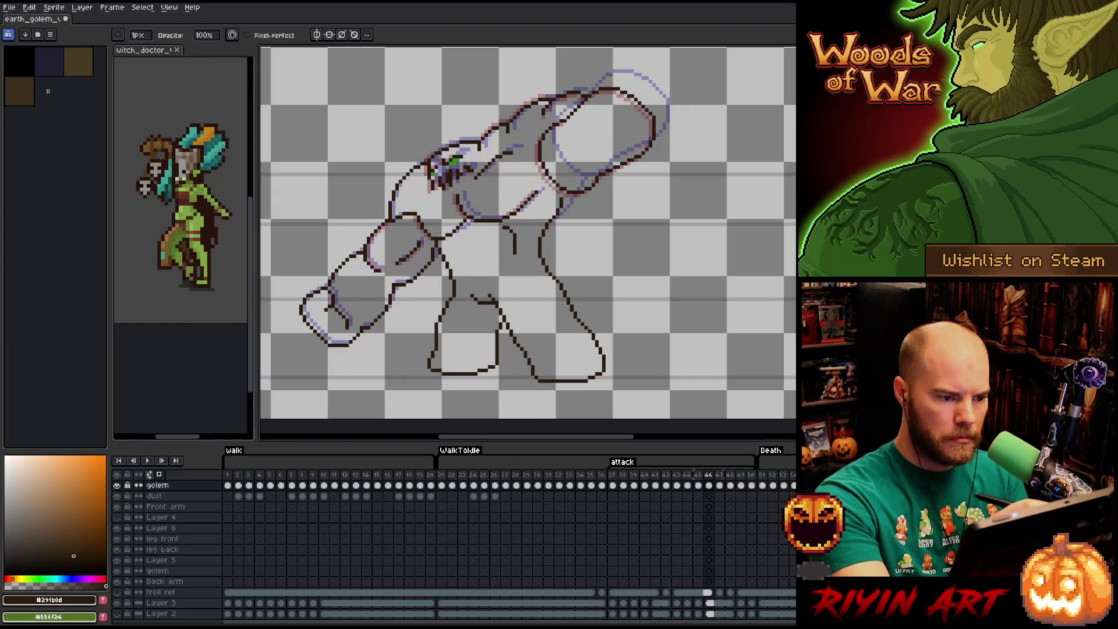
key(m)
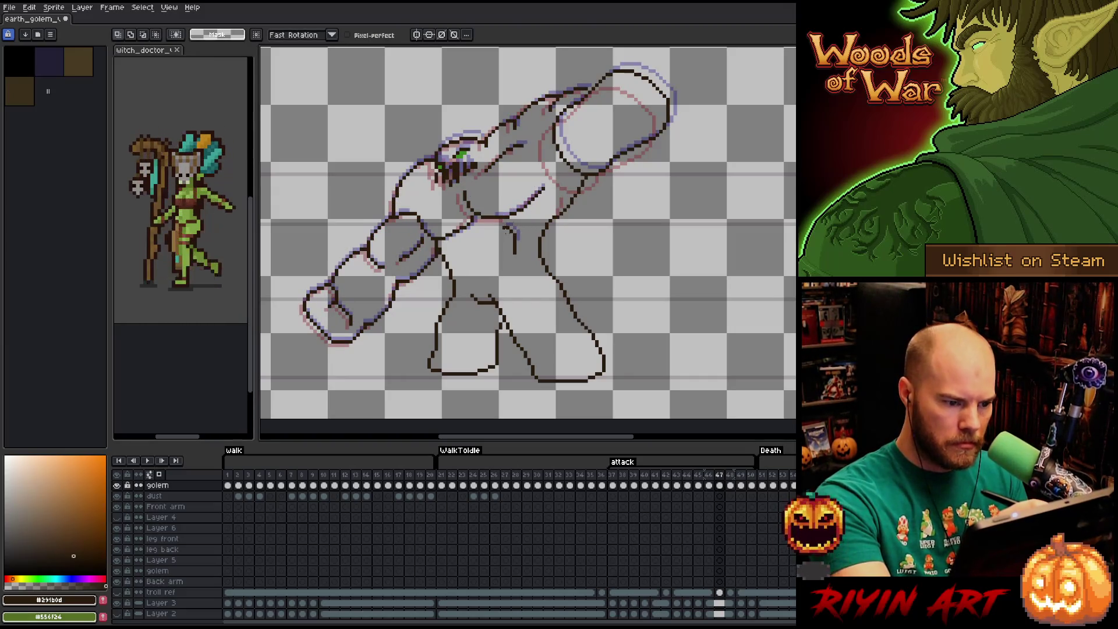
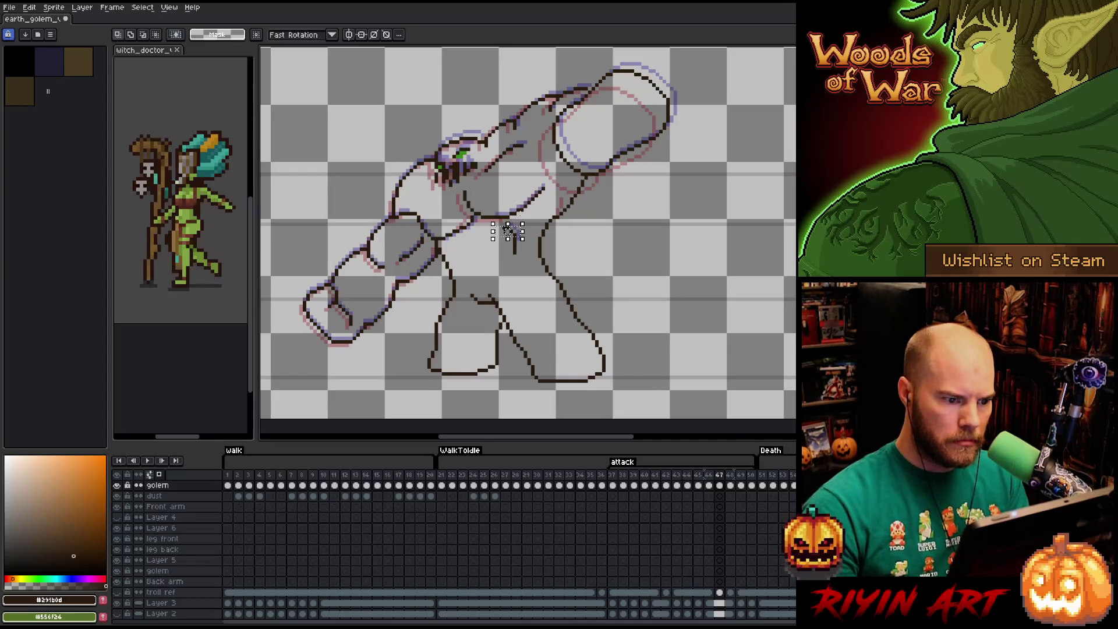
- On frame 48, select and drop a small patch of the golem's body lines, then touch up pixels with the pencil
key(b)
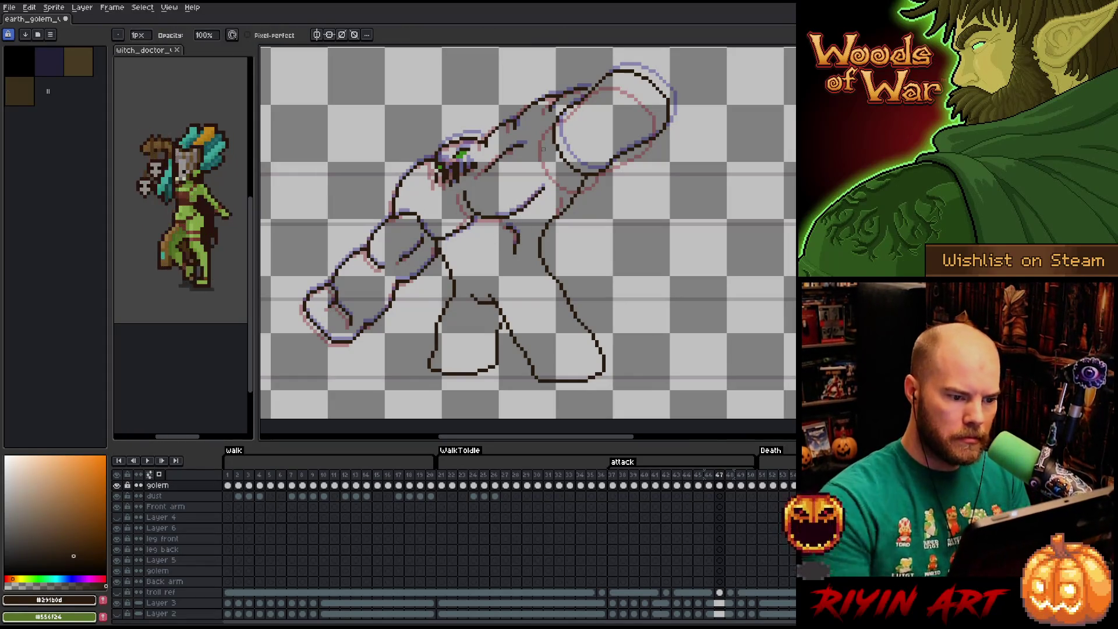
key(Right)
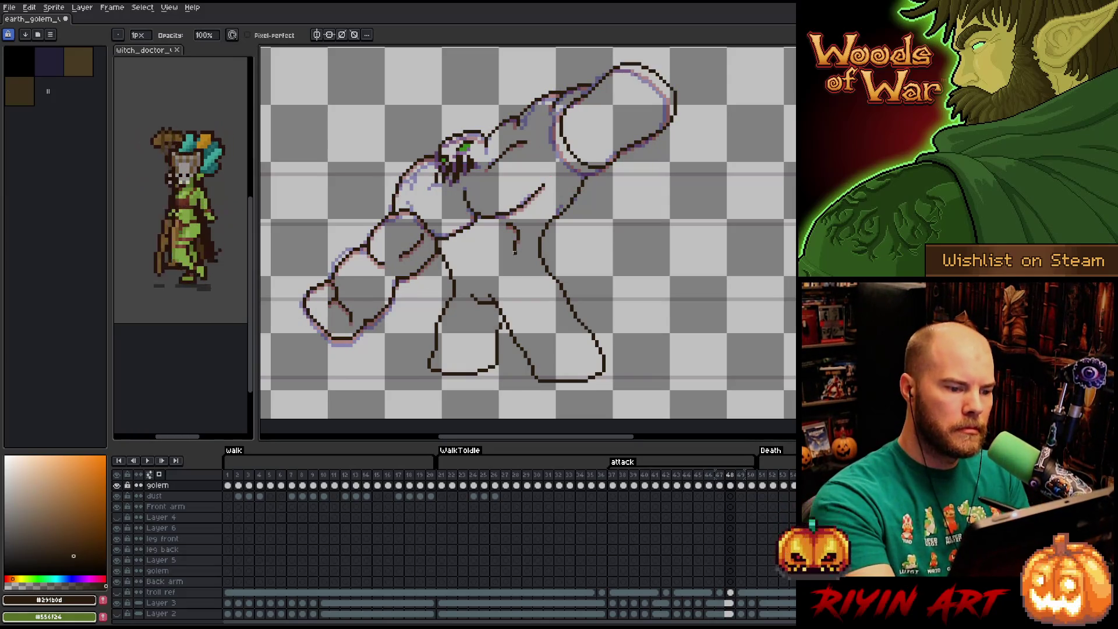
key(m)
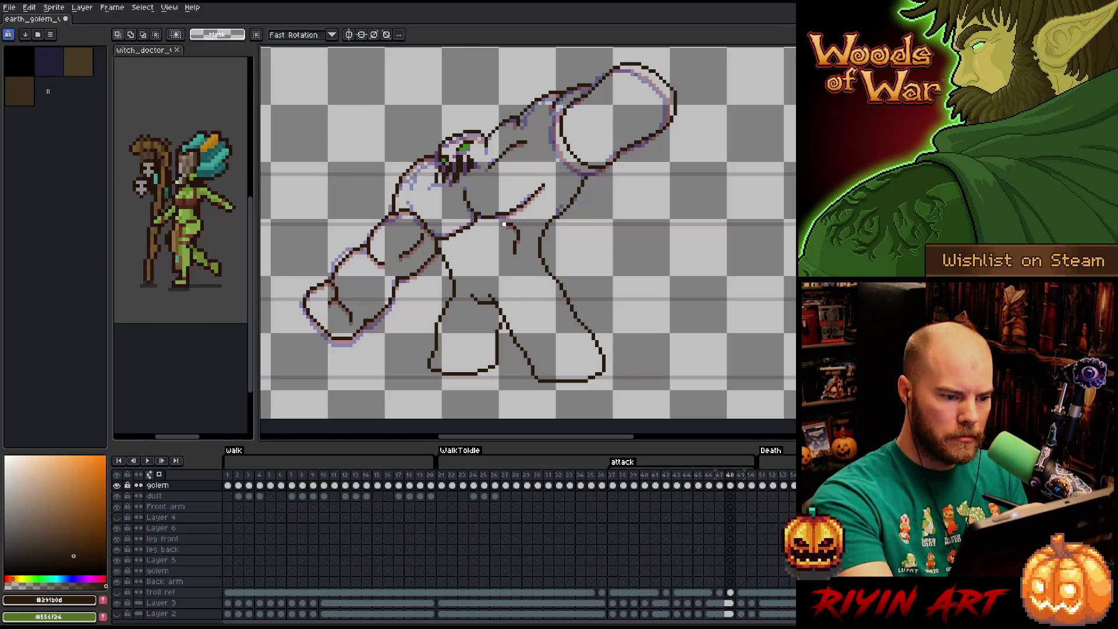
drag(500, 219, 526, 254)
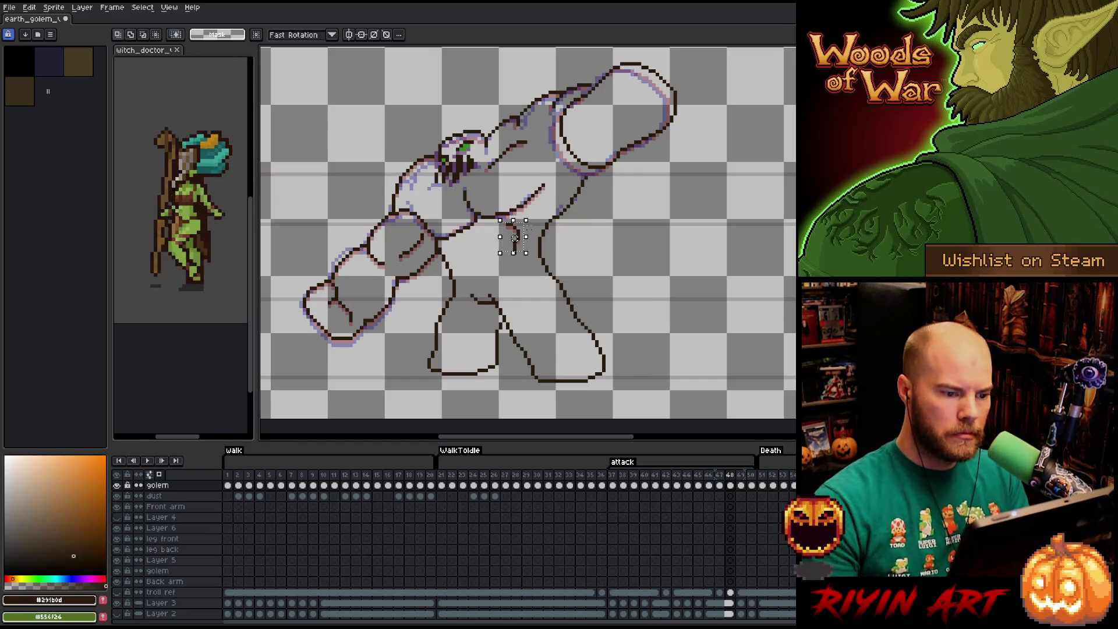
key(ctrl+d)
key(b)
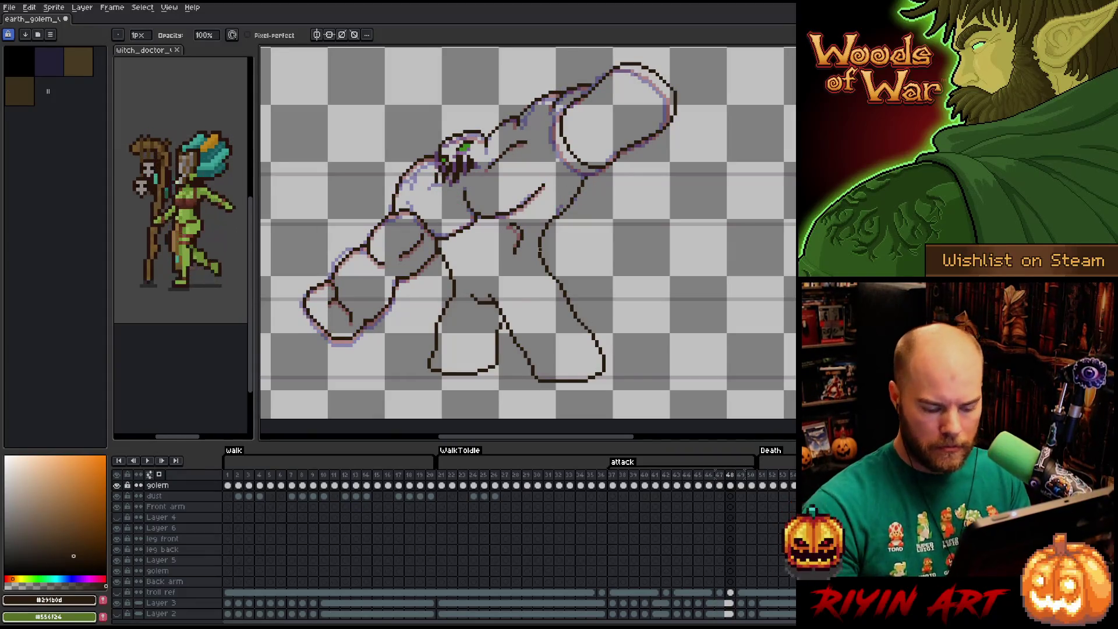
key(m)
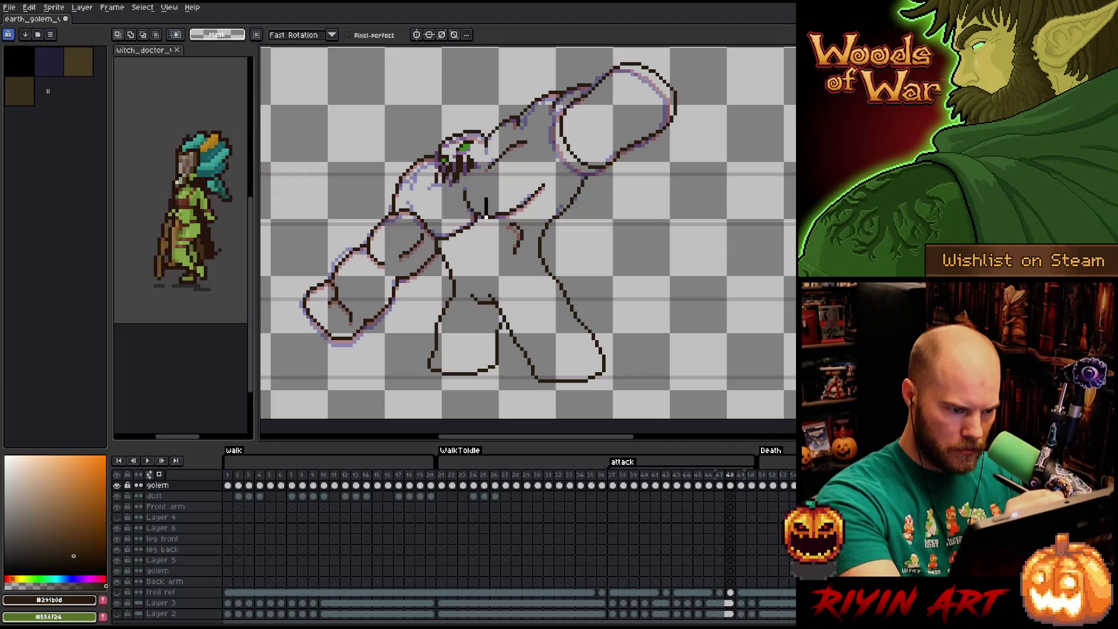
key(b)
key(m)
- Flip between frames 47 and 48 repeatedly to compare the golem's poses
key(Left)
key(Right)
key(Left)
key(Right)
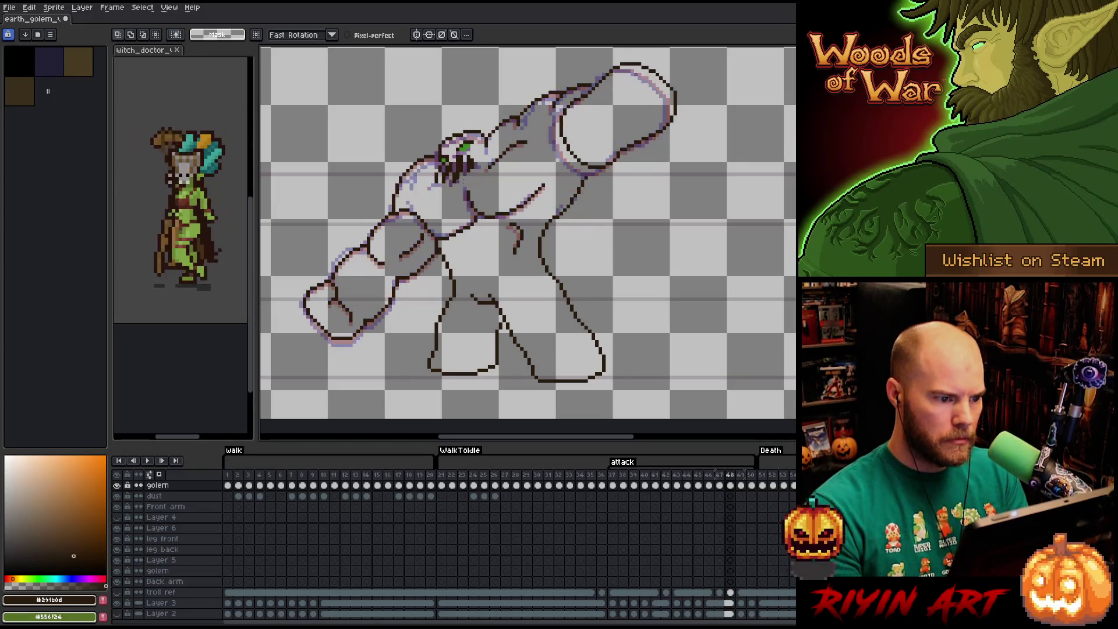
key(Left)
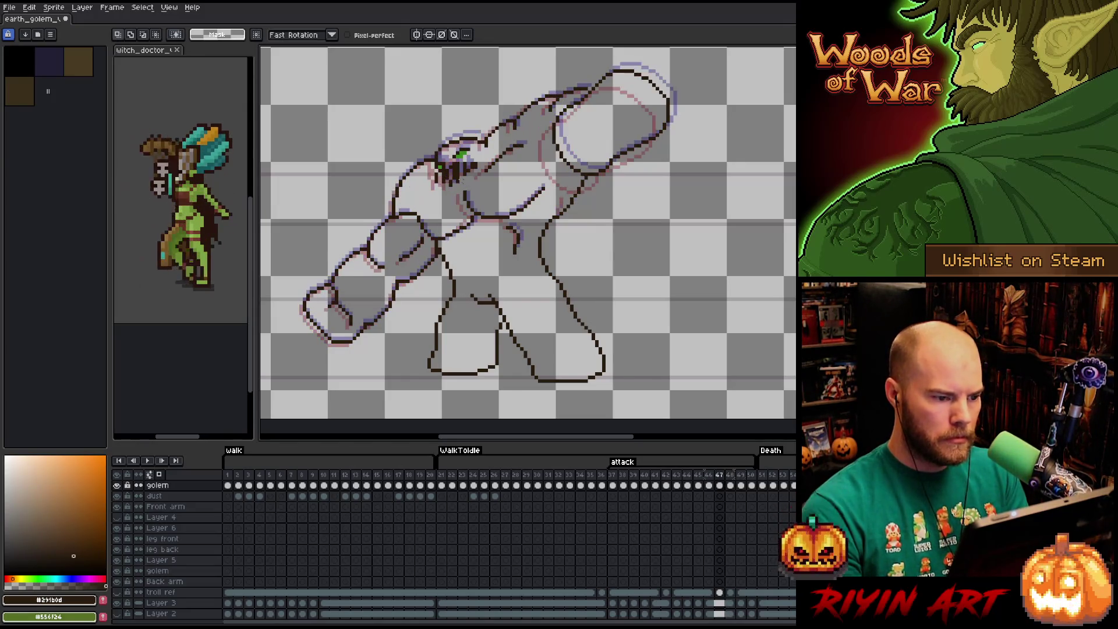
key(Right)
key(Left)
key(Right)
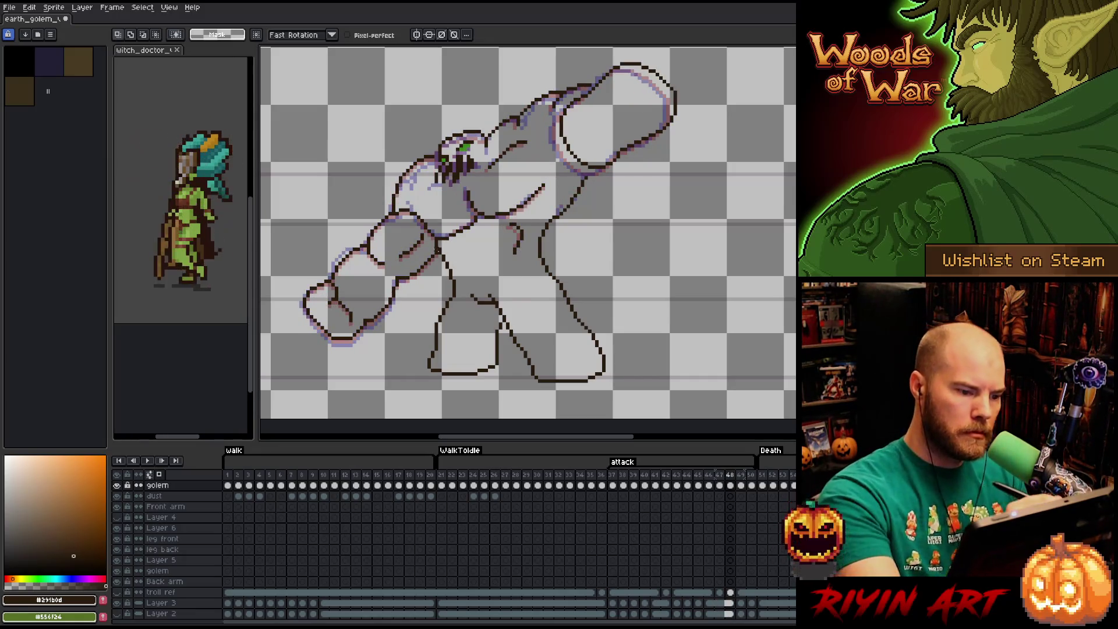
- Clean up the frame-48 line art, alternating pencil and eraser strokes
key(b)
key(b)
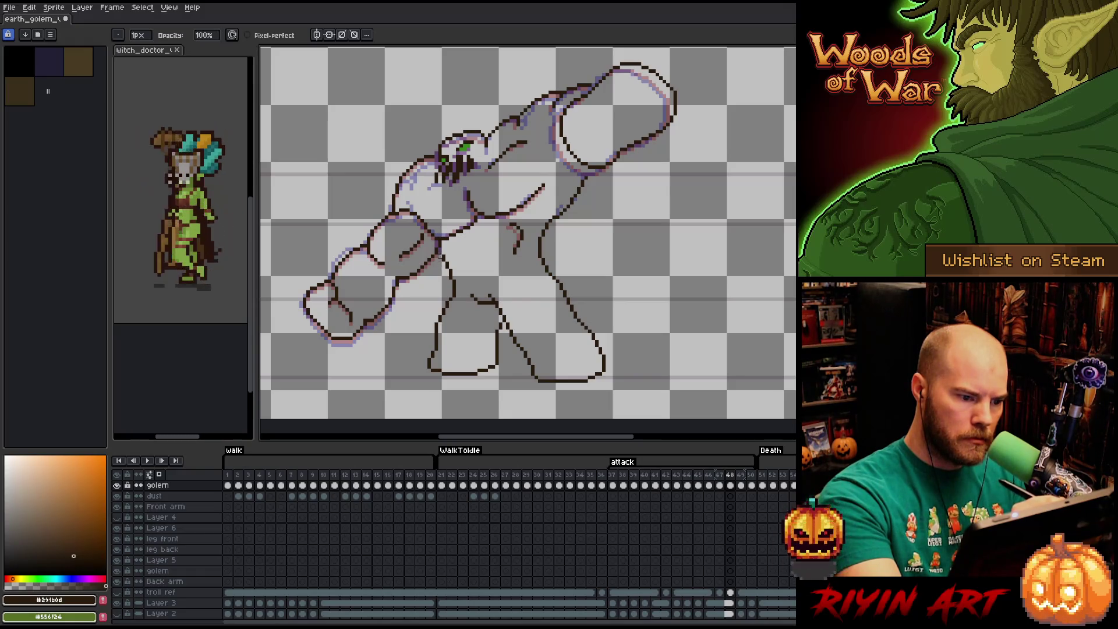
key(e)
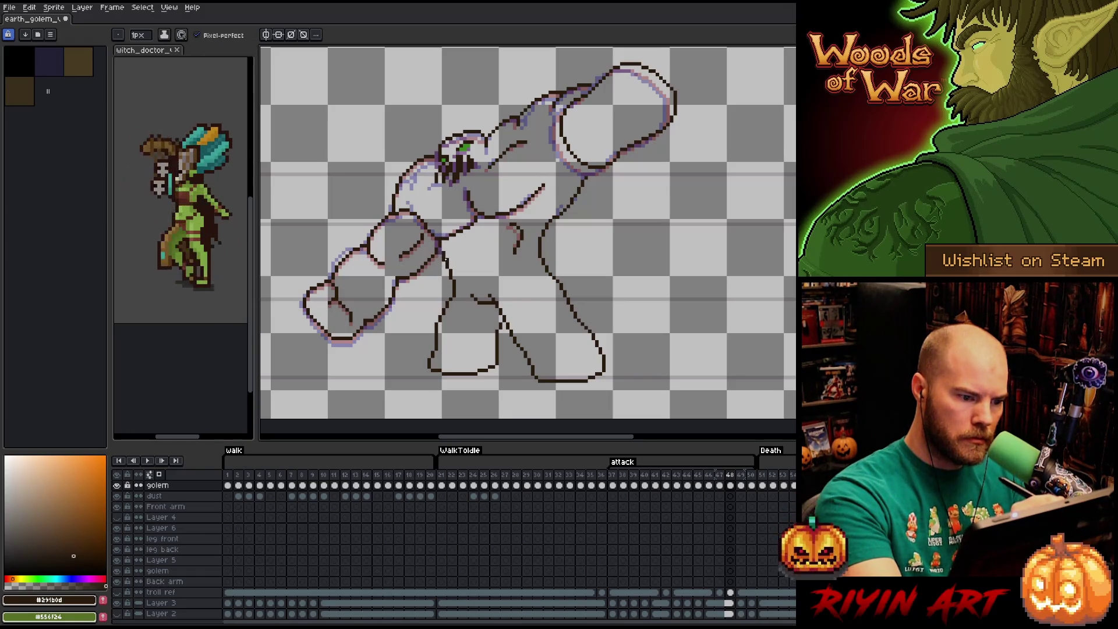
key(b)
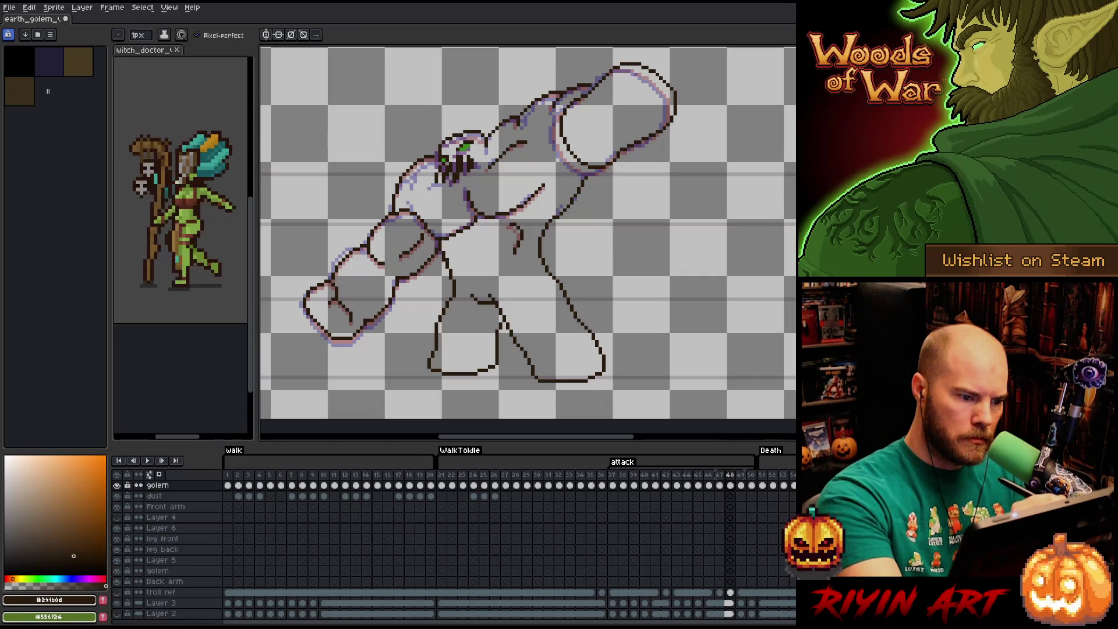
key(e)
key(b)
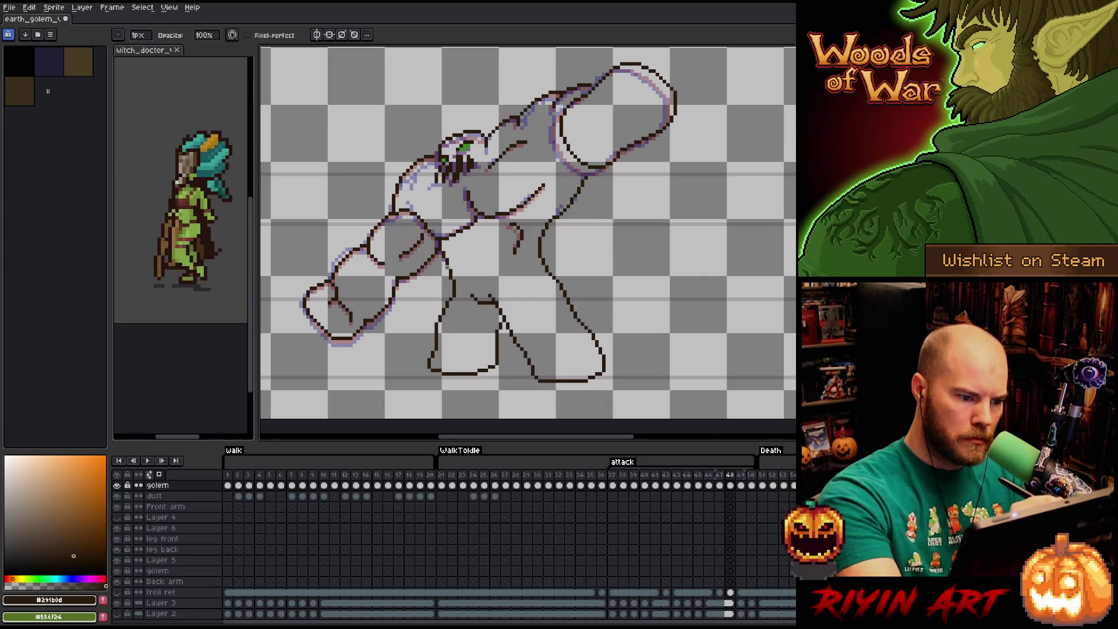
key(e)
key(b)
key(e)
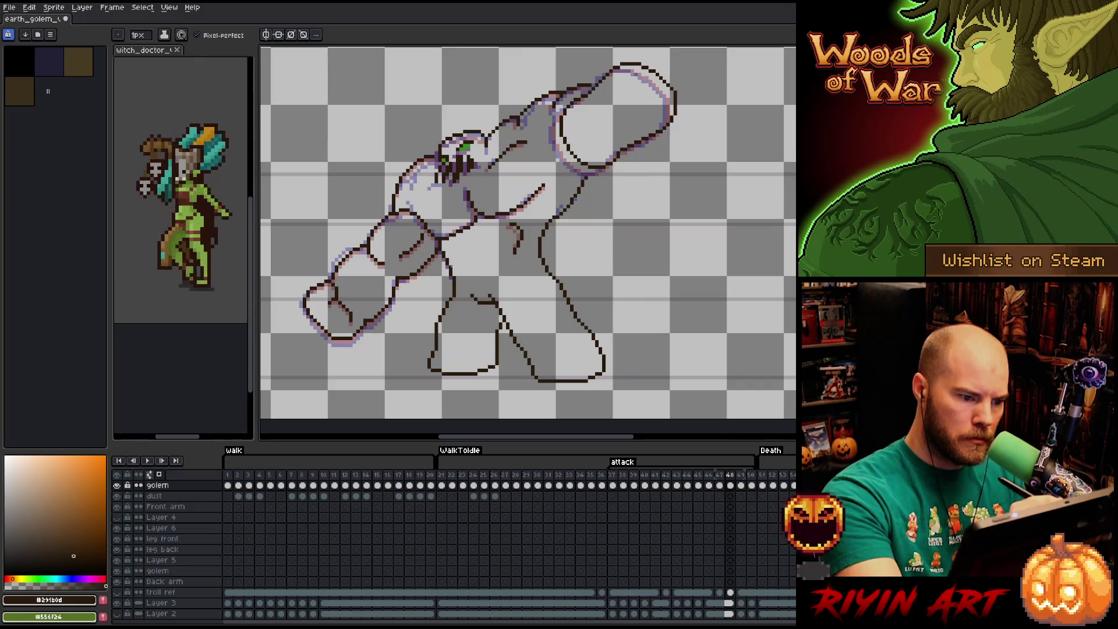
- Preview the neighbouring pose a few times, then advance to the next animation frame
key(Left)
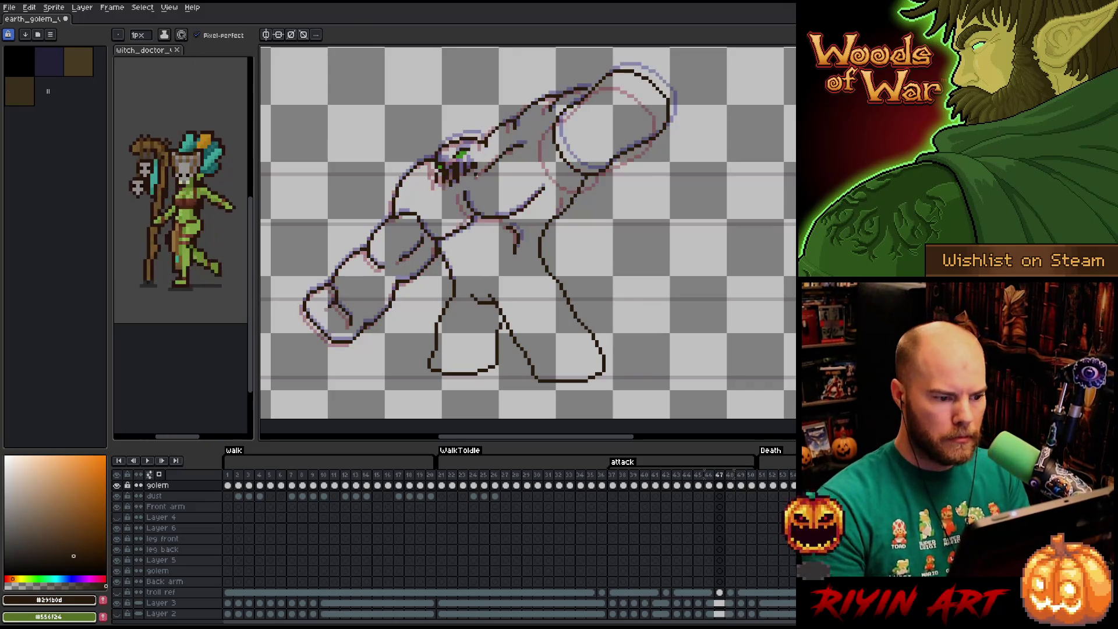
key(Right)
key(Left)
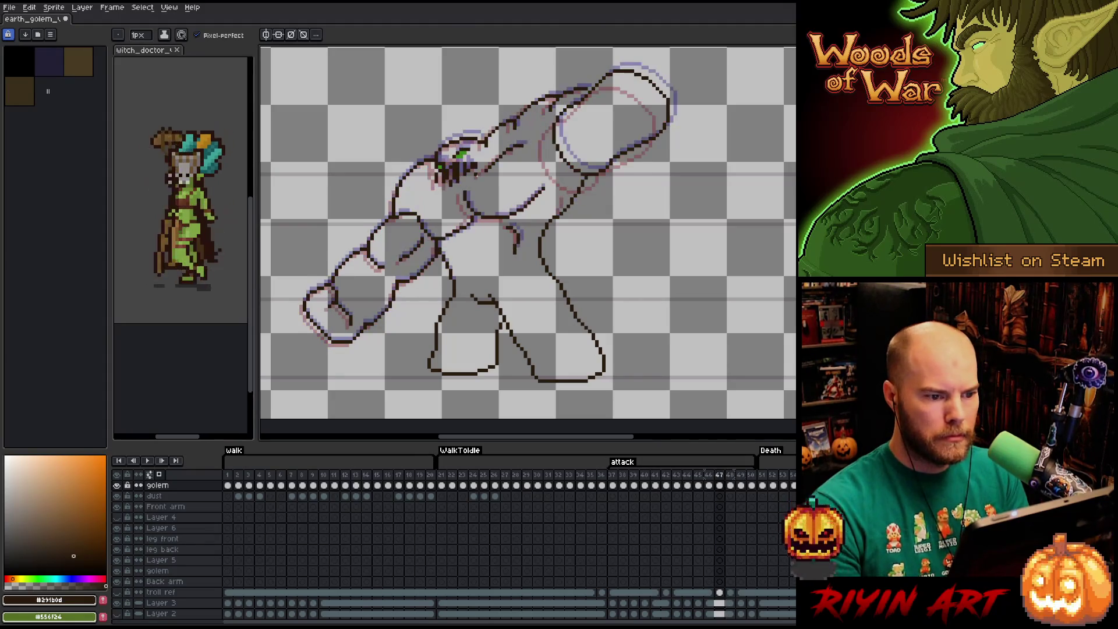
key(Right)
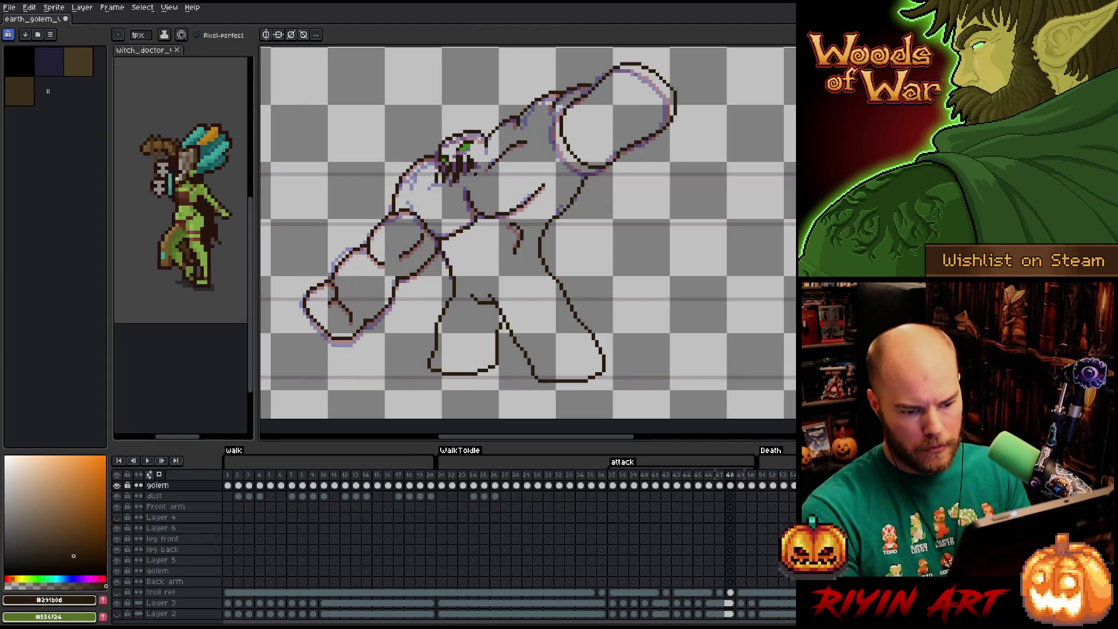
key(Right)
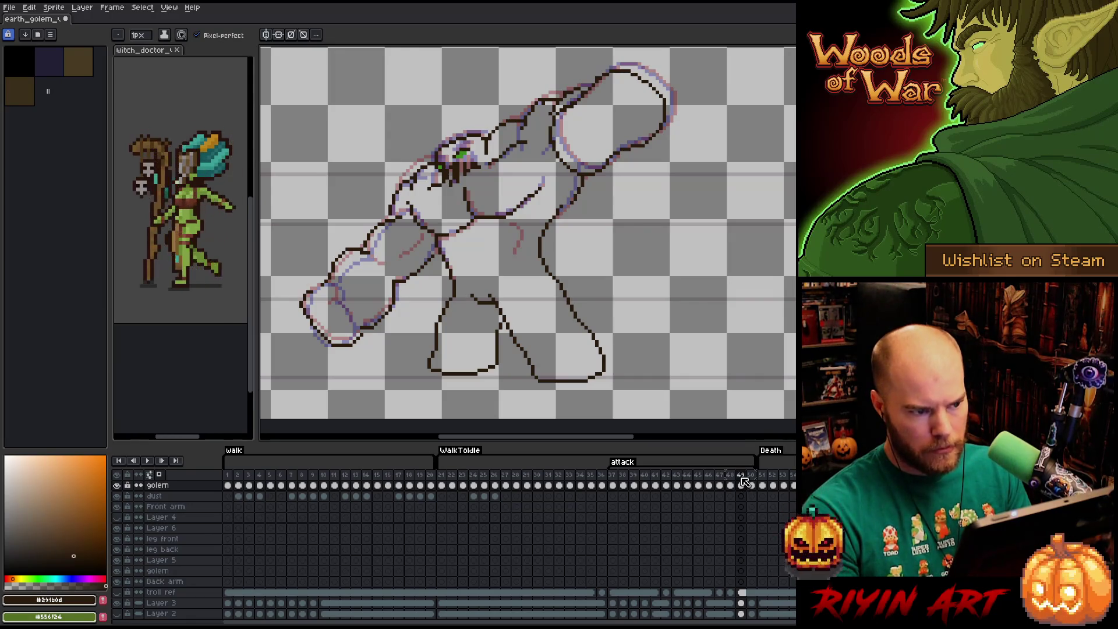
- Delete the current attack frame via the timeline menu, then review the attack tag start and a later frame
right_click(743, 481)
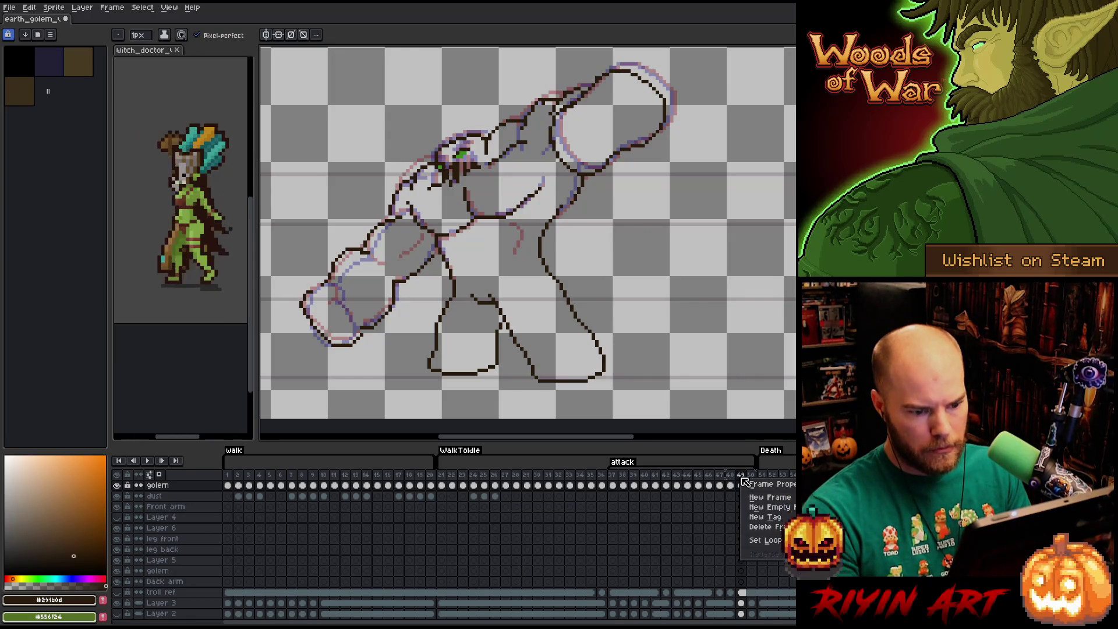
click(752, 530)
key(Left)
key(Right)
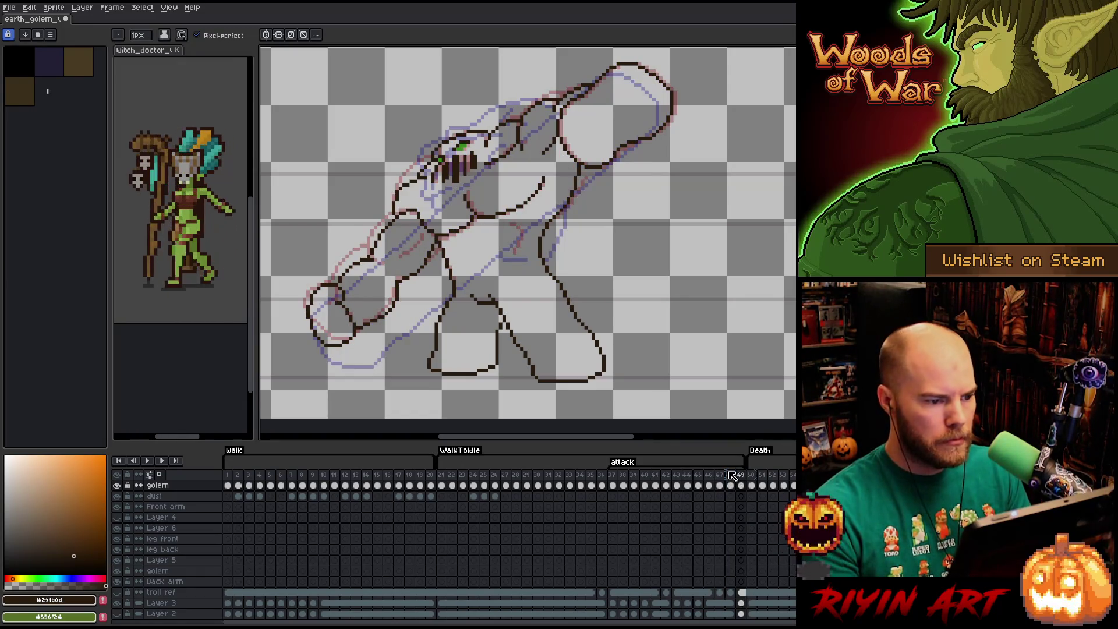
click(718, 457)
click(740, 481)
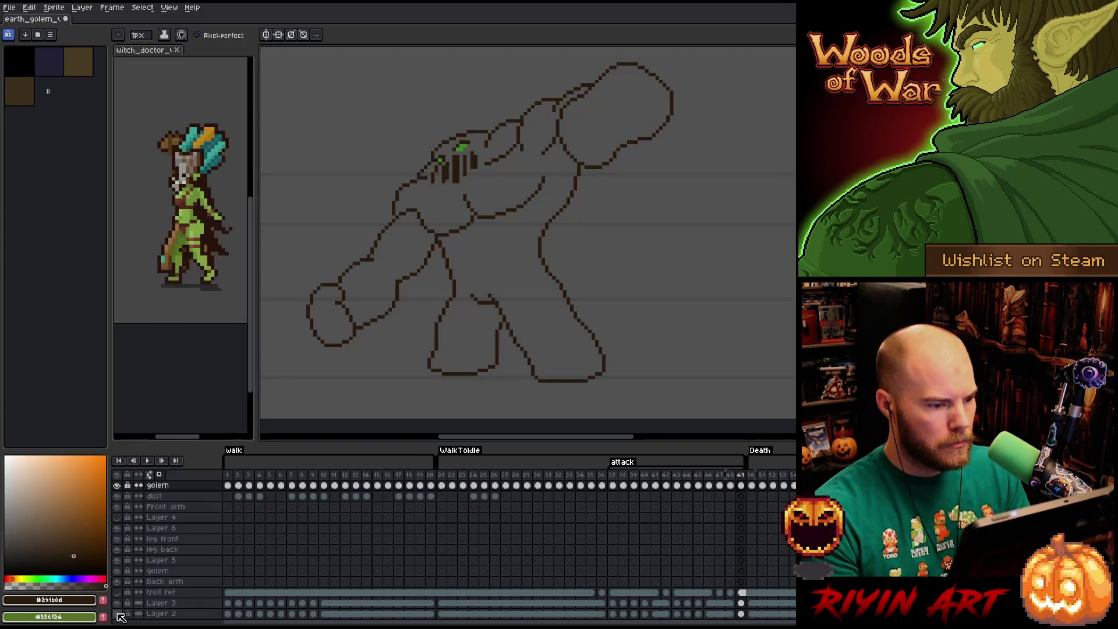
click(119, 613)
key(Left)
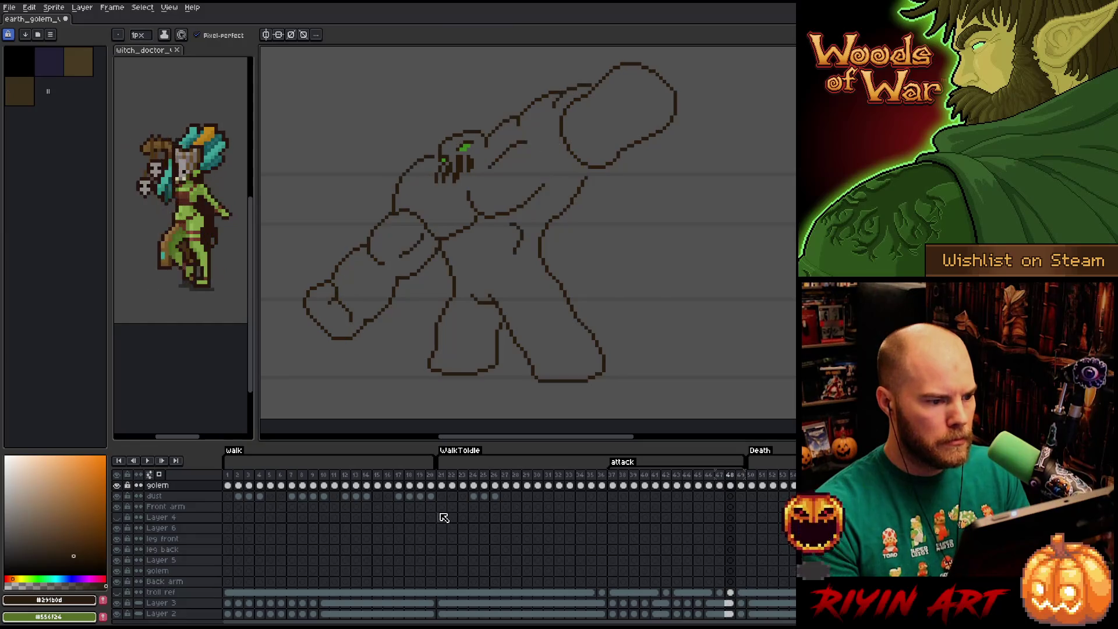
key(Right)
key(Left)
key(Right)
key(Left)
key(Right)
key(Left)
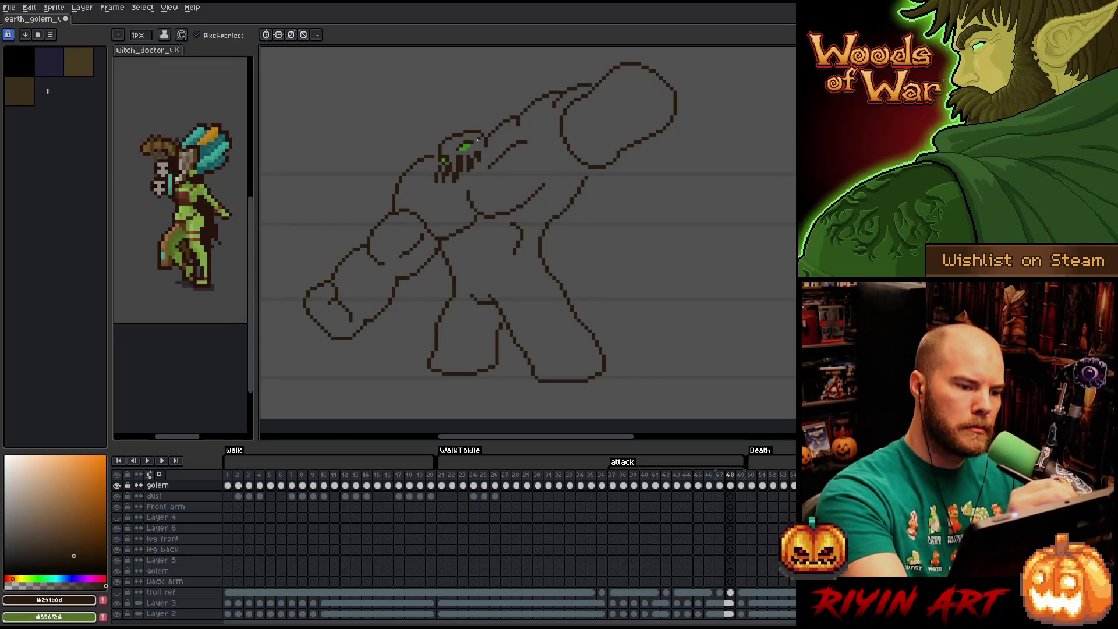
key(Left)
key(Right)
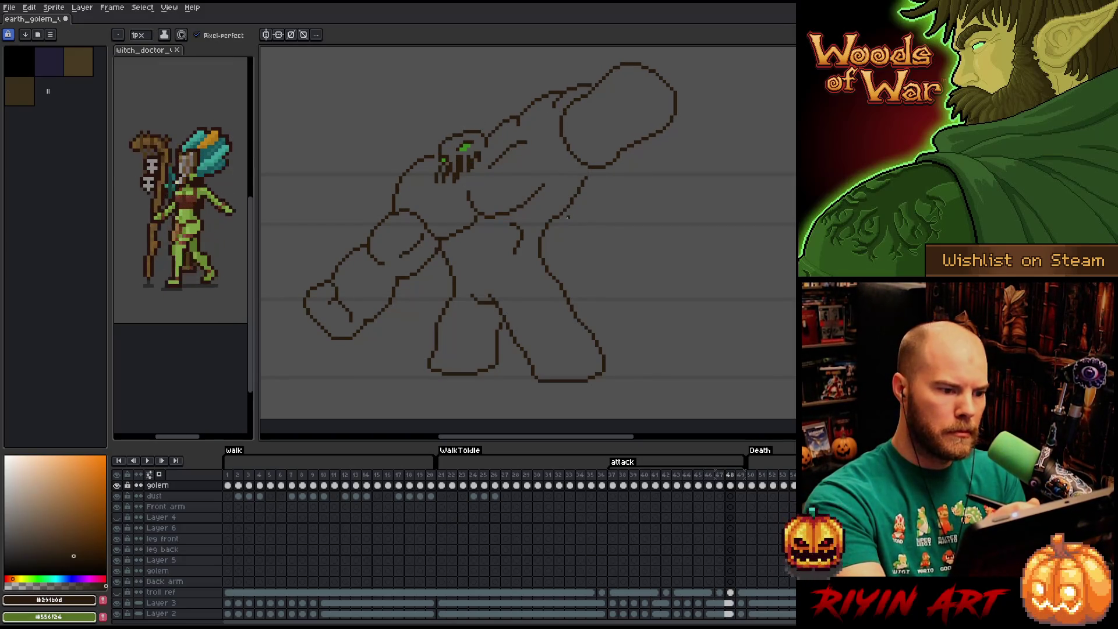
key(Right)
key(Left)
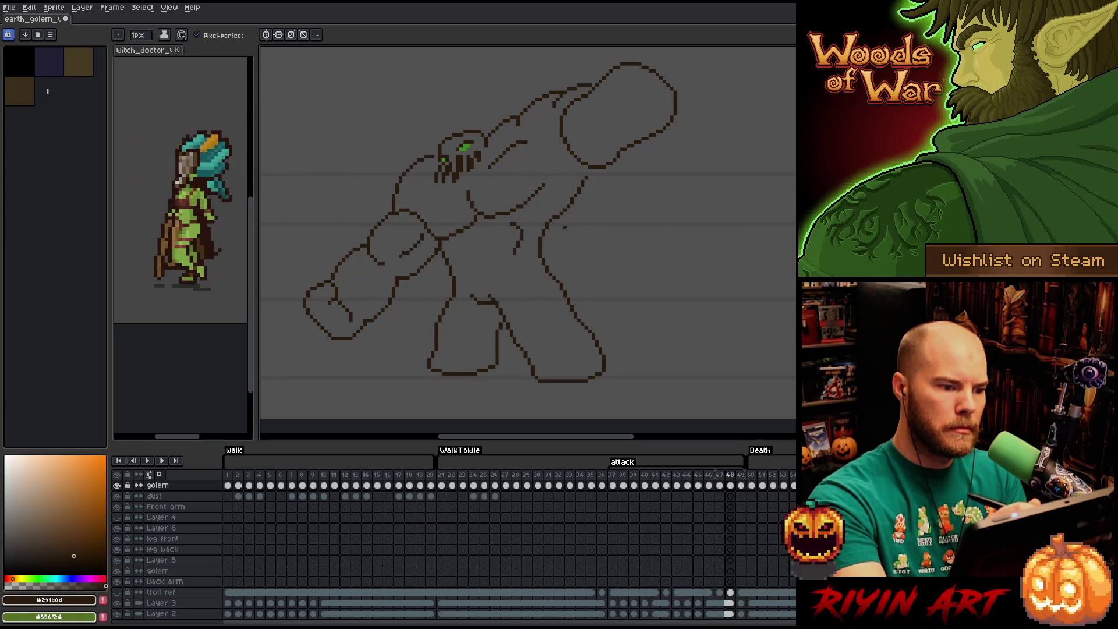
key(Right)
key(Left)
key(Left)
key(Right)
key(Right)
key(Left)
key(Right)
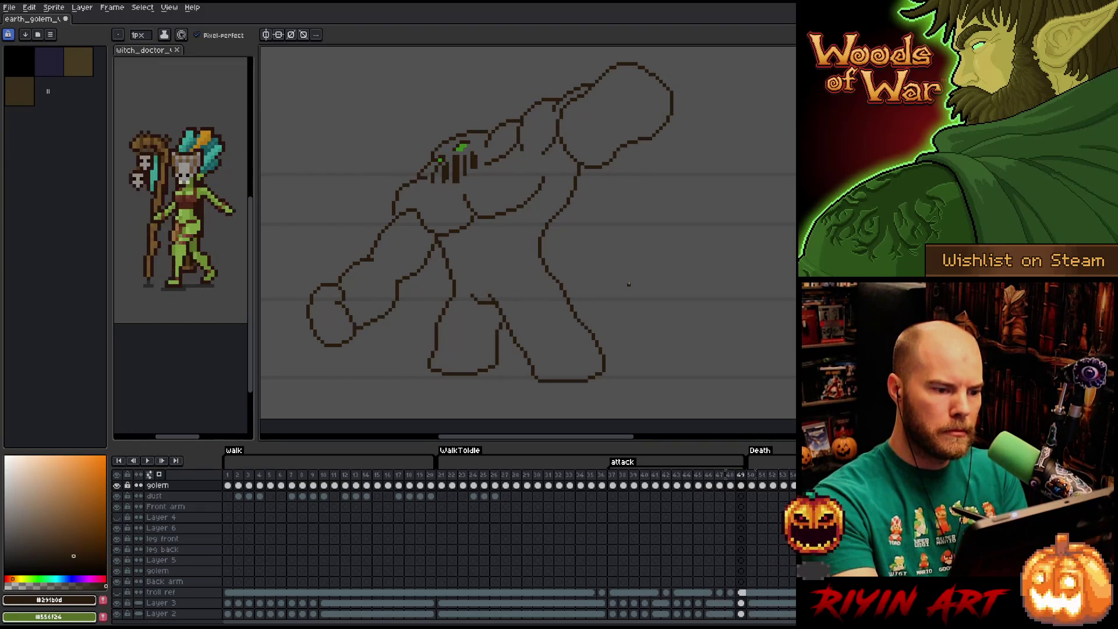
key(Left)
key(Right)
key(Left)
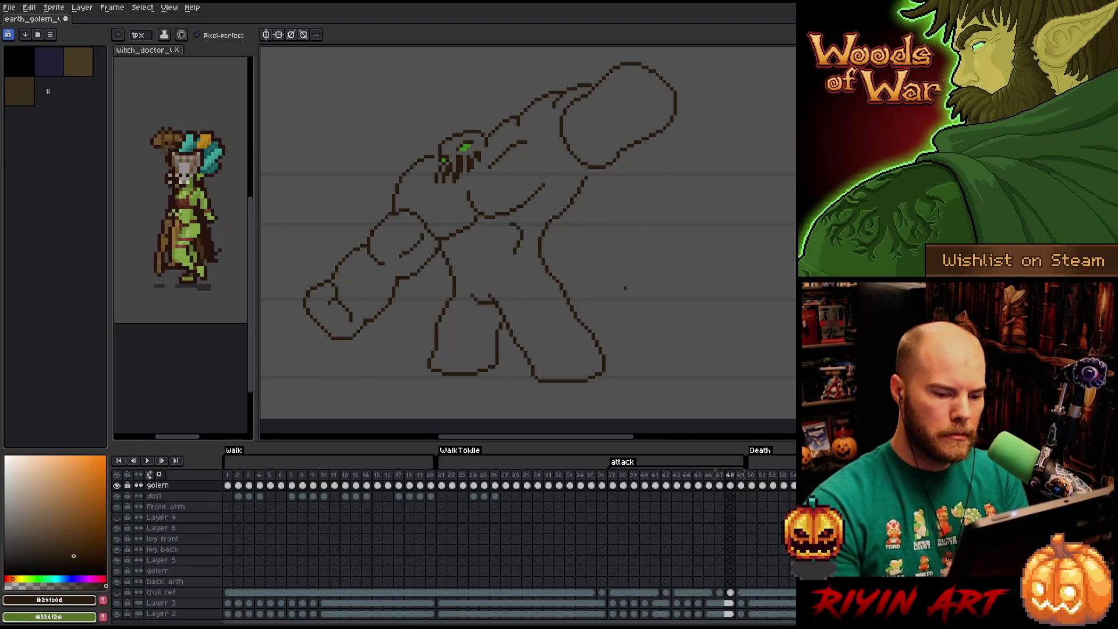
key(Left)
key(Left)
key(Right)
key(Right)
key(Right)
key(Right)
key(Left)
key(Left)
key(Right)
key(Left)
key(Left)
key(Right)
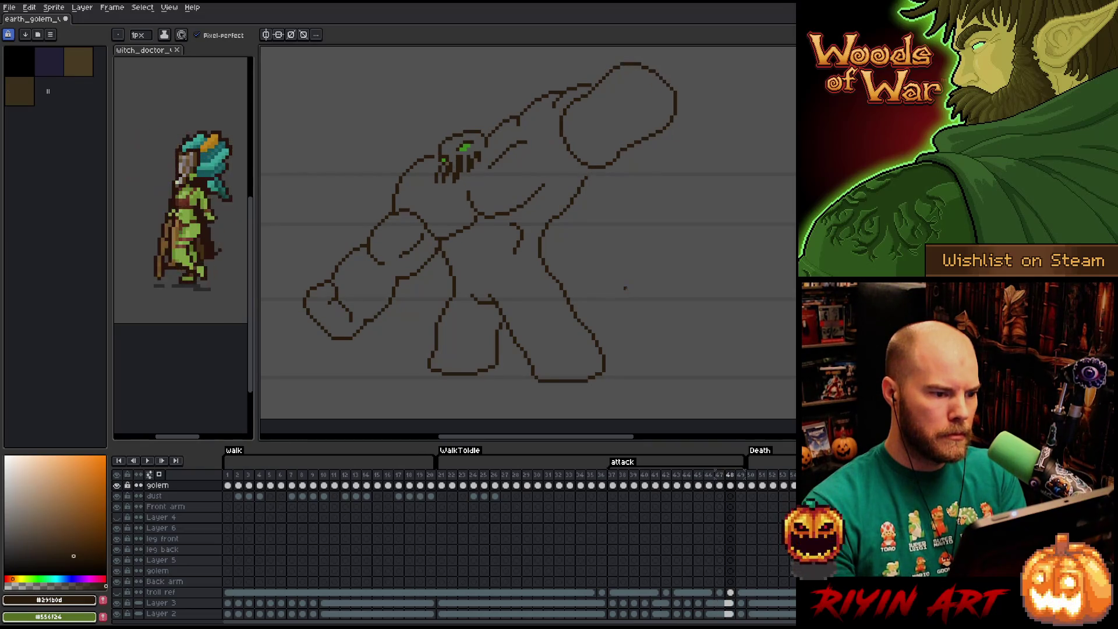
key(Right)
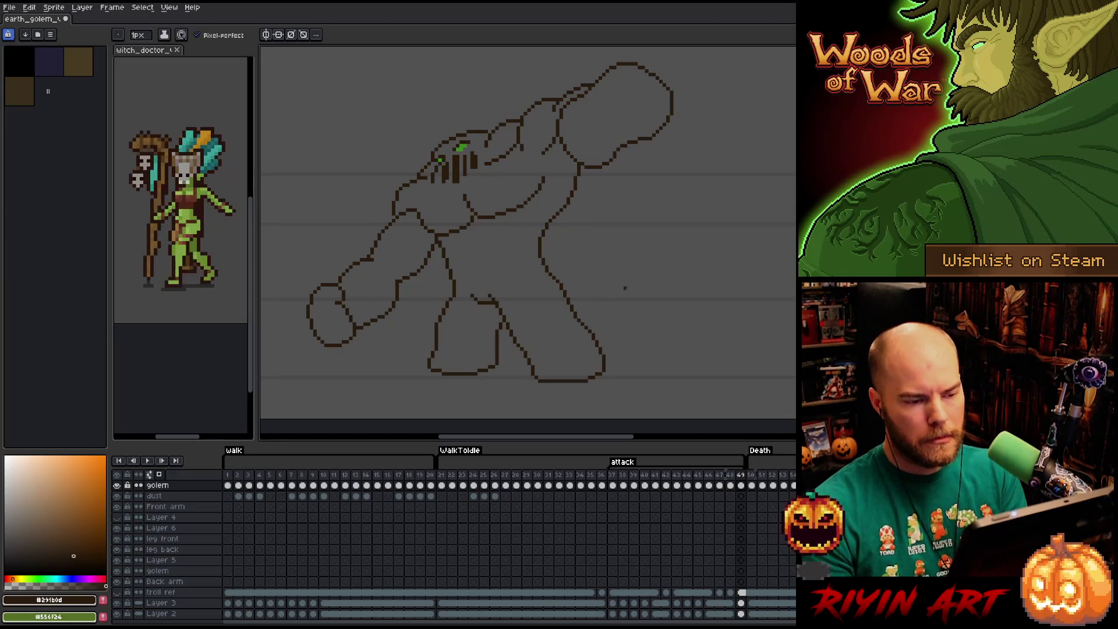
key(Left)
key(Return)
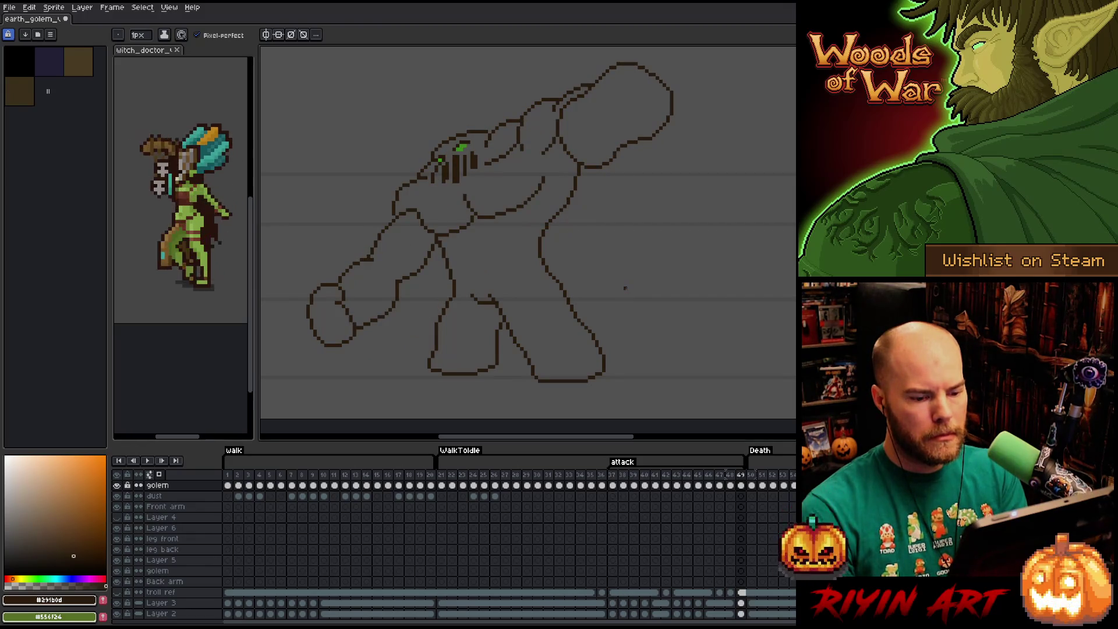
key(Left)
key(Right)
key(Left)
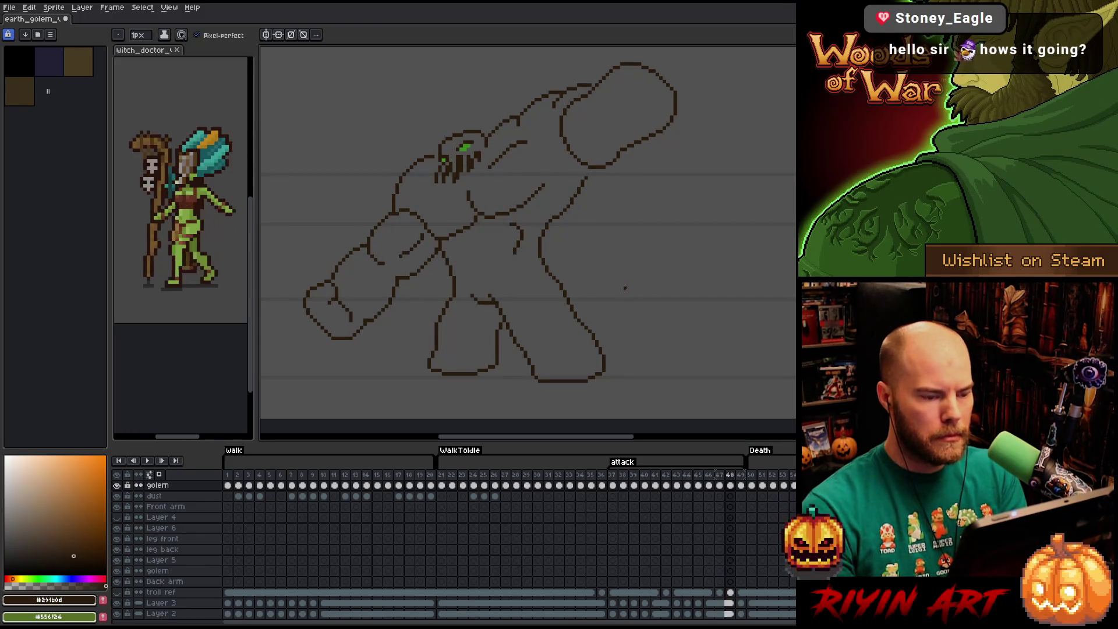
key(Right)
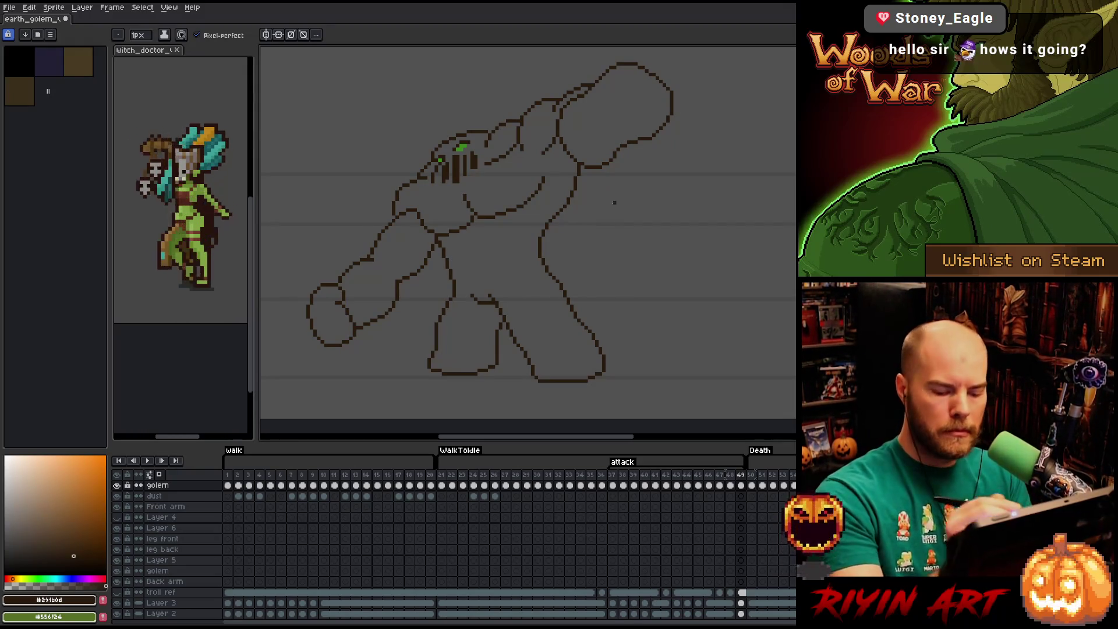
key(Left)
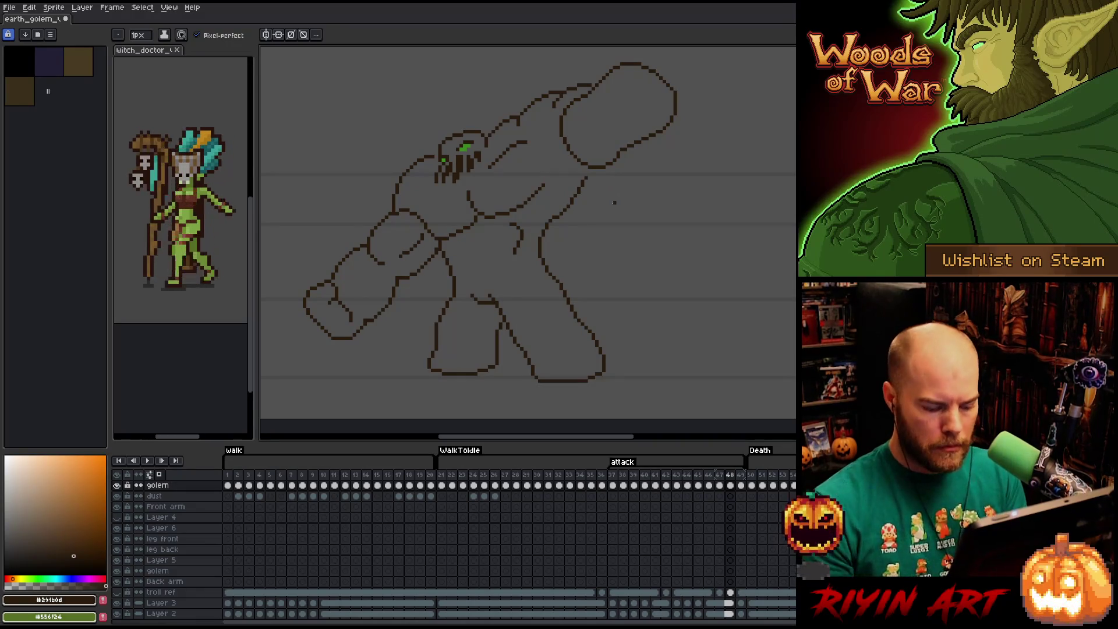
key(Right)
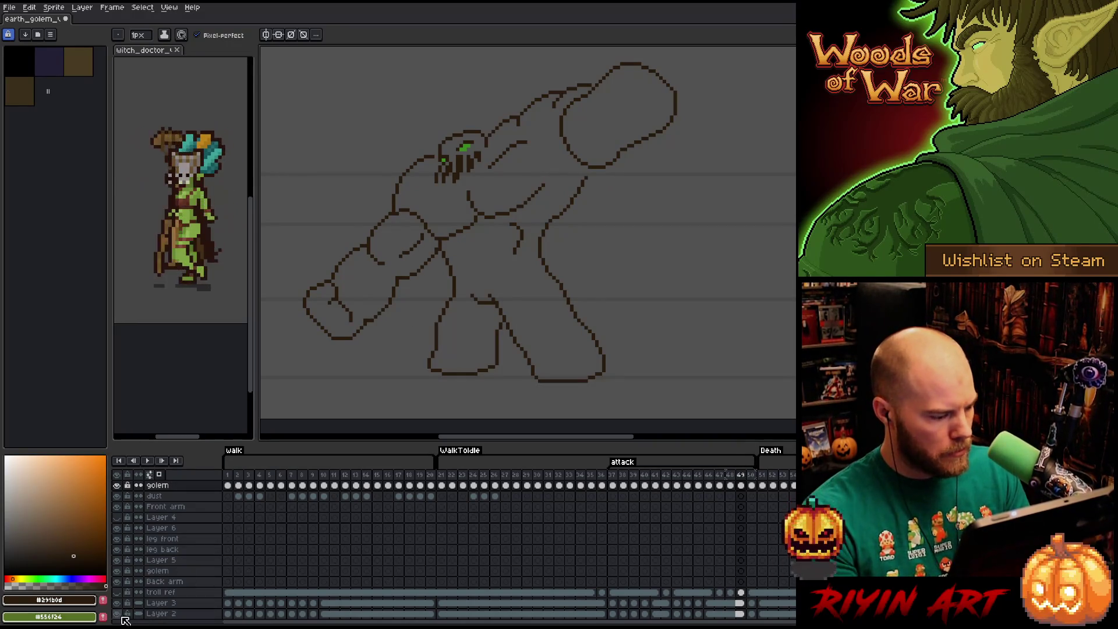
- Hide the grey background Layer 2, lasso the golem's raised arm and commit its adjustment
click(122, 614)
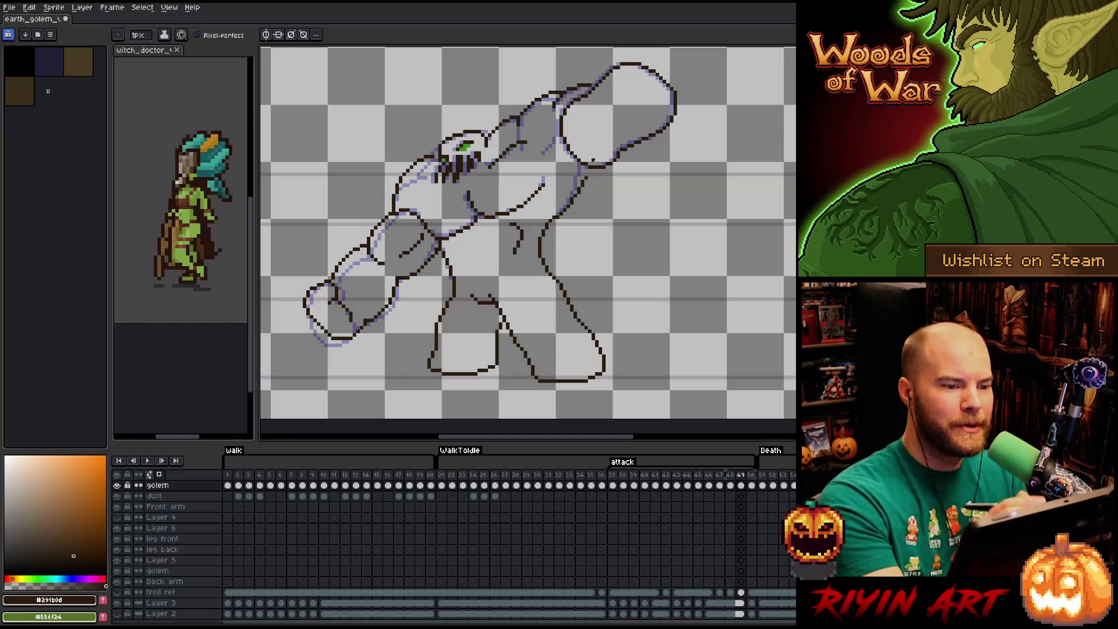
key(q)
drag(606, 175, 679, 63)
scroll(529, 240, up, 3)
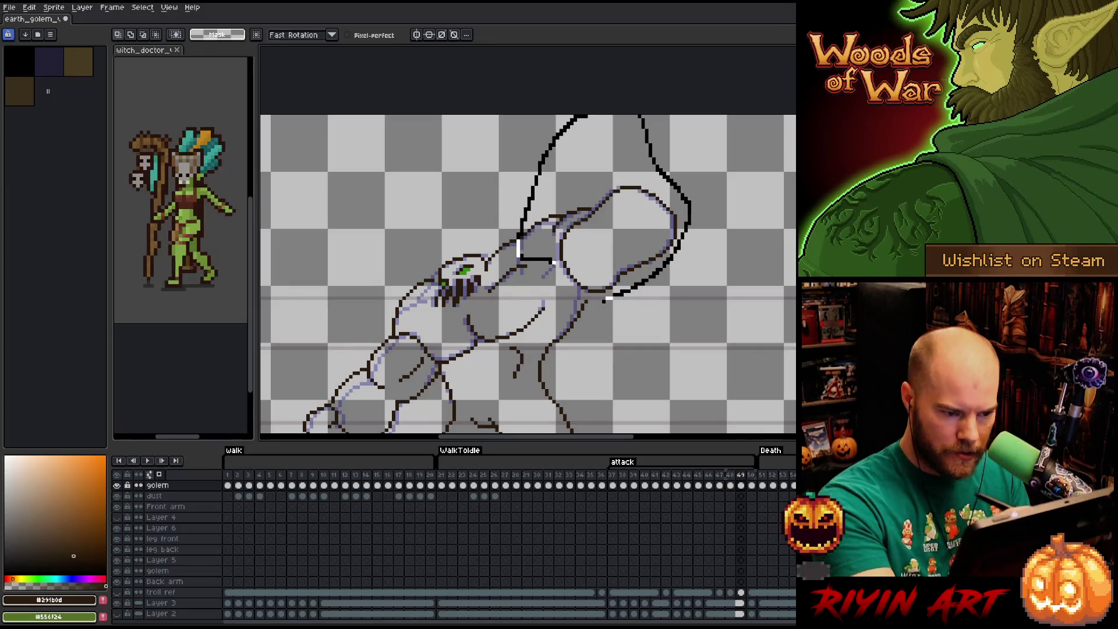
mouse_move(605, 299)
mouse_down()
mouse_move(601, 318)
mouse_move(603, 208)
mouse_up()
key(b)
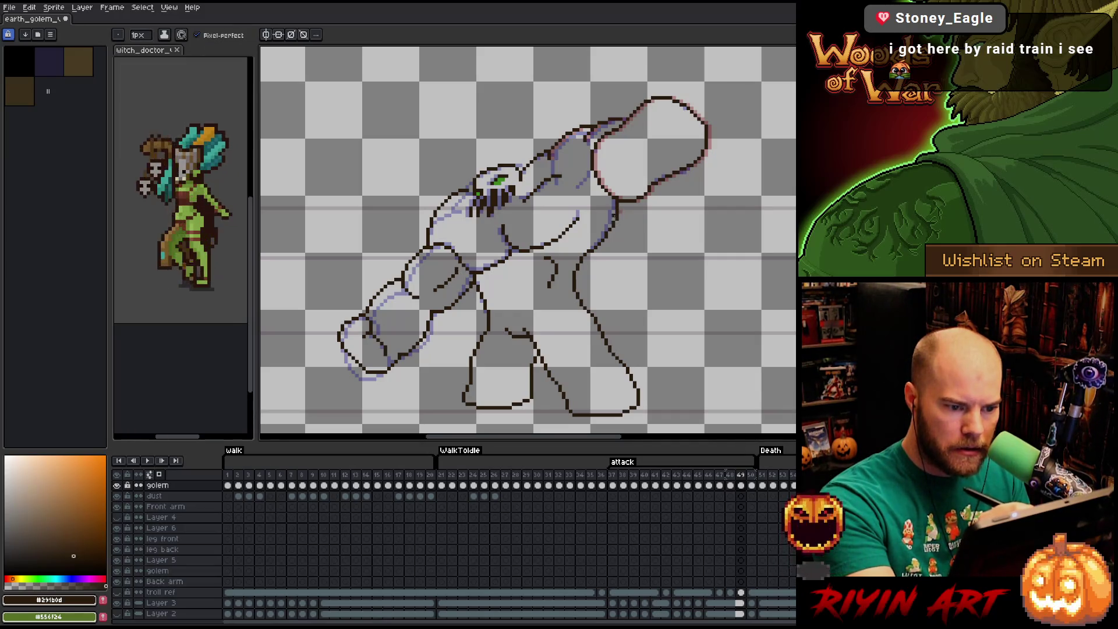
key(e)
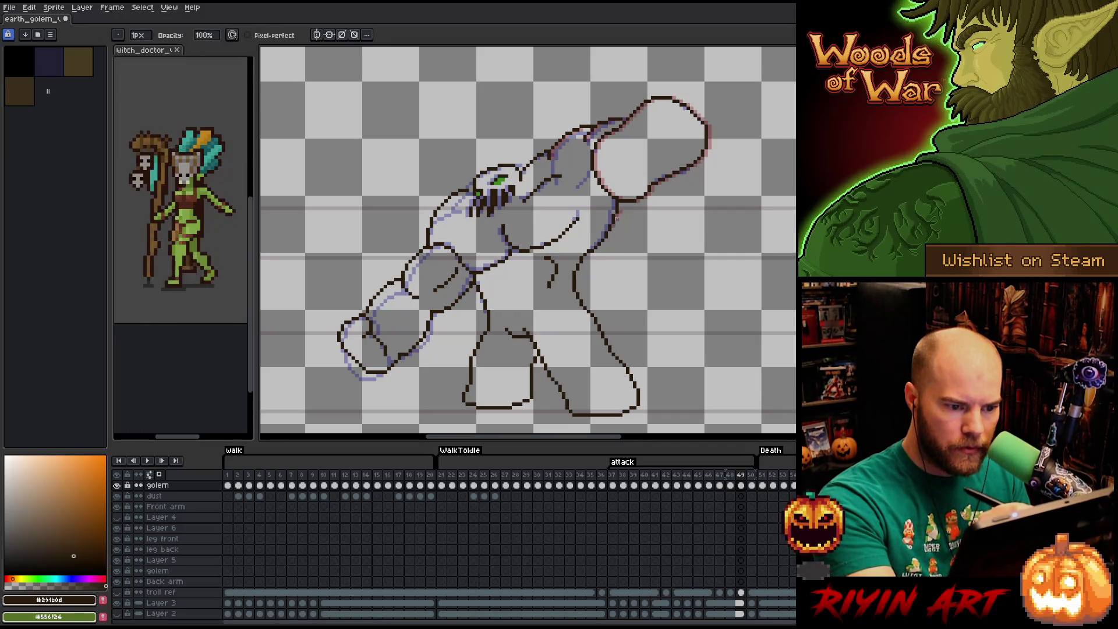
- Erase stray pixels while flipping between the standing and attack frames to compare
key(Left)
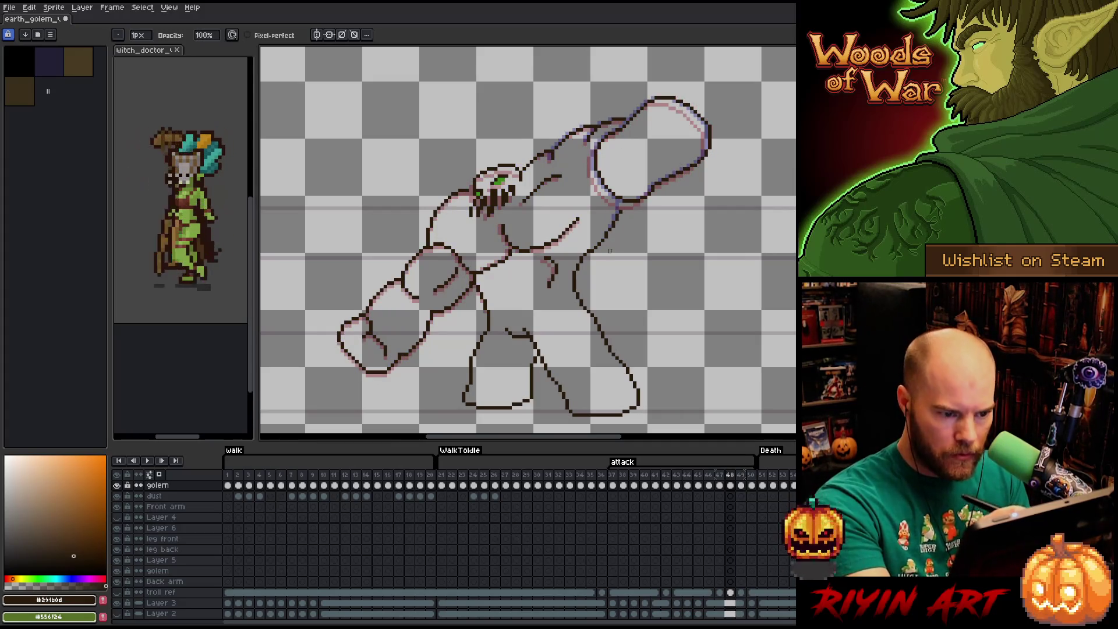
key(e)
key(e)
key(Left)
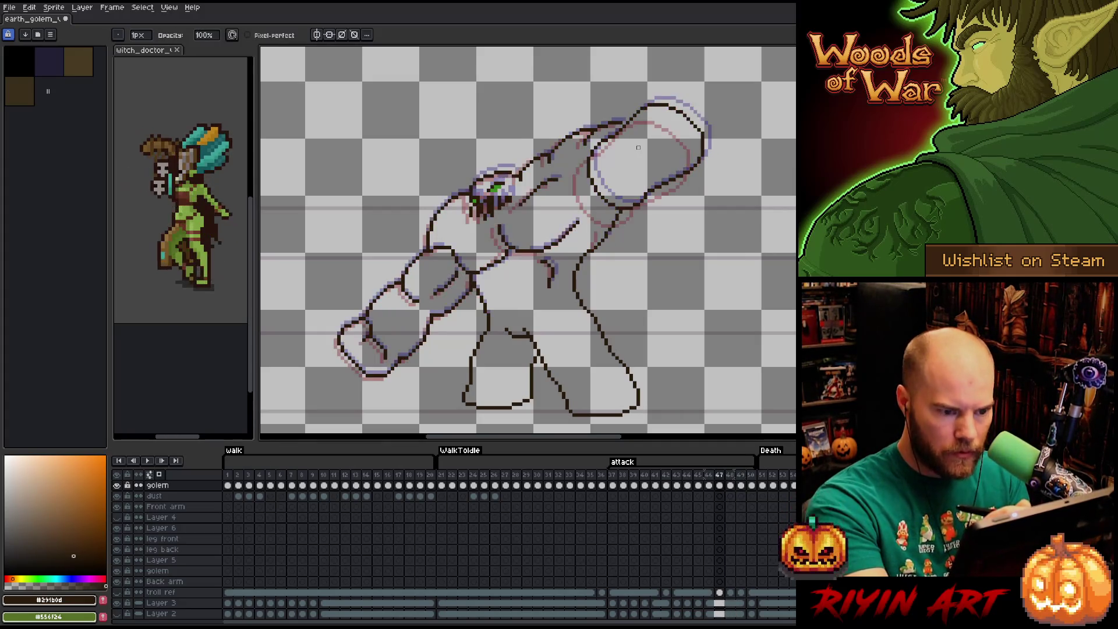
key(Right)
key(e)
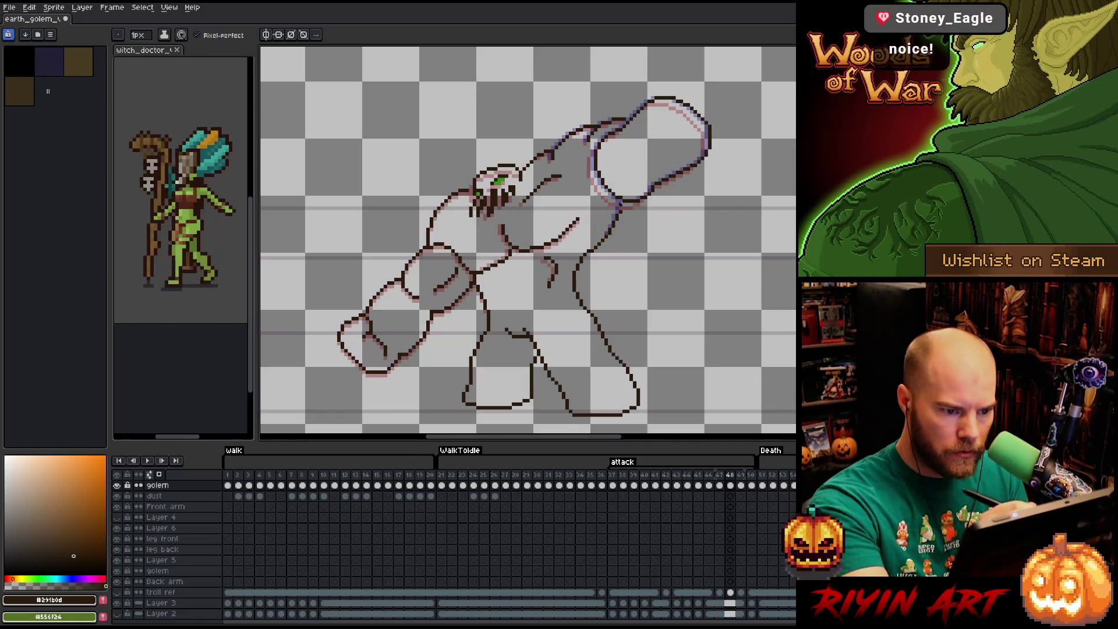
key(Left)
key(Right)
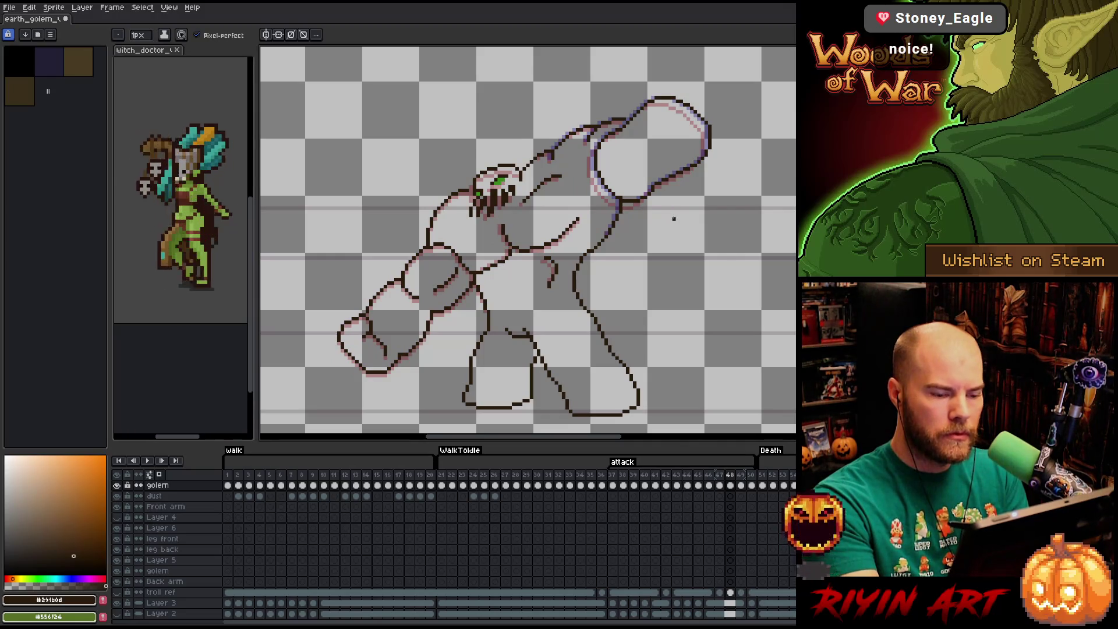
key(Left)
key(Right)
key(Left)
key(Right)
key(Left)
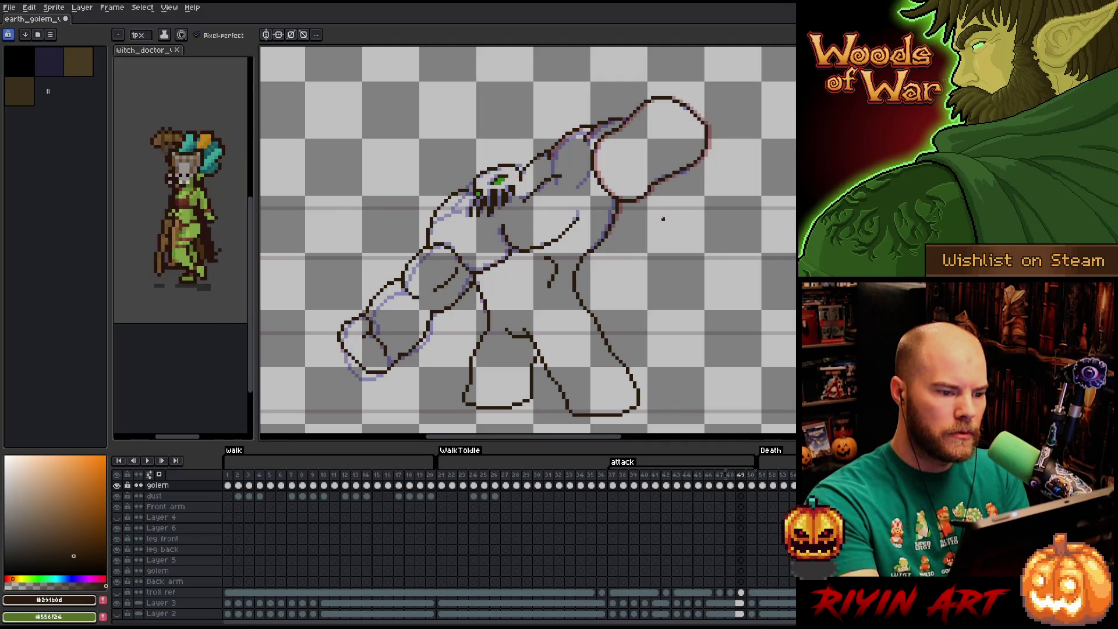
key(Right)
key(Right)
- Marquee-select the golem's shoulder area for transforming and compare it across neighbouring frames
key(m)
key(Left)
key(Right)
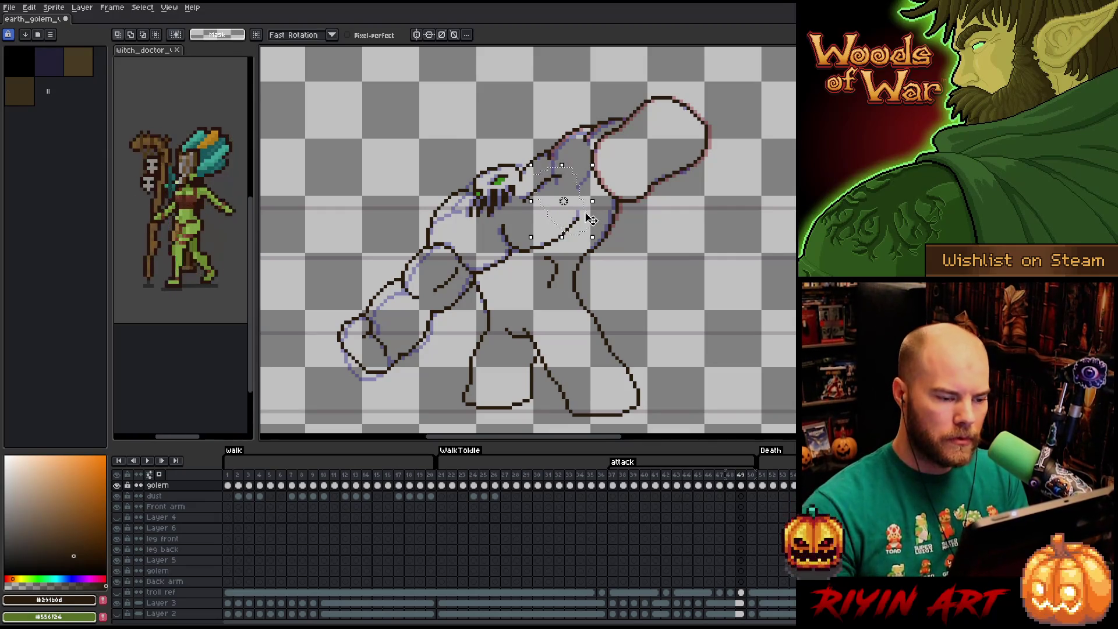
drag(527, 168, 589, 241)
key(Left)
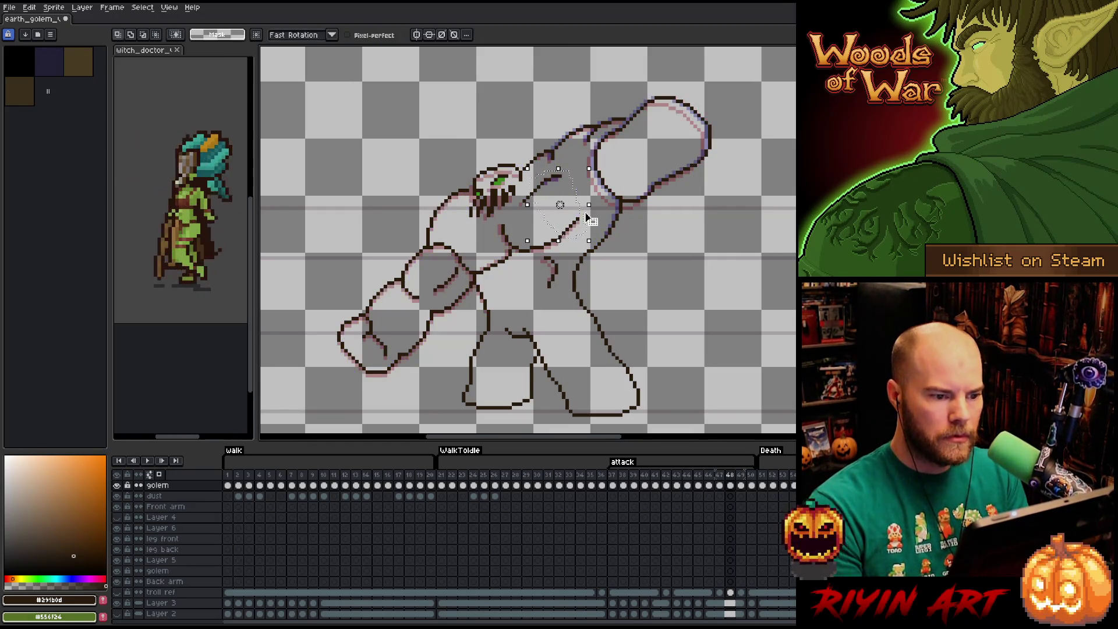
key(Right)
key(Left)
key(Right)
key(Left)
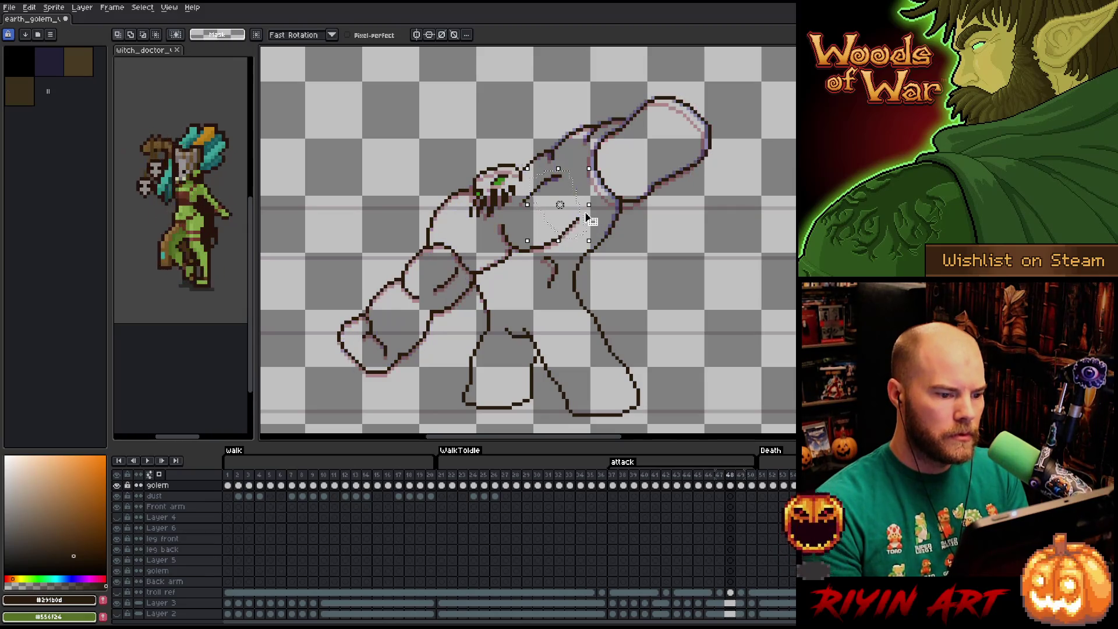
key(Right)
key(Right)
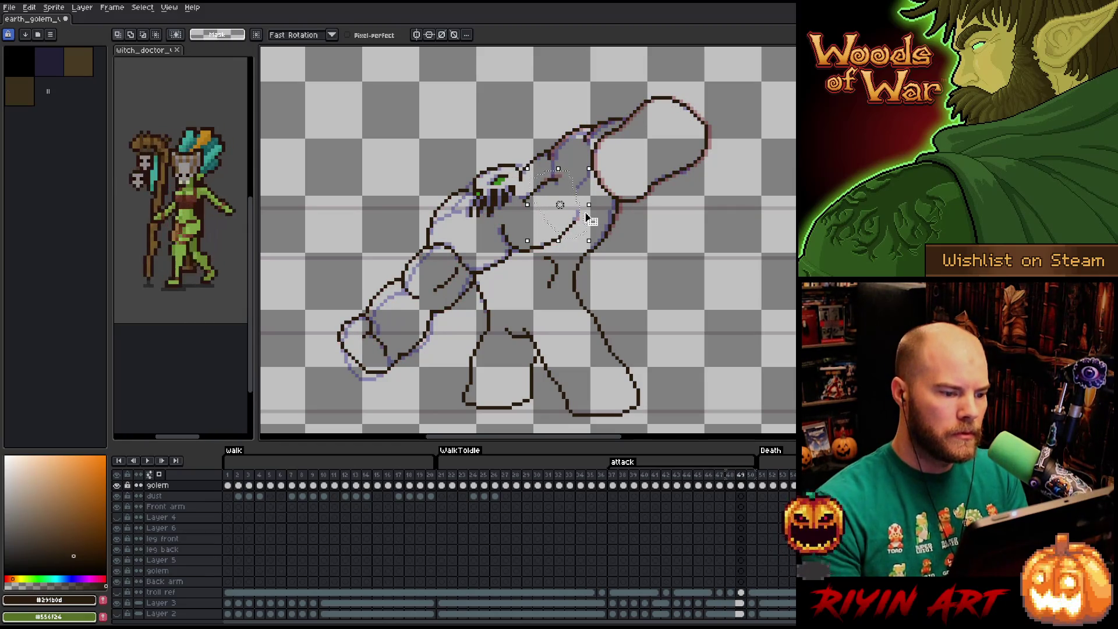
key(Left)
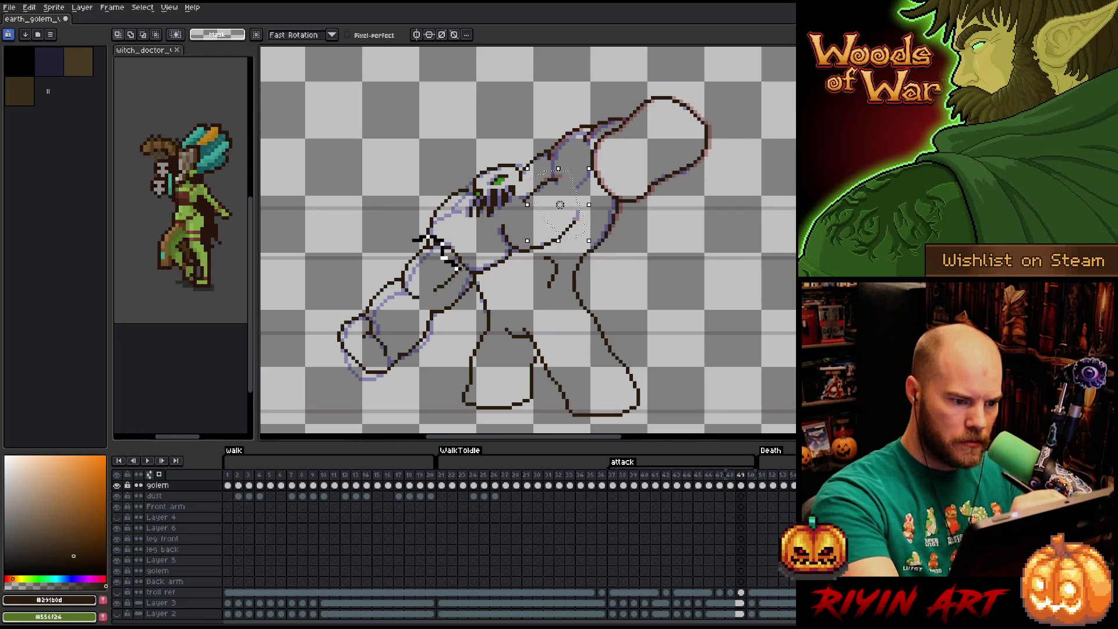
- Outline the golem's lower arm, drop the selection and flip frames to check the pose
drag(470, 280, 411, 249)
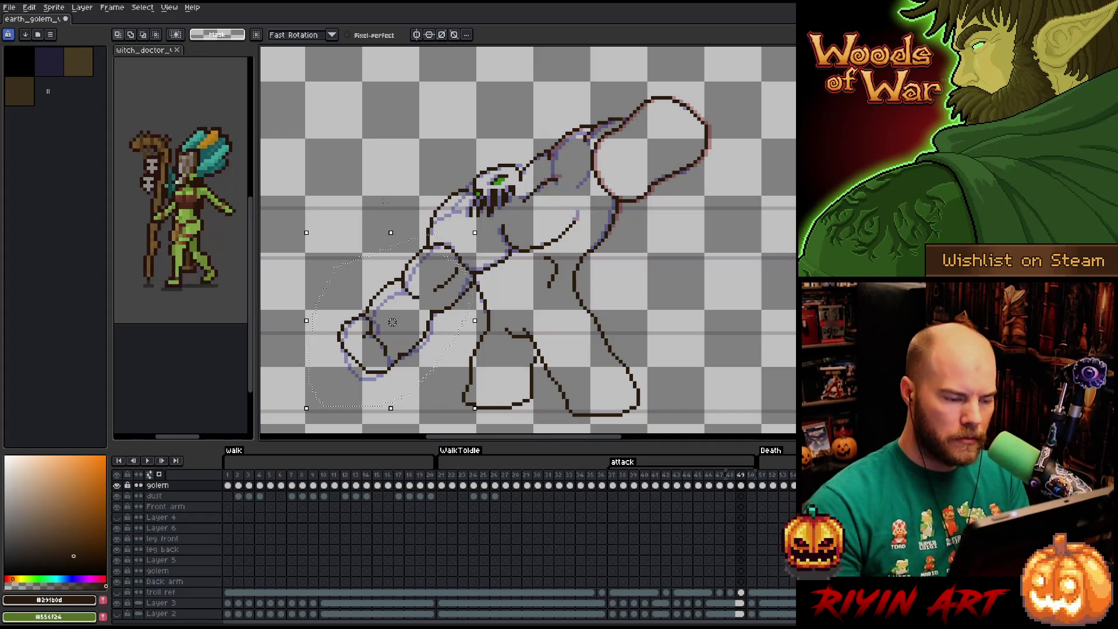
key(ctrl+d)
key(b)
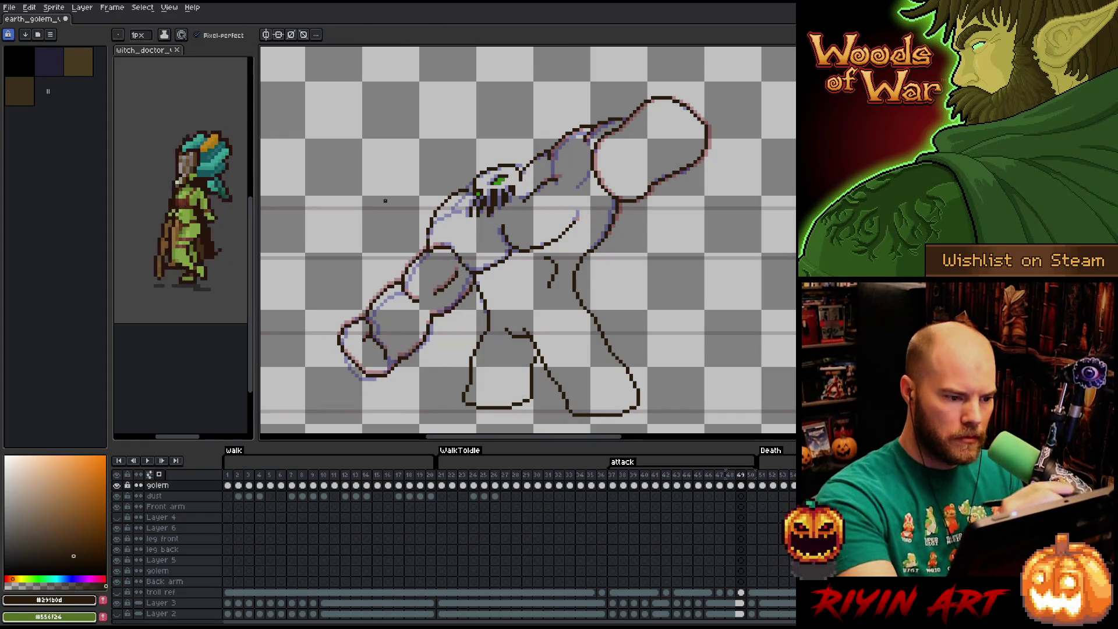
key(Right)
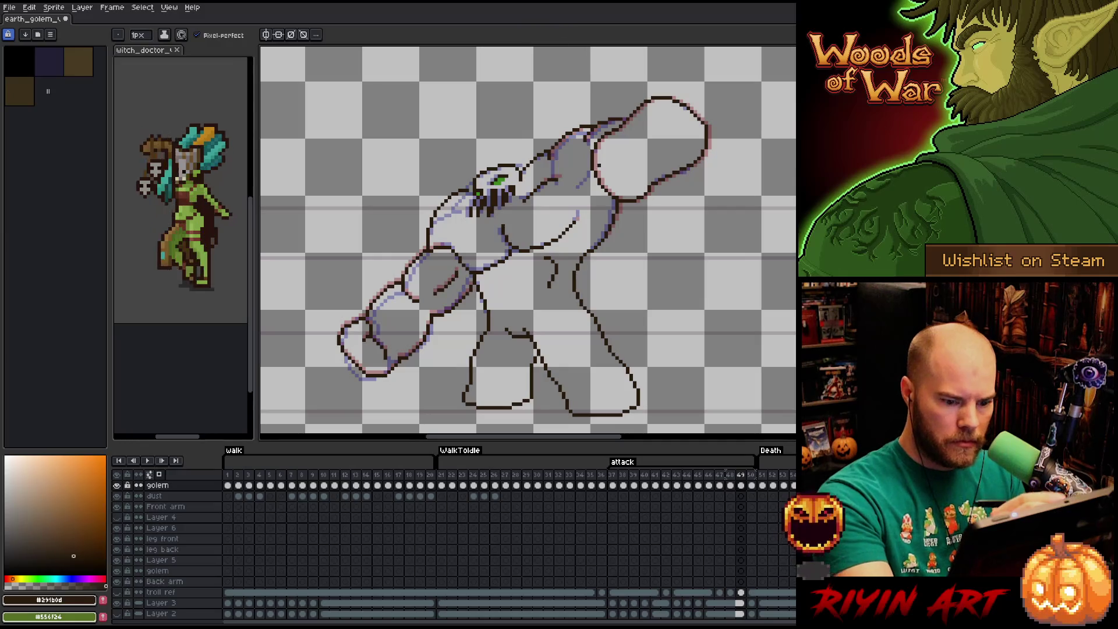
key(Left)
- On attack frame 50, lasso the golem's head and carry the selection back to frame 49, comparing frames
click(754, 486)
key(q)
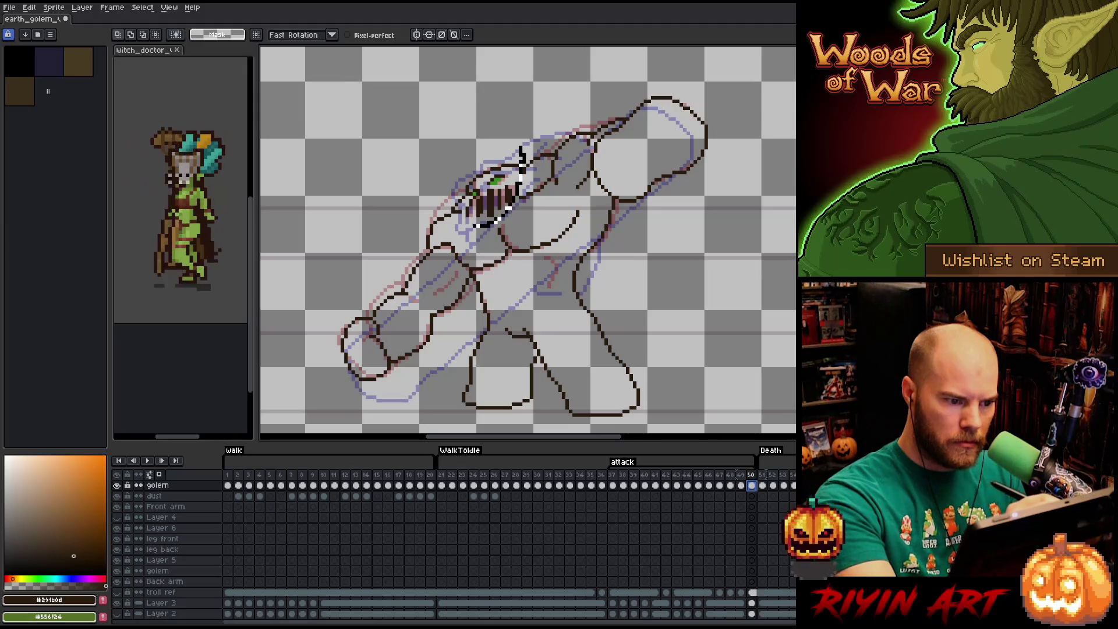
key(Left)
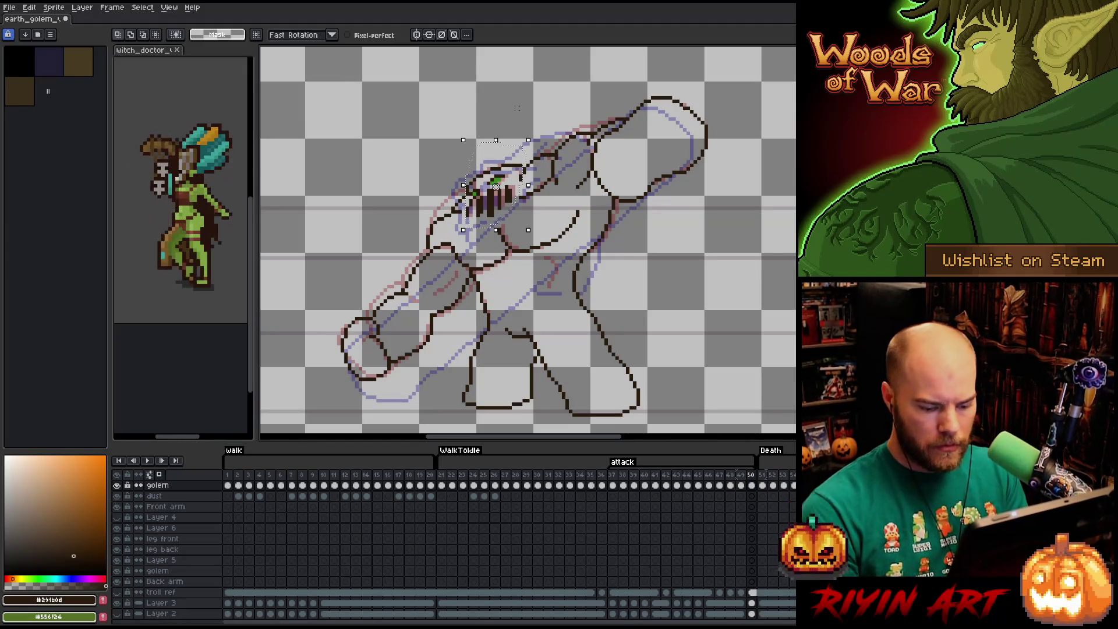
key(Right)
key(Left)
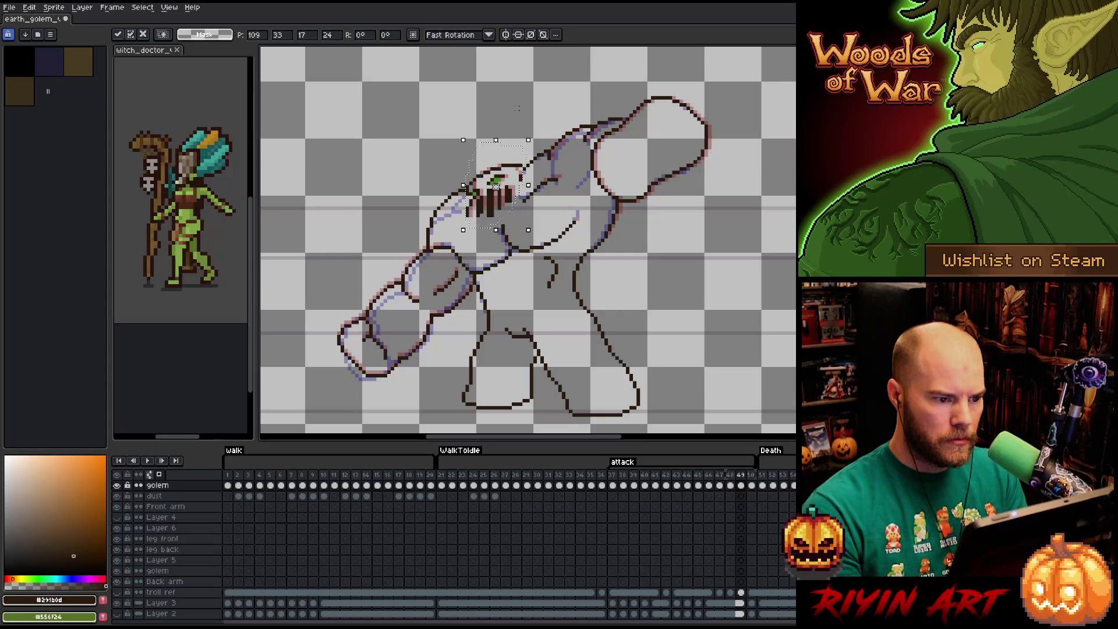
- Commit the head move, then flip between neighbouring attack frames to check it
key(Return)
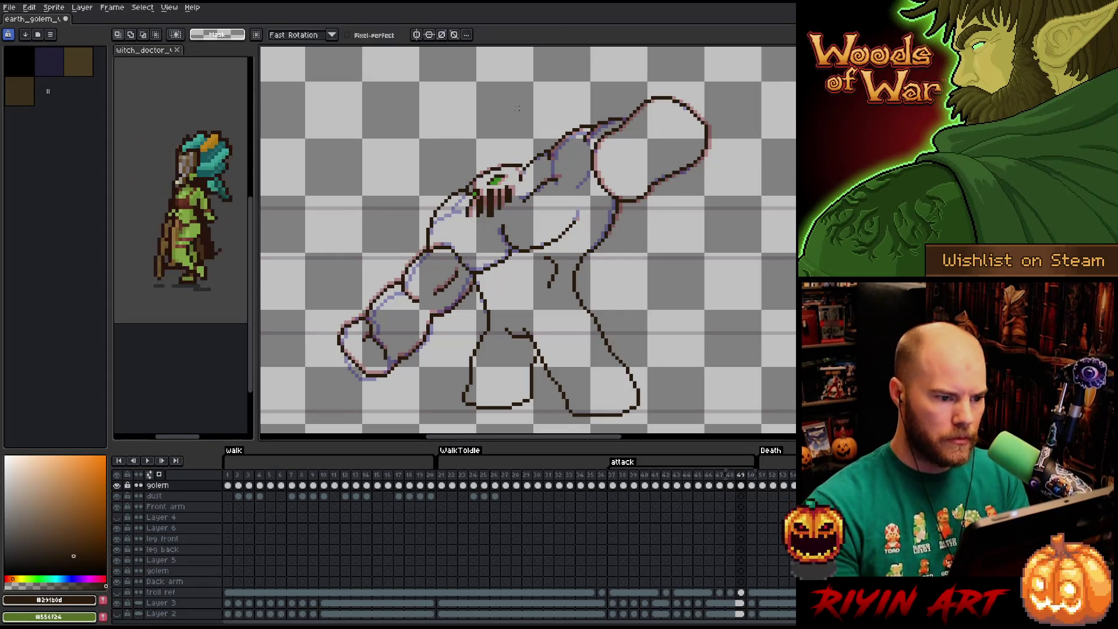
key(b)
key(Right)
key(Left)
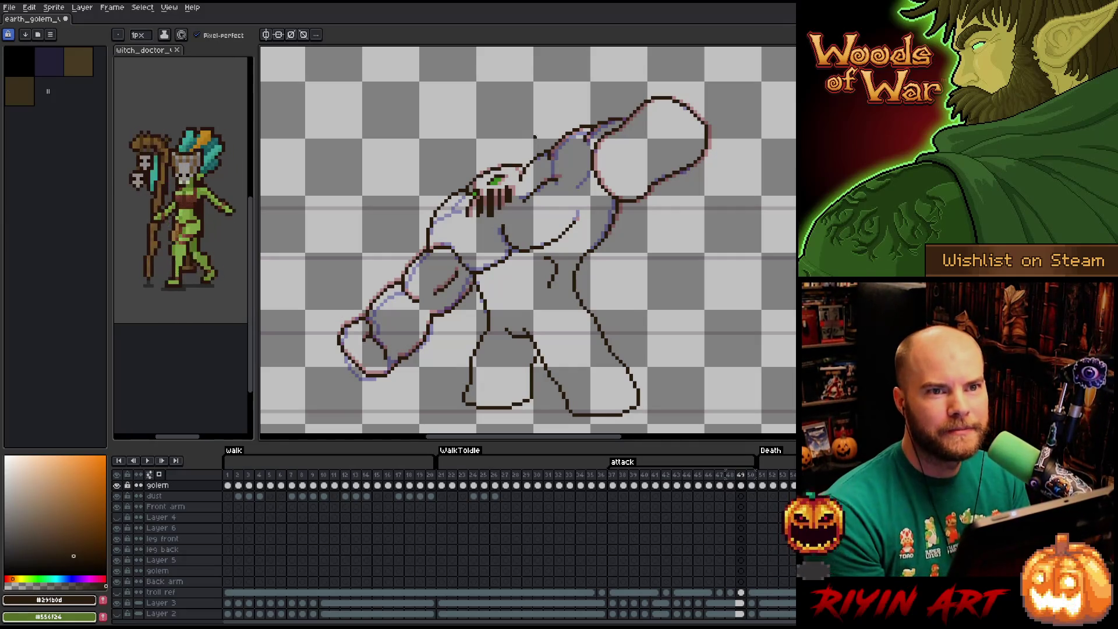
key(v)
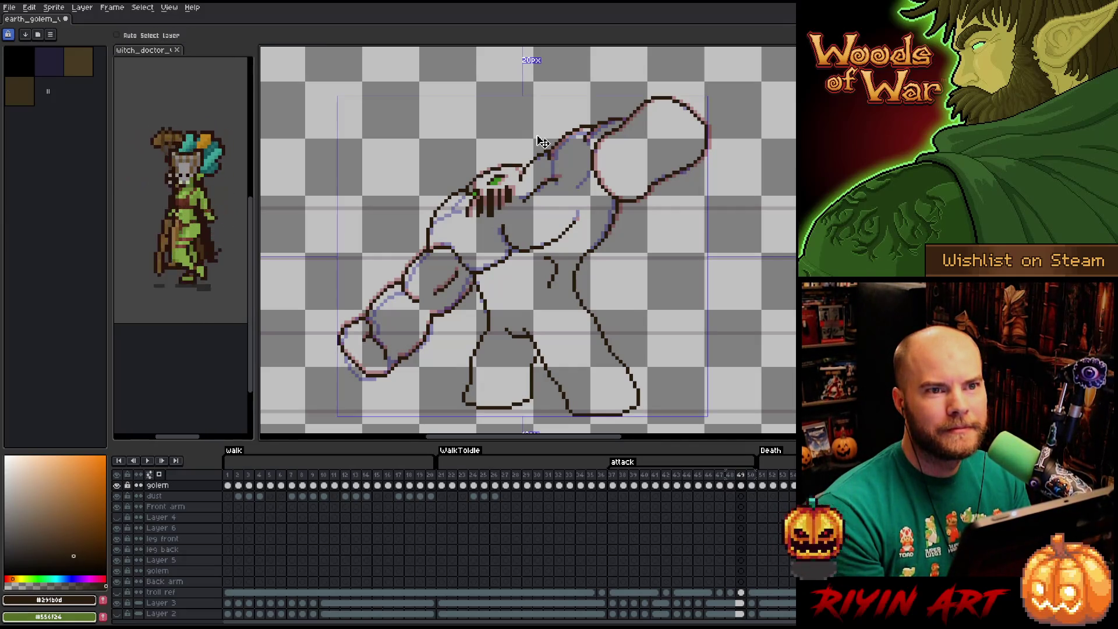
key(b)
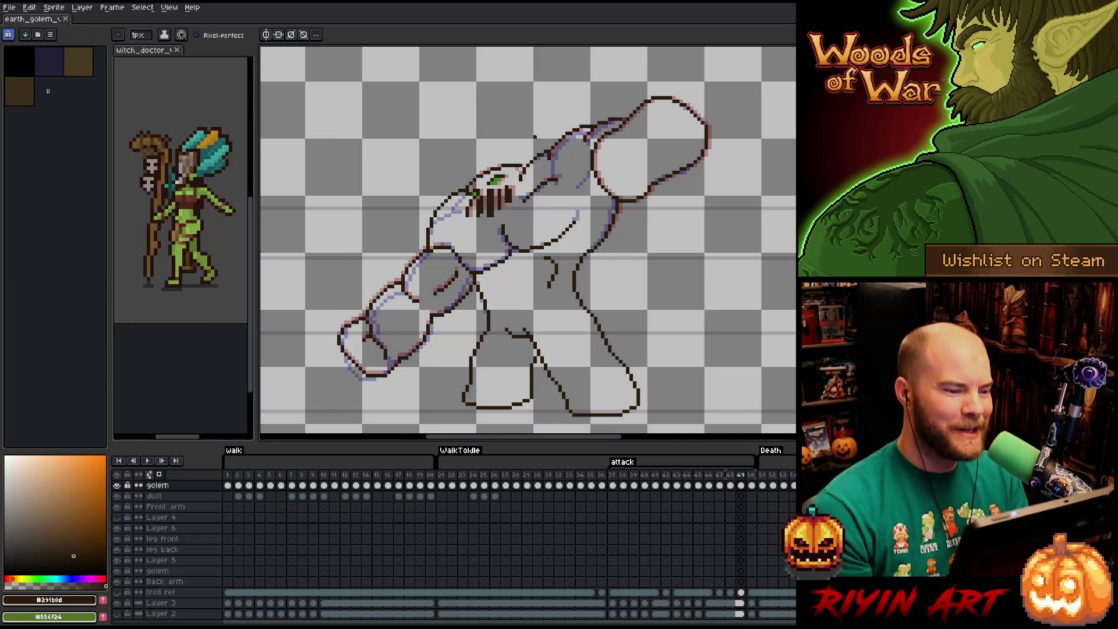
key(Left)
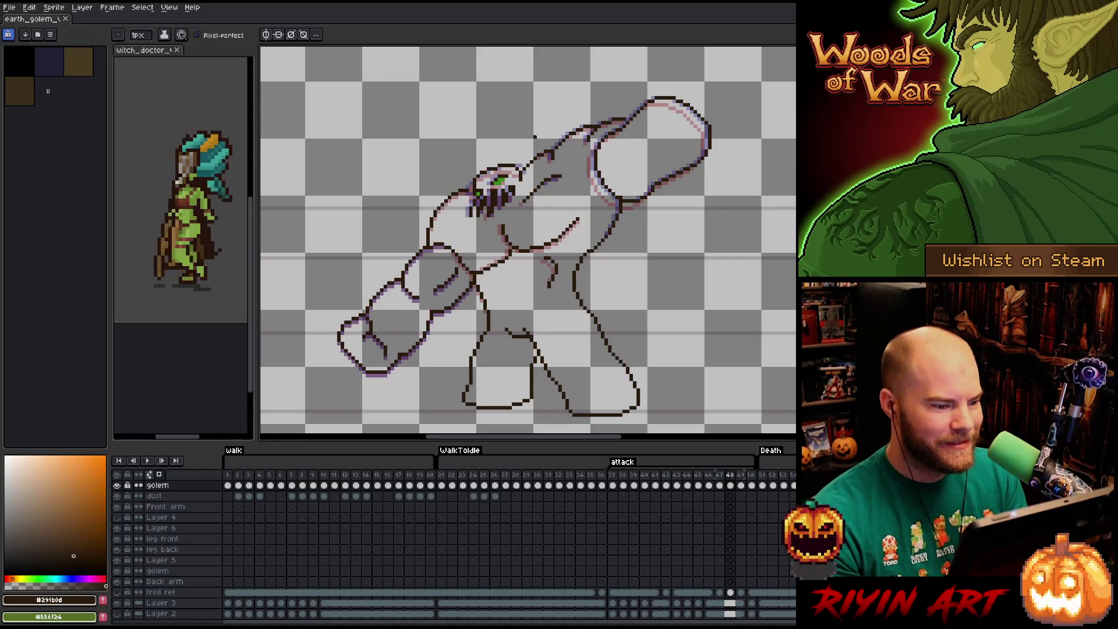
key(Right)
key(Left)
key(Right)
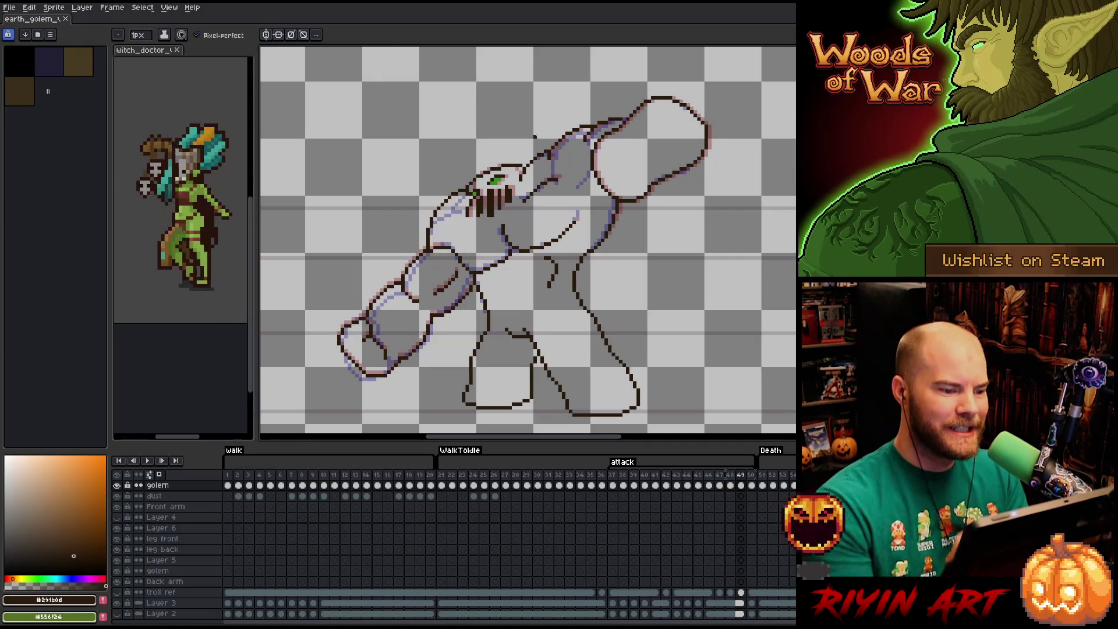
- Marquee-select the golem's head, deselect it with Ctrl+D, and compare with the previous frame
key(m)
drag(413, 176, 468, 241)
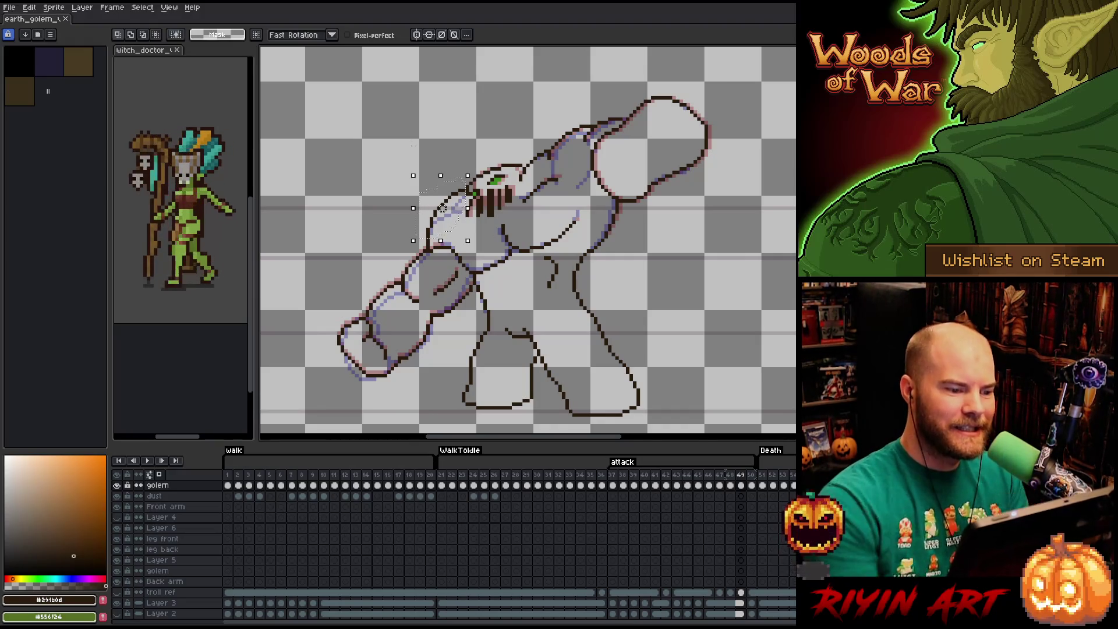
key(Left)
key(Right)
key(ctrl+d)
key(Left)
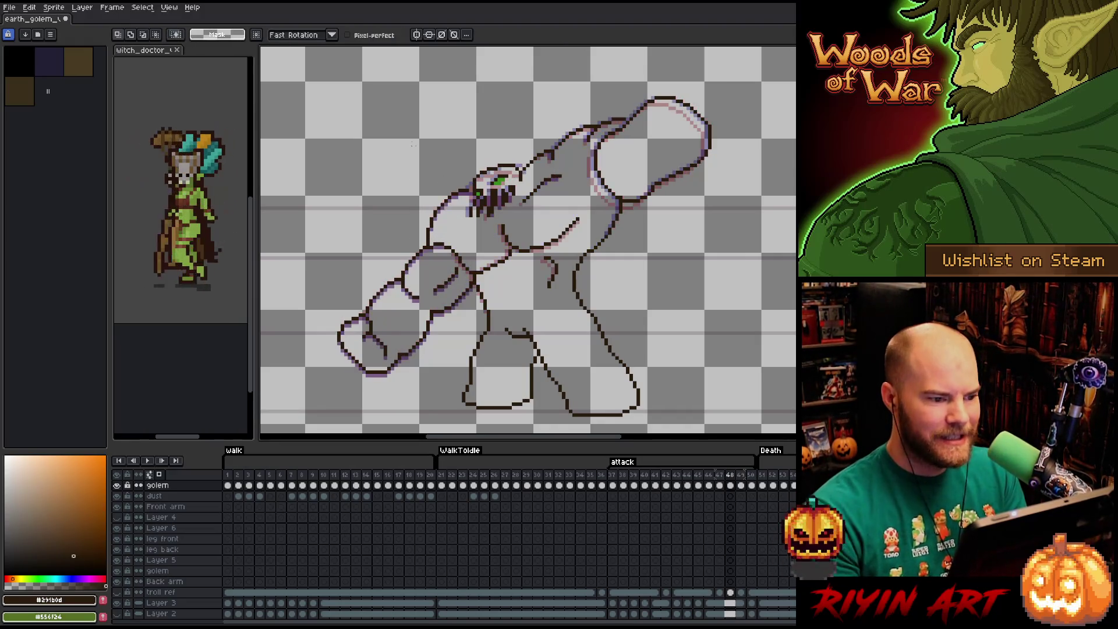
key(Right)
key(Left)
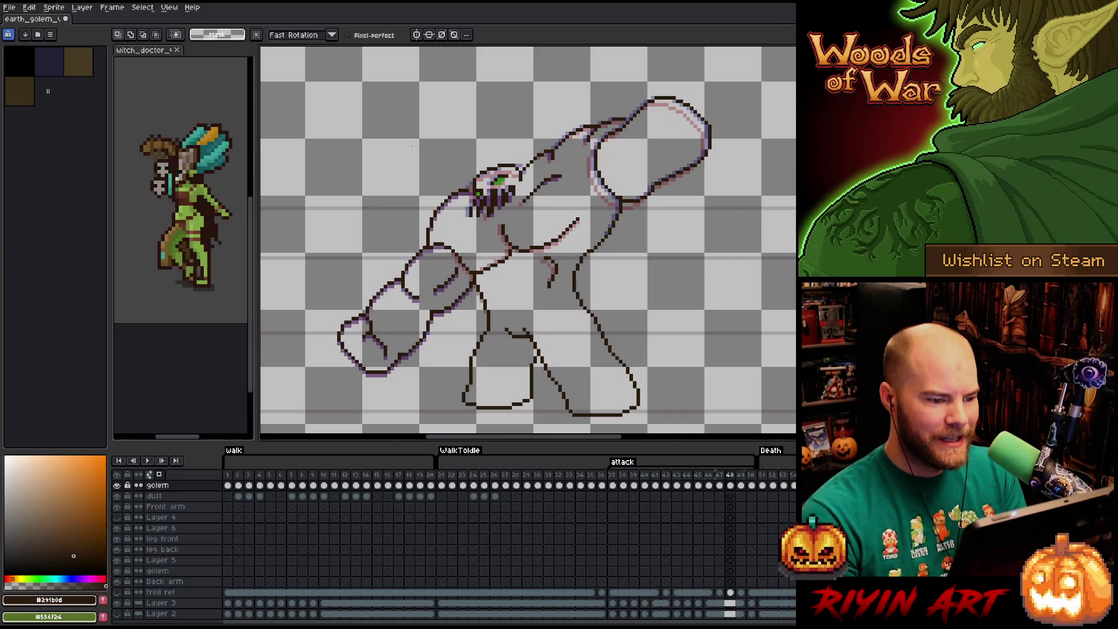
key(Right)
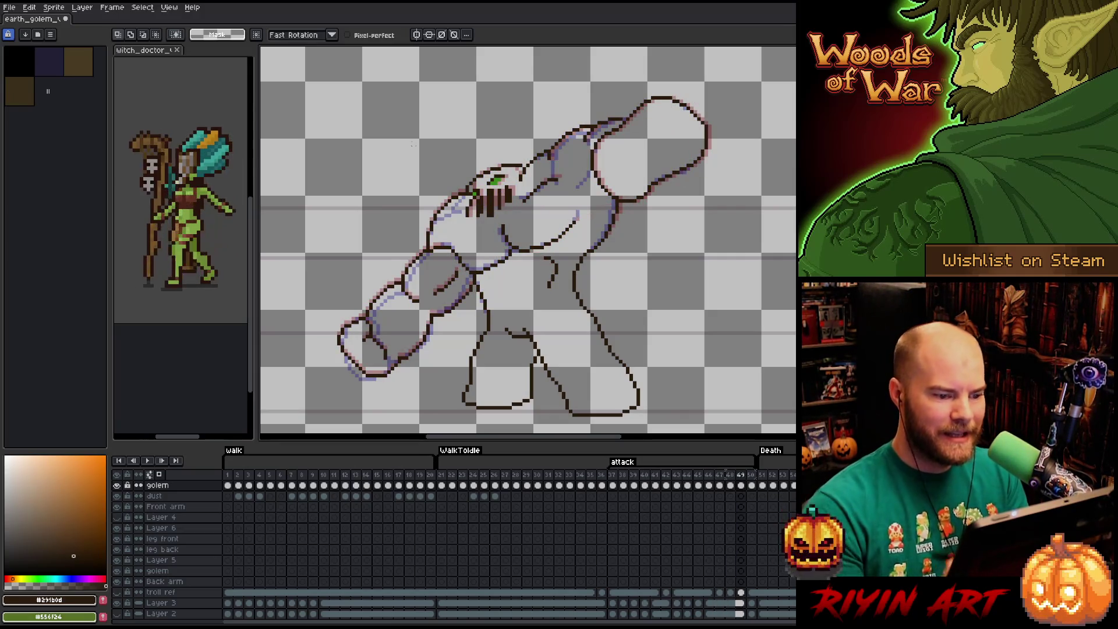
- Flip back and forth across the attack frames to compare the fist pose and motion
key(m)
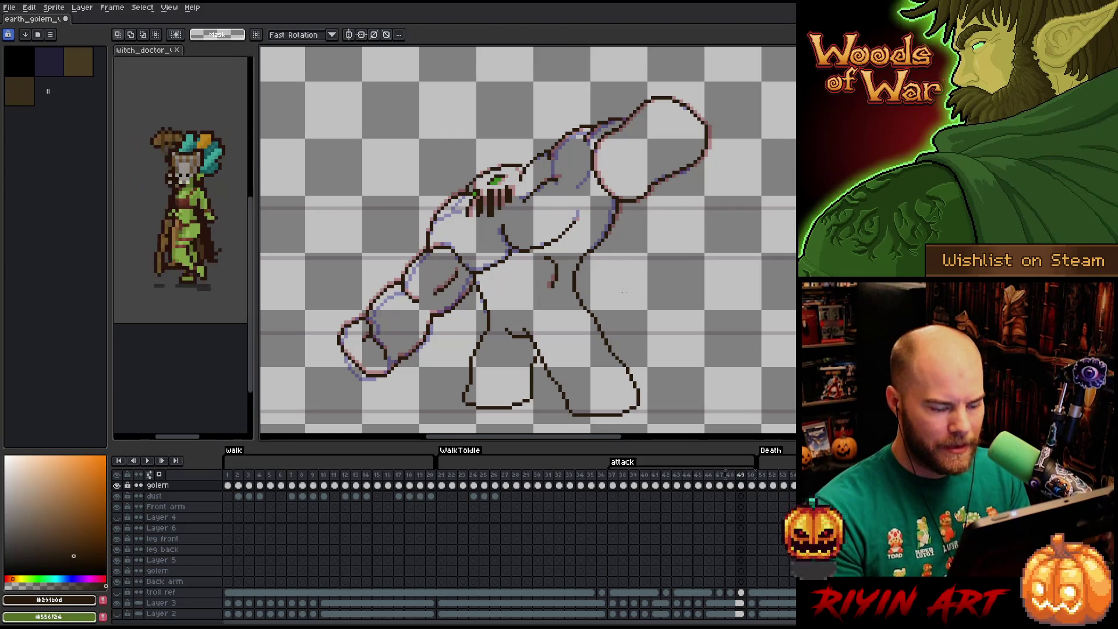
key(Left)
key(Right)
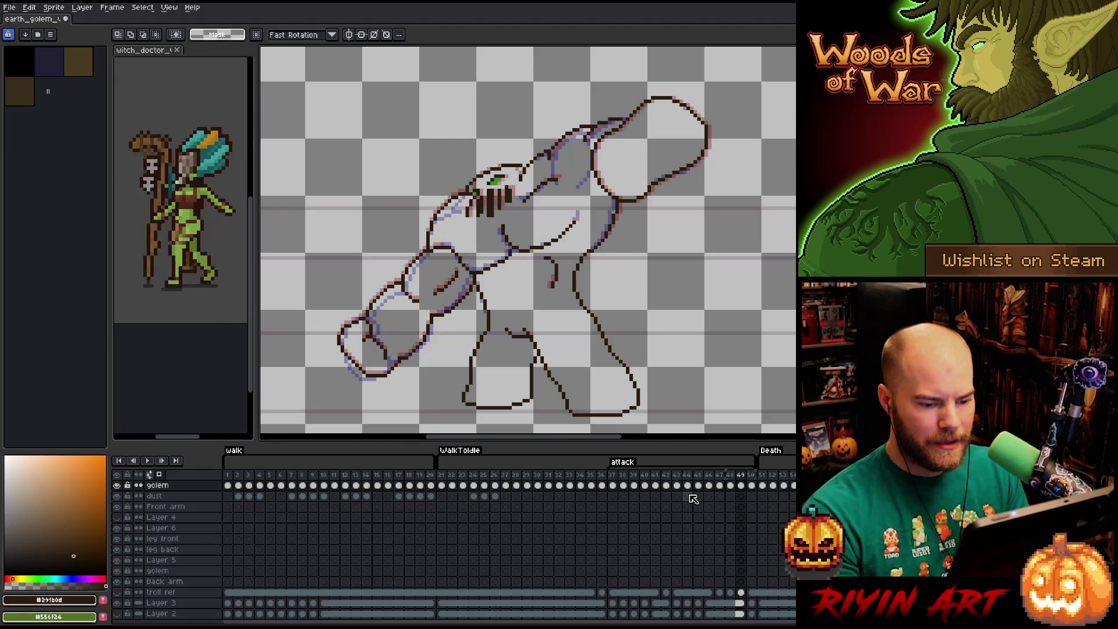
key(Right)
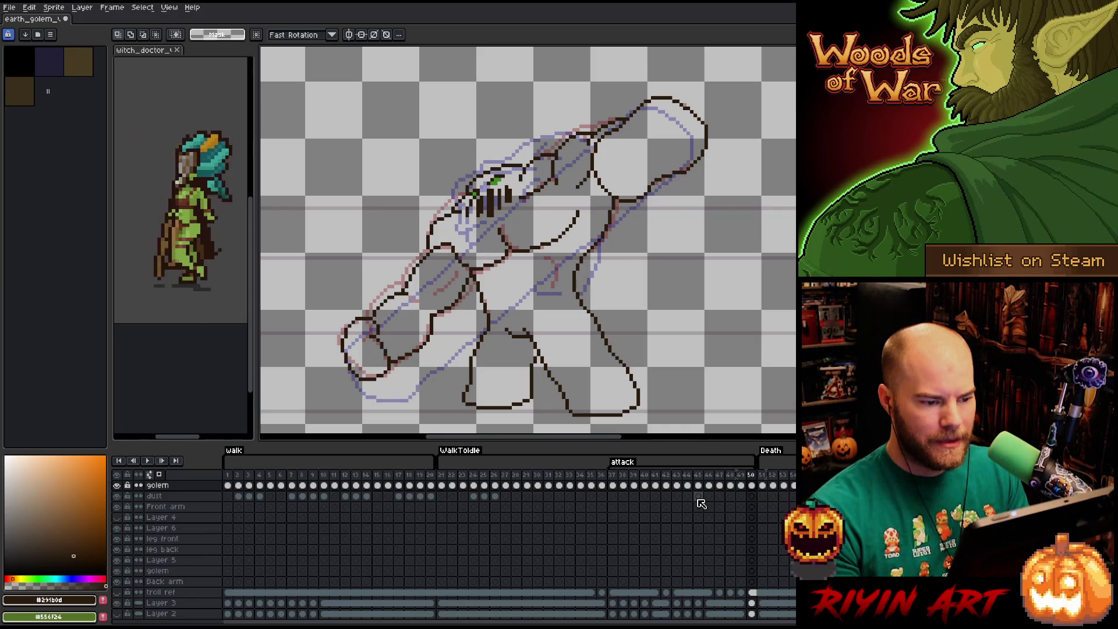
key(Left)
key(Left)
key(Right)
key(Right)
key(Left)
key(Right)
key(Left)
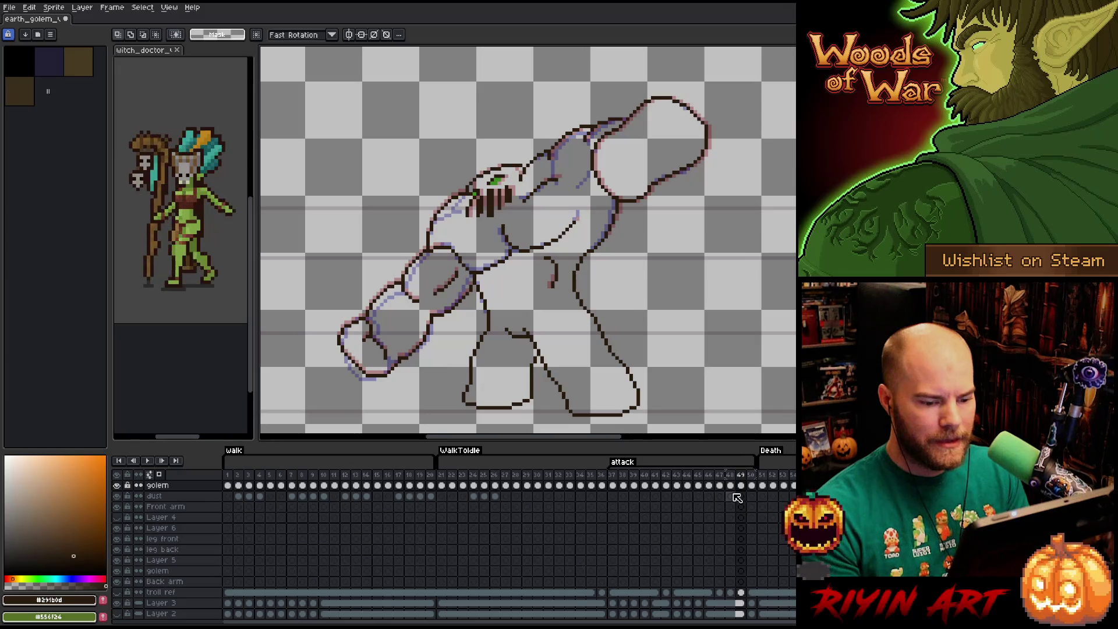
key(Right)
key(Left)
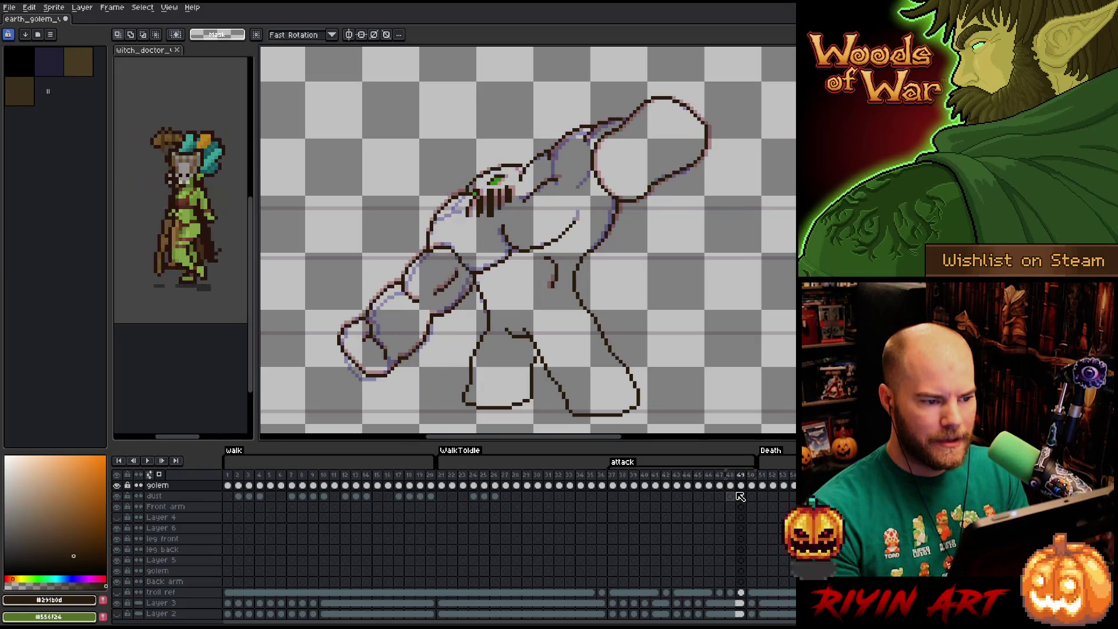
- Compare the two adjacent frames' arm positions, finishing on the later frame
key(Right)
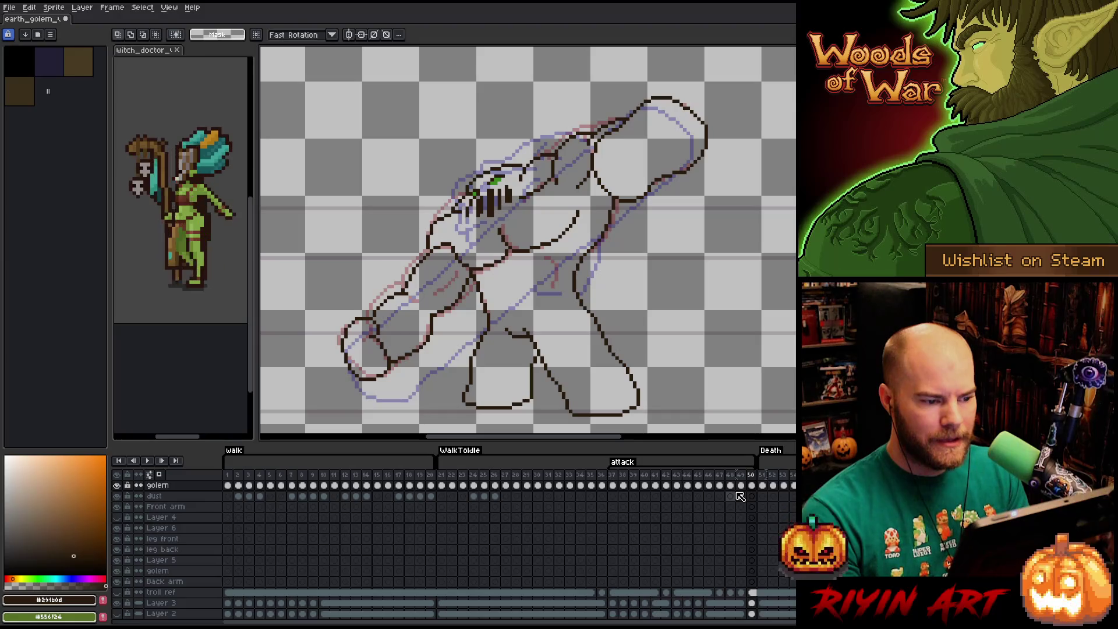
key(Left)
key(Right)
key(Left)
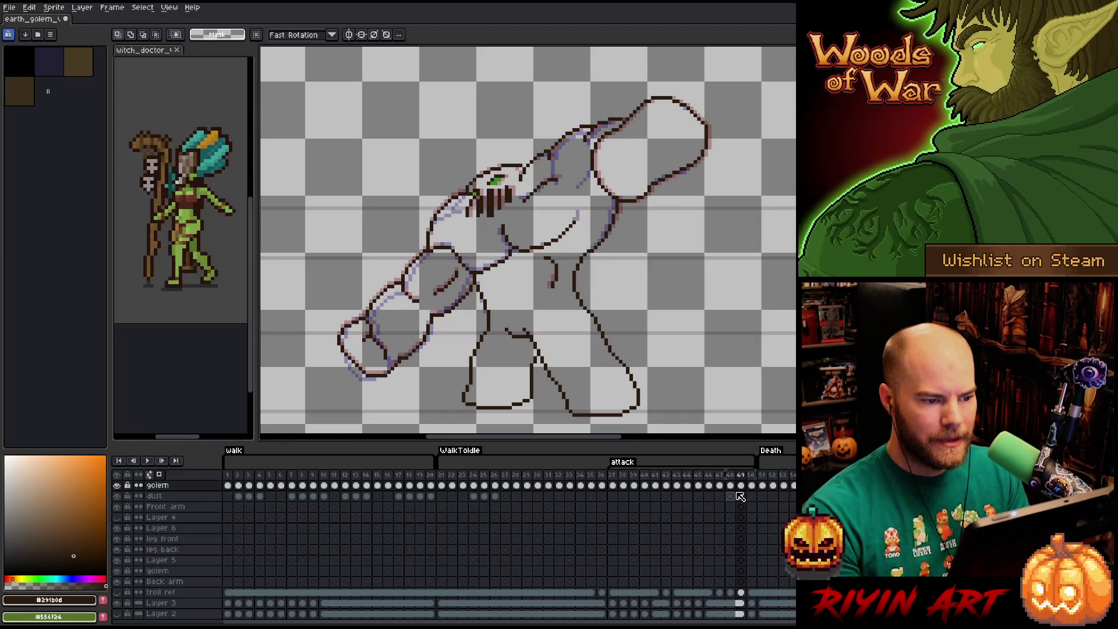
key(Right)
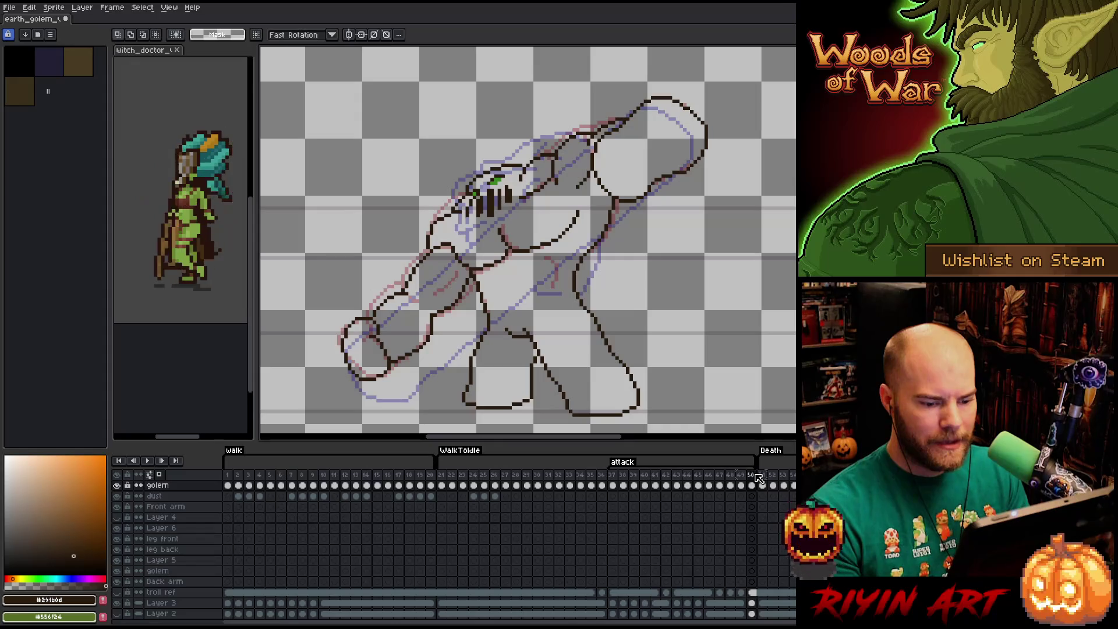
- Delete the extra frame at the end of the attack animation and flip back to review the previous frame
right_click(758, 478)
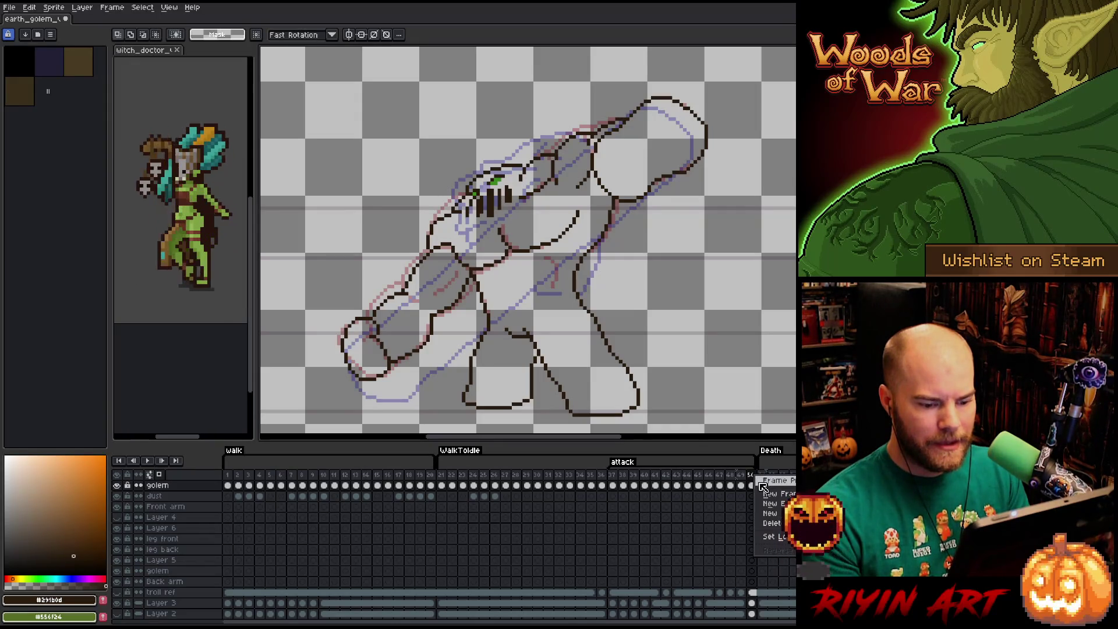
click(769, 519)
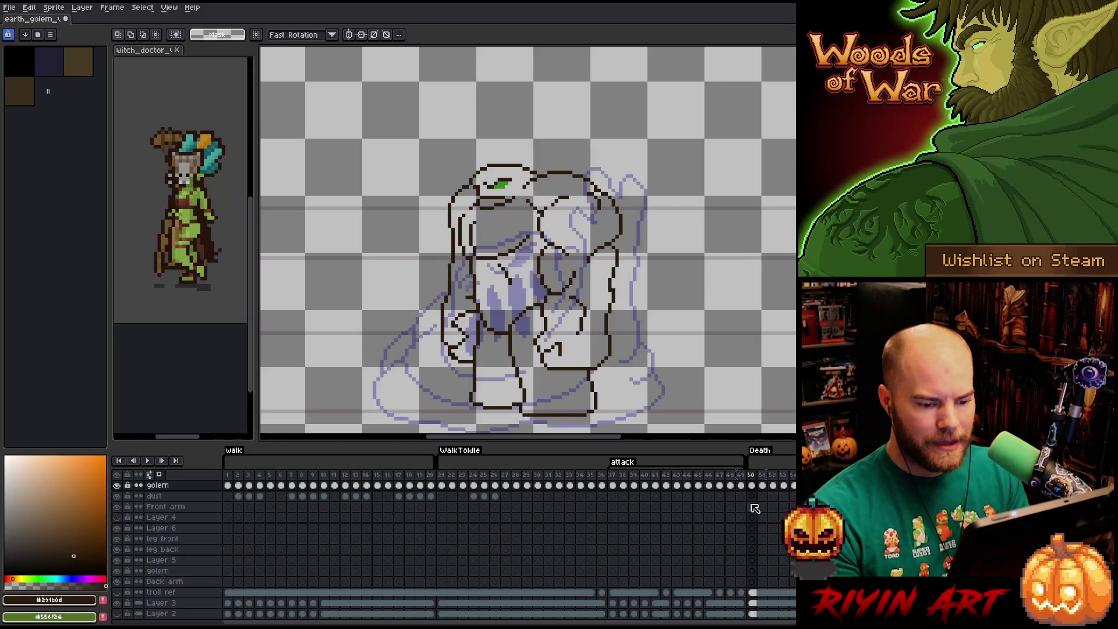
click(741, 481)
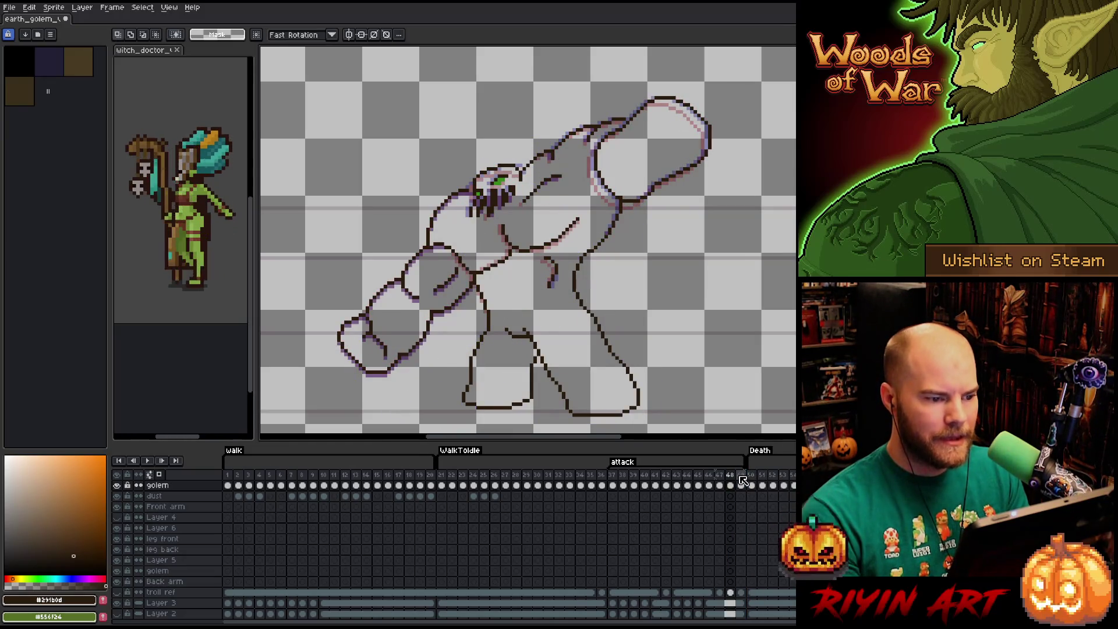
key(Left)
key(Right)
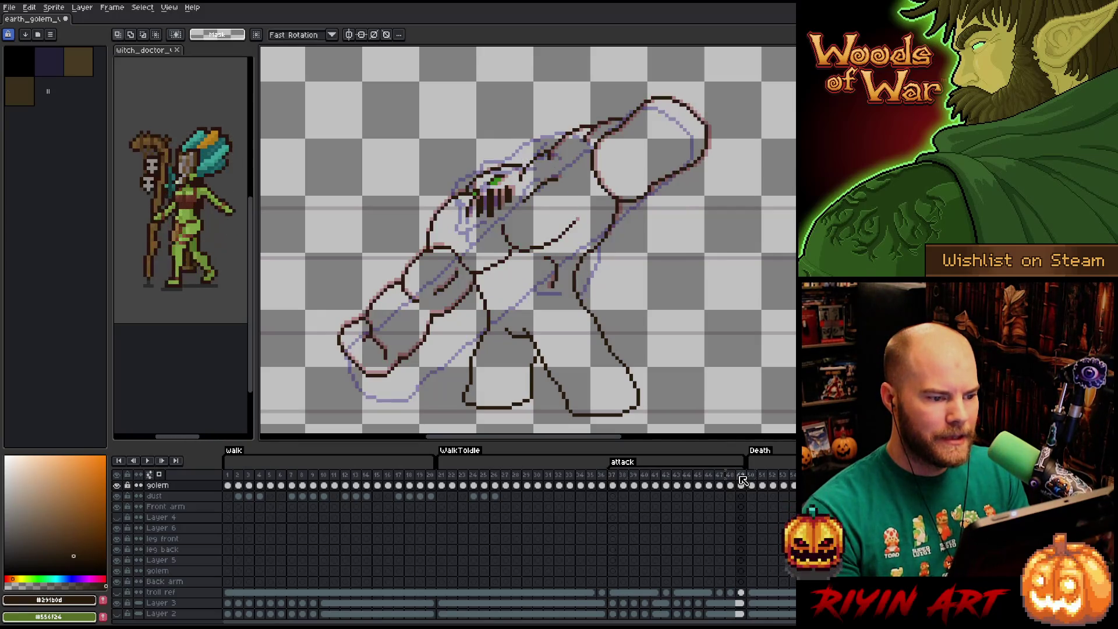
scroll(127, 612, down, 1)
- Hide the checkerboard background layer so the golem line art shows alone on flat grey
click(127, 612)
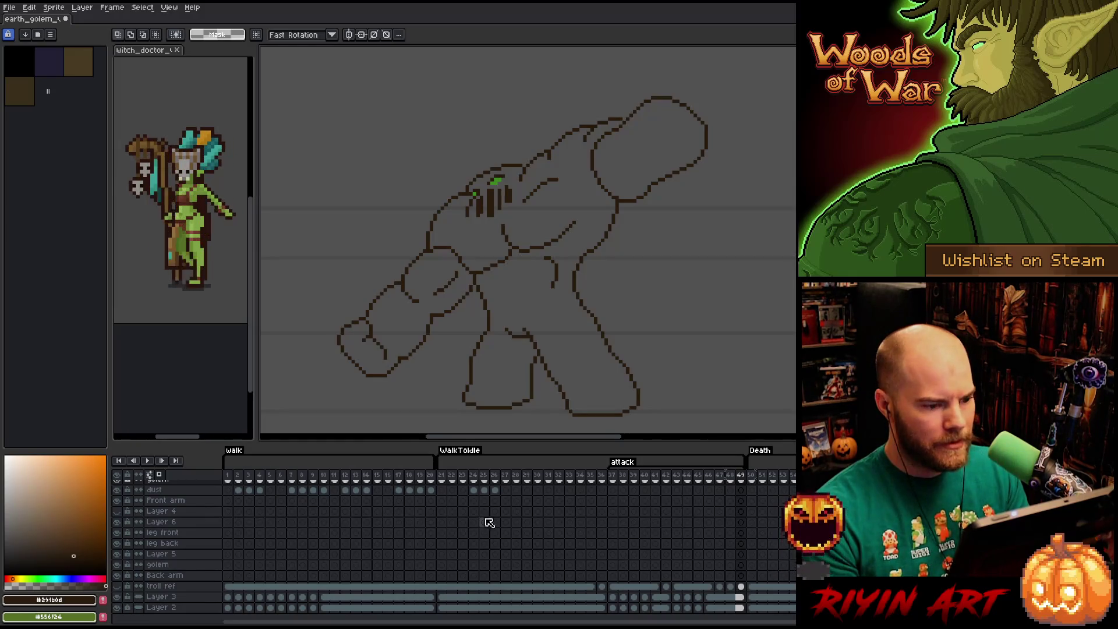
scroll(489, 530, up, 3)
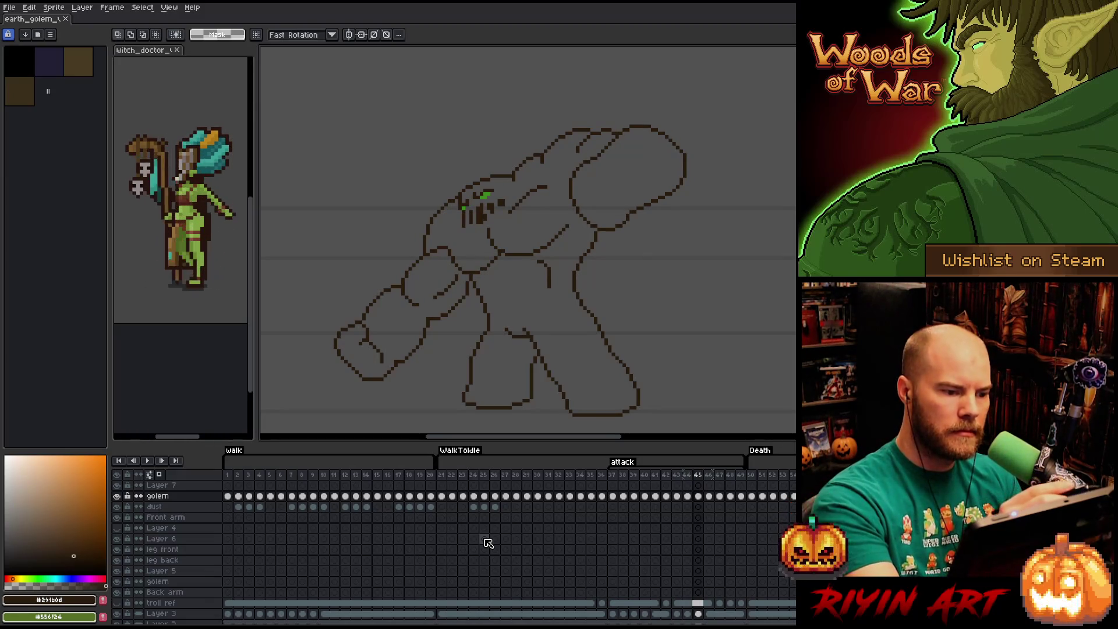
- Nudge the golem's face pixels downward on the earlier frame, then select and drop the arm line beside the head on the next
key(Left)
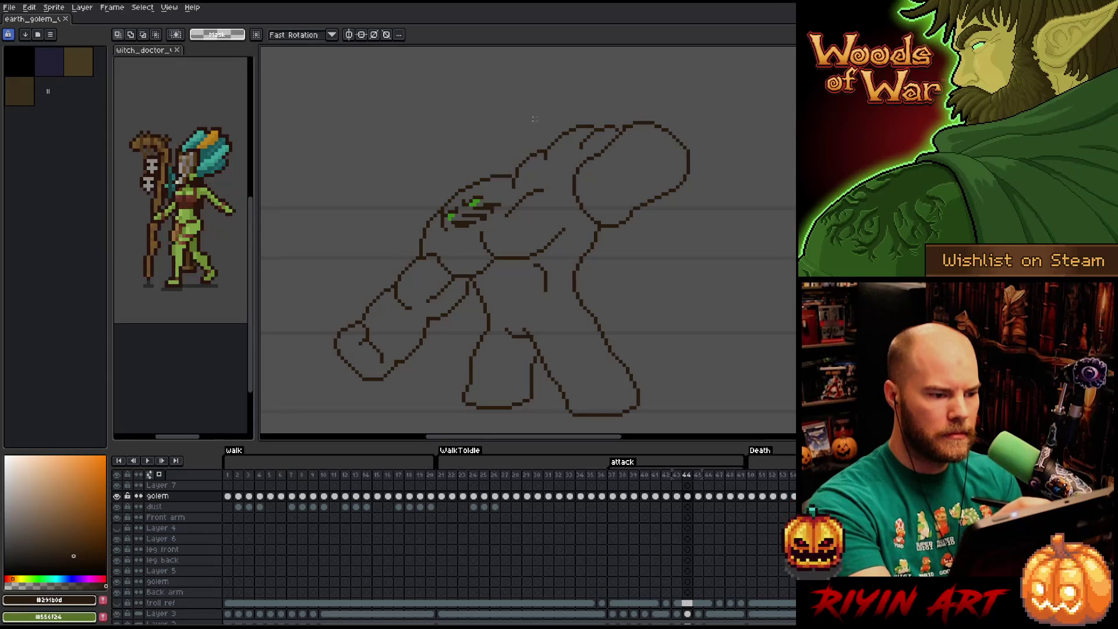
key(b)
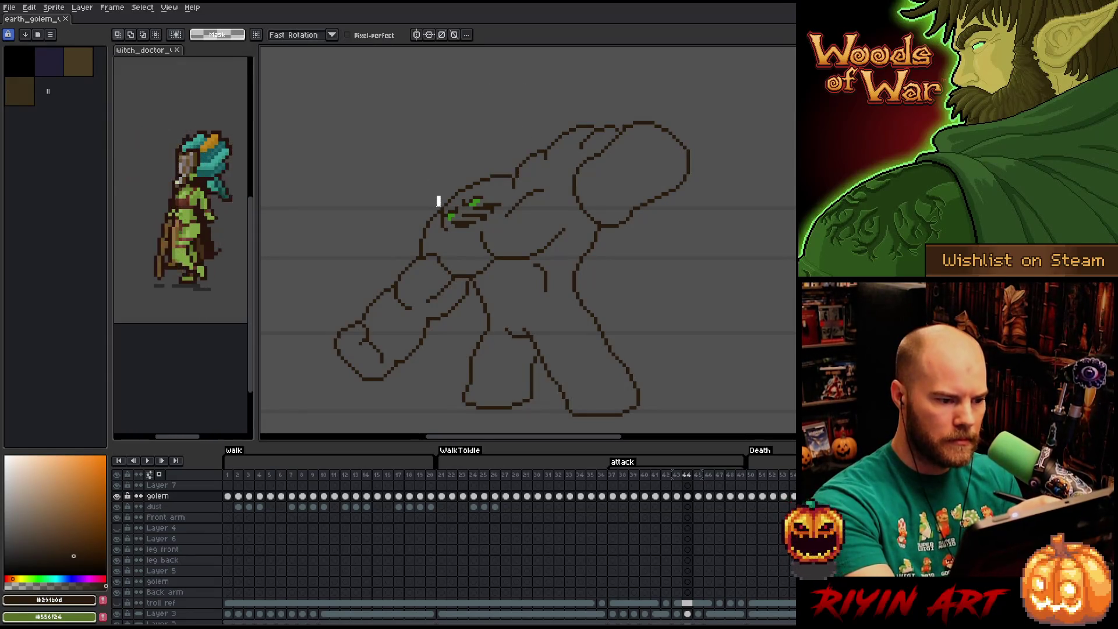
drag(424, 221, 424, 228)
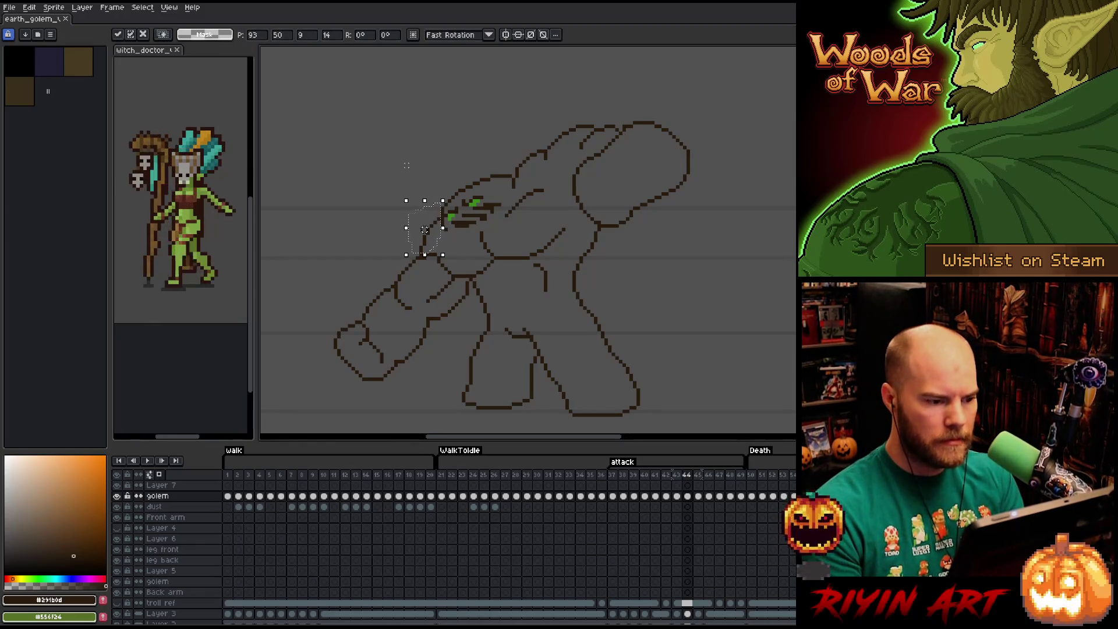
key(Right)
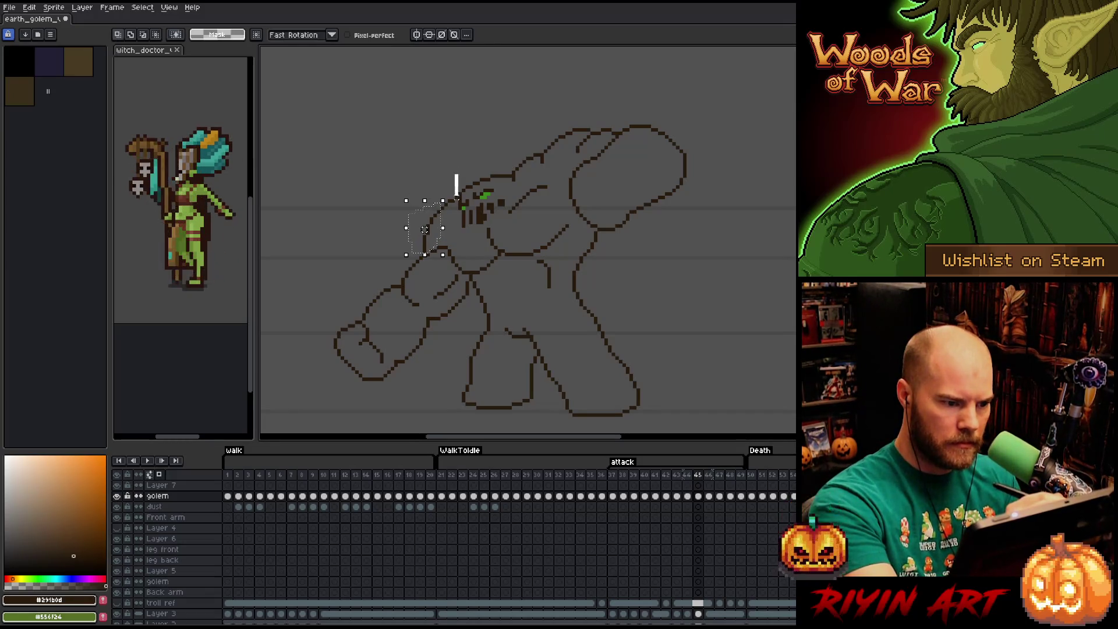
drag(444, 226, 416, 246)
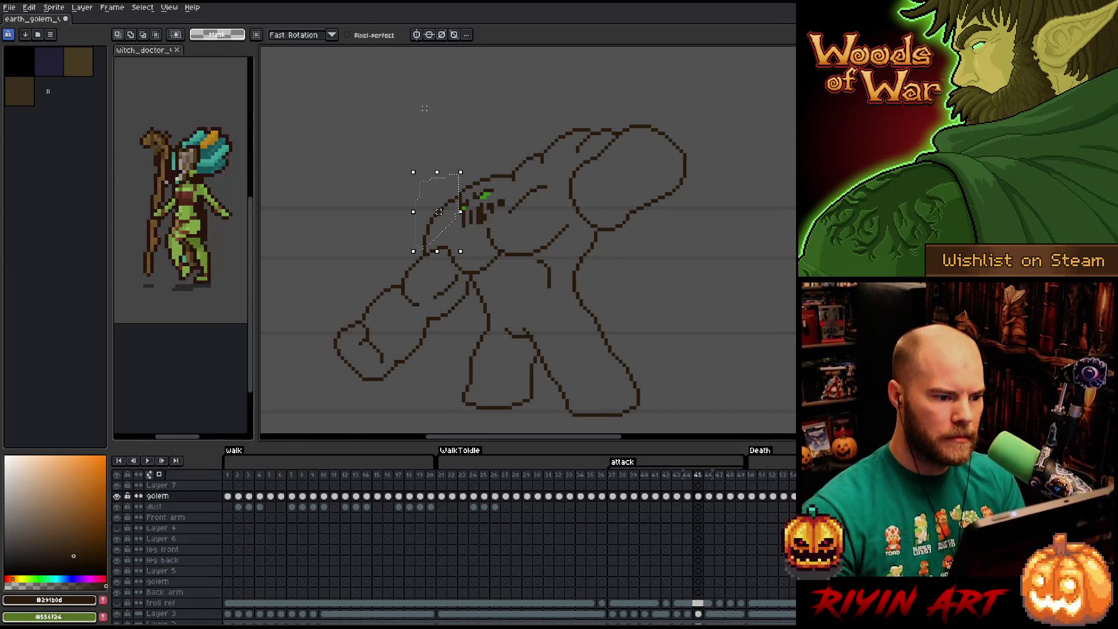
key(ctrl+d)
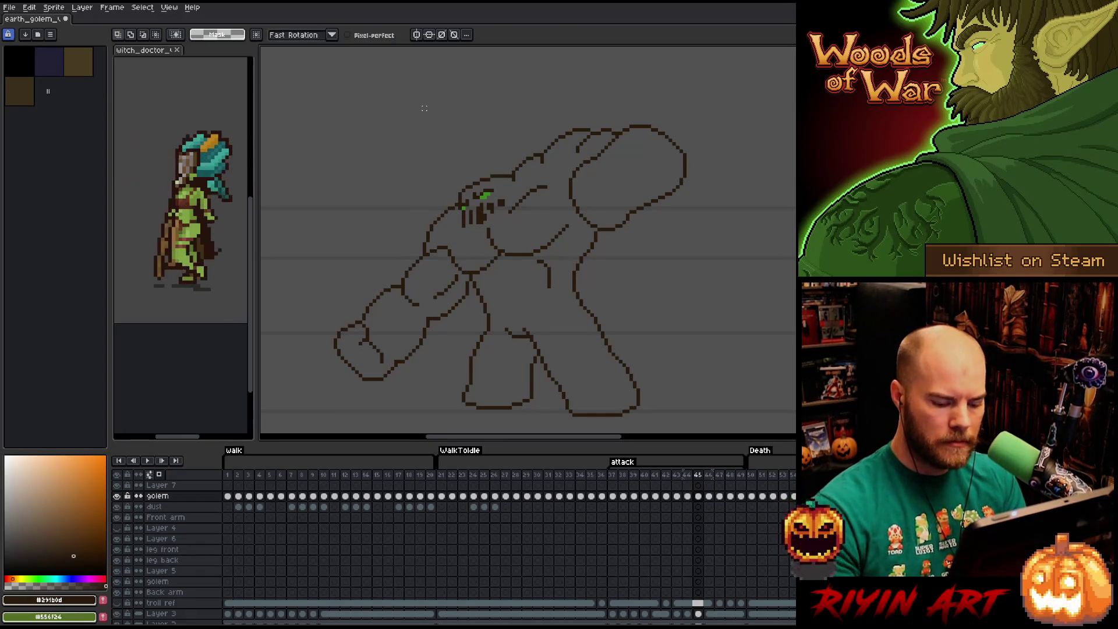
- Lasso the golem's head on the following frame, raise it one pixel and commit the move
key(Right)
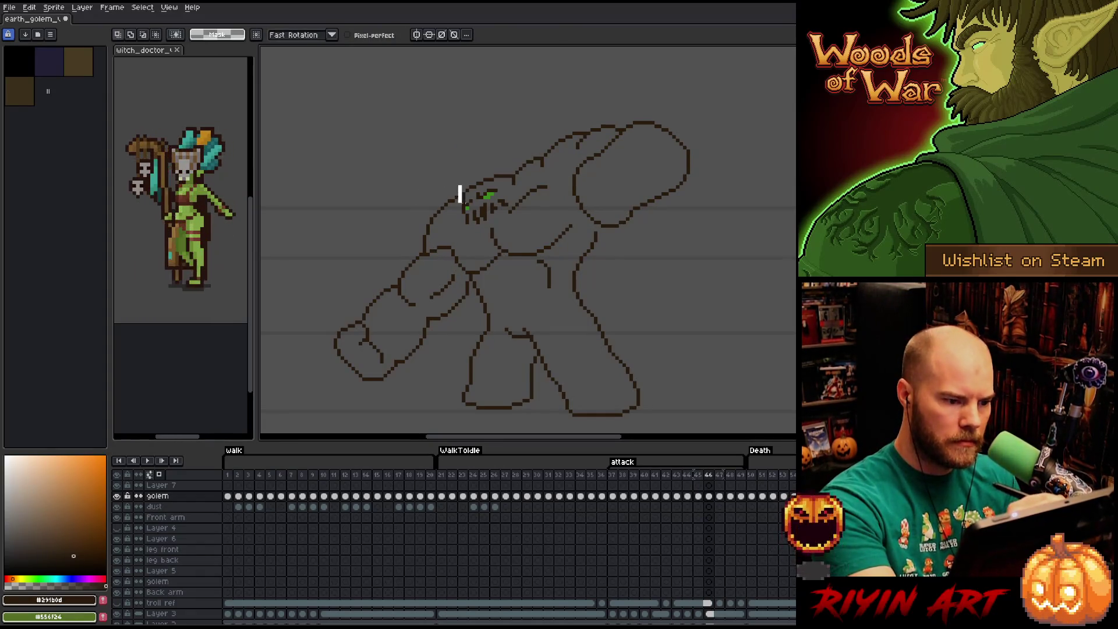
drag(460, 188, 415, 203)
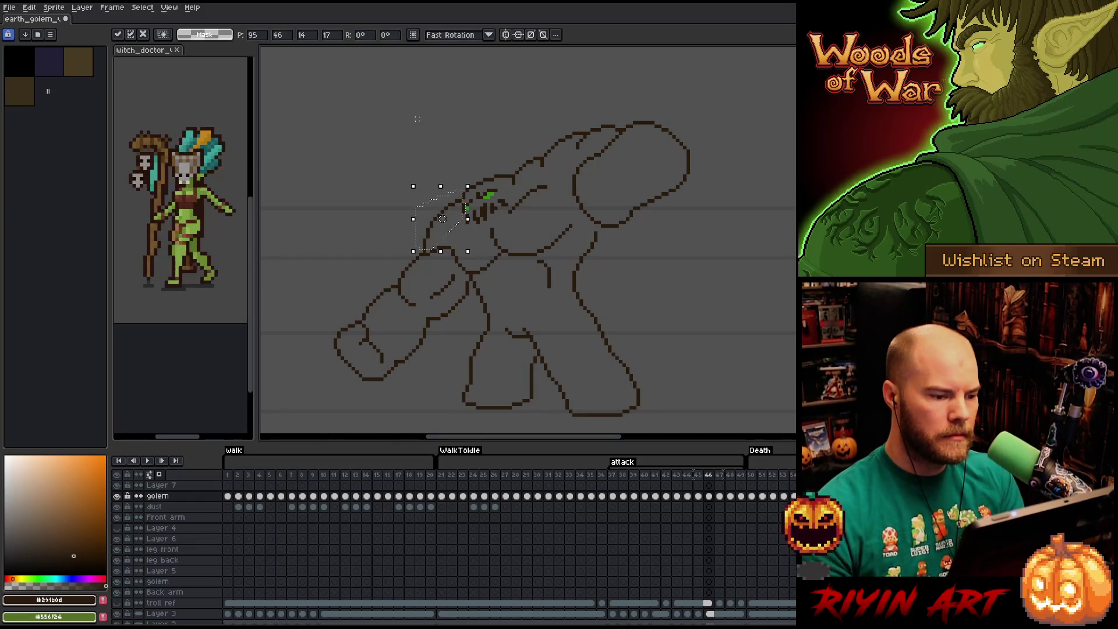
key(Up)
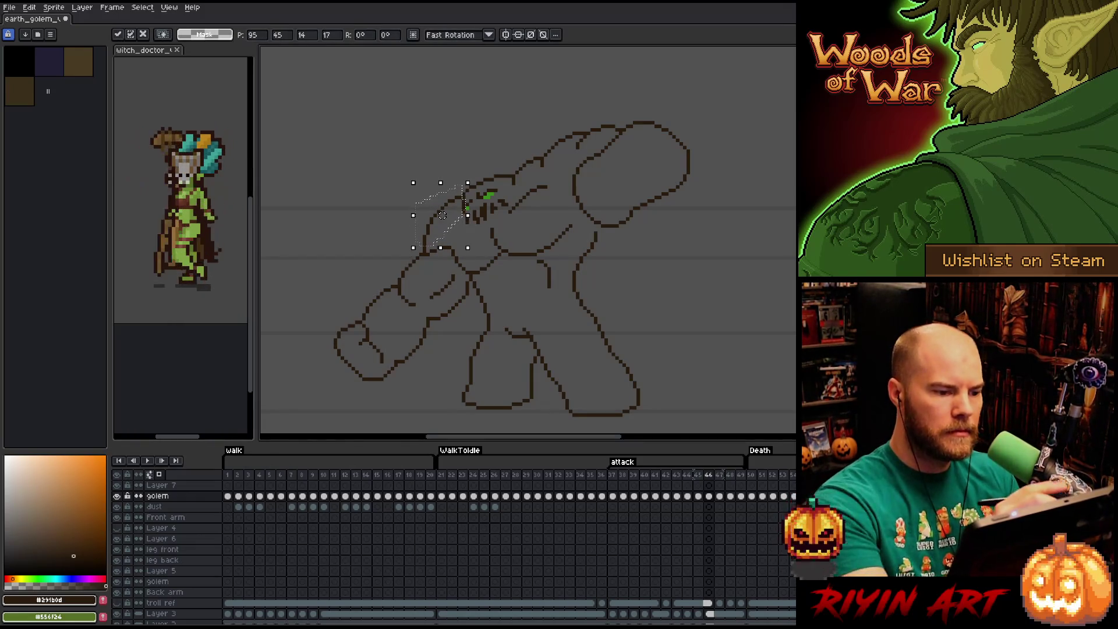
key(Return)
key(Down)
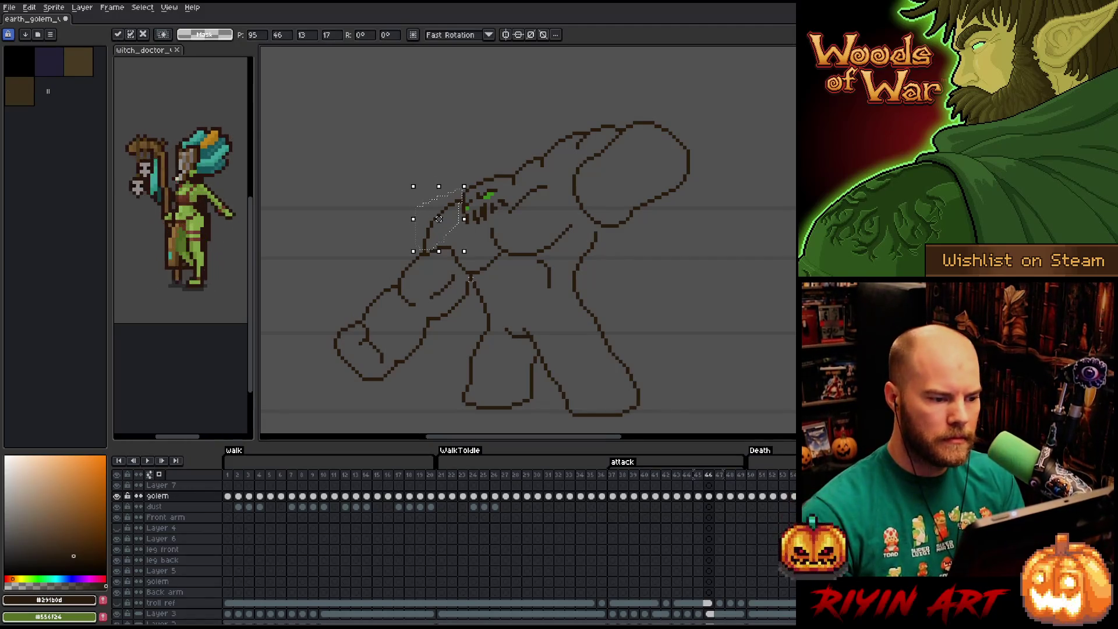
key(period)
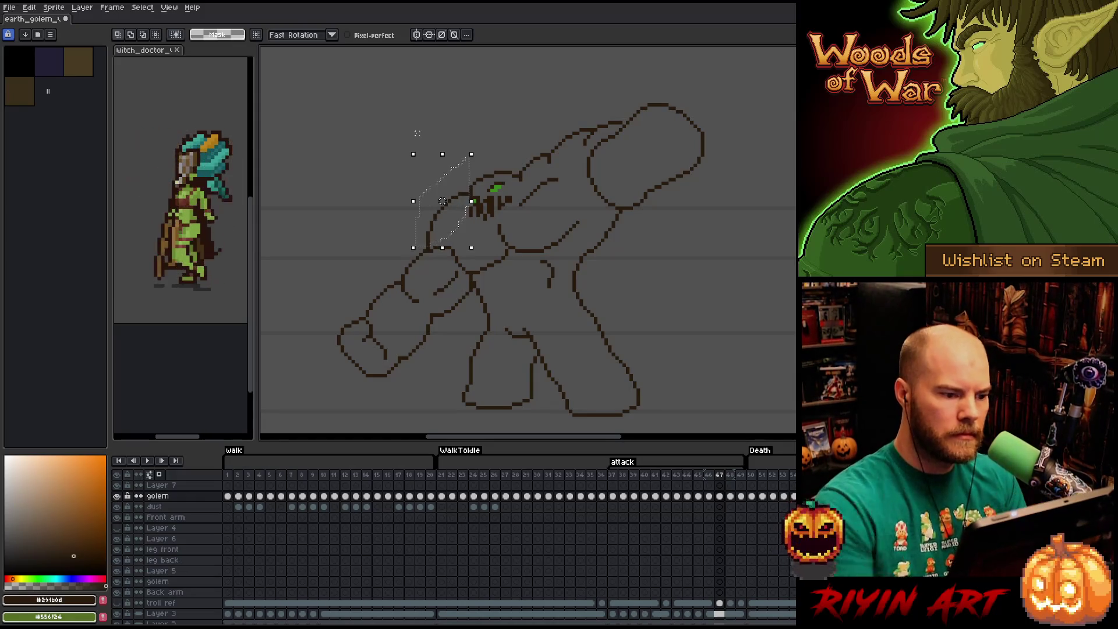
- Select the head on the next two frames, deselect, reselect with Ctrl+Shift+D, then drop the selection
drag(463, 190, 471, 161)
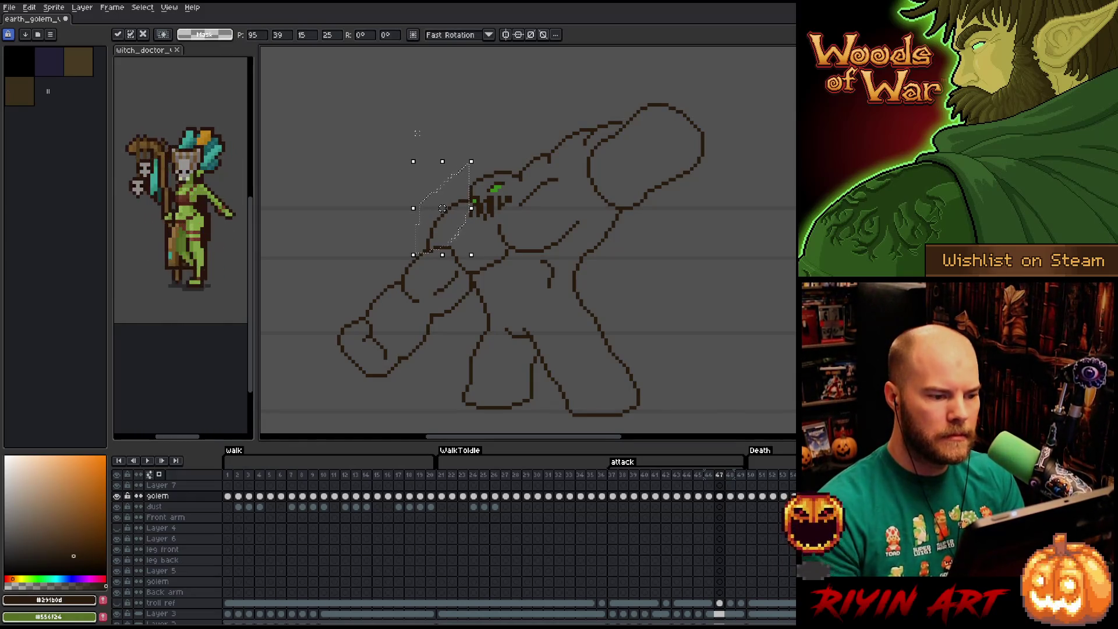
key(period)
mouse_move(478, 136)
mouse_down()
mouse_move(464, 201)
mouse_move(419, 206)
mouse_up()
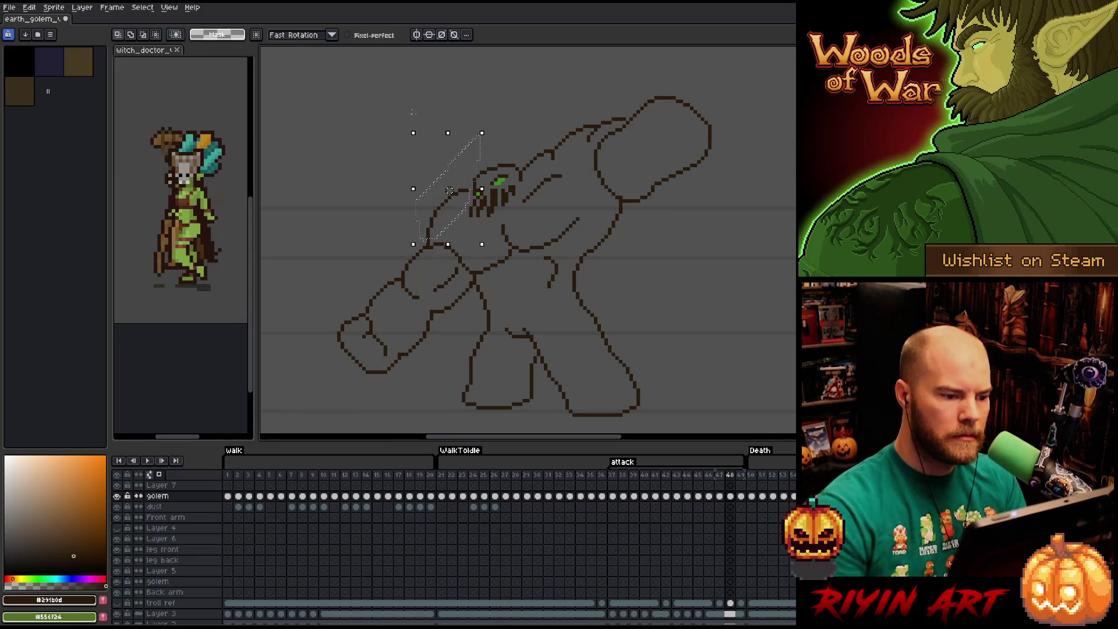
key(ctrl+d)
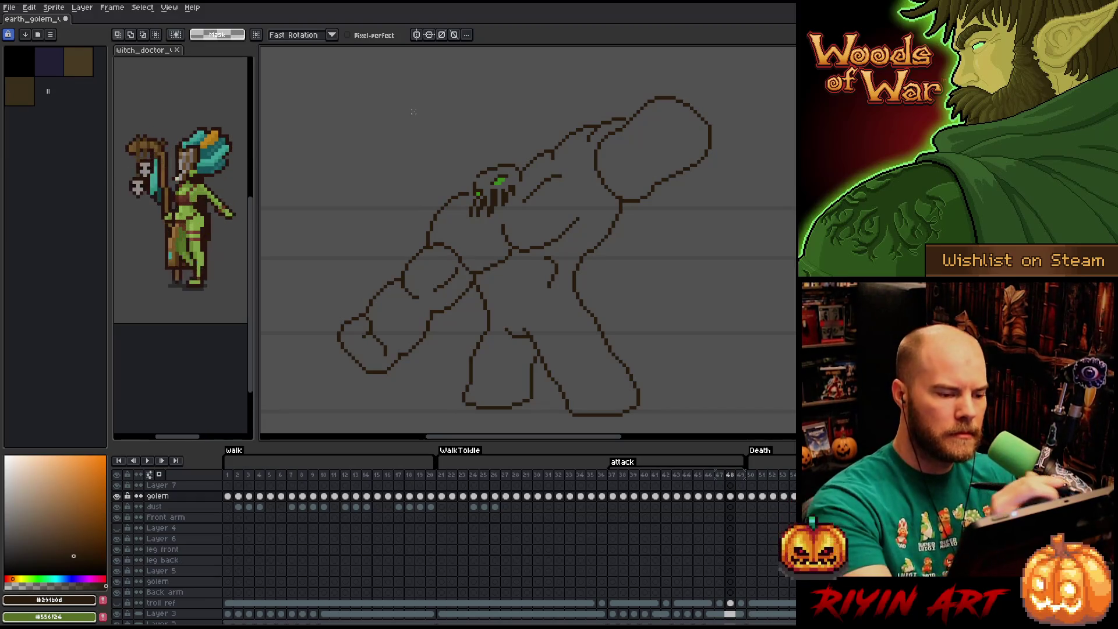
key(ctrl+shift+d)
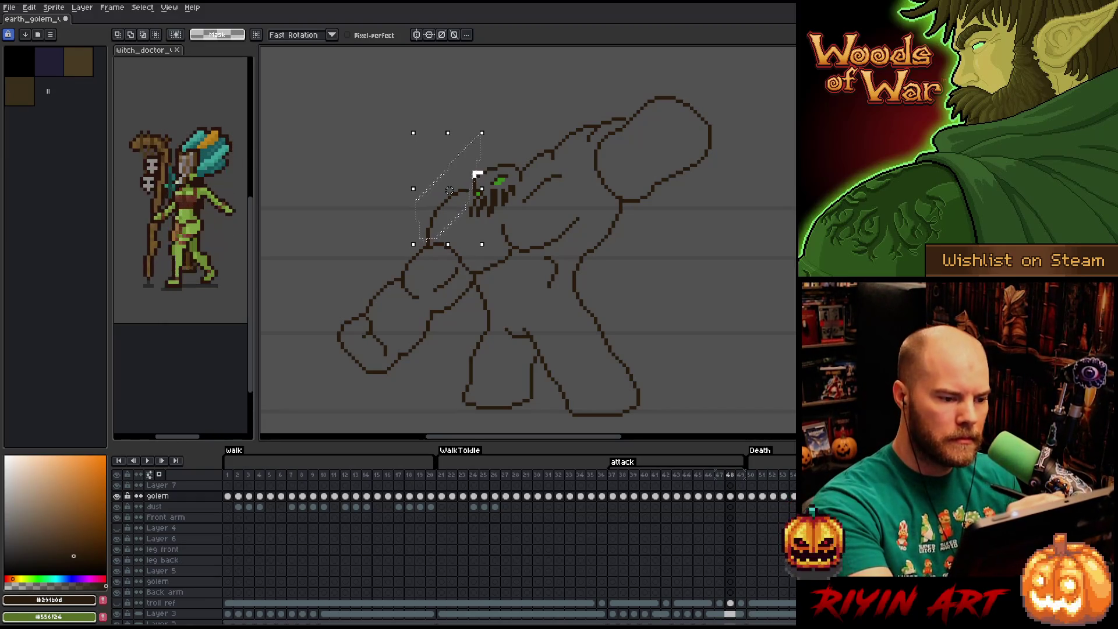
key(ctrl+d)
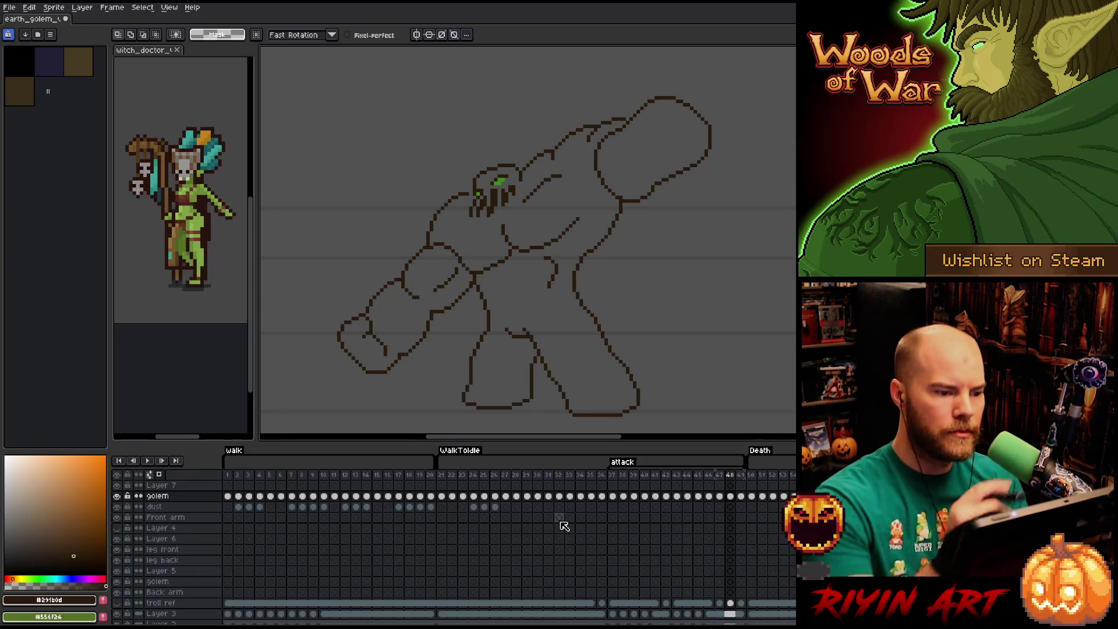
- Return to the pencil tool, leaving the golem's head in its new position on frame 48
key(b)
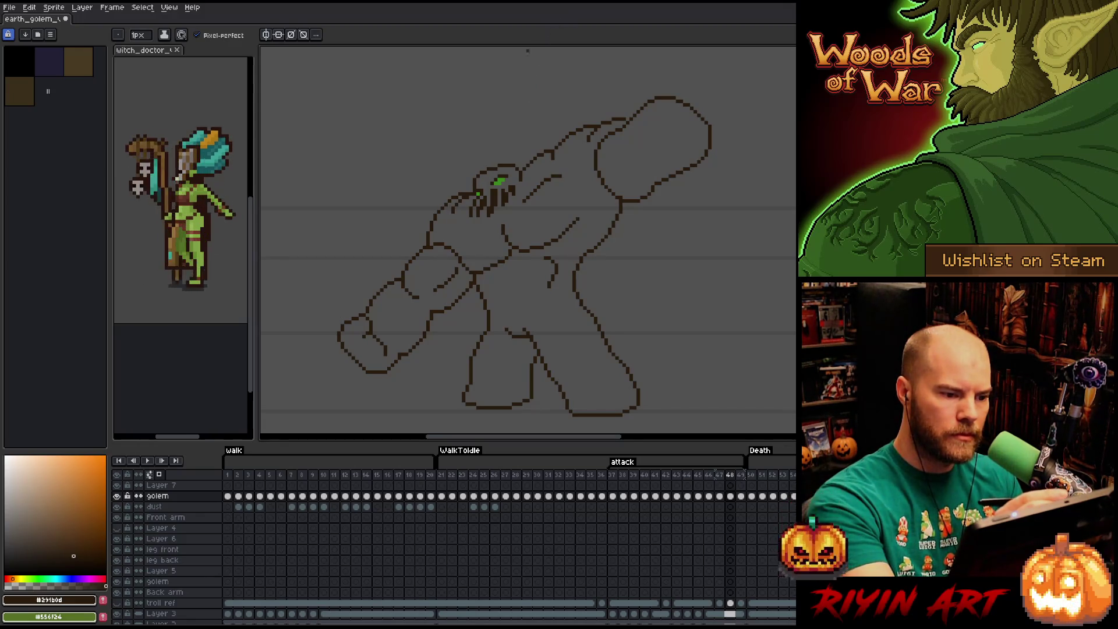
key(e)
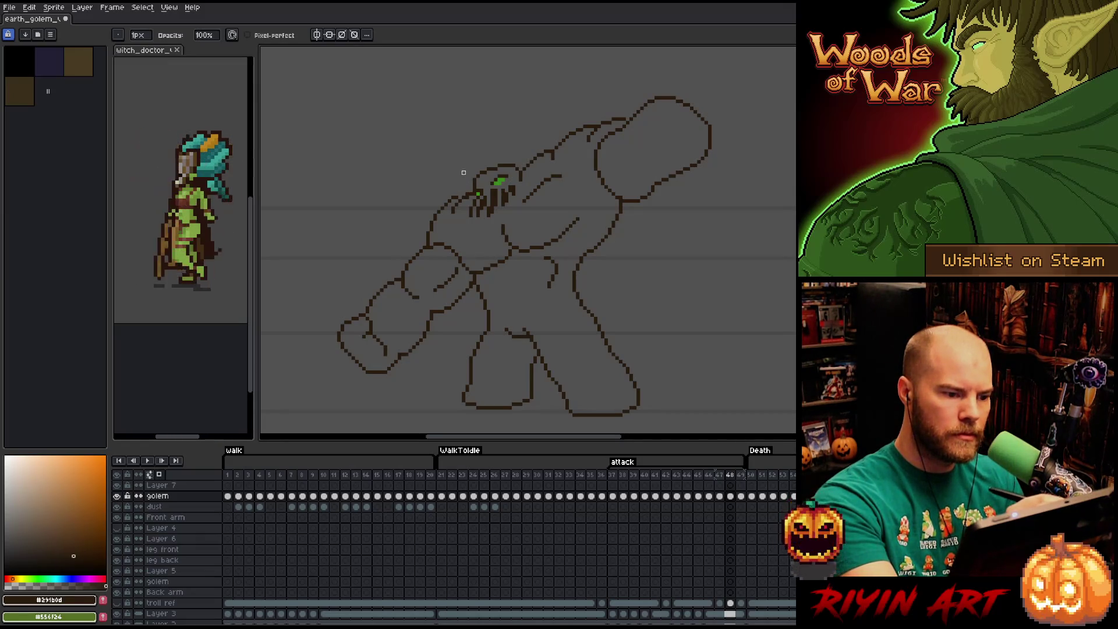
key(b)
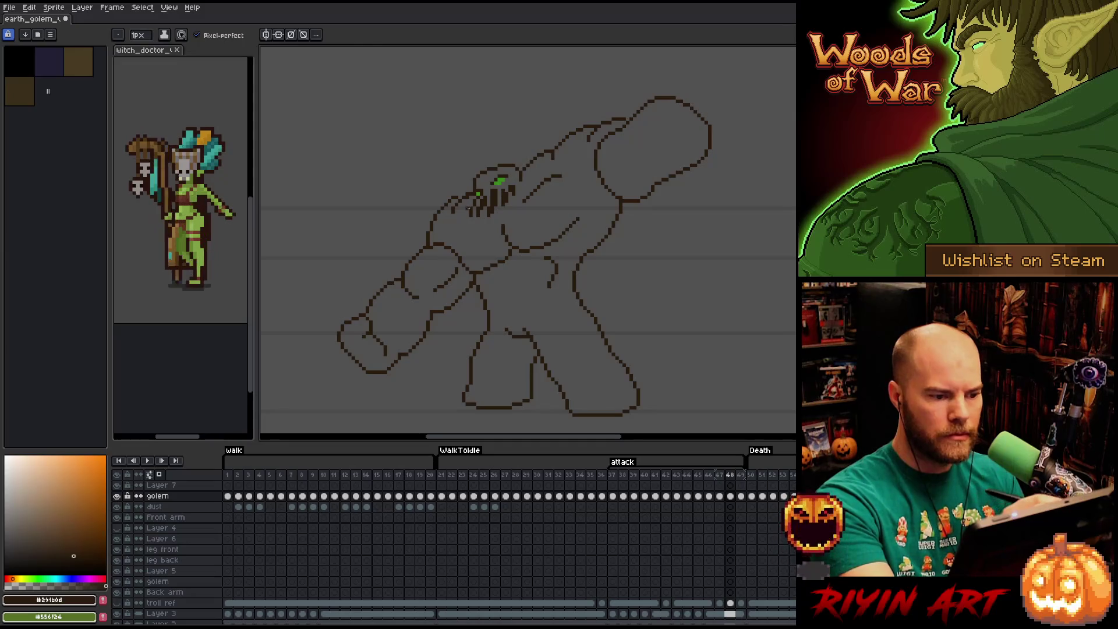
key(e)
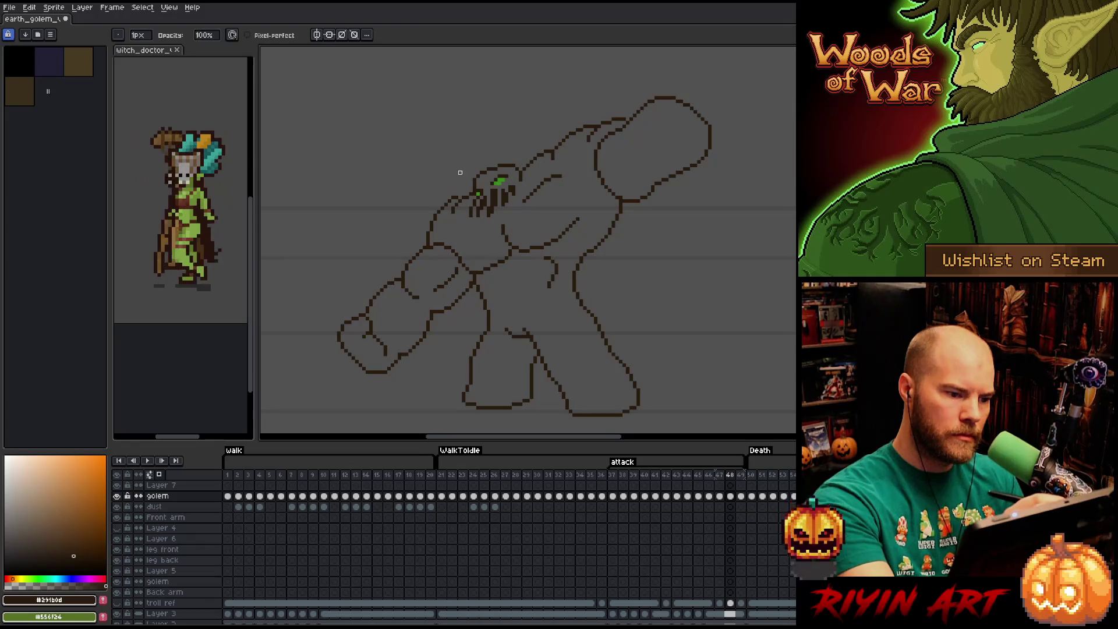
key(b)
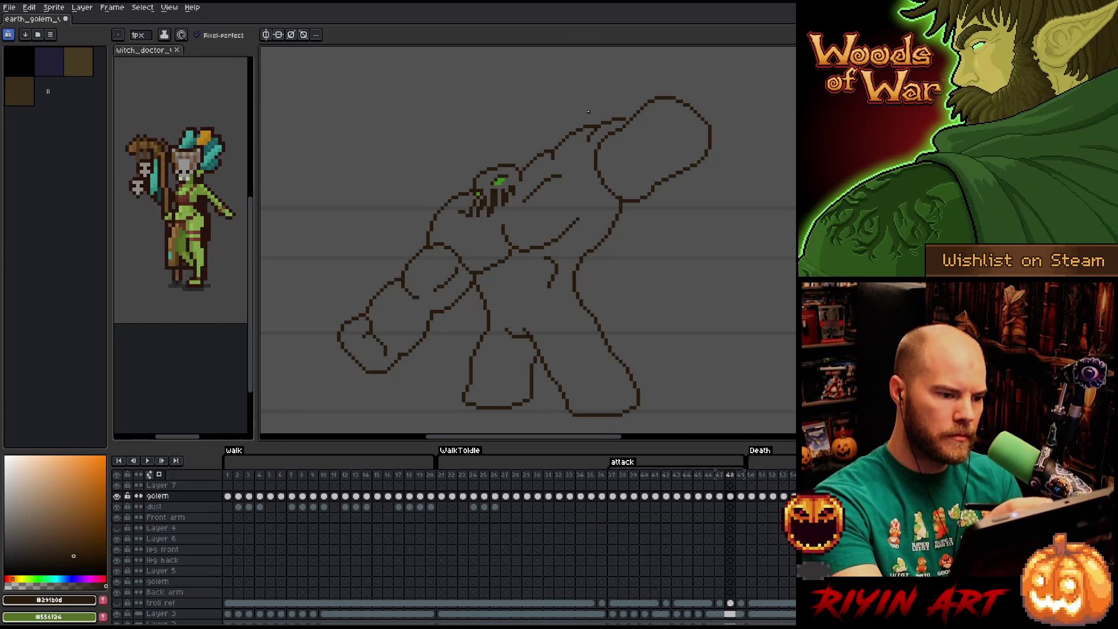
key(Left)
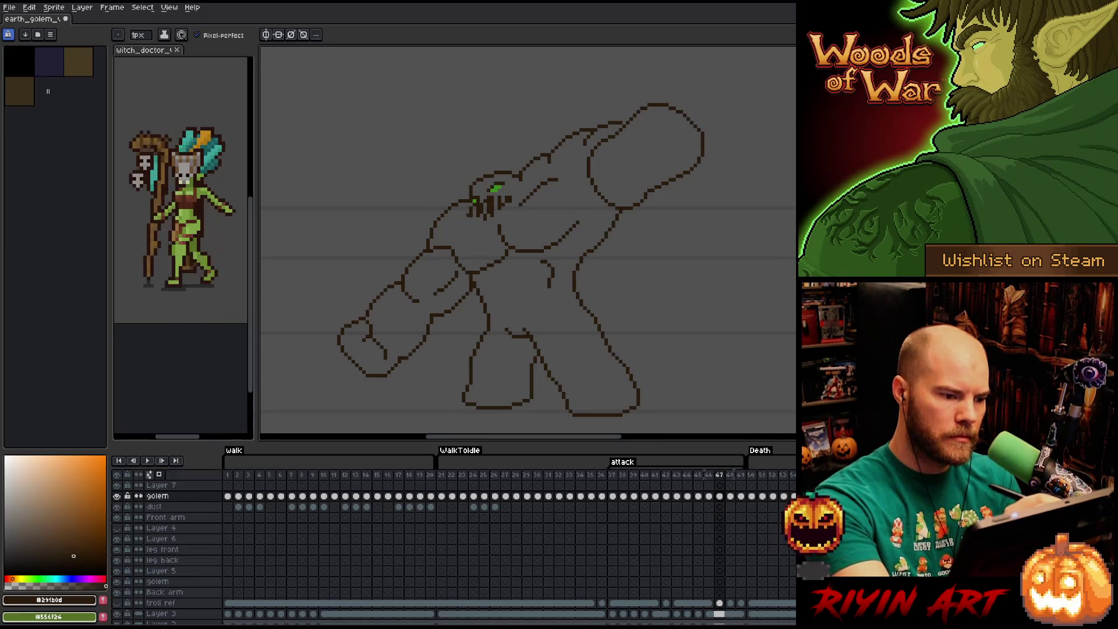
key(Left)
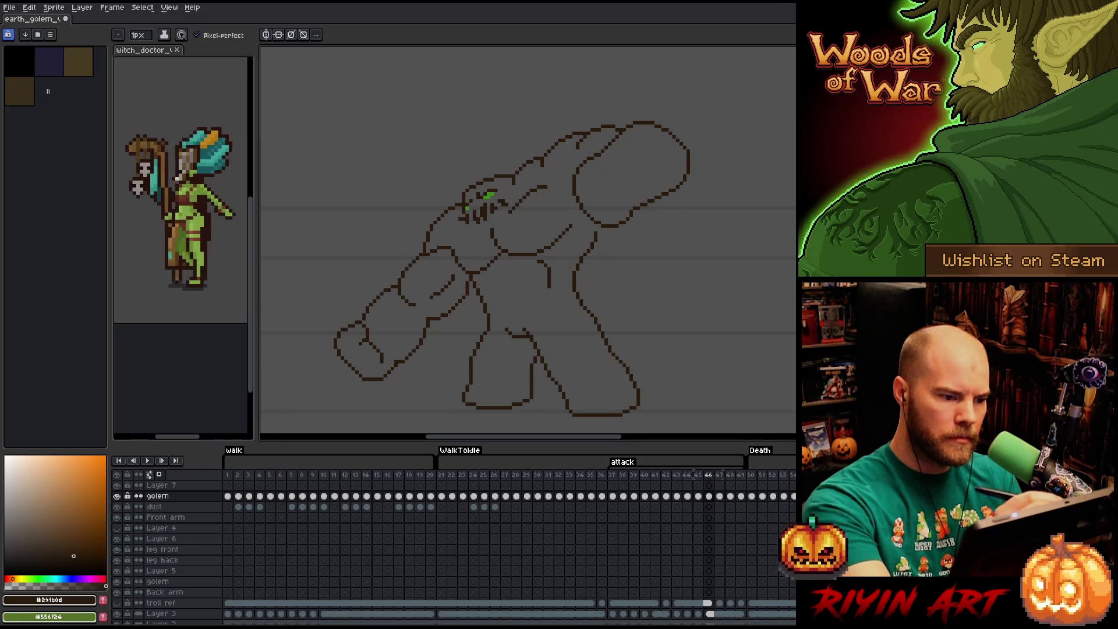
key(Left)
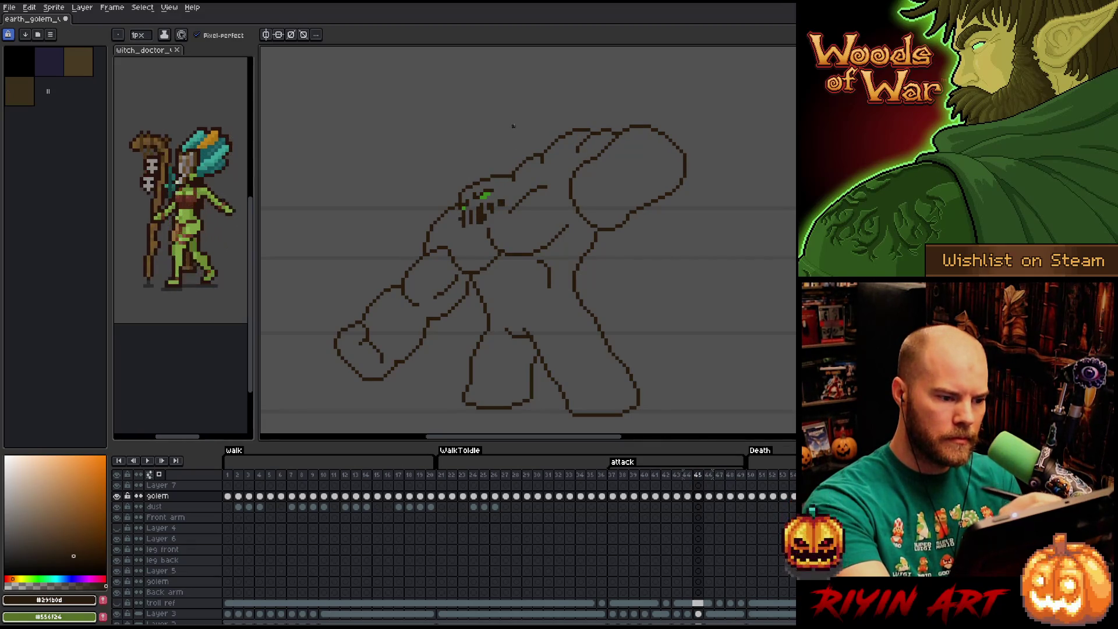
key(Right)
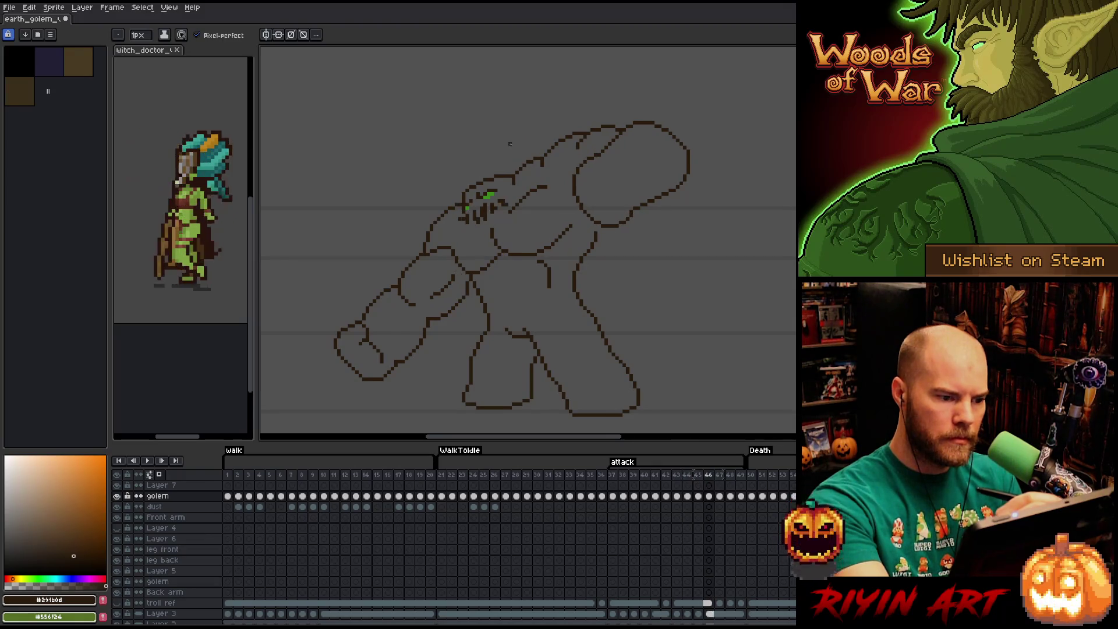
key(Right)
key(Left)
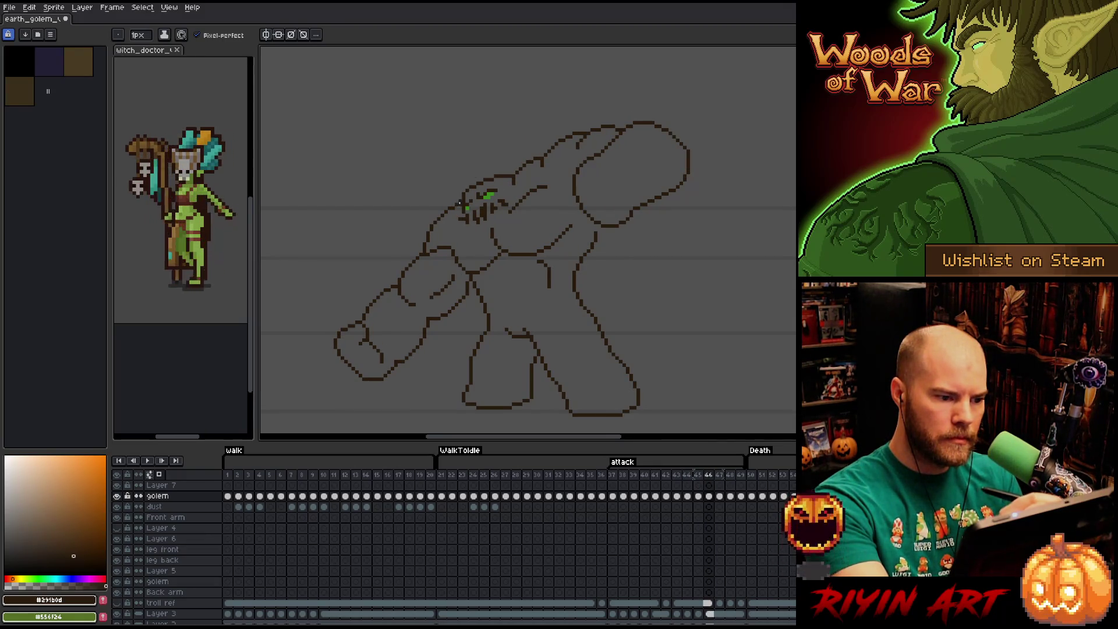
key(Right)
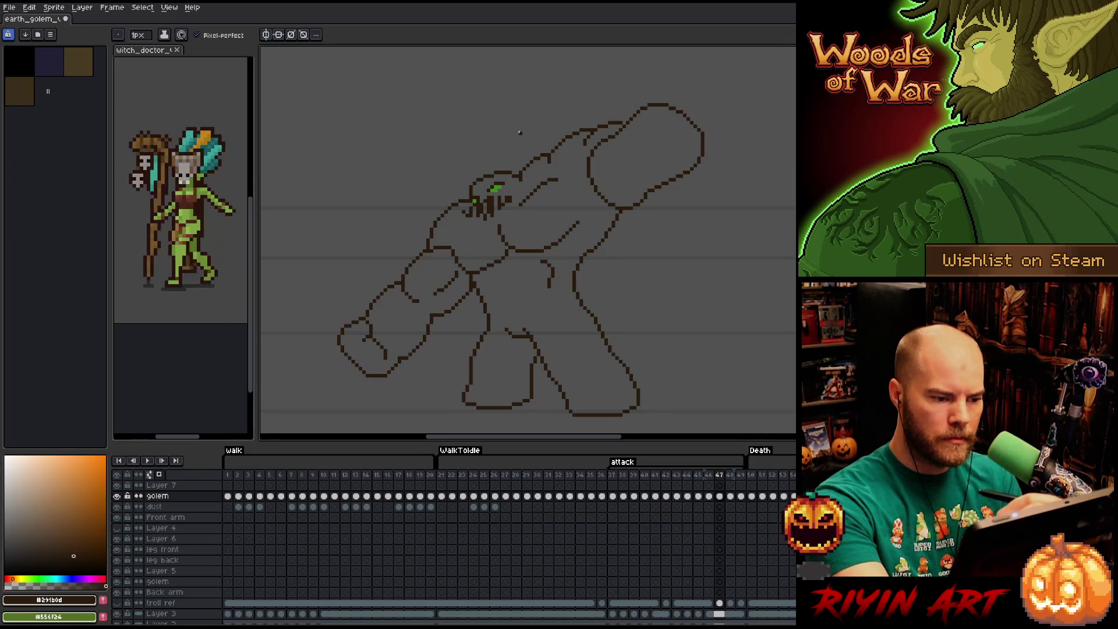
key(Right)
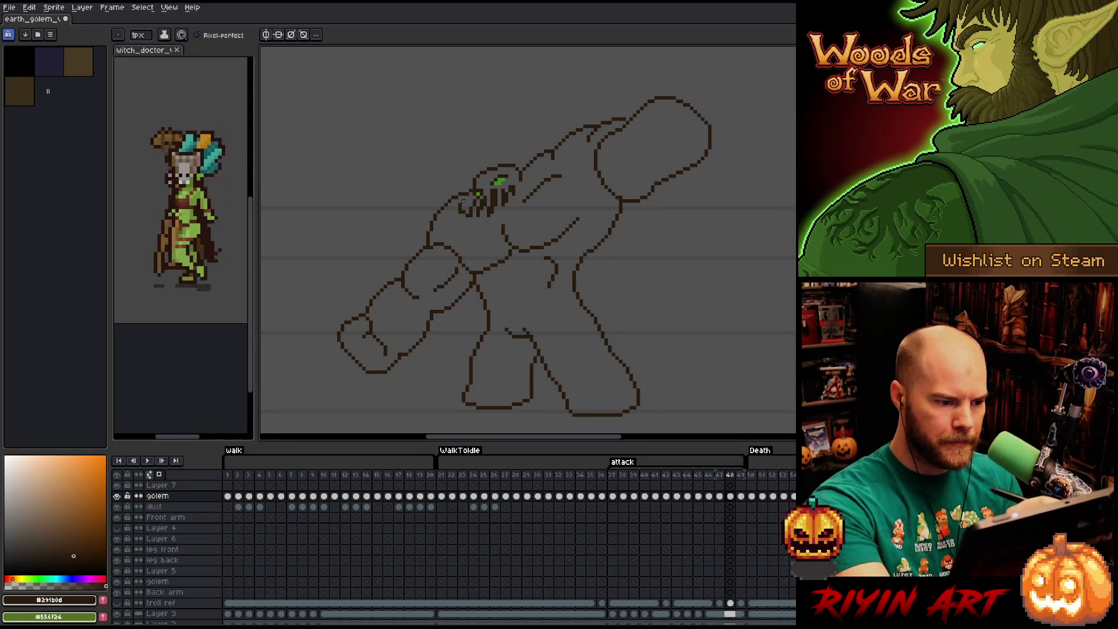
key(b)
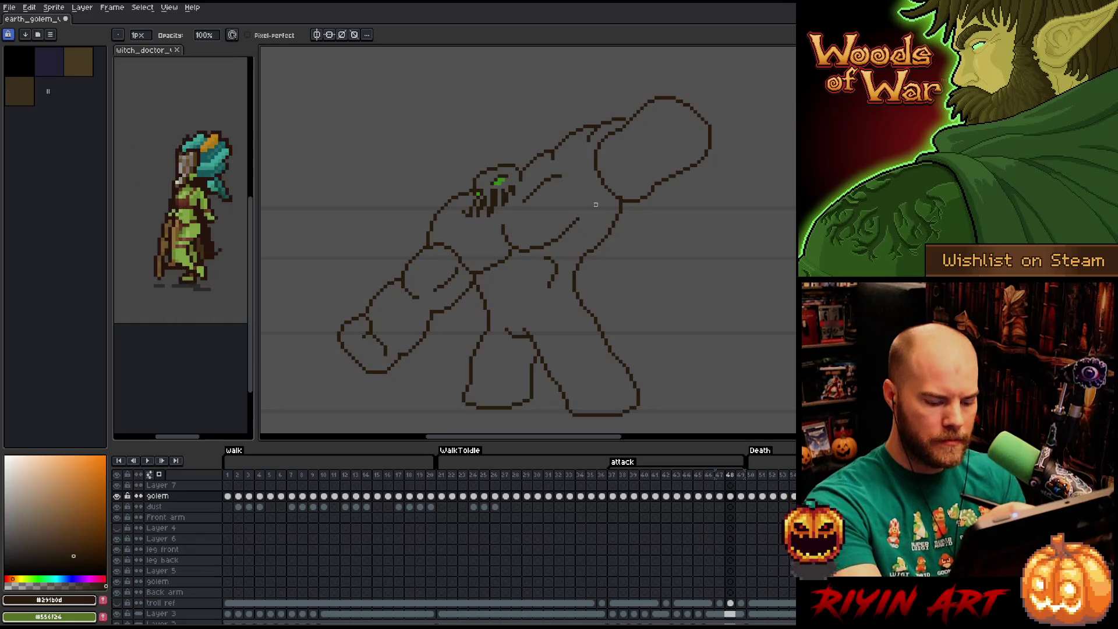
- Move to attack frame 49, lasso around the golem's head and flip against frame 48
key(Right)
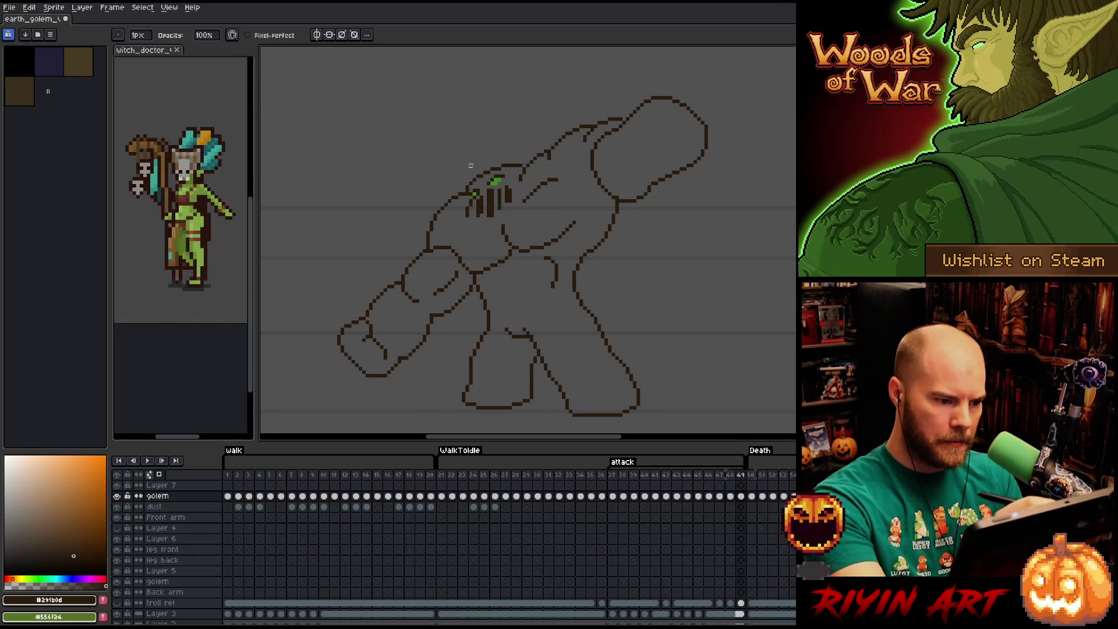
key(m)
drag(447, 229, 463, 185)
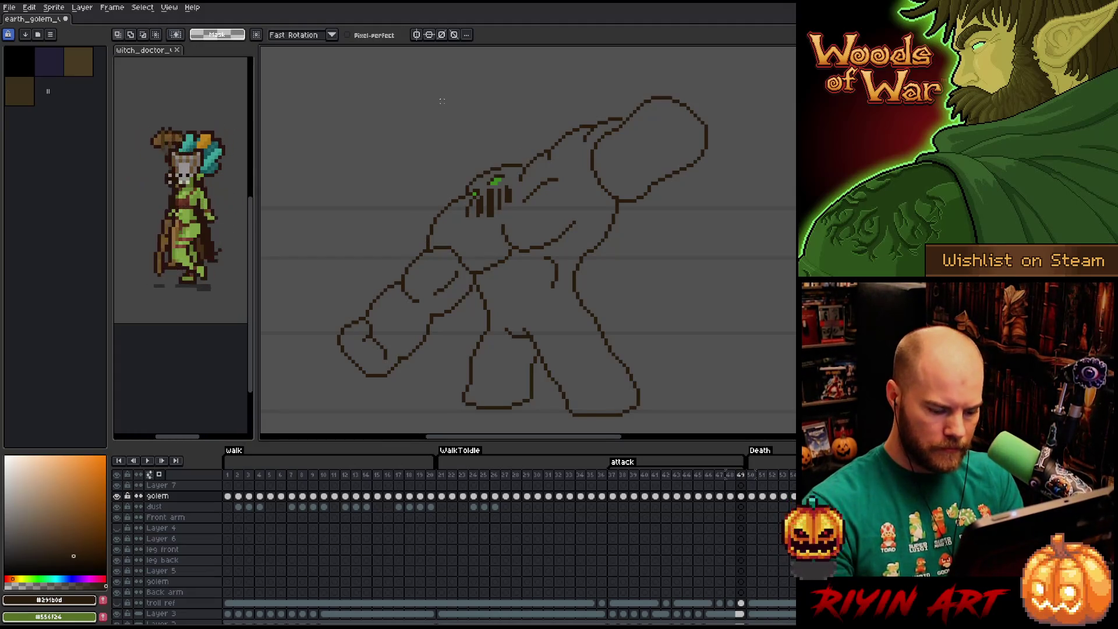
key(Left)
key(Right)
key(Left)
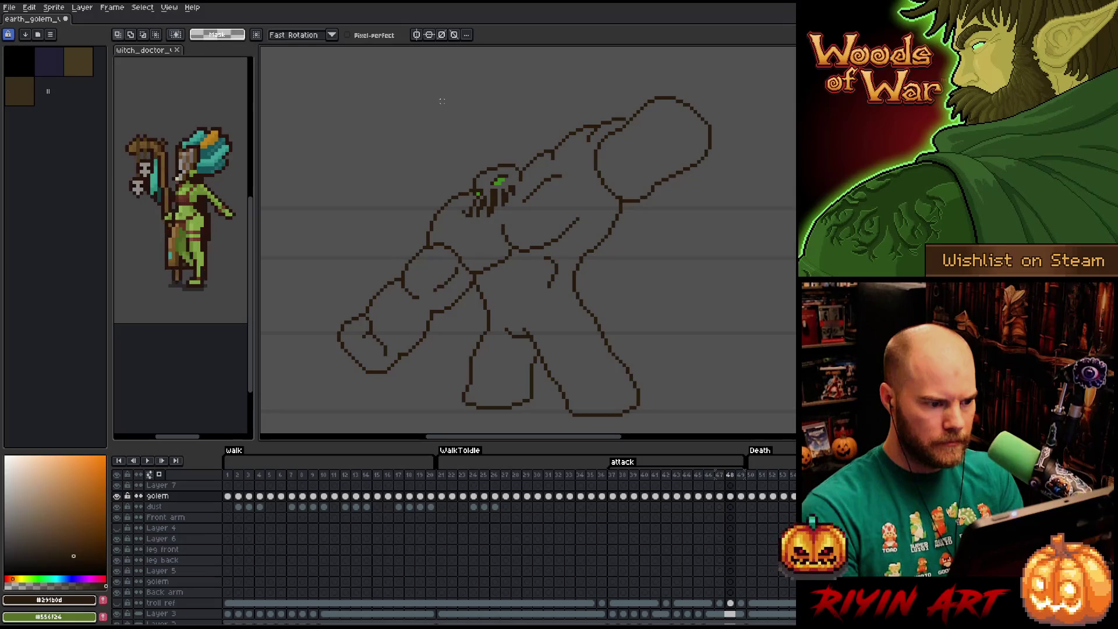
key(Right)
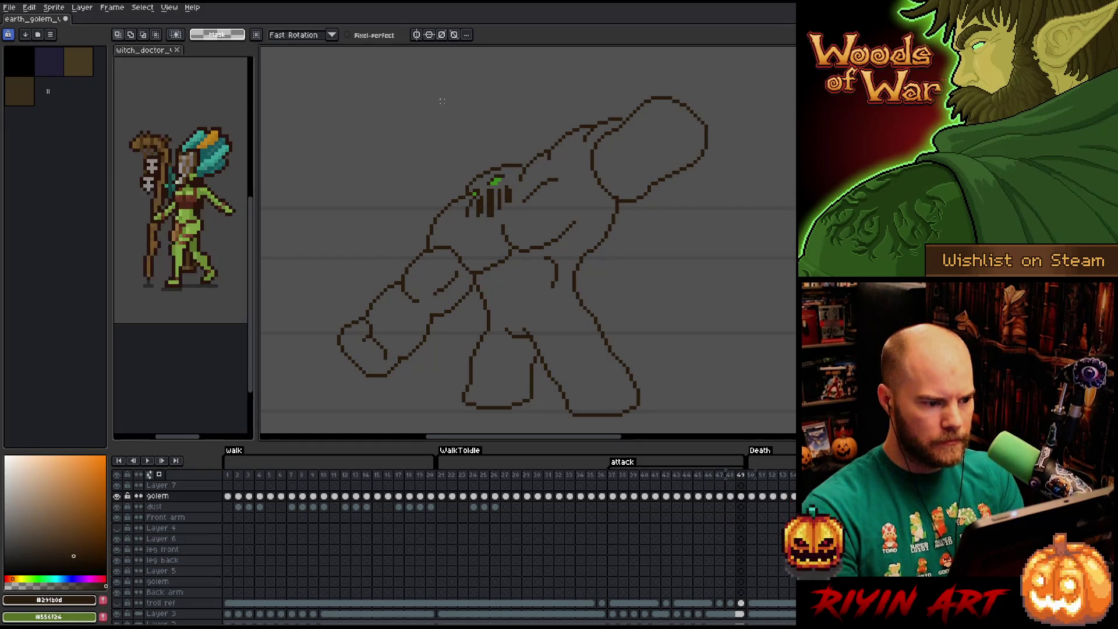
- Re-outline the head area and keep flipping frames 48 and 49 to check the pose
mouse_move(461, 187)
mouse_down()
mouse_move(421, 238)
mouse_move(449, 187)
mouse_up()
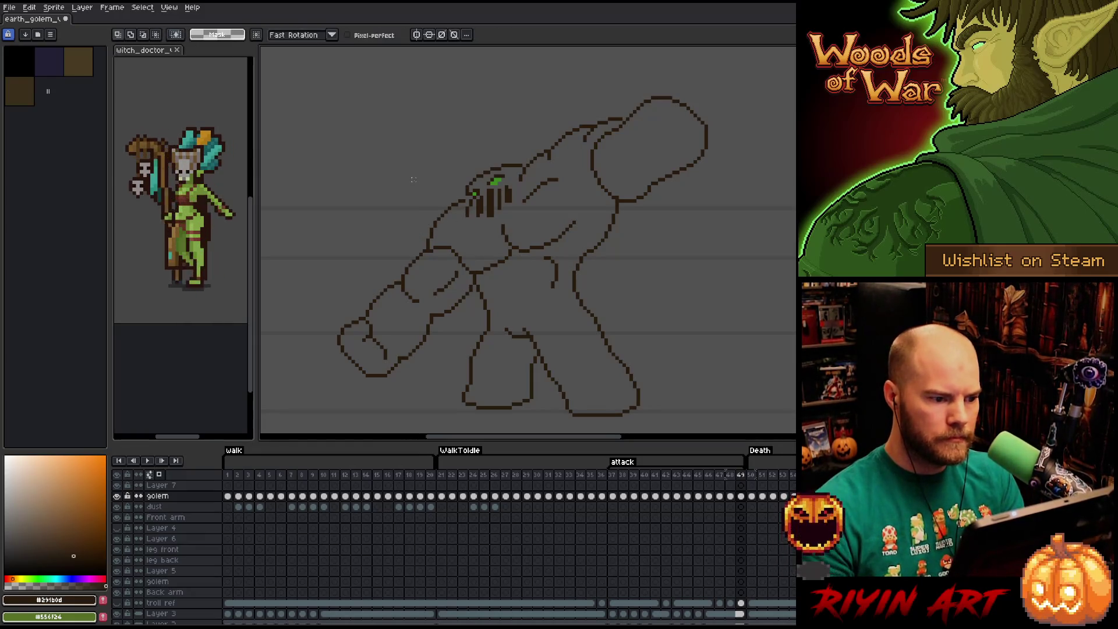
key(b)
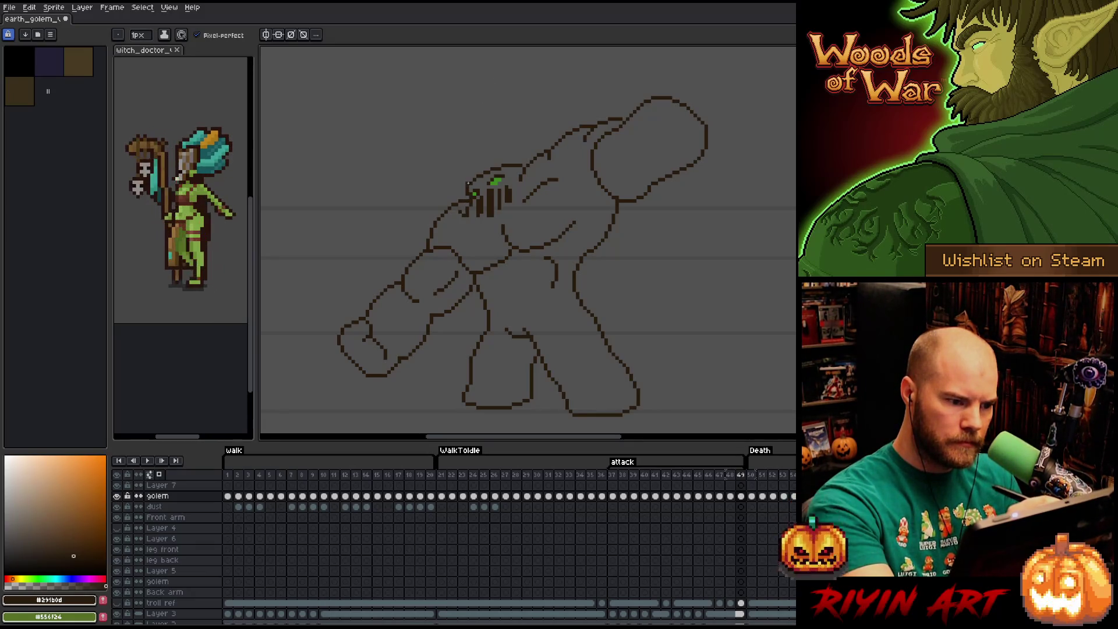
key(Left)
key(Right)
key(Left)
key(Right)
key(m)
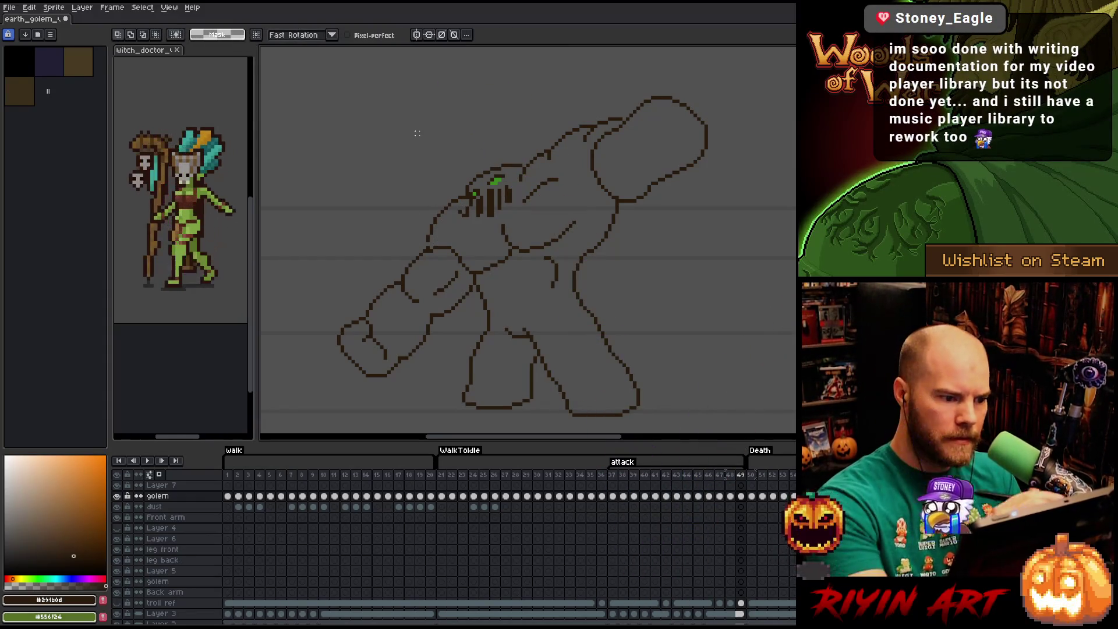
- Switch between pencil and eraser before playing back the attack animation
key(b)
key(e)
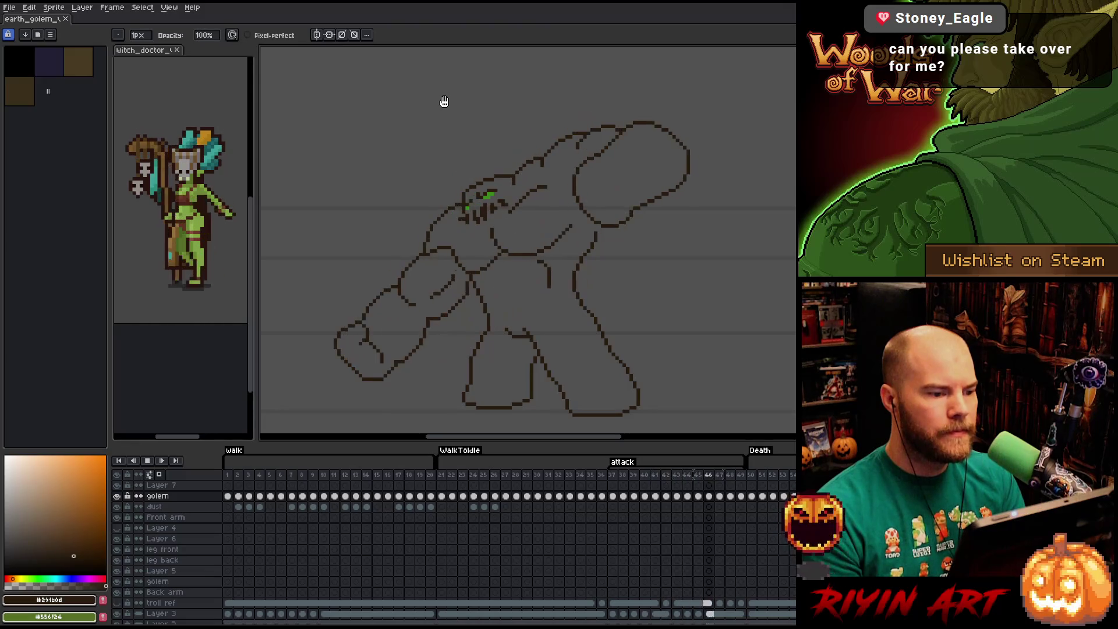
- Toggle eraser and pencil, then step back through frames 47 to 43 reviewing earlier poses
key(e)
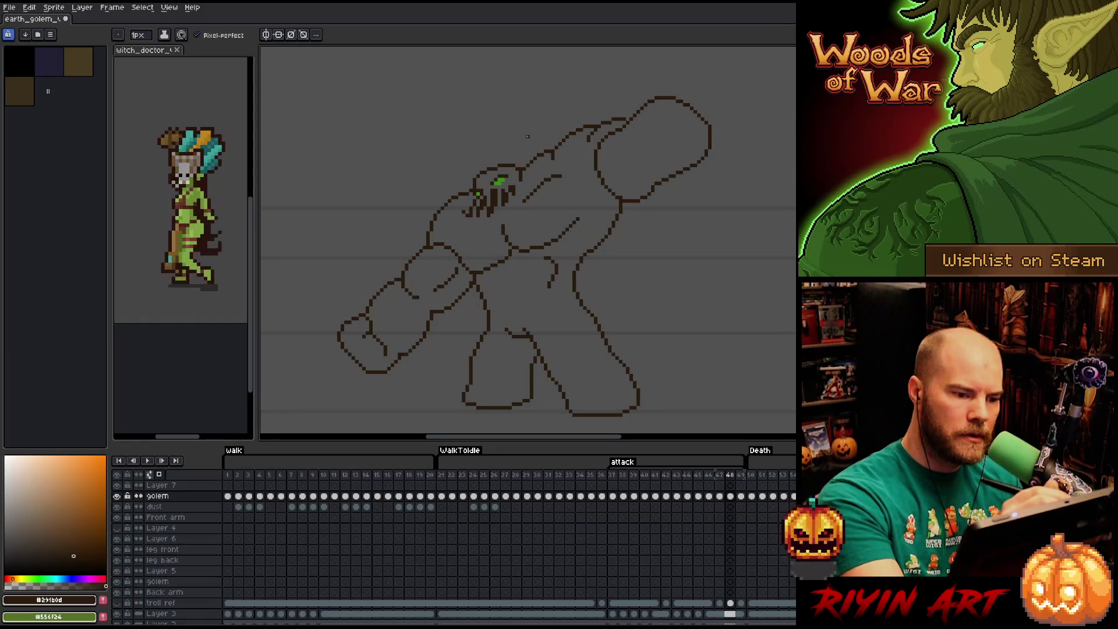
key(b)
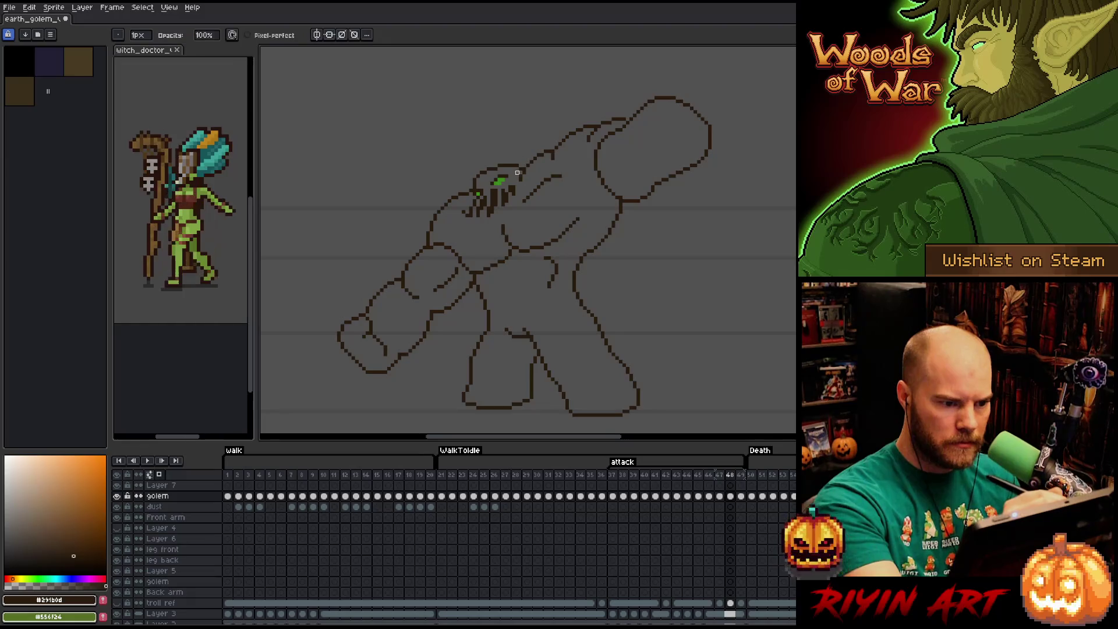
key(Left)
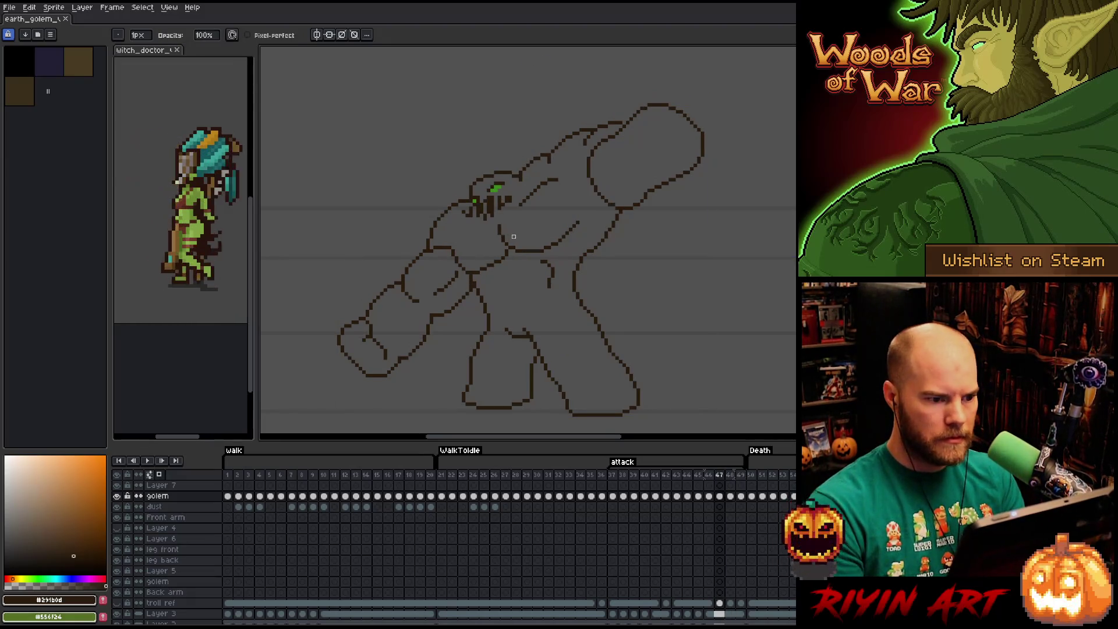
key(Right)
key(Right)
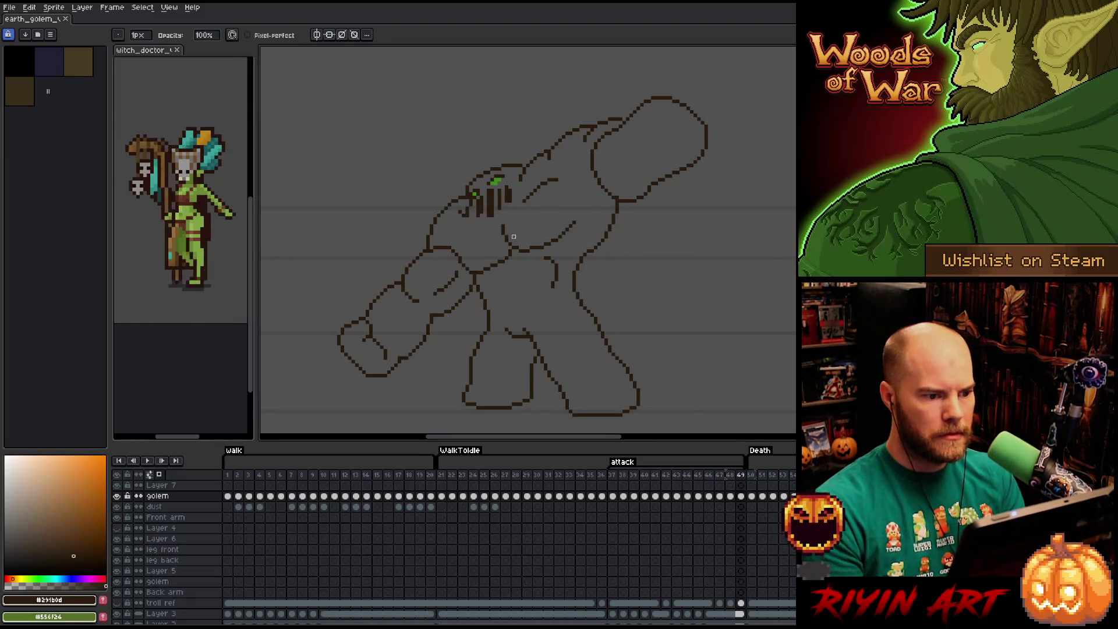
key(Left)
key(Left)
key(Left)
key(Left)
key(Left)
key(Left)
key(Left)
key(Left)
key(Left)
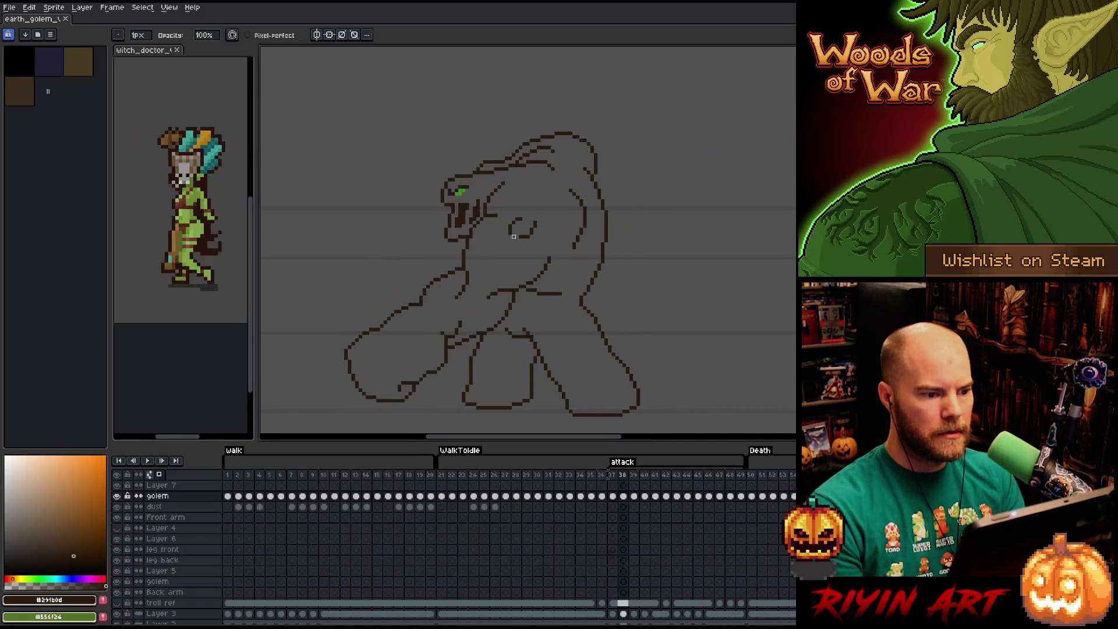
key(Left)
key(Right)
key(Right)
key(Right)
key(Right)
key(Right)
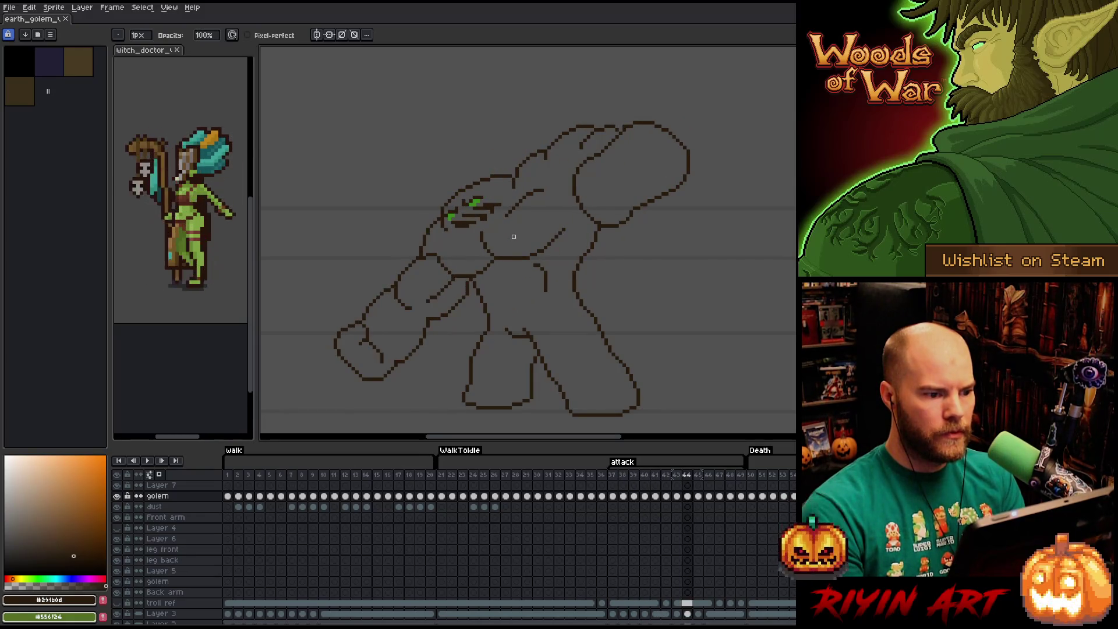
key(Right)
- Step forward through the arm poses to the last attack frame, comparing neighbours
key(Right)
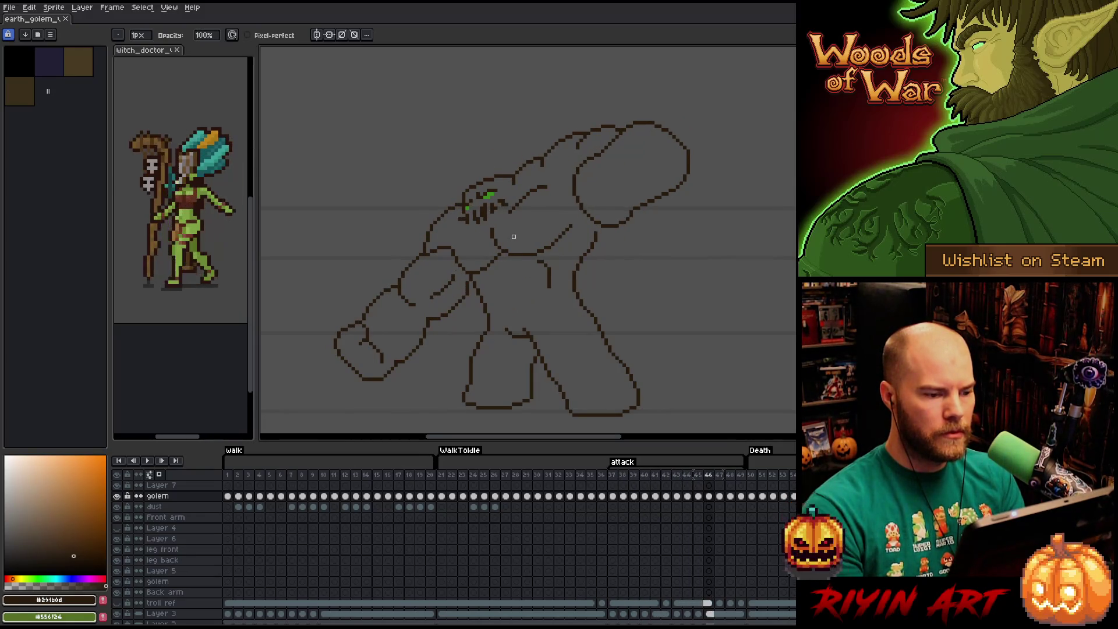
key(Right)
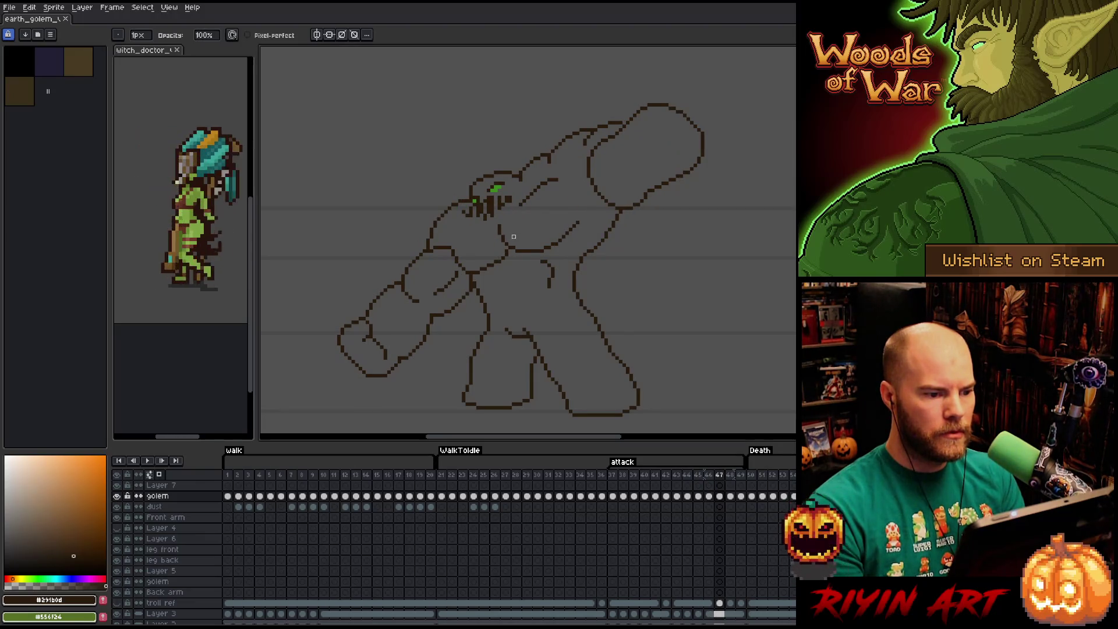
key(Left)
key(Right)
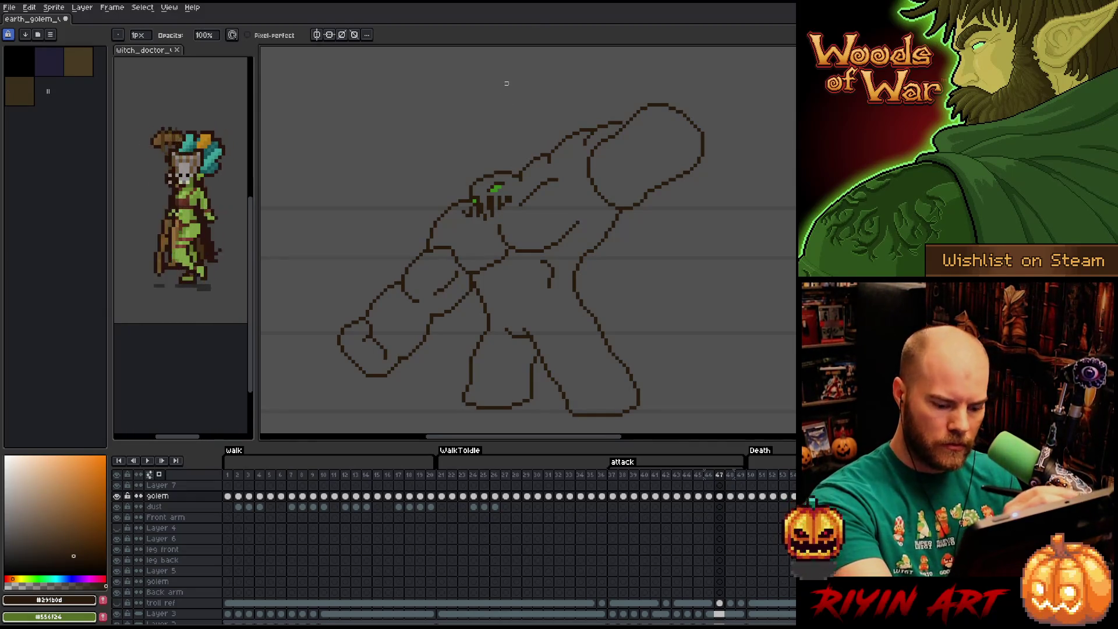
key(Left)
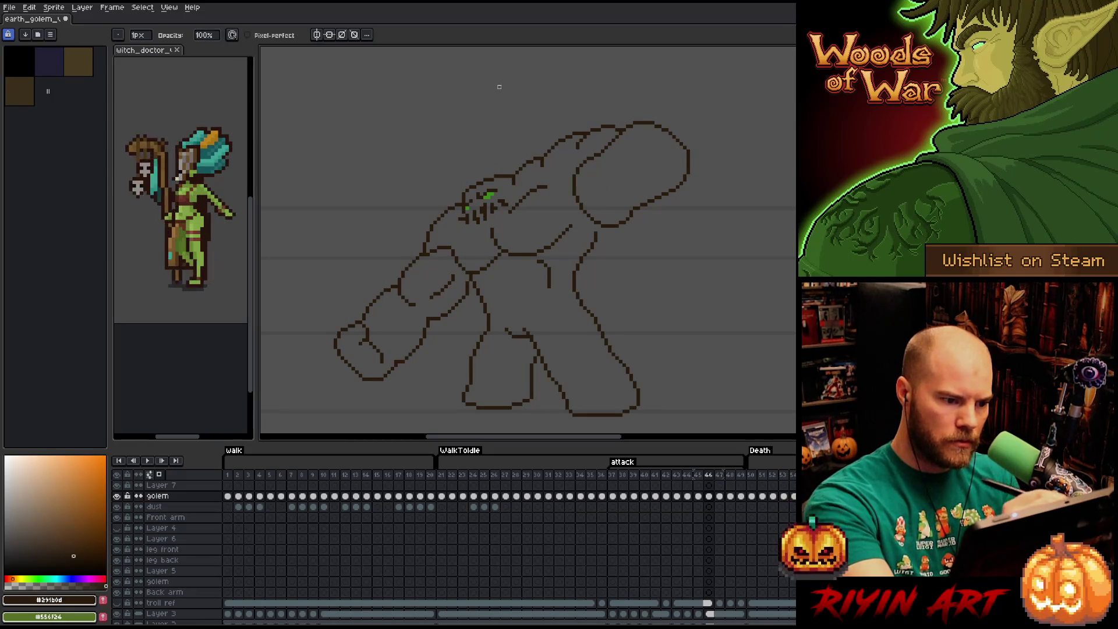
key(Right)
key(Right)
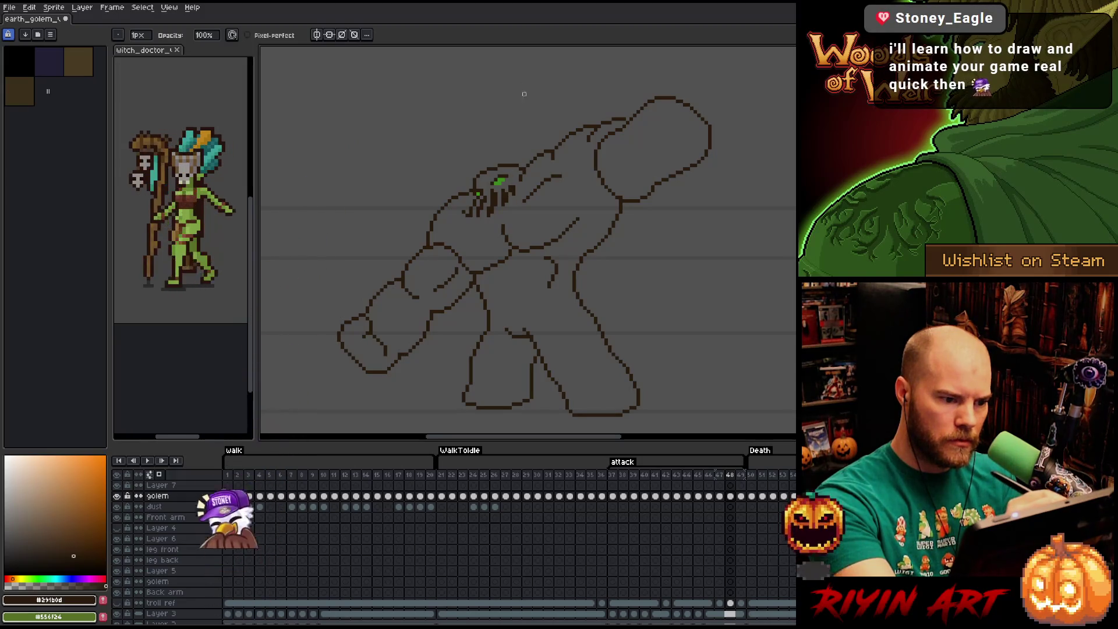
key(Right)
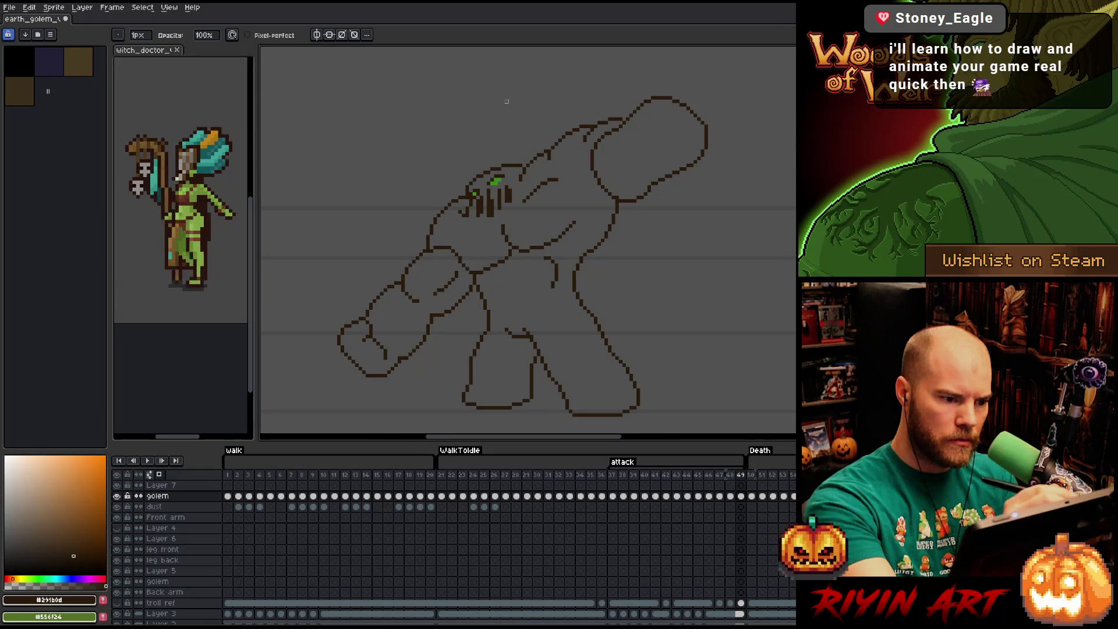
key(Left)
key(Right)
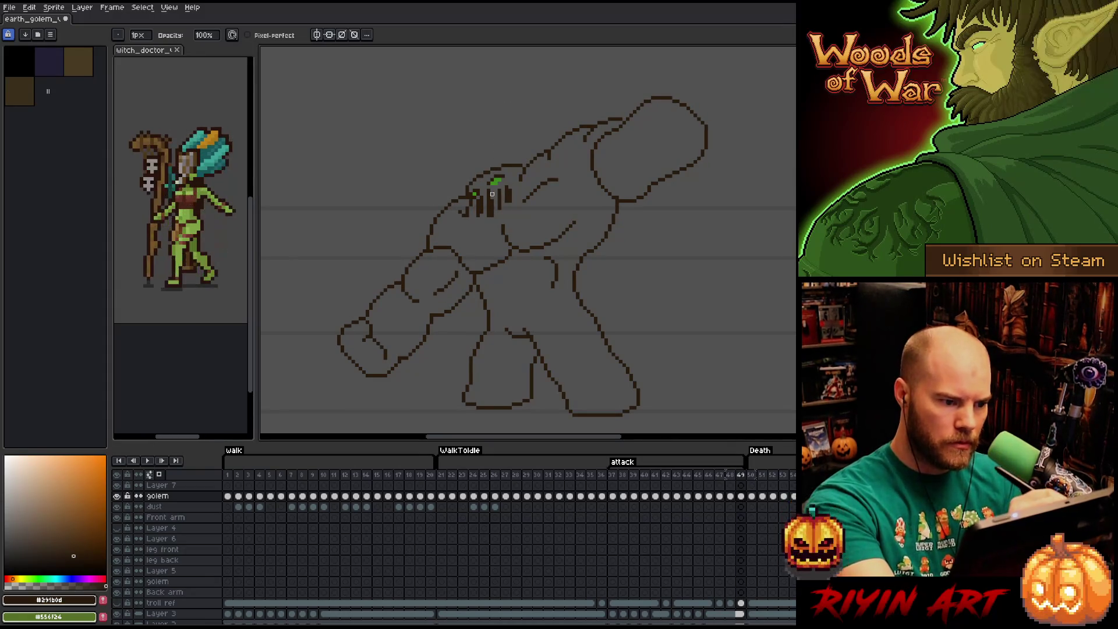
key(e)
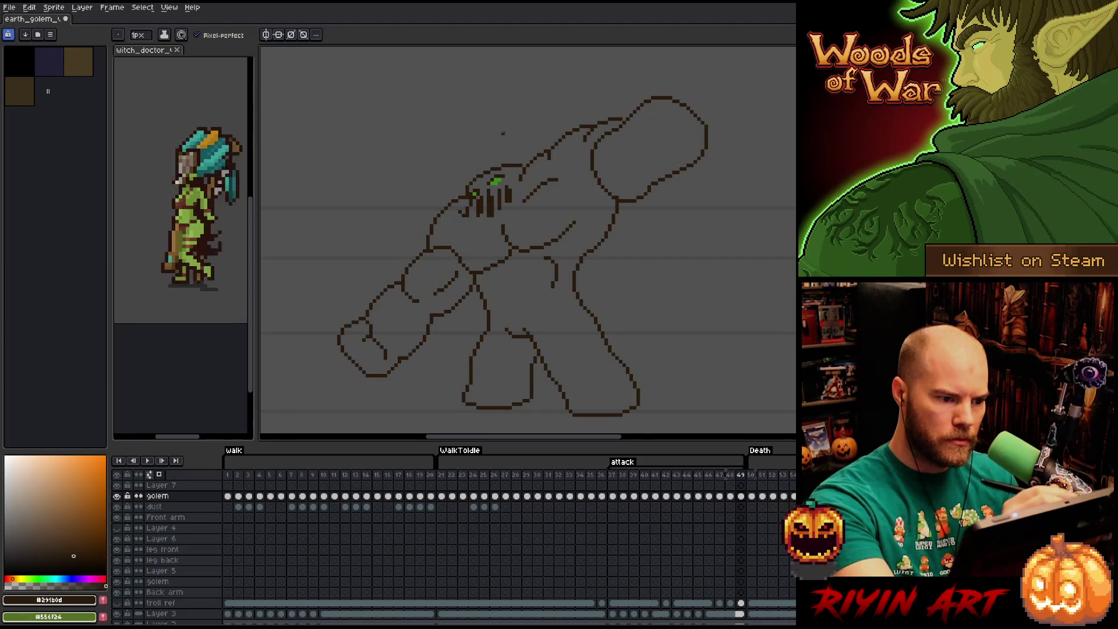
- Compare the first and last attack poses, ending back on the first attack frame with the pencil
key(Right)
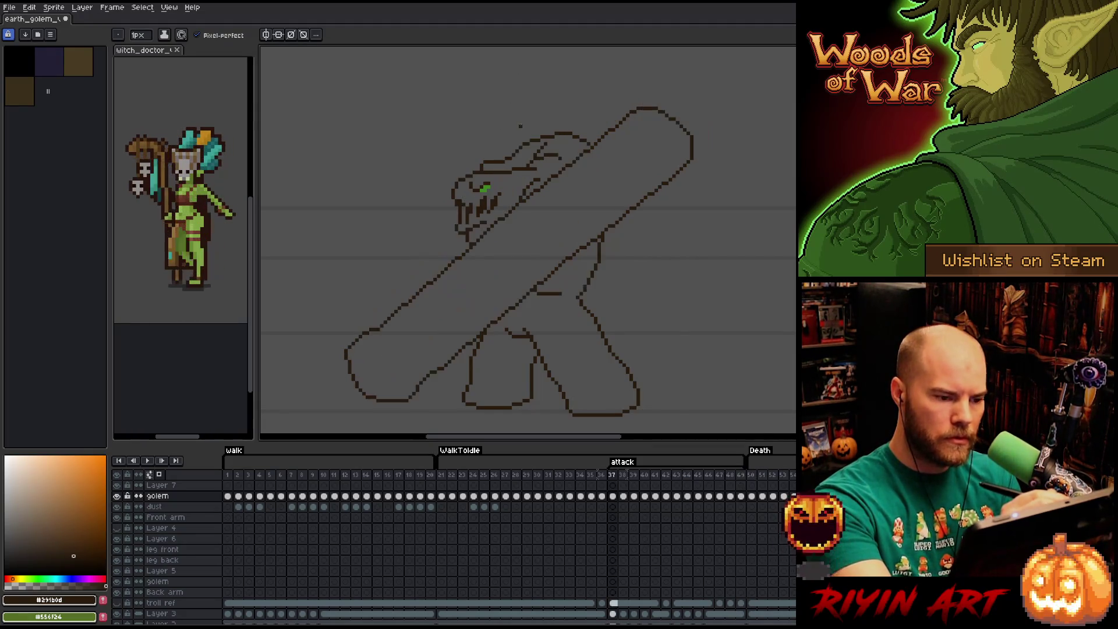
key(Left)
key(Right)
key(Left)
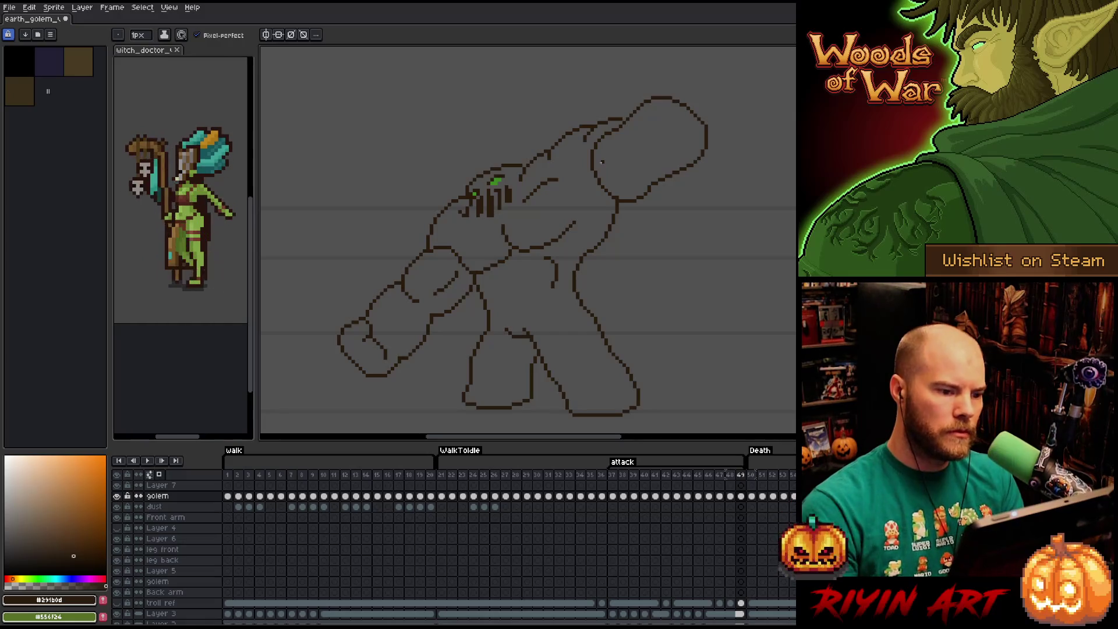
key(Left)
key(Right)
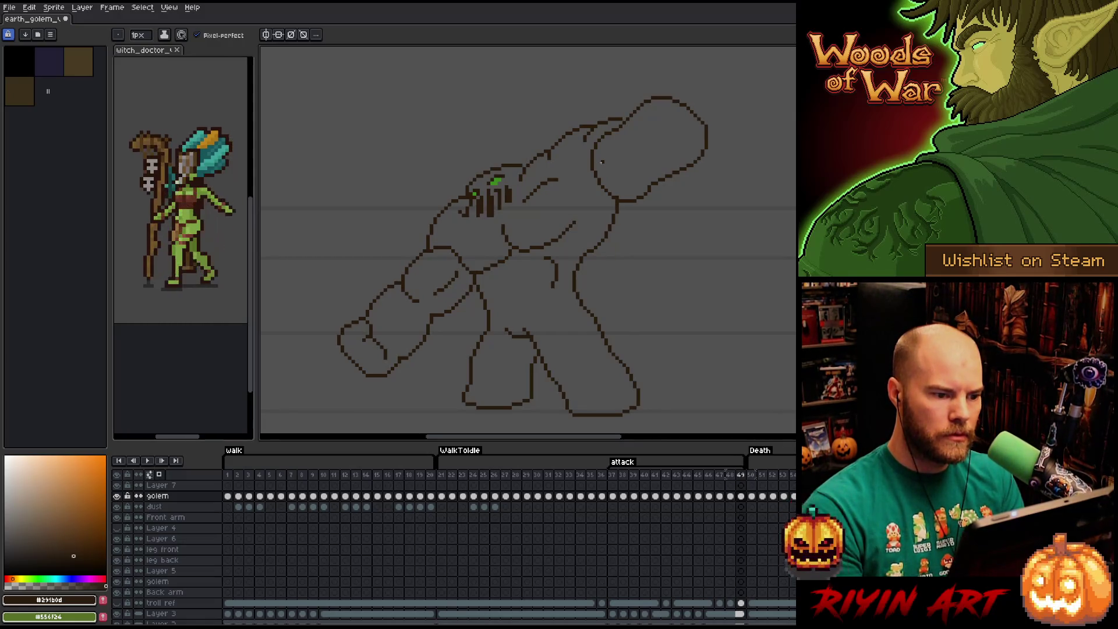
key(Left)
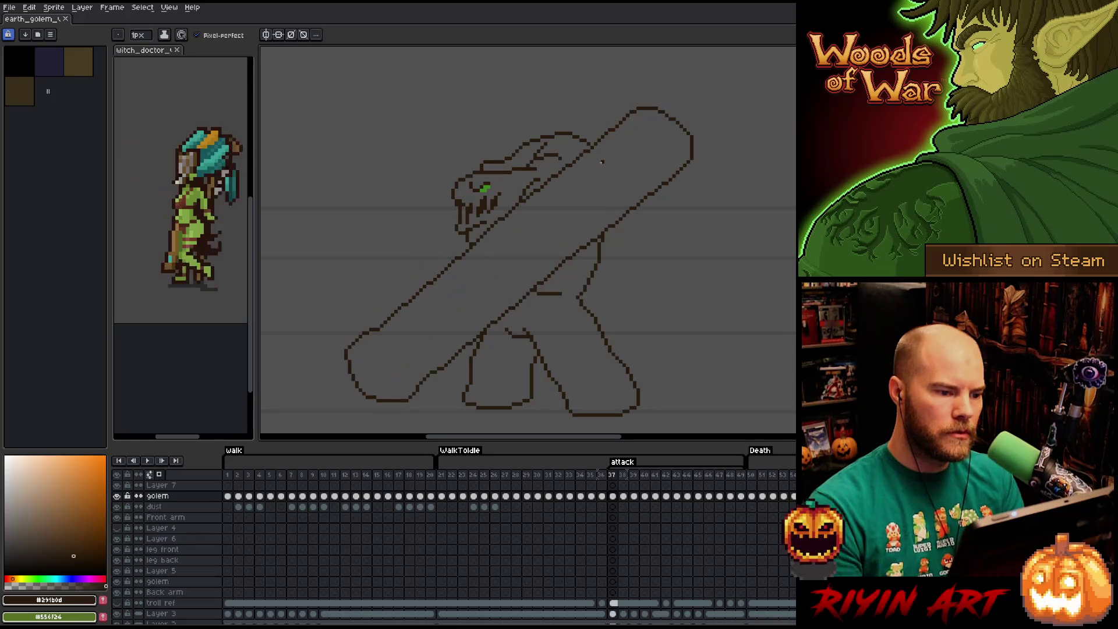
key(v)
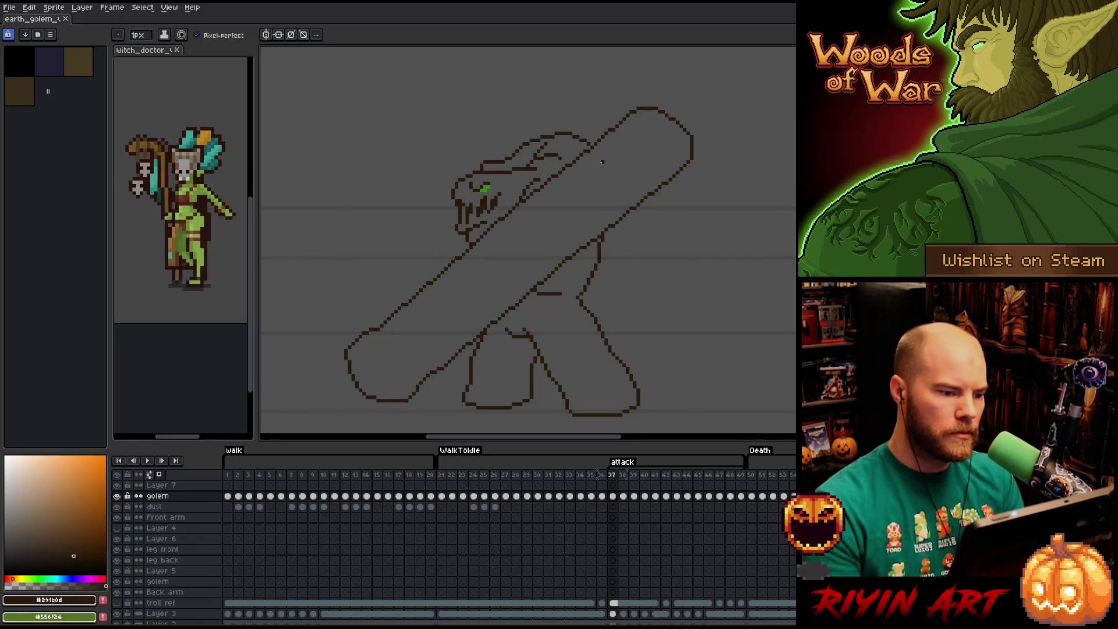
key(b)
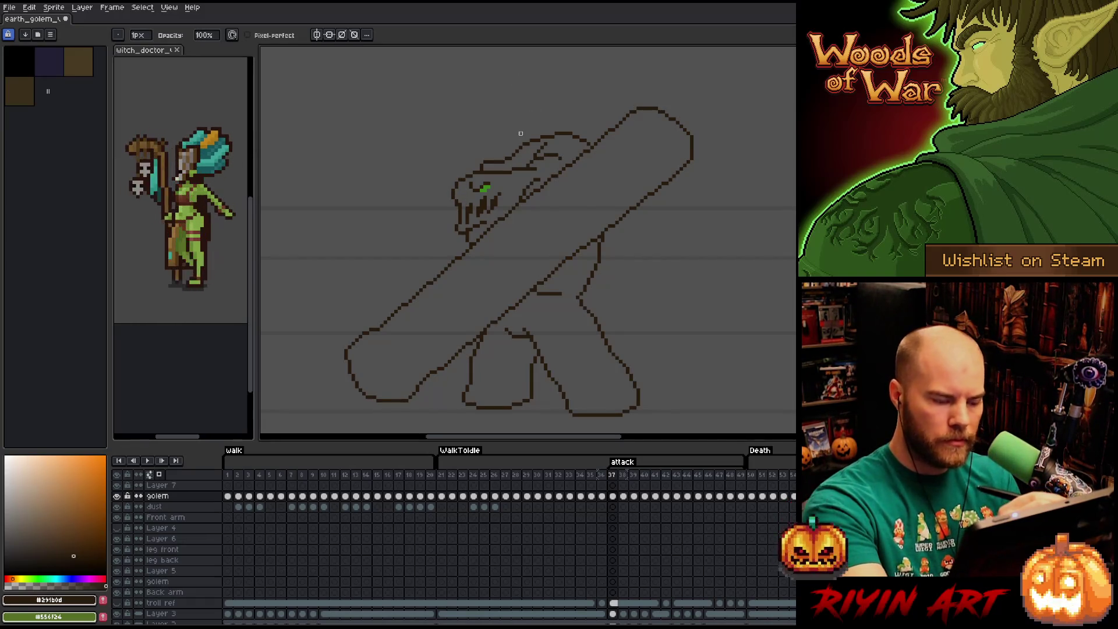
- Advance a few attack frames and touch up the golem's face strokes with pencil and eraser
key(Right)
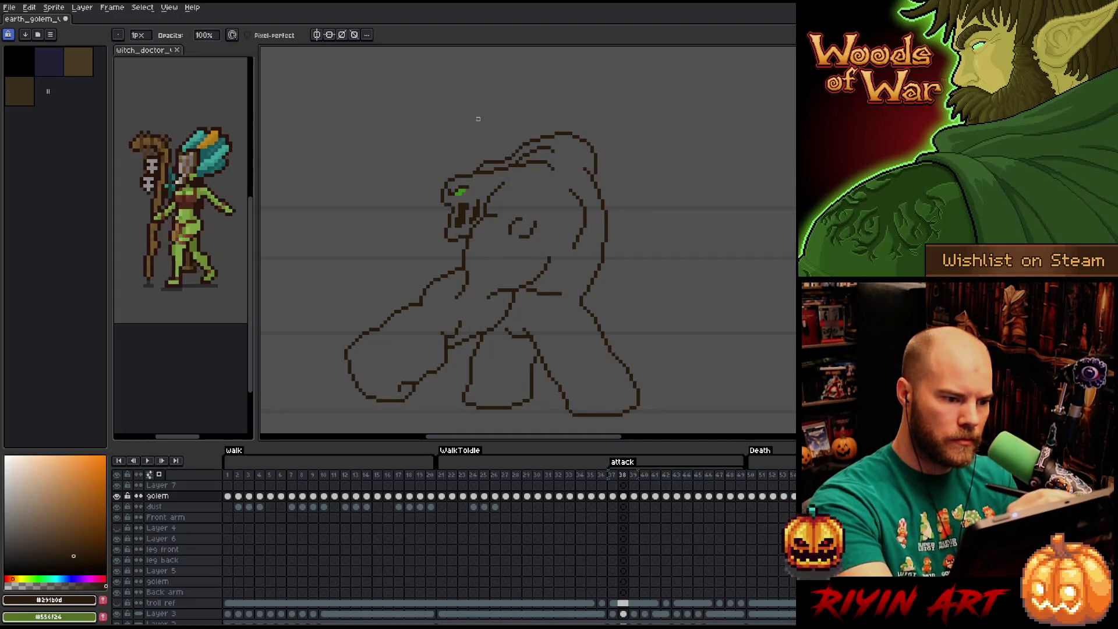
key(Right)
key(Right)
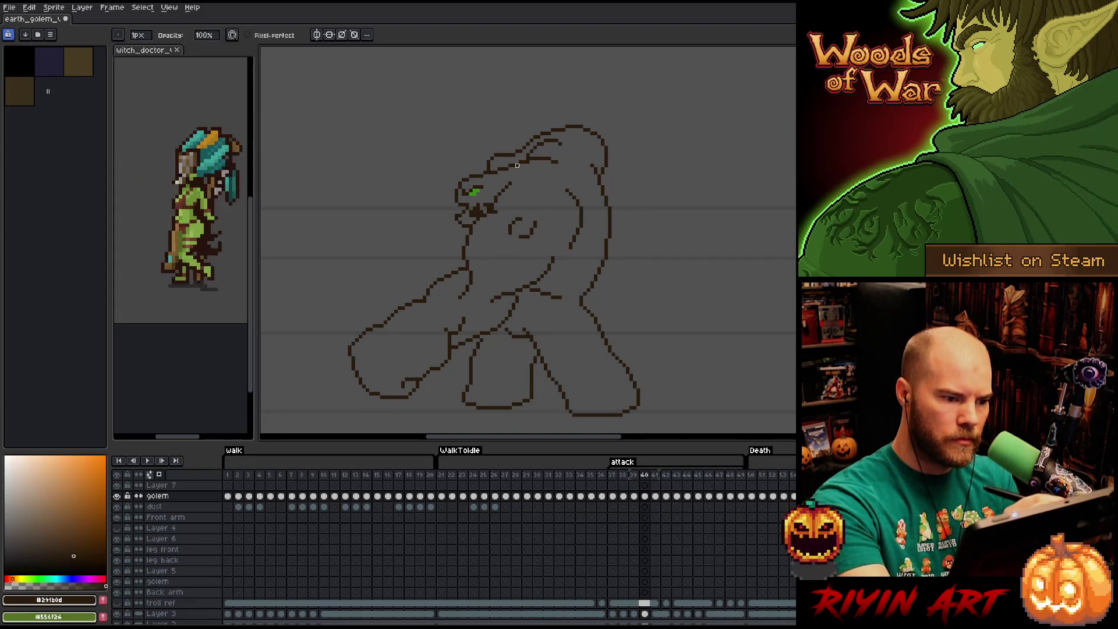
key(Right)
key(Right)
key(Right)
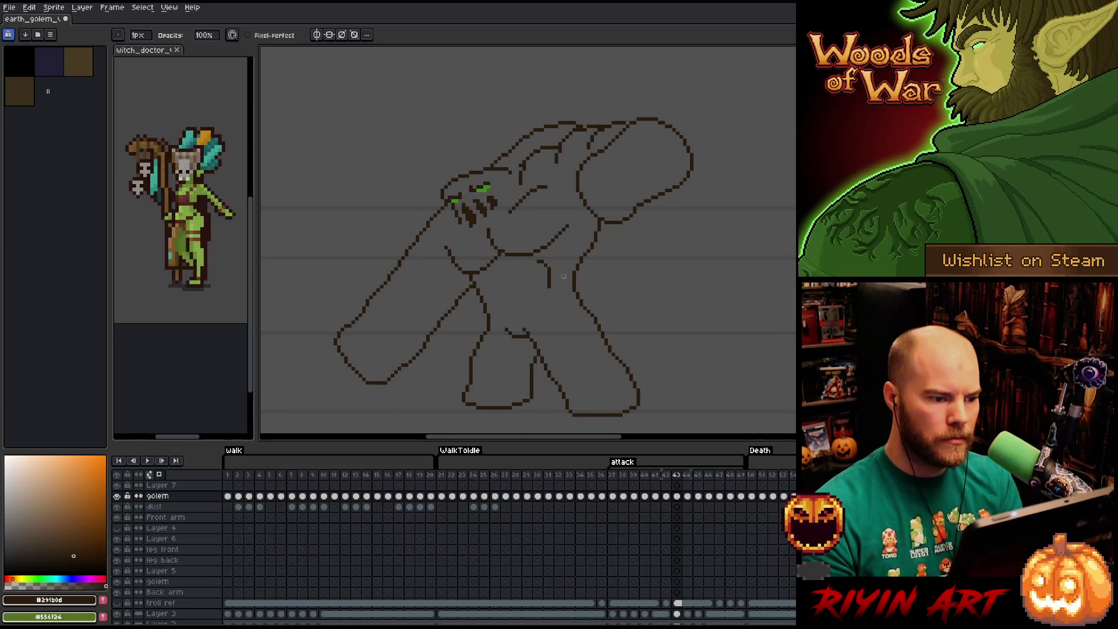
key(e)
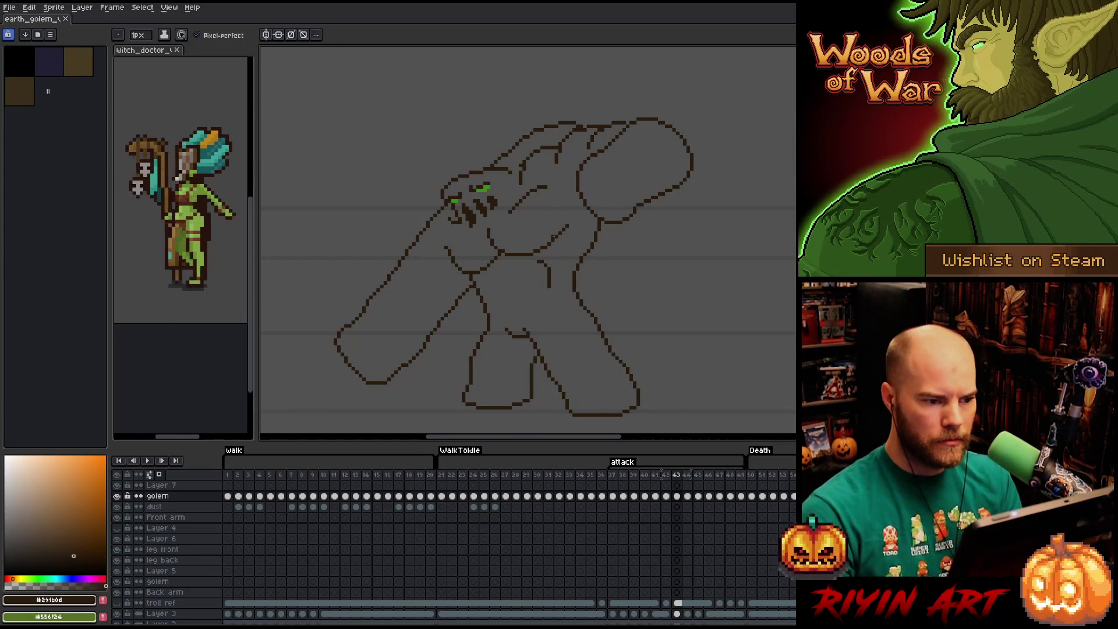
key(b)
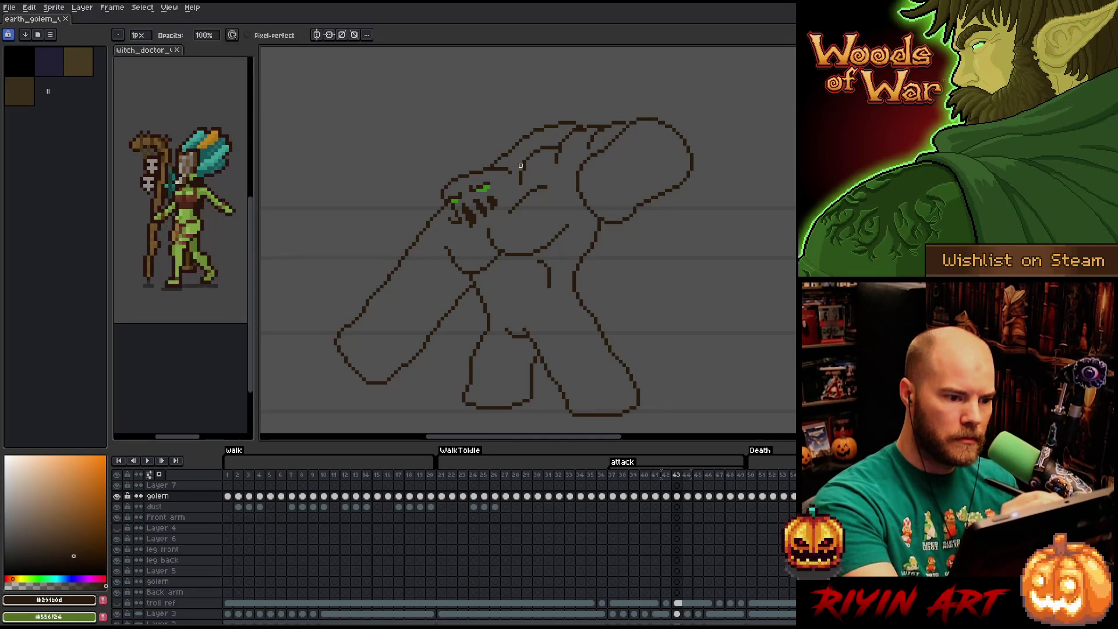
key(e)
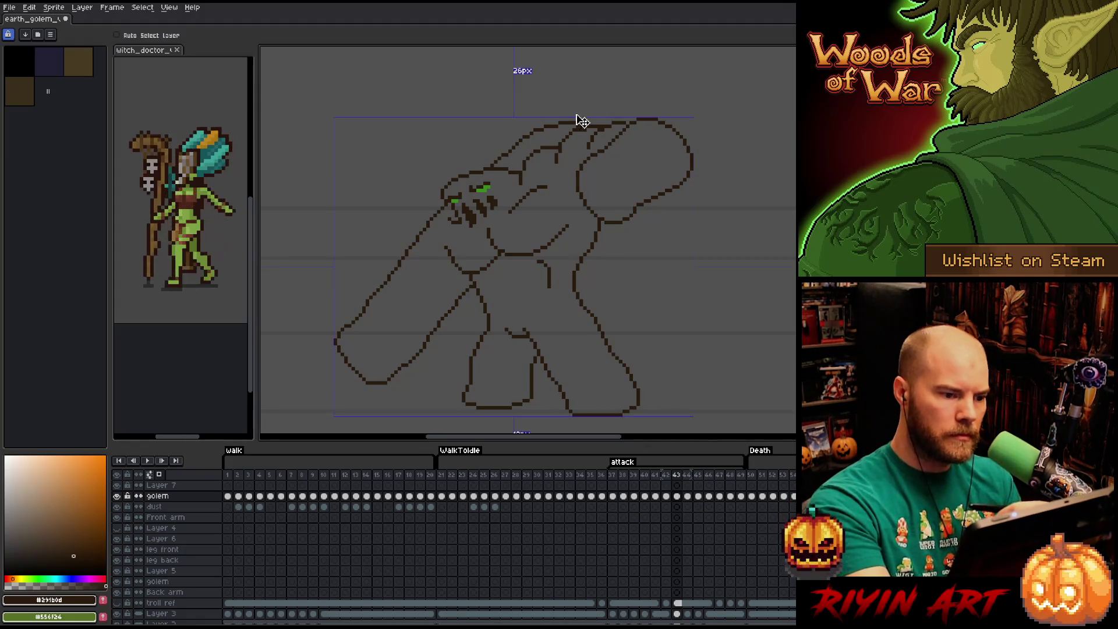
- Save the golem .aseprite file with its current attack frames
key(ctrl+s)
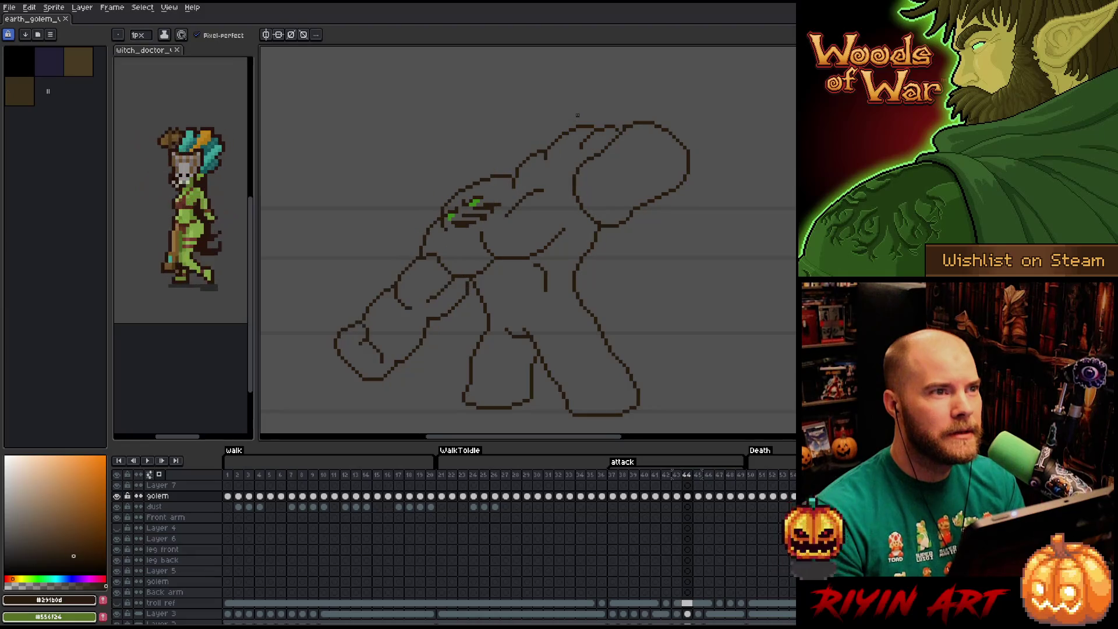
key(ctrl+s)
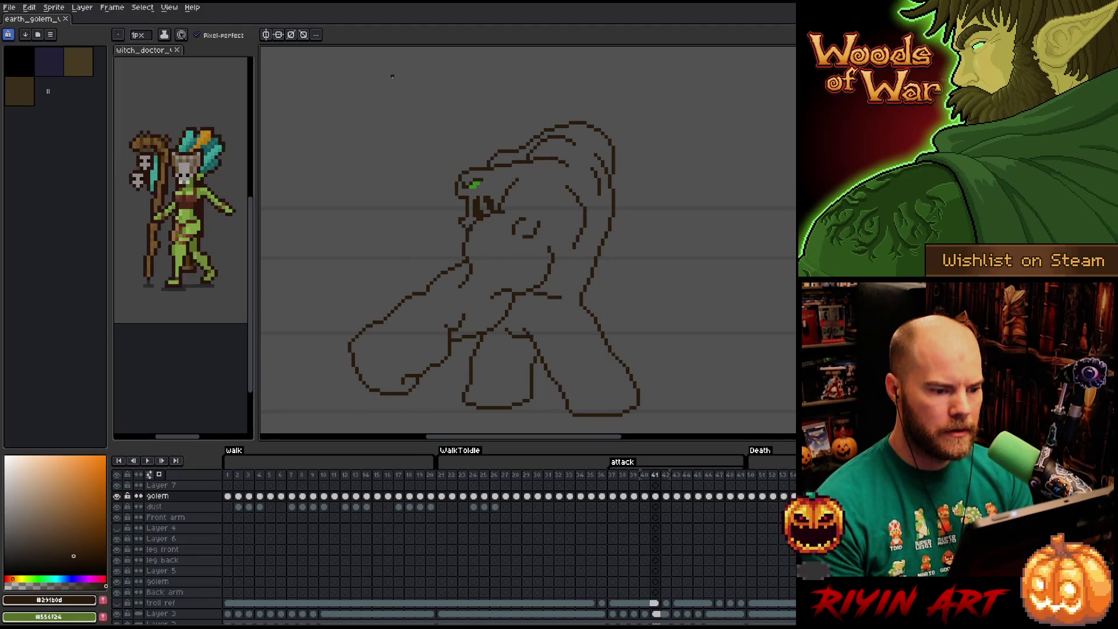
- Marquee the torso lines on frame 41, then step through nearby poses to check motion
key(m)
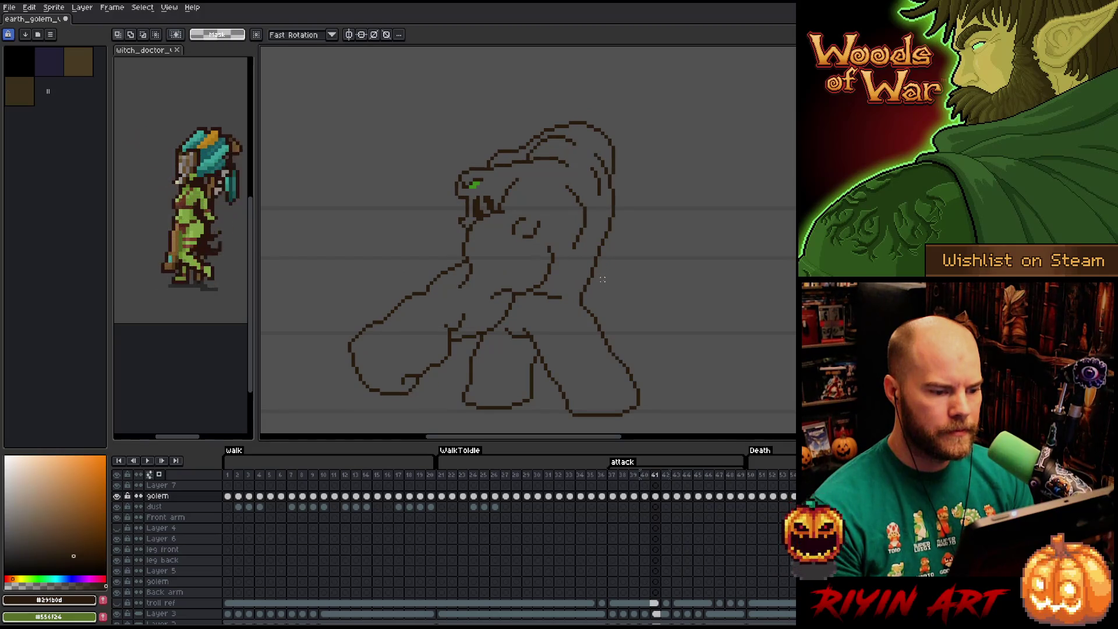
key(b)
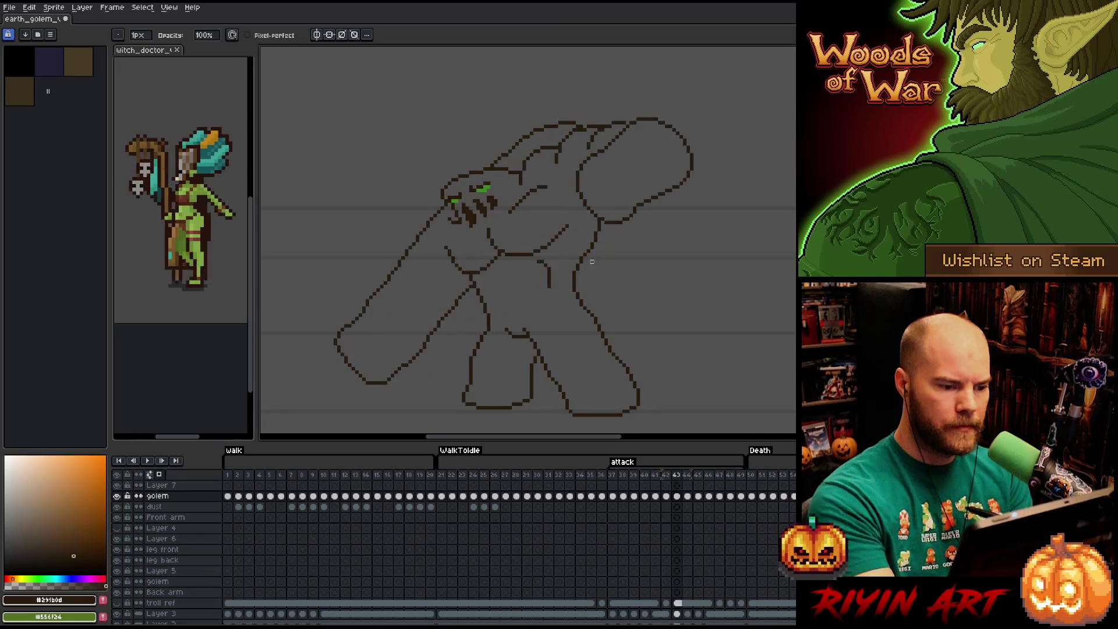
key(Left)
key(e)
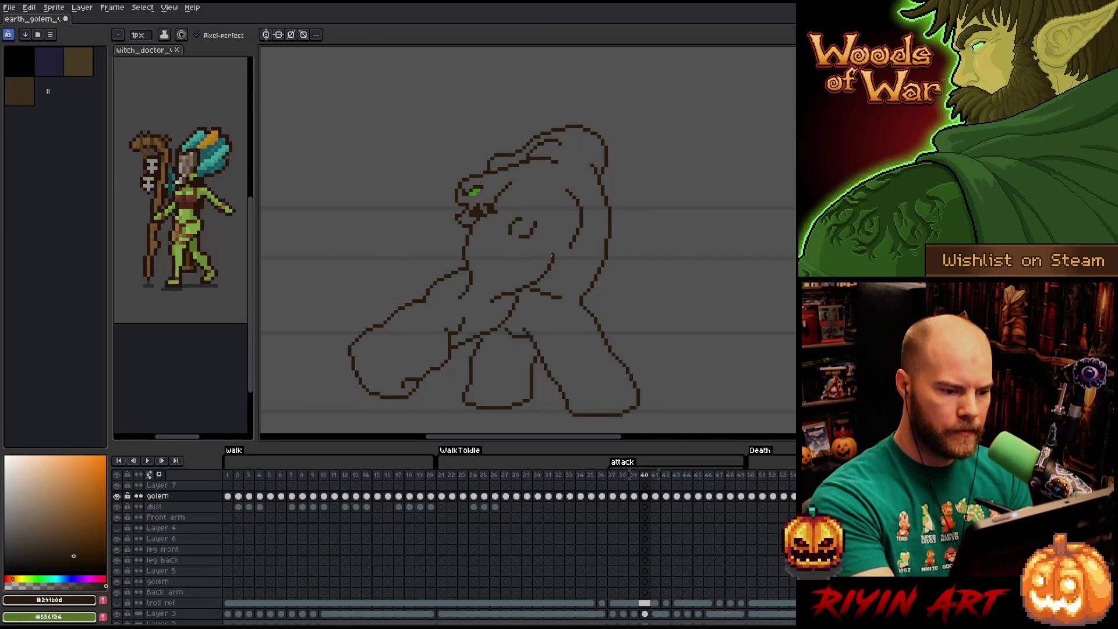
key(Right)
key(Right)
key(Right)
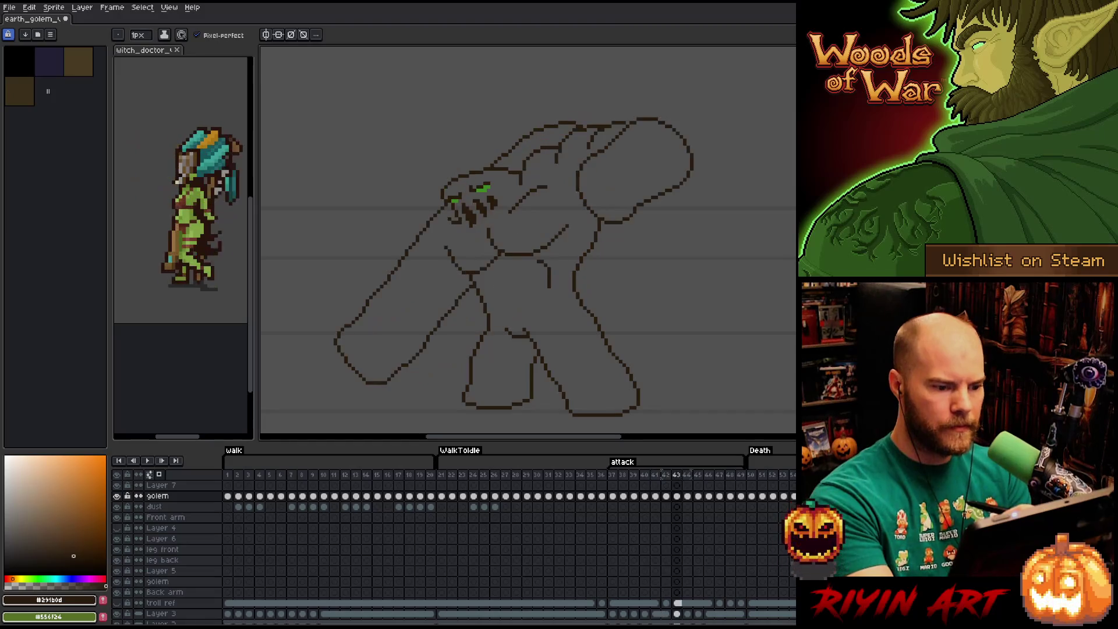
key(Left)
key(Left)
key(Left)
- Keep flipping through neighbouring attack frames, finishing on the hunched pose with the marquee tool
key(Right)
key(Right)
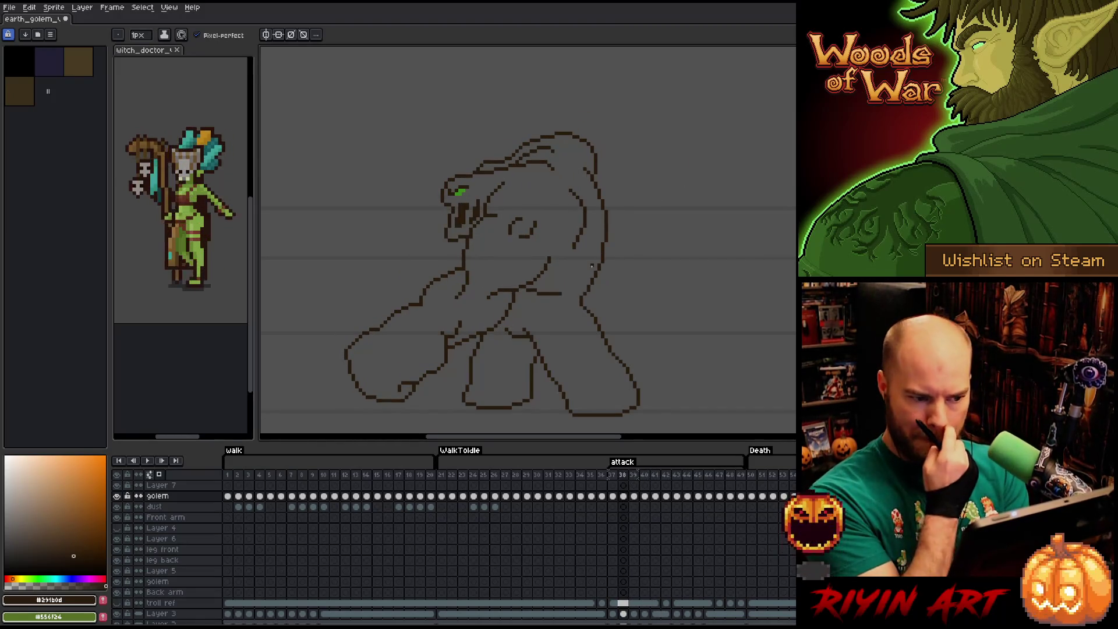
key(Right)
key(Left)
key(Left)
key(Left)
key(Right)
key(Right)
key(Right)
key(Left)
key(Left)
key(Right)
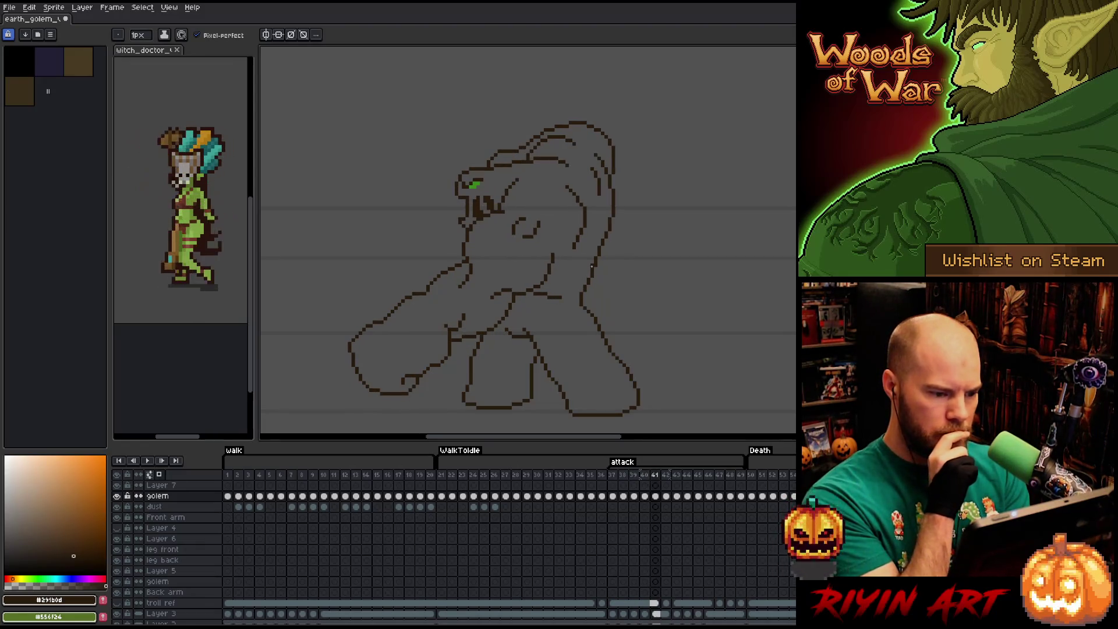
key(Right)
key(Left)
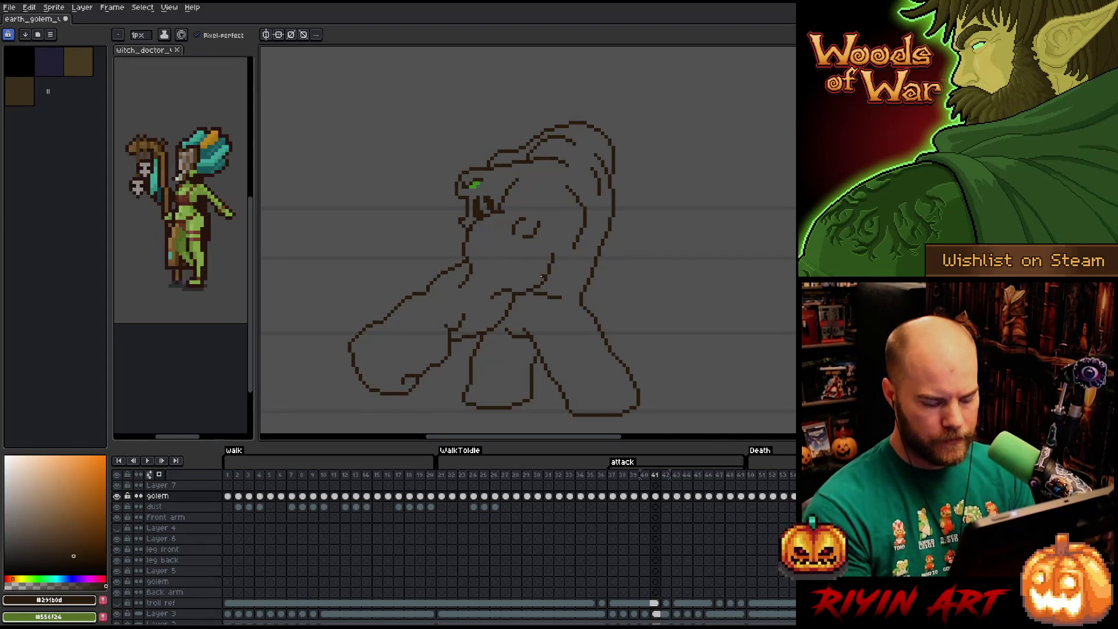
key(m)
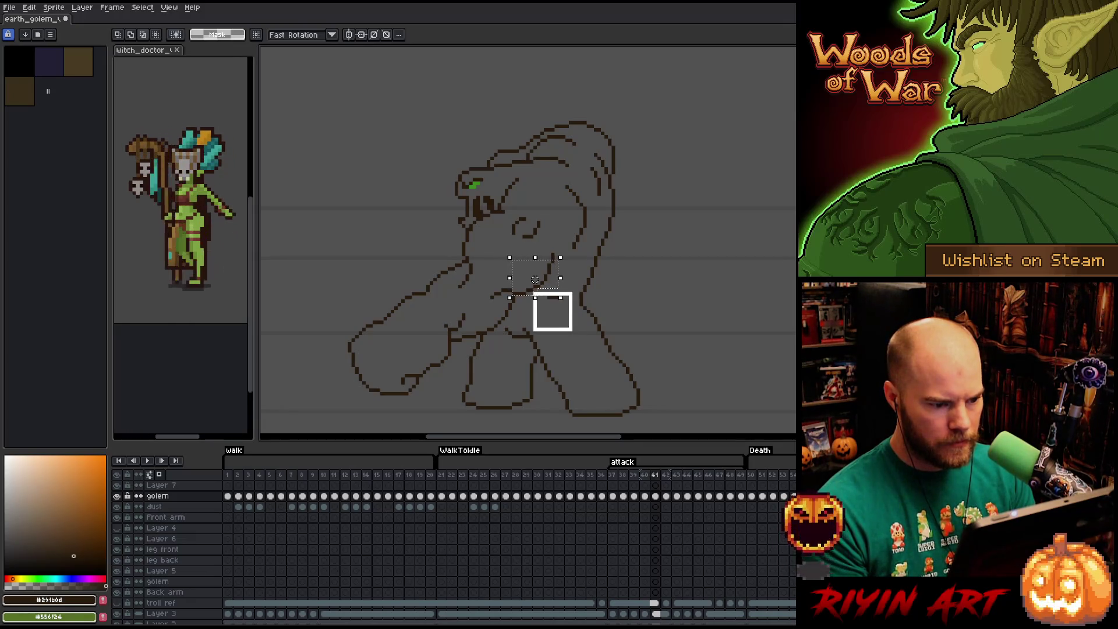
- Clear the torso selection and flip between frames 40 and 41, then advance to frame 42
click(569, 315)
key(Left)
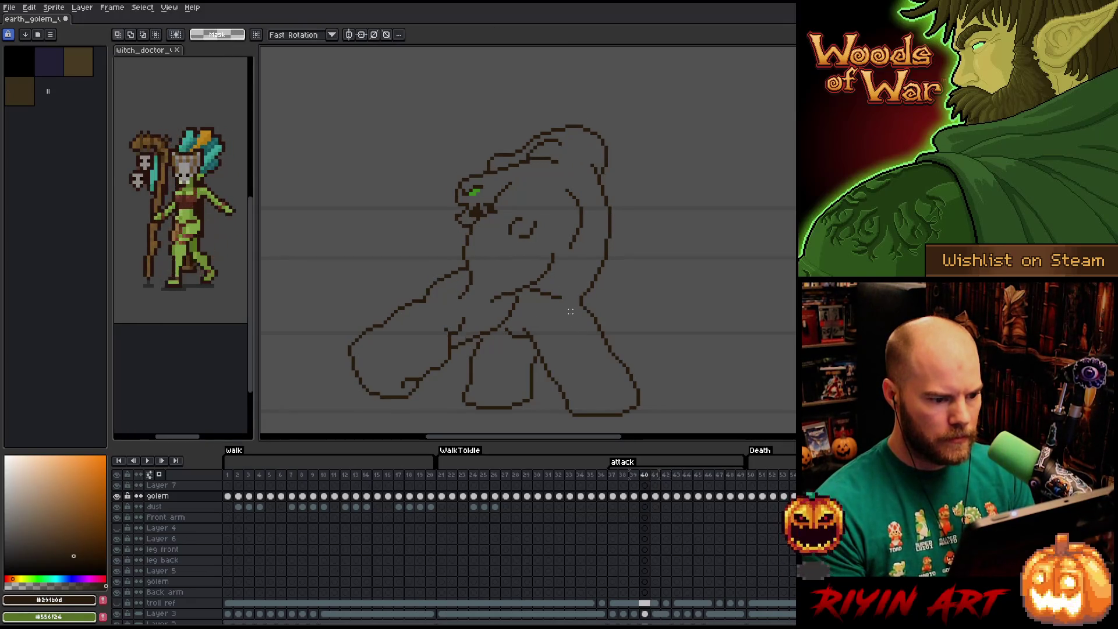
key(Right)
key(Left)
key(Right)
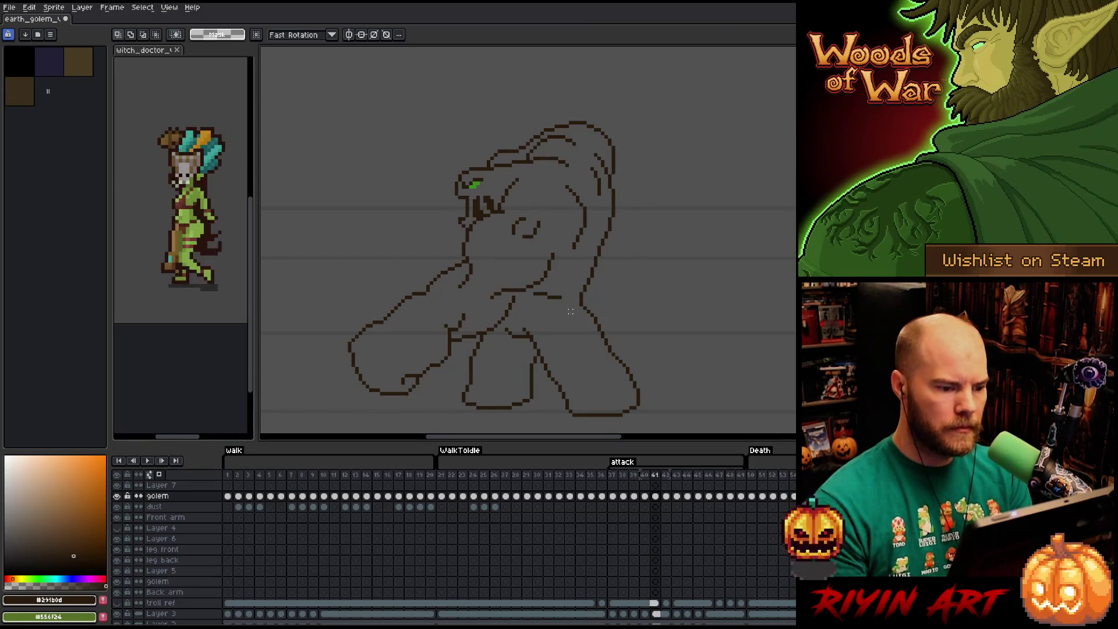
key(b)
key(Left)
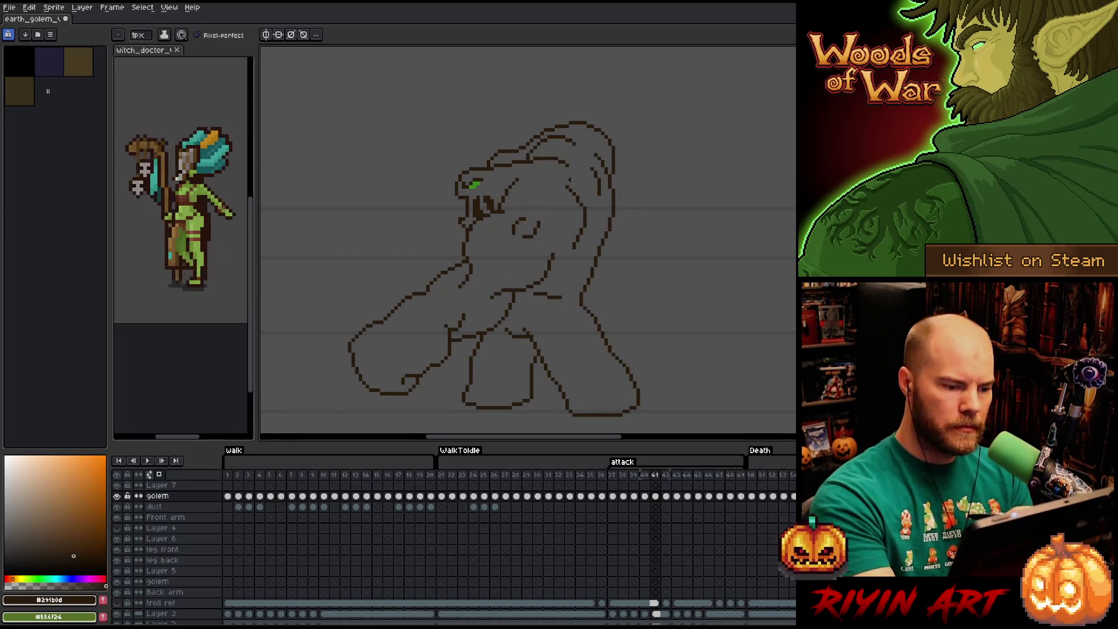
key(Right)
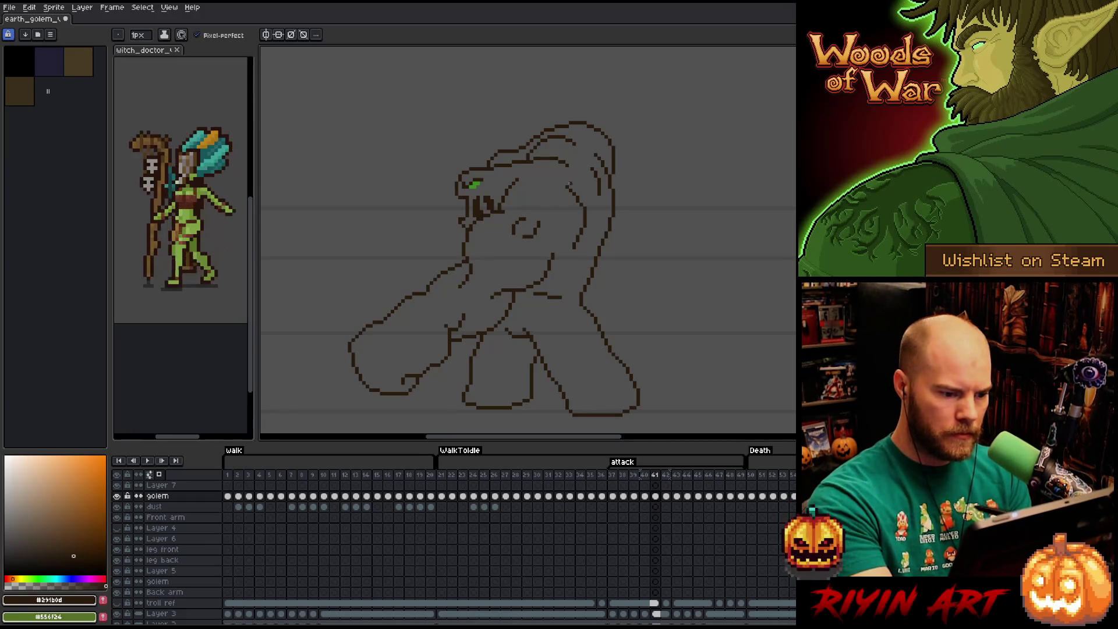
key(Right)
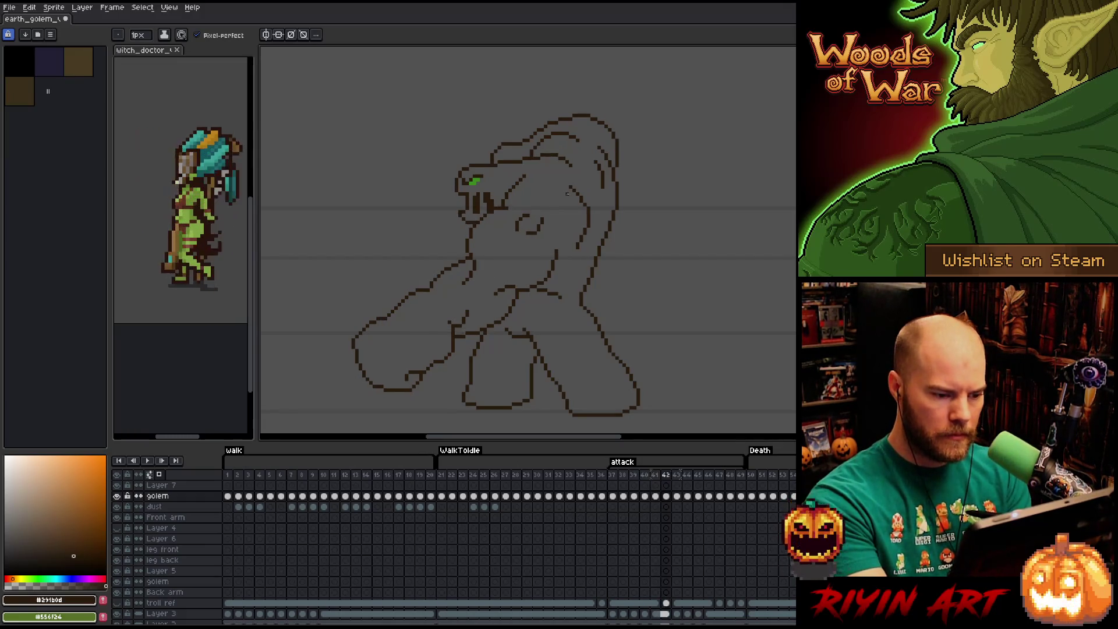
- Select a small torso patch on the hunched pose, compare neighbours and end on the raised-arm frame 43
key(m)
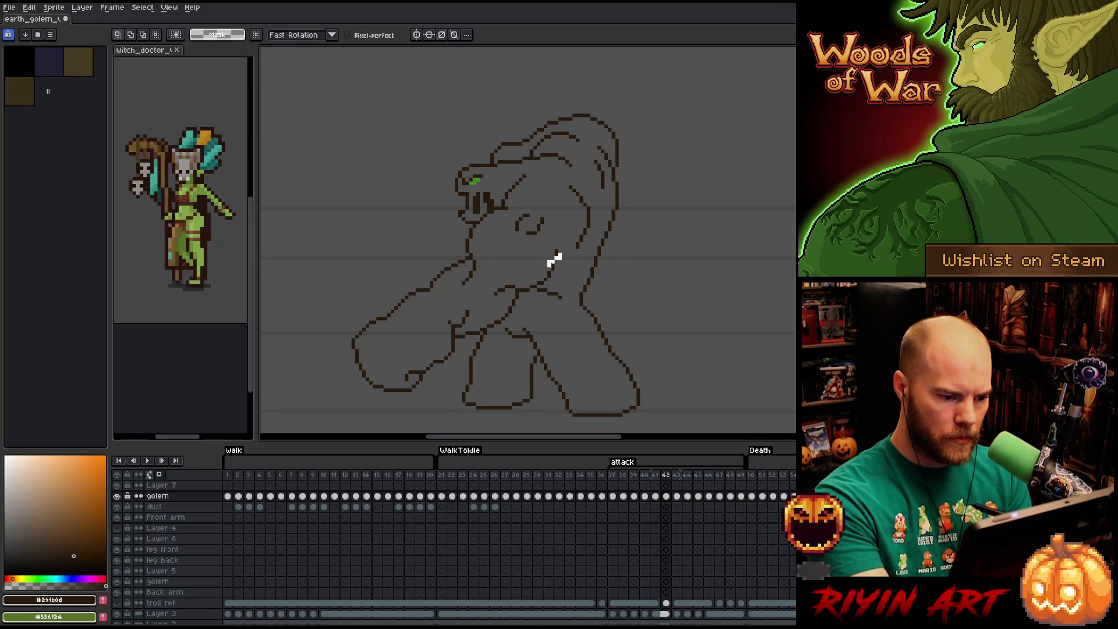
drag(513, 292, 571, 250)
key(Right)
key(Left)
key(b)
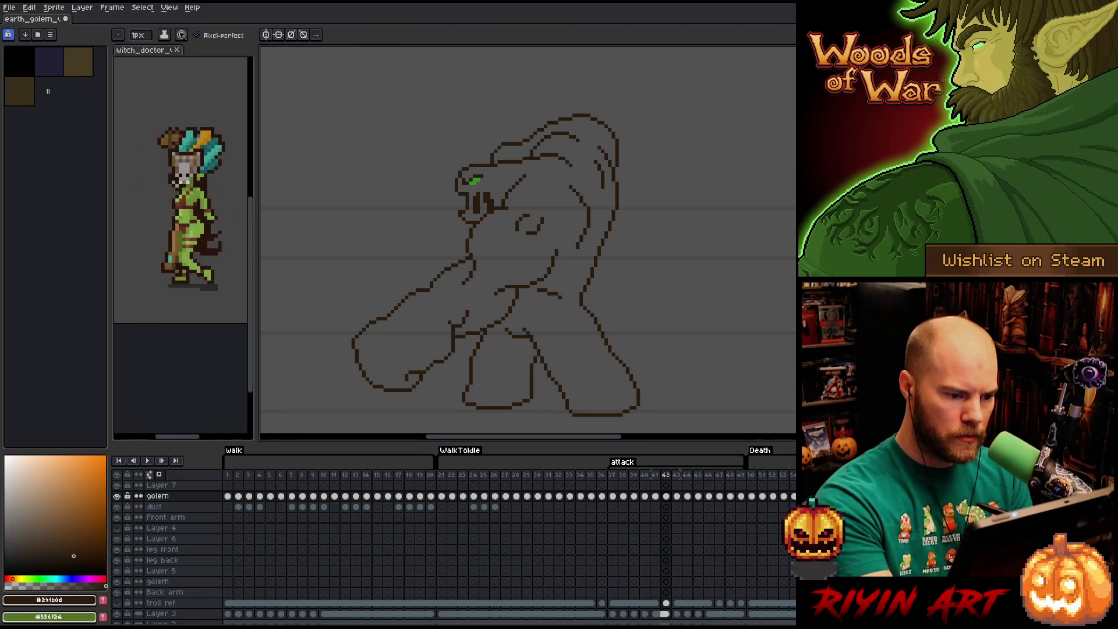
key(Right)
key(Left)
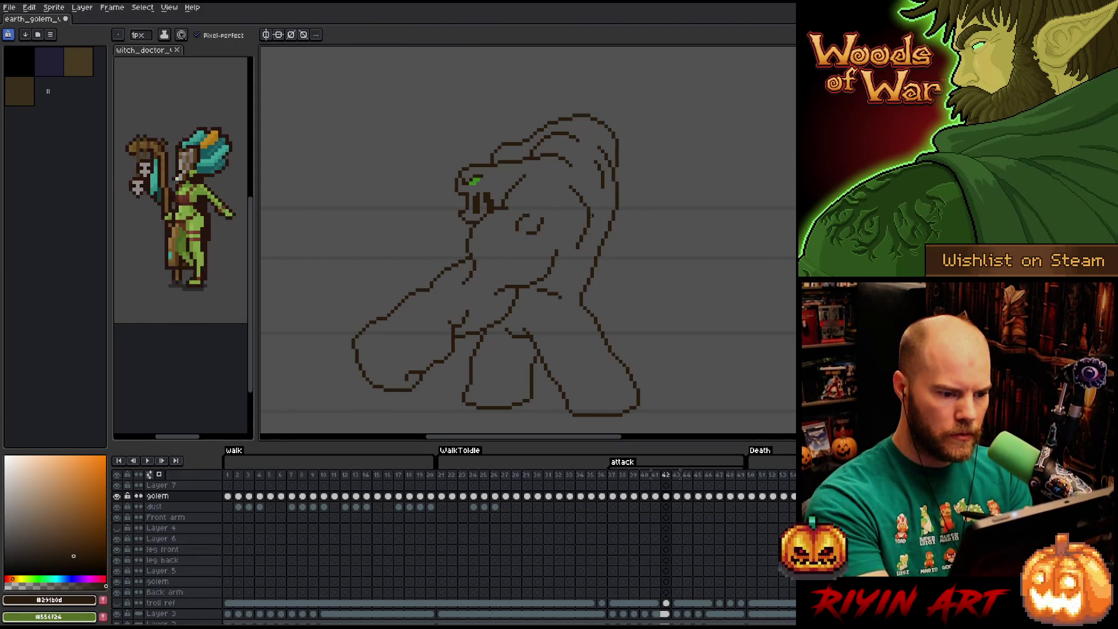
key(Right)
key(Right)
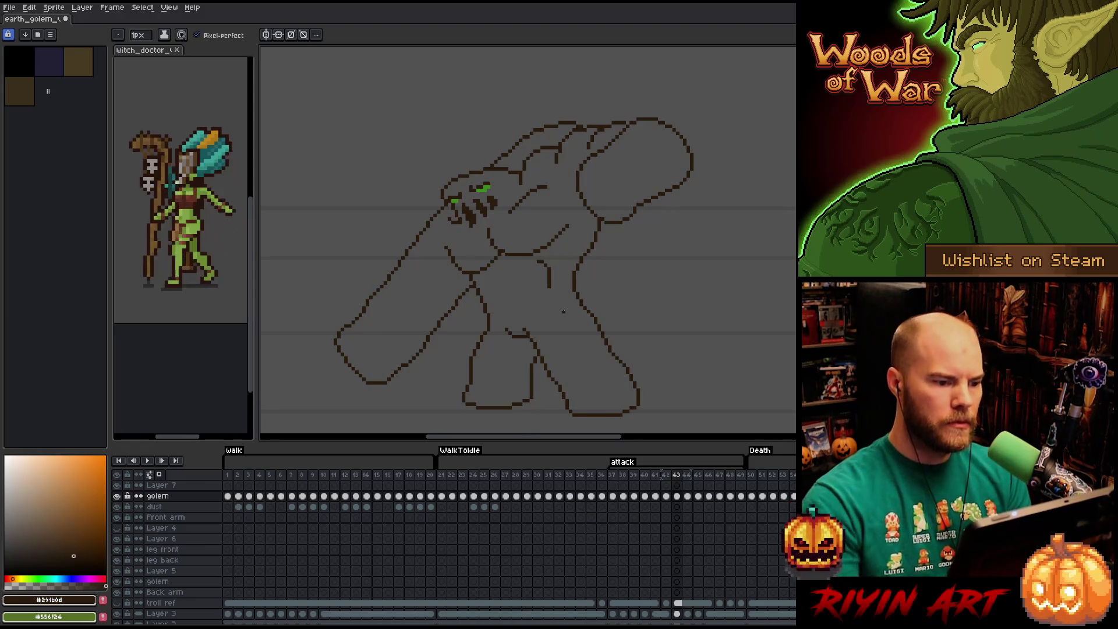
key(Right)
key(Right)
key(Right)
- Return toward the attack's start and review frames up to the extended-arm pose one by one
key(Return)
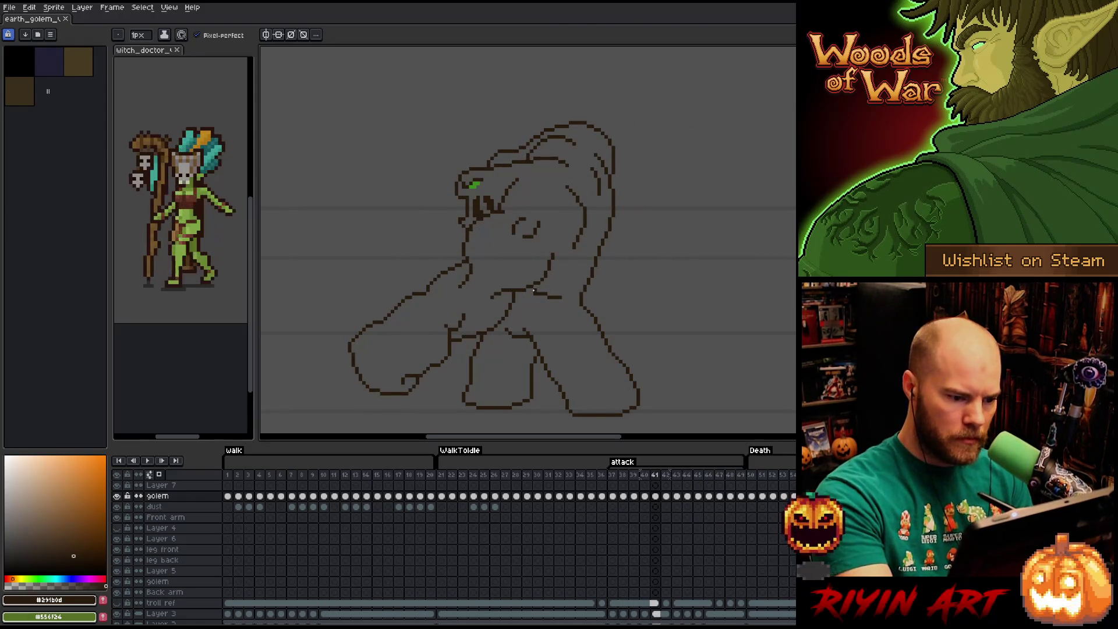
key(b)
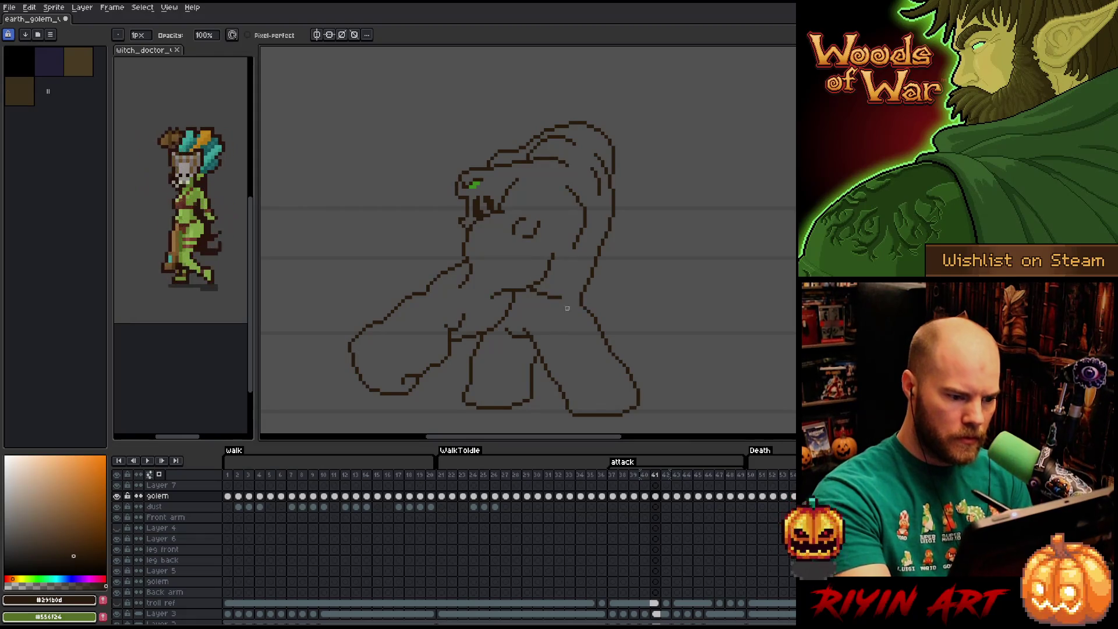
key(Right)
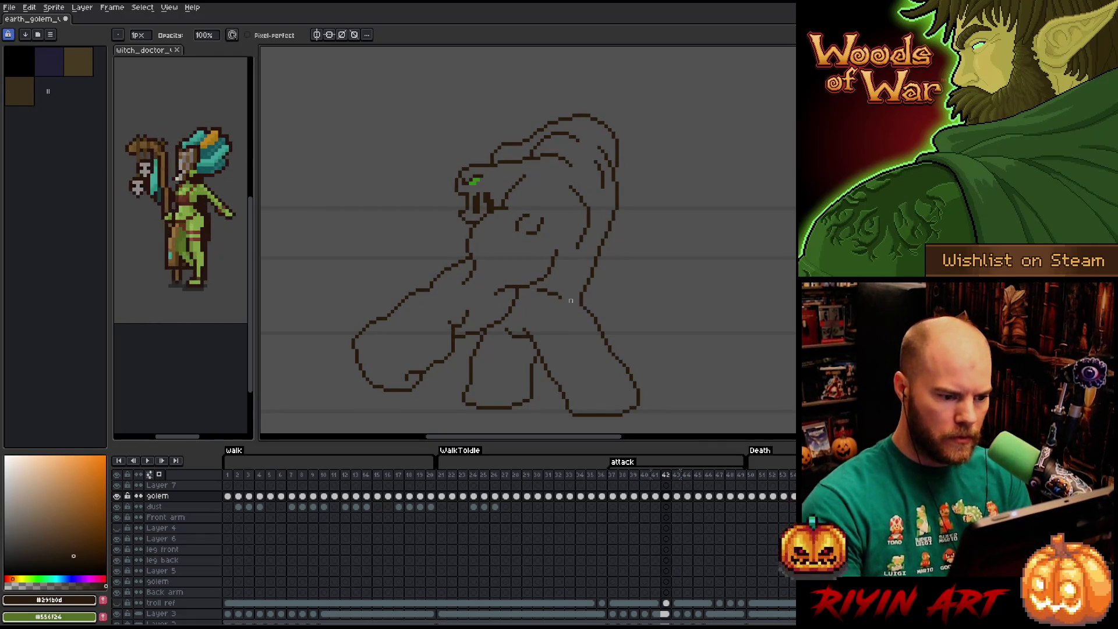
key(e)
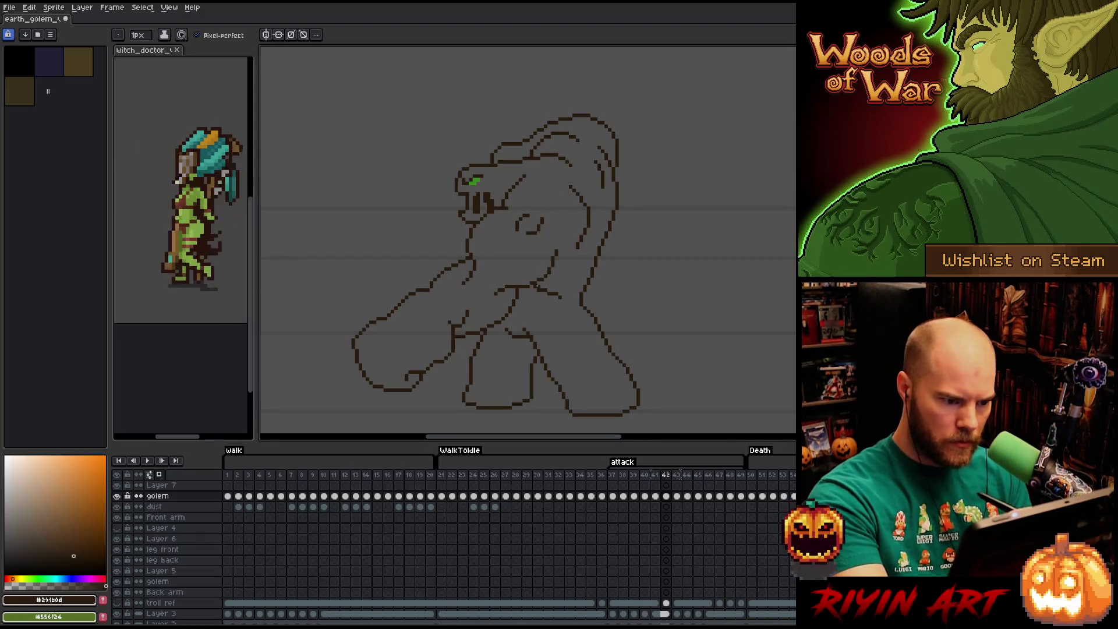
key(b)
key(Left)
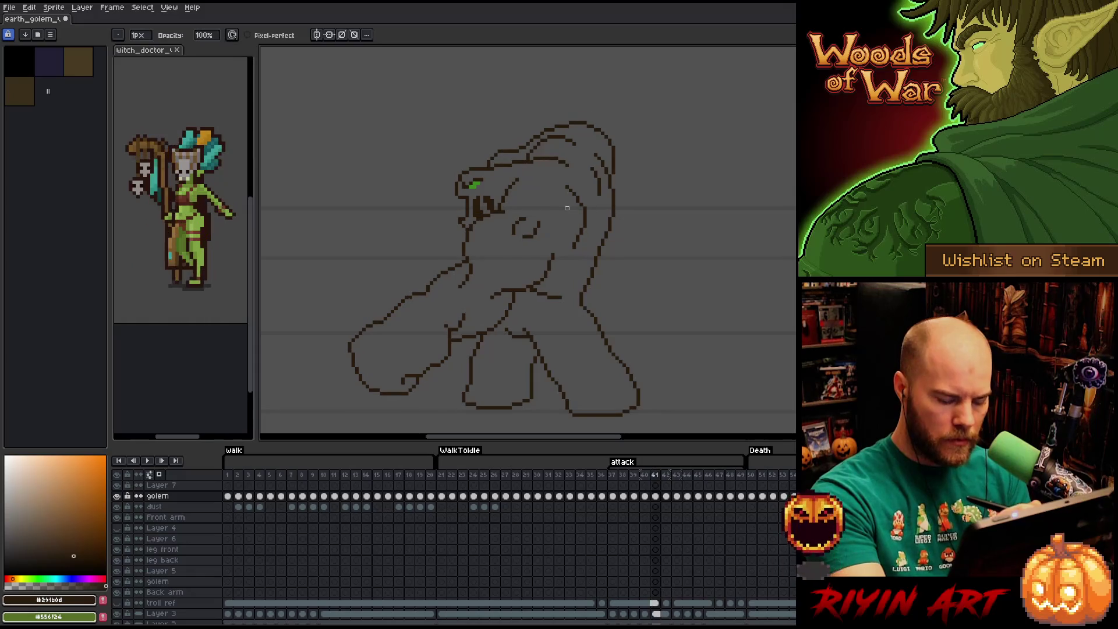
key(Right)
key(Right)
key(Left)
key(Left)
key(Left)
key(Left)
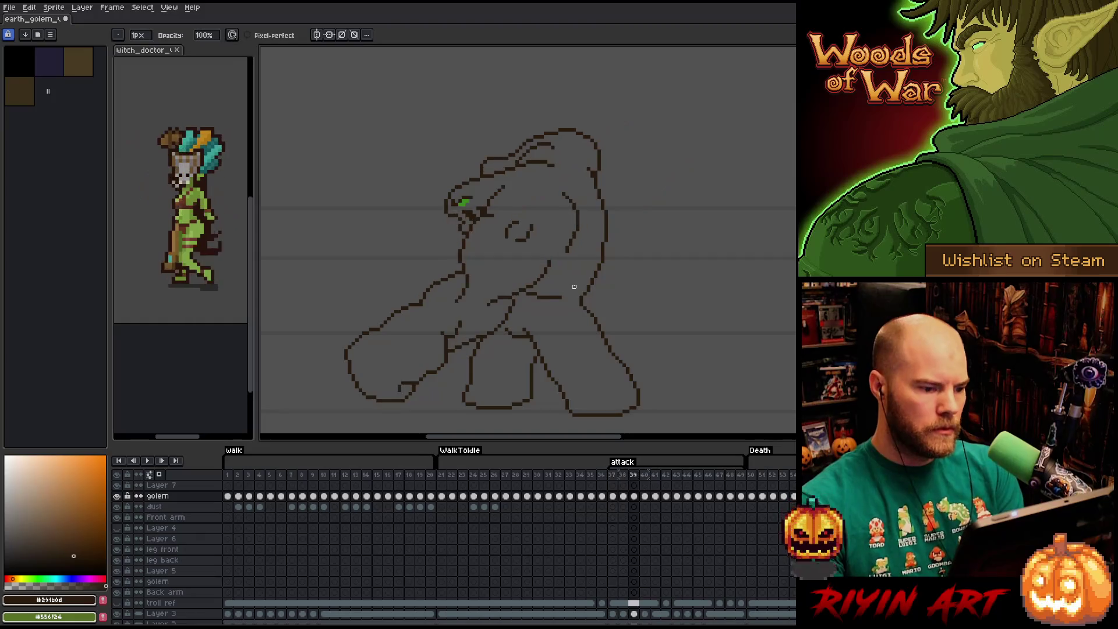
key(Right)
key(Right)
key(Right)
key(Right)
key(Right)
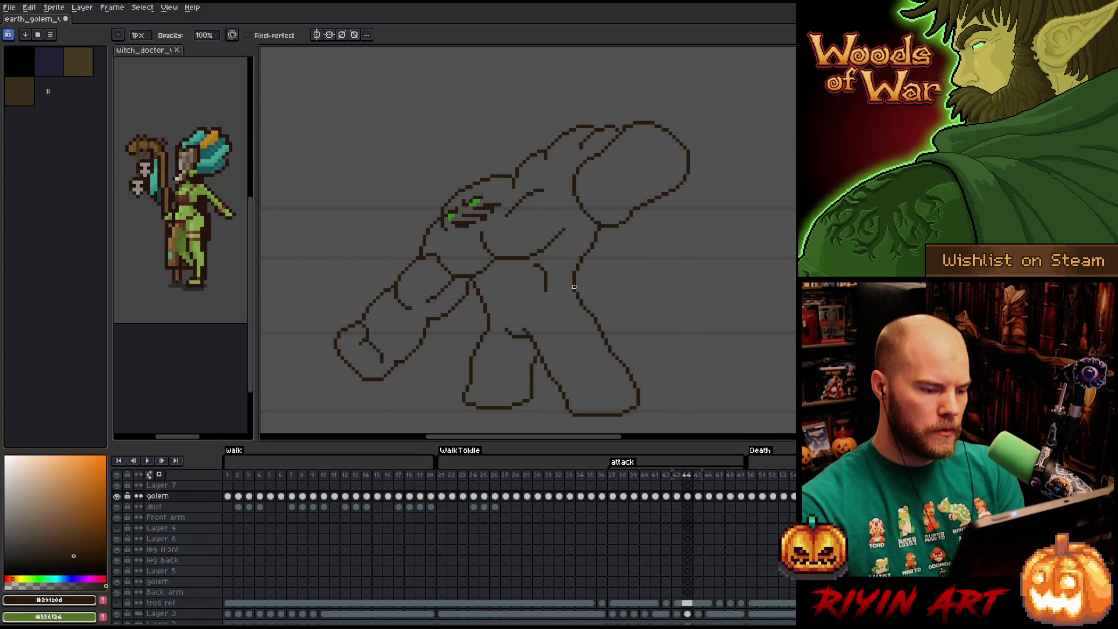
key(Left)
key(Left)
key(Right)
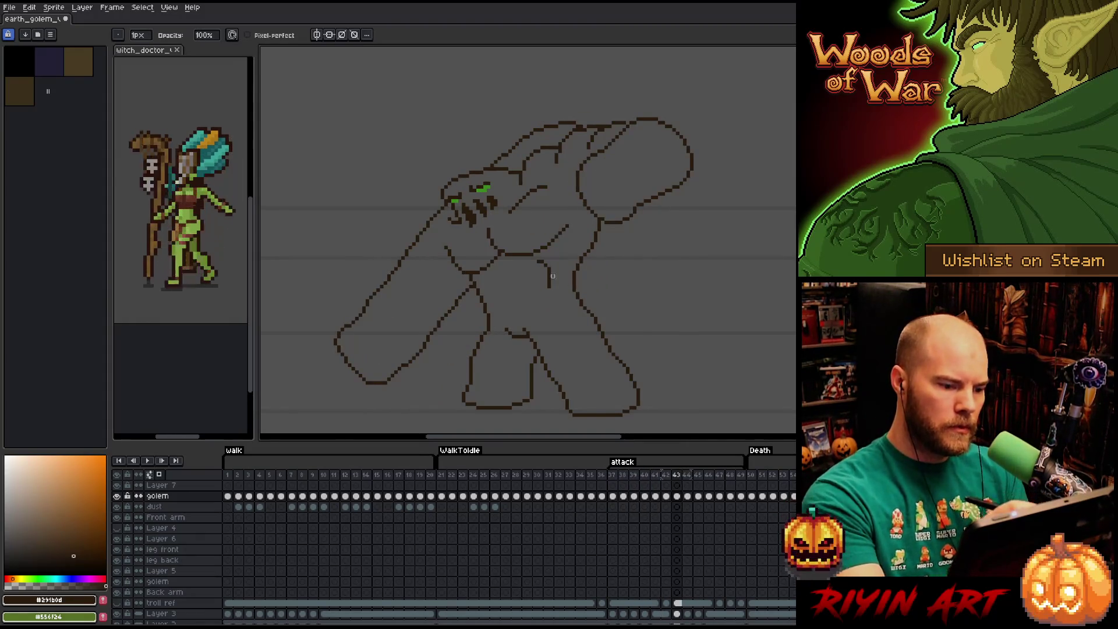
- Flip repeatedly between frames 45 and 46 with pencil and eraser to compare the poses
key(e)
key(b)
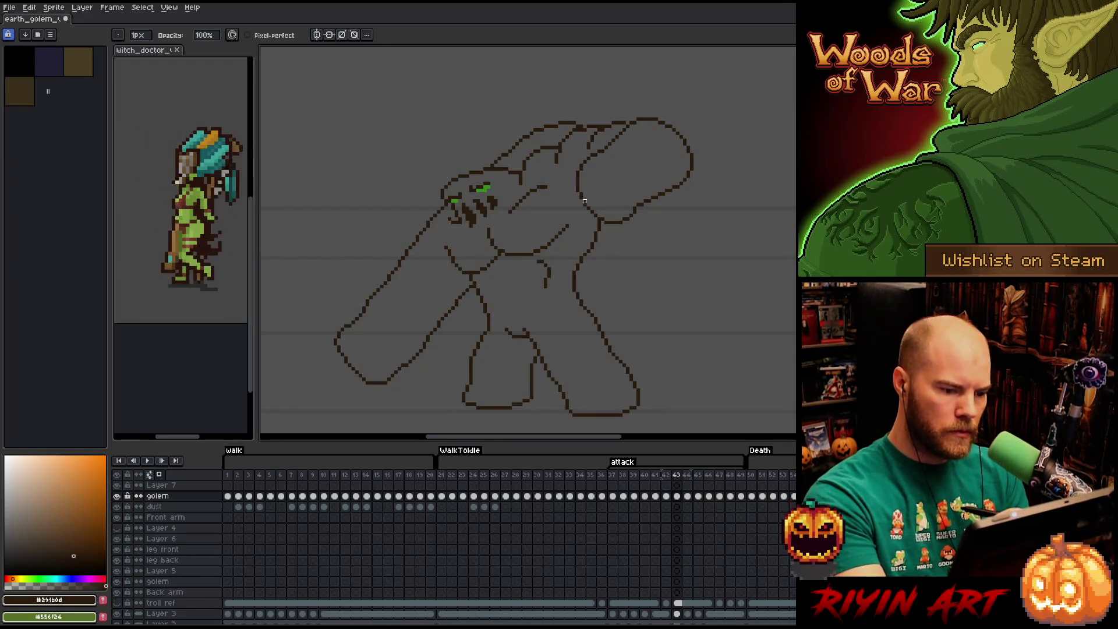
key(Left)
key(Left)
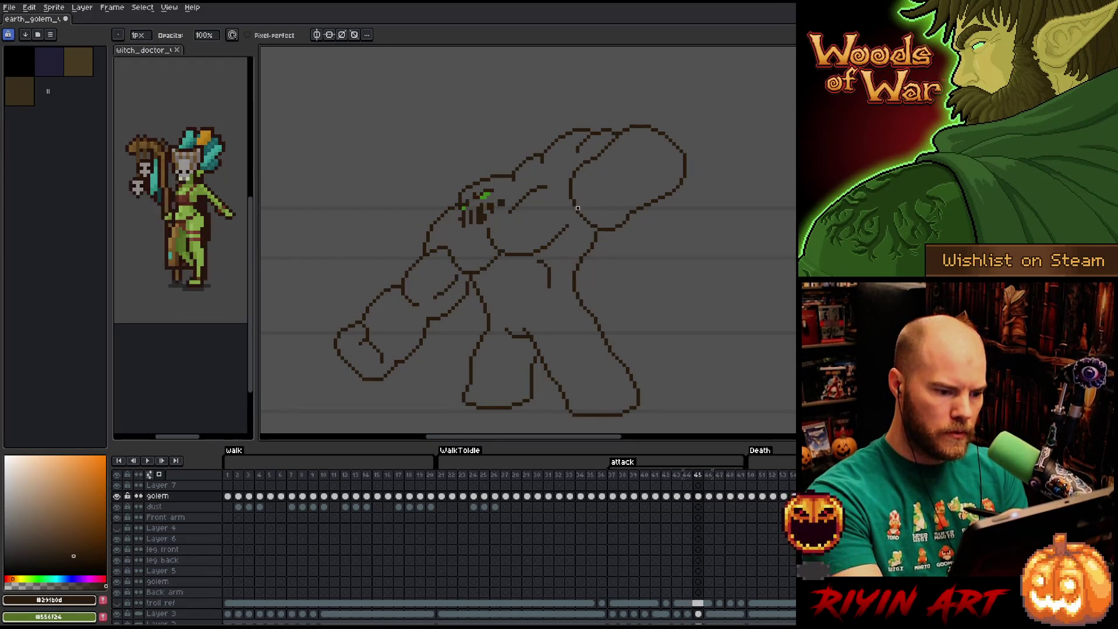
key(Right)
key(Right)
key(Right)
key(Right)
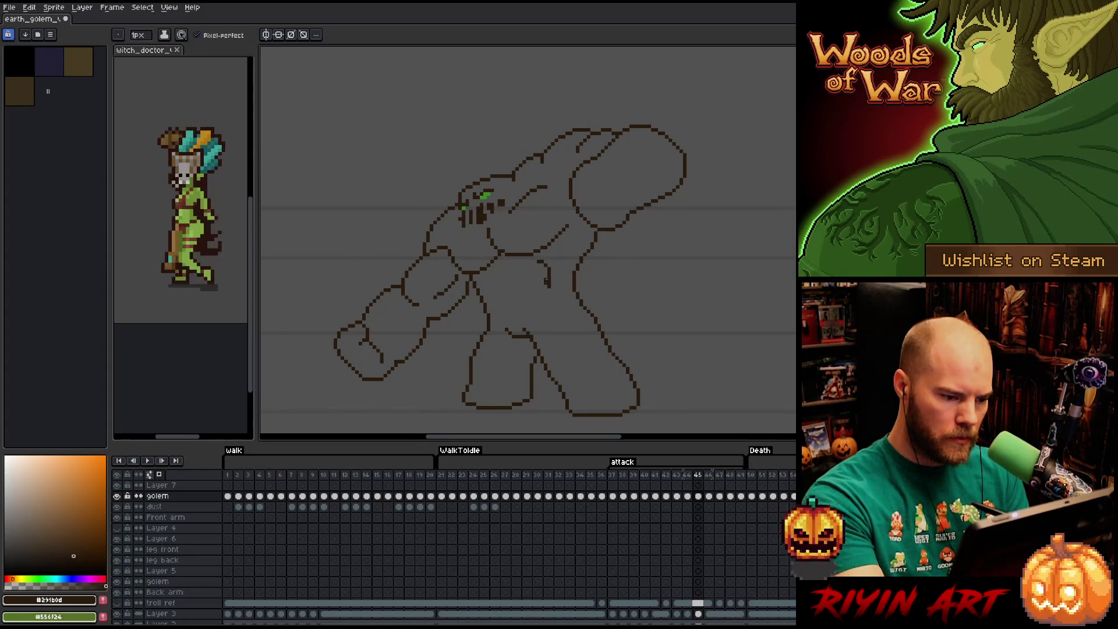
key(e)
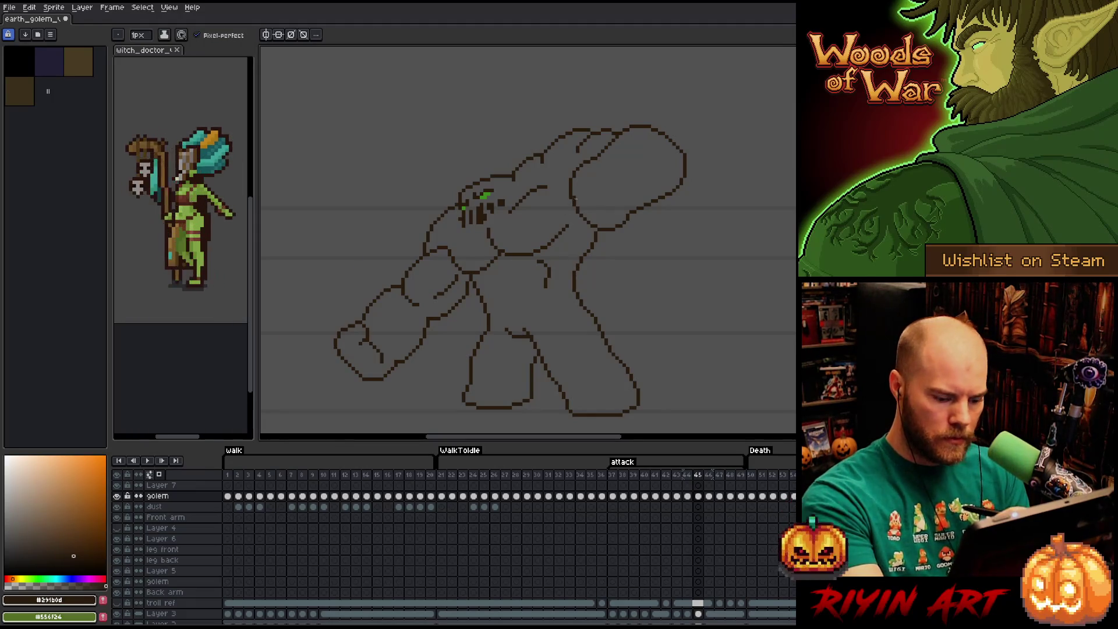
key(Right)
key(Left)
key(Right)
key(Left)
key(Right)
key(Left)
key(Right)
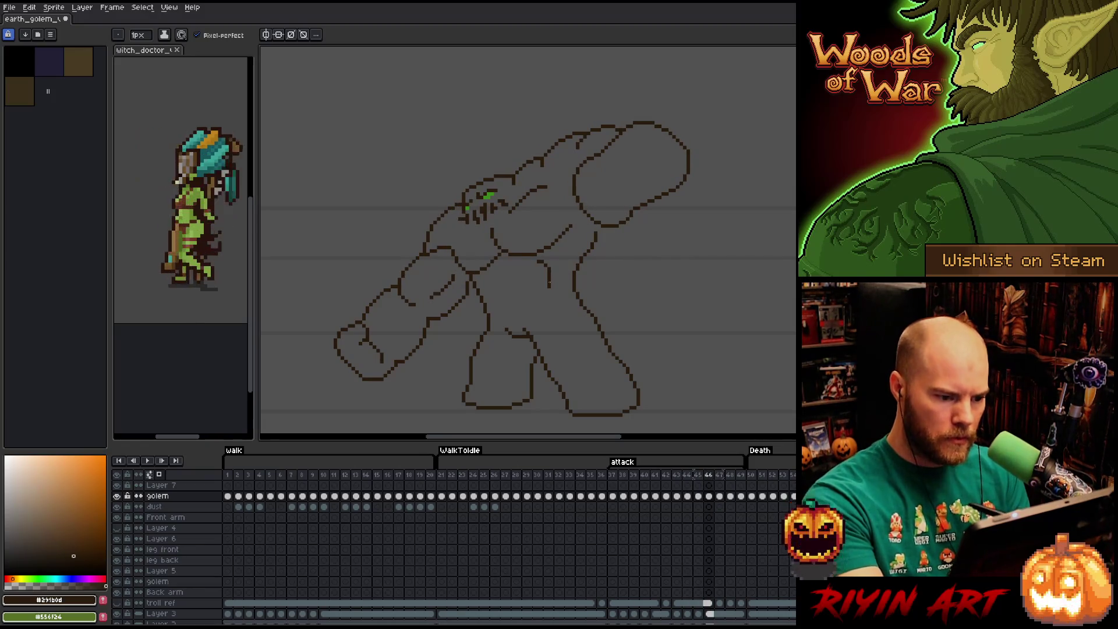
- Check toward frame 48, step back to the start and play the attack animation
key(b)
key(Right)
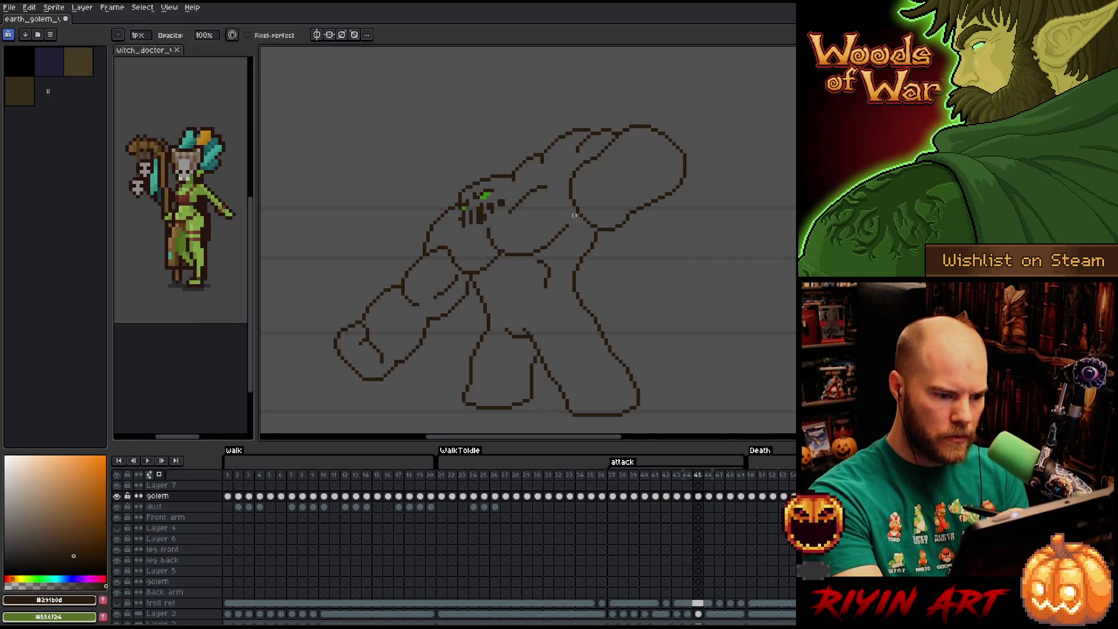
key(Left)
key(Right)
key(Right)
key(Left)
key(Left)
key(Left)
key(Left)
key(Left)
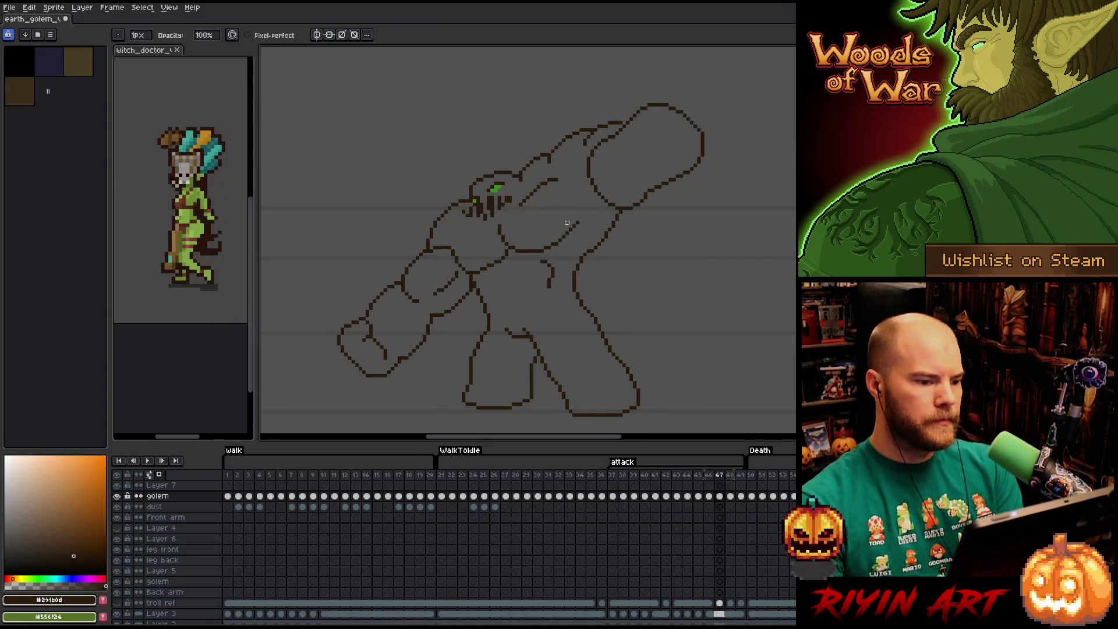
key(Left)
key(Left)
key(Left)
key(Left)
key(Left)
key(Return)
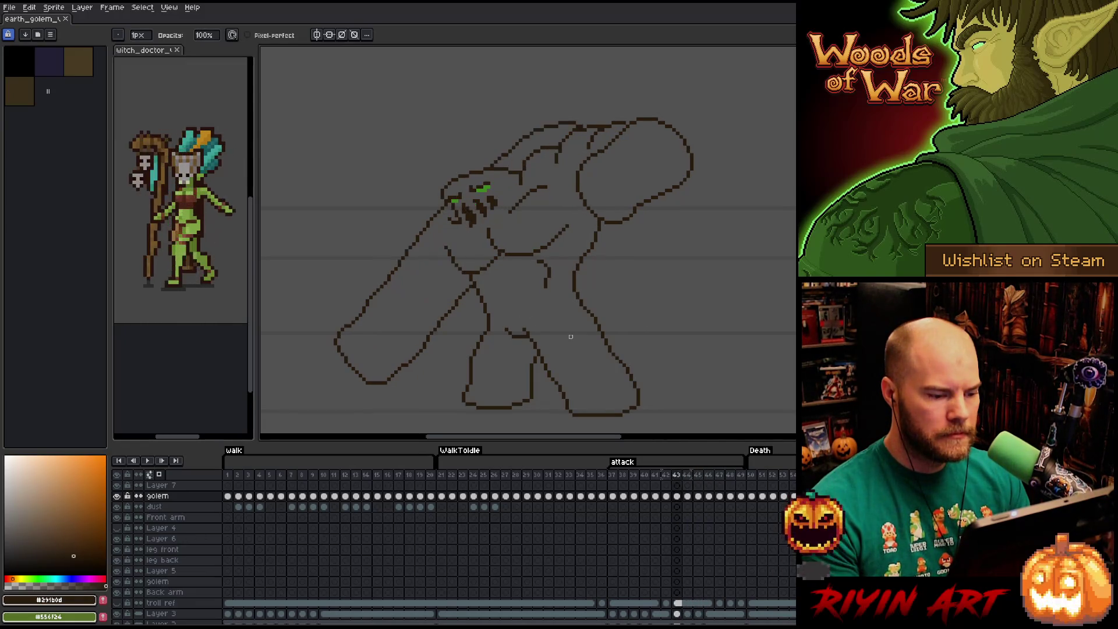
key(e)
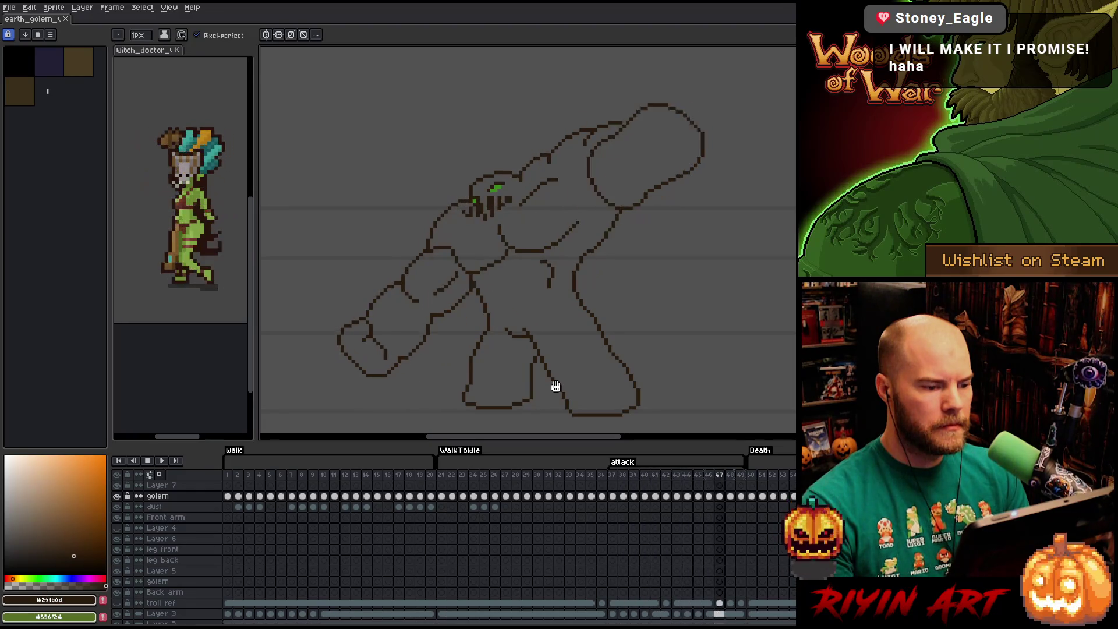
- Go to frame 38, lasso the golem's legs and drop the selection
click(613, 478)
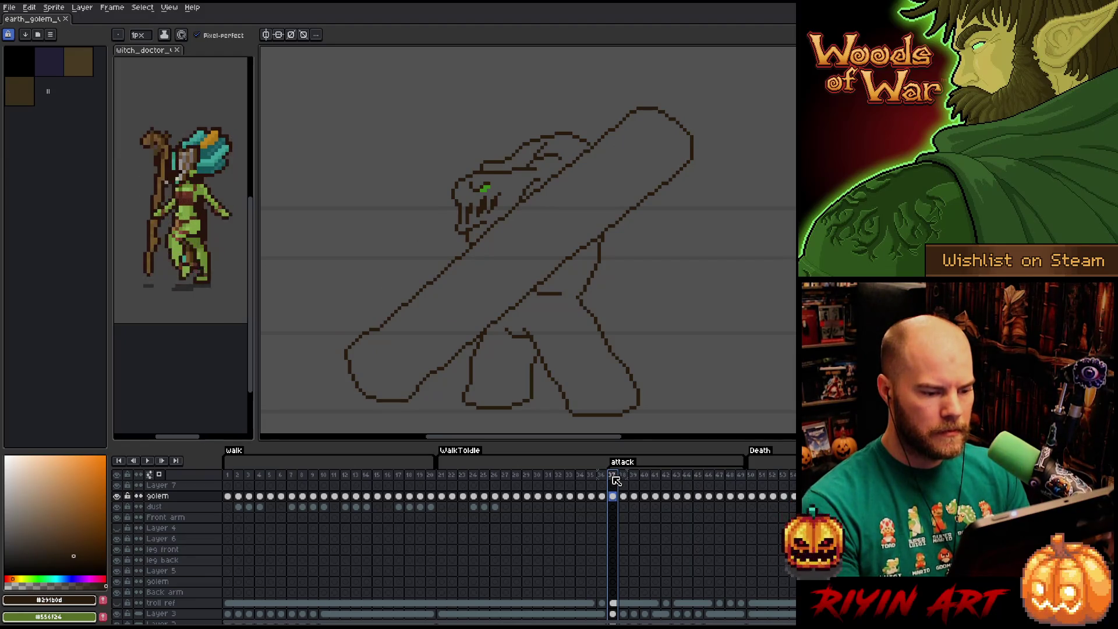
key(Right)
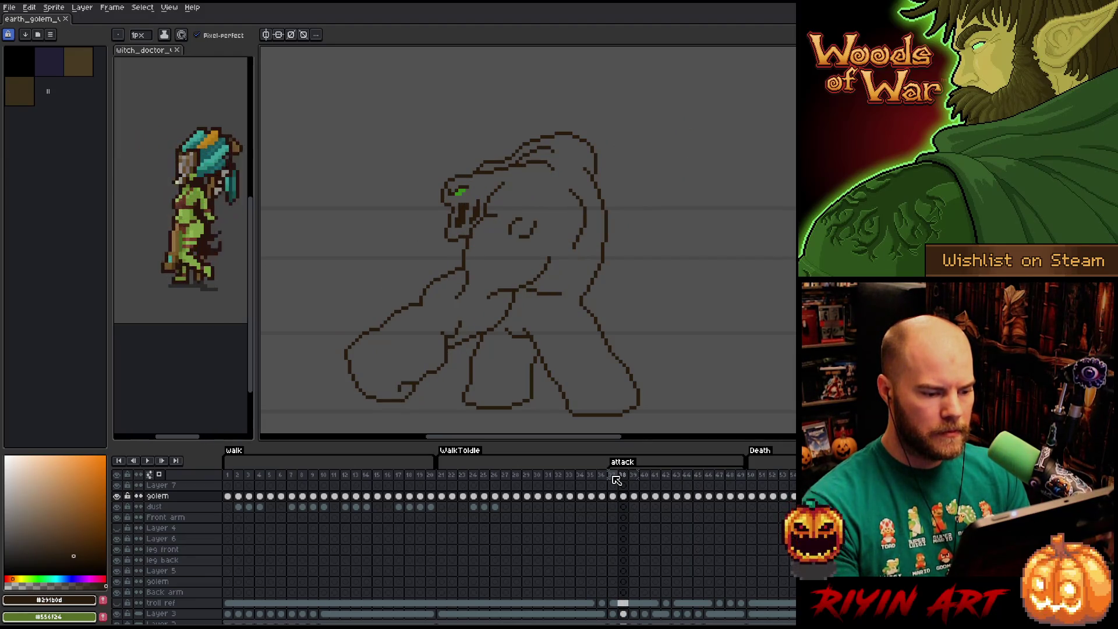
key(m)
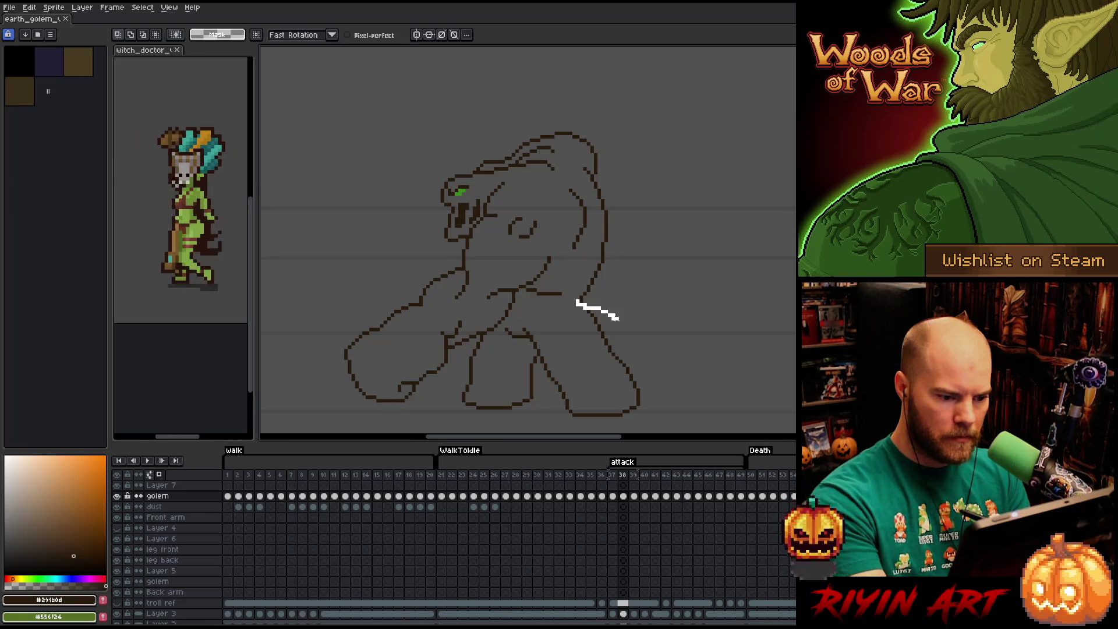
mouse_move(600, 425)
mouse_down()
mouse_move(496, 333)
mouse_move(552, 317)
mouse_up()
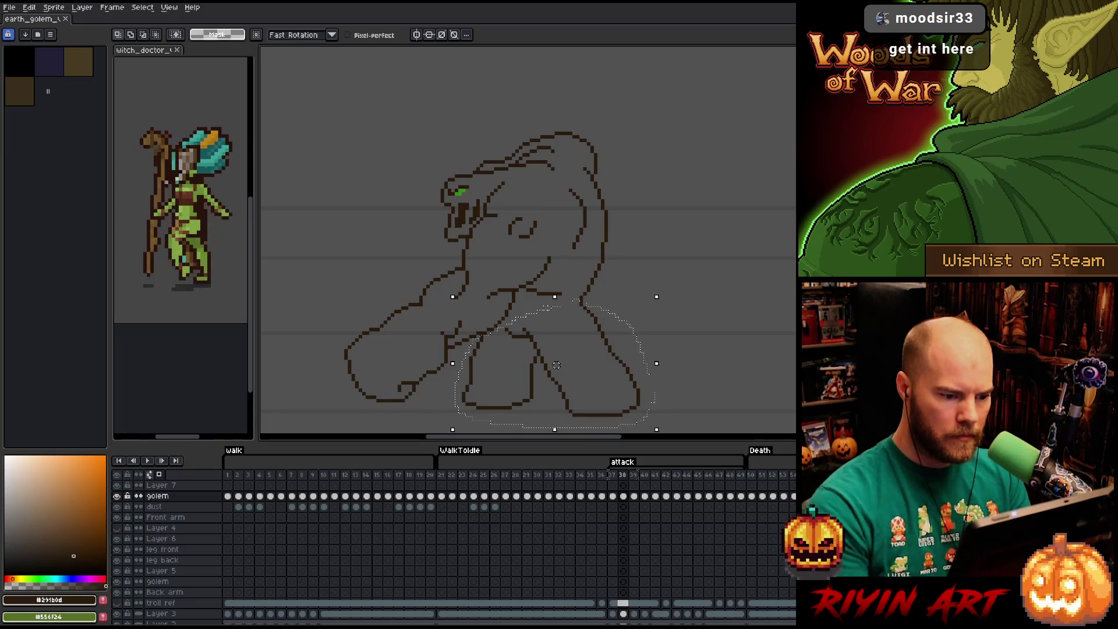
click(559, 365)
key(ctrl+d)
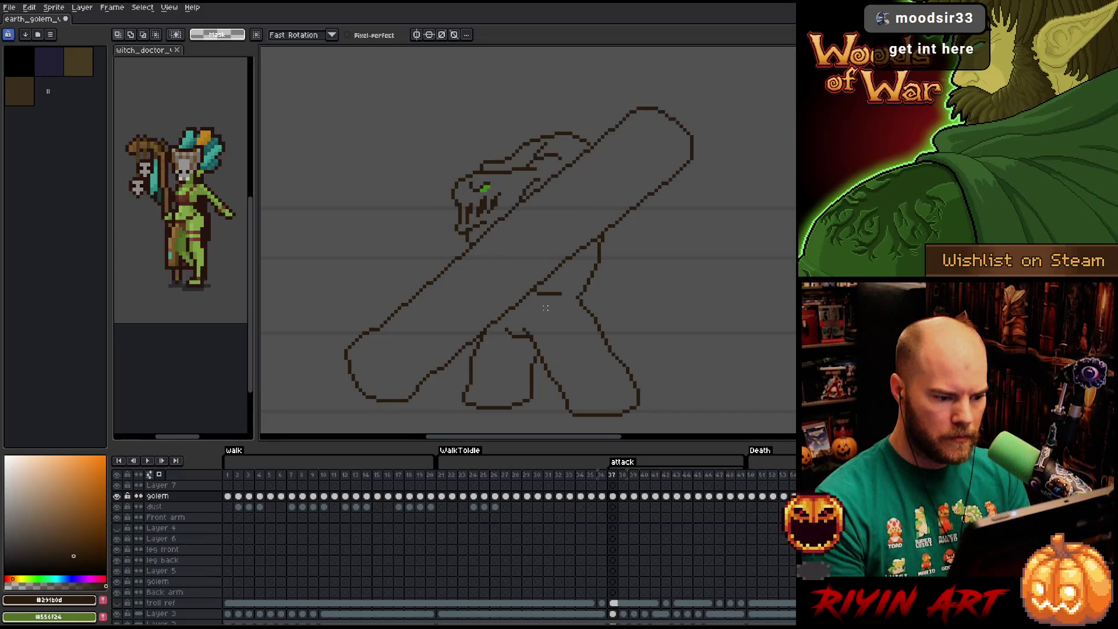
- Flip between frames 38 and 39 to compare leg poses, ending on frame 39
key(Right)
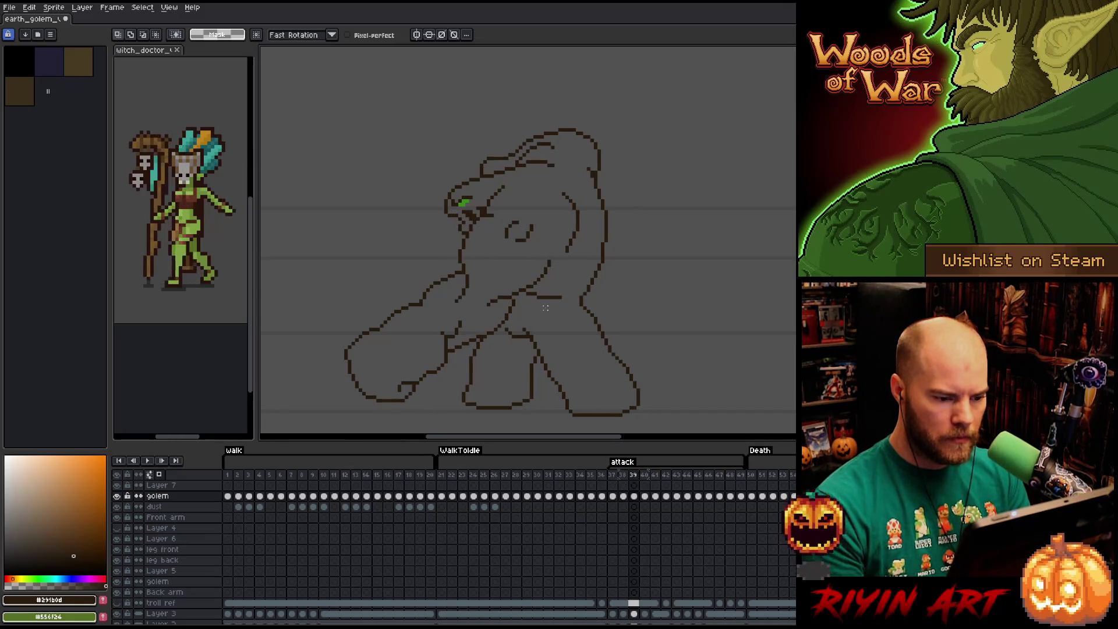
key(Left)
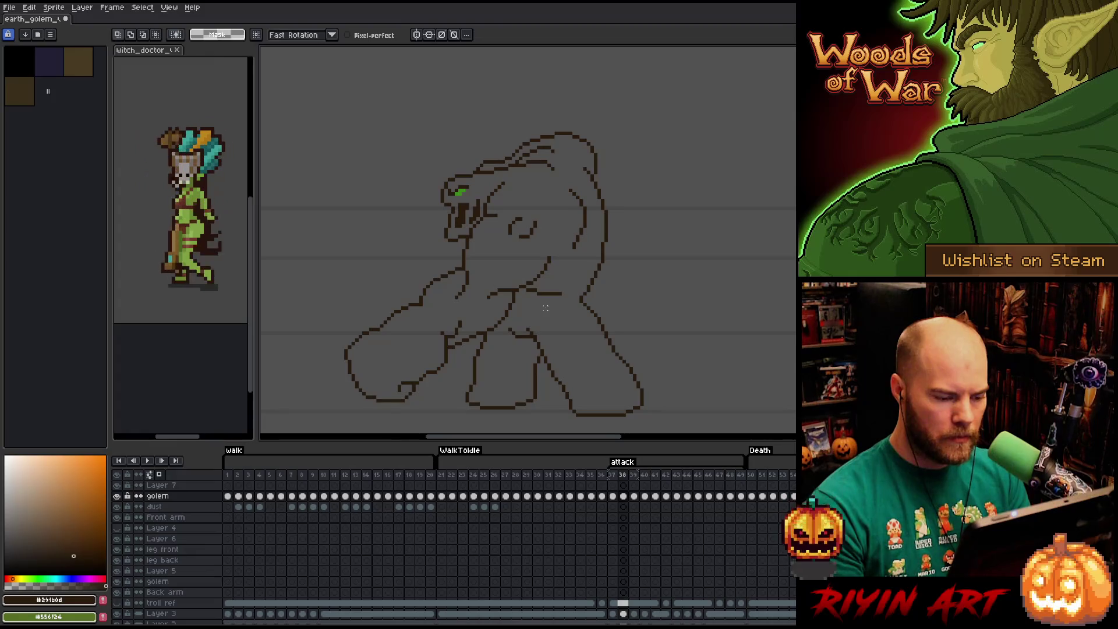
key(Right)
key(Left)
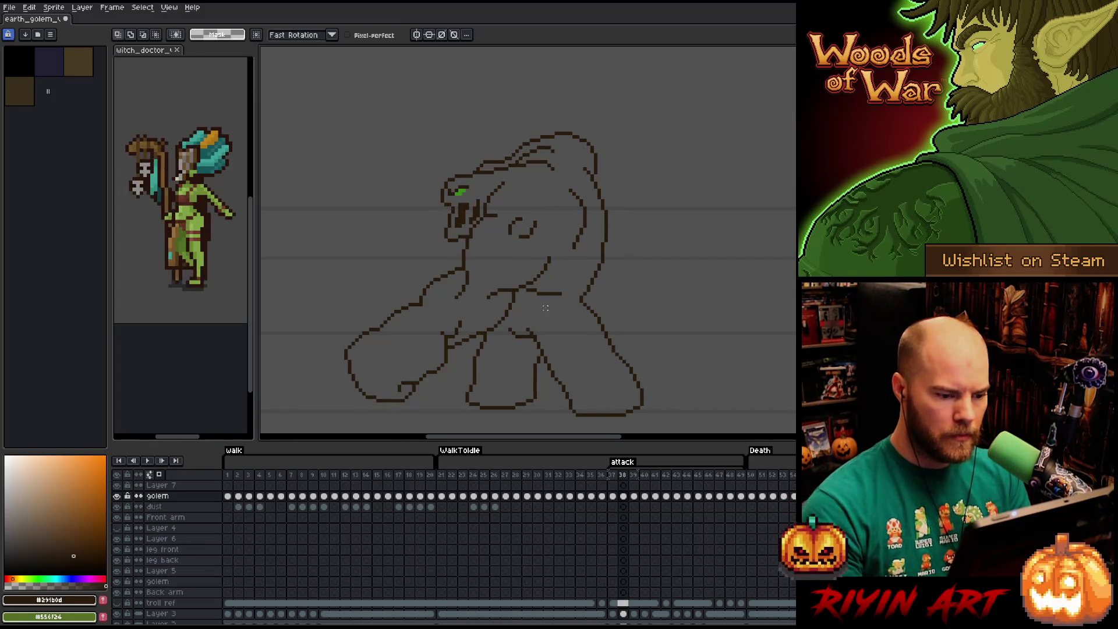
key(Right)
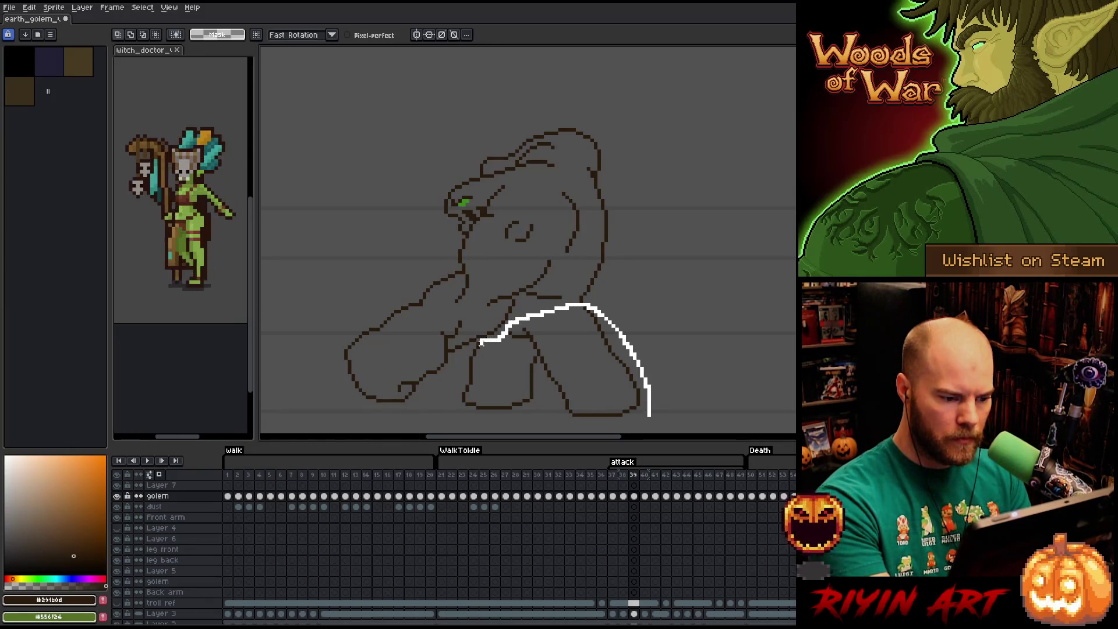
- Lasso the golem's legs on frame 39, then toggle pencil and eraser while flicking frames
drag(623, 427, 639, 425)
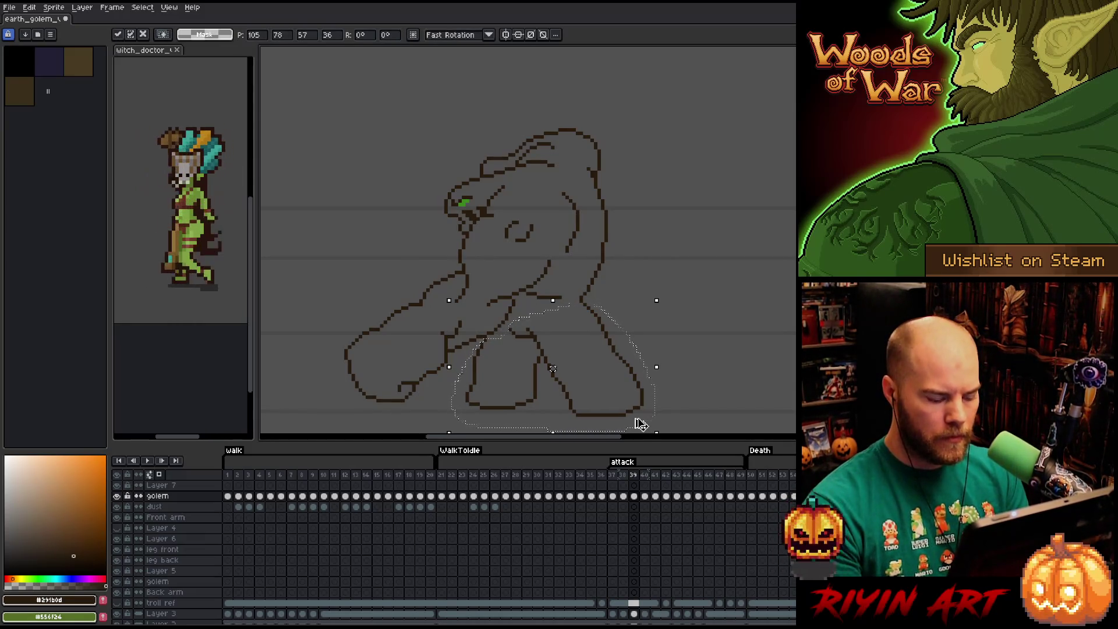
key(period)
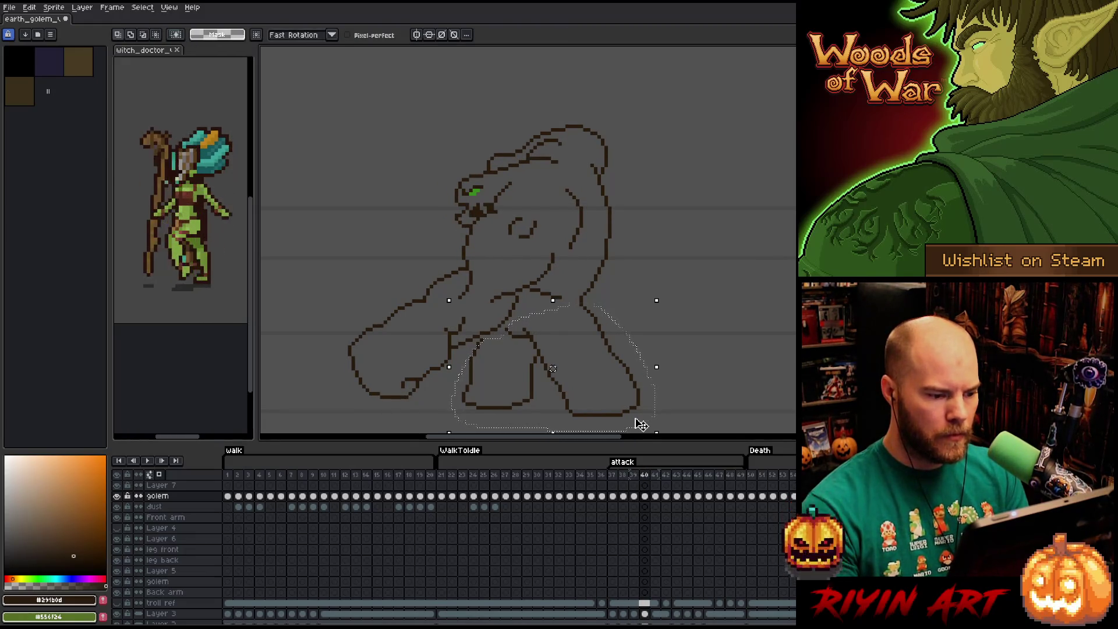
key(comma)
key(period)
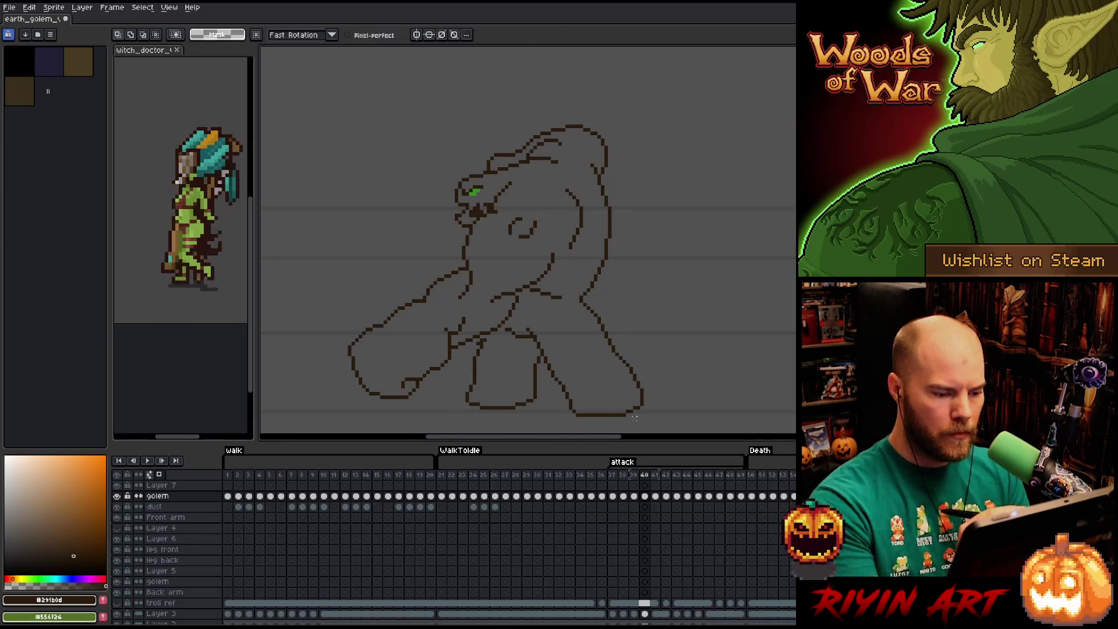
key(b)
key(comma)
key(period)
key(e)
key(comma)
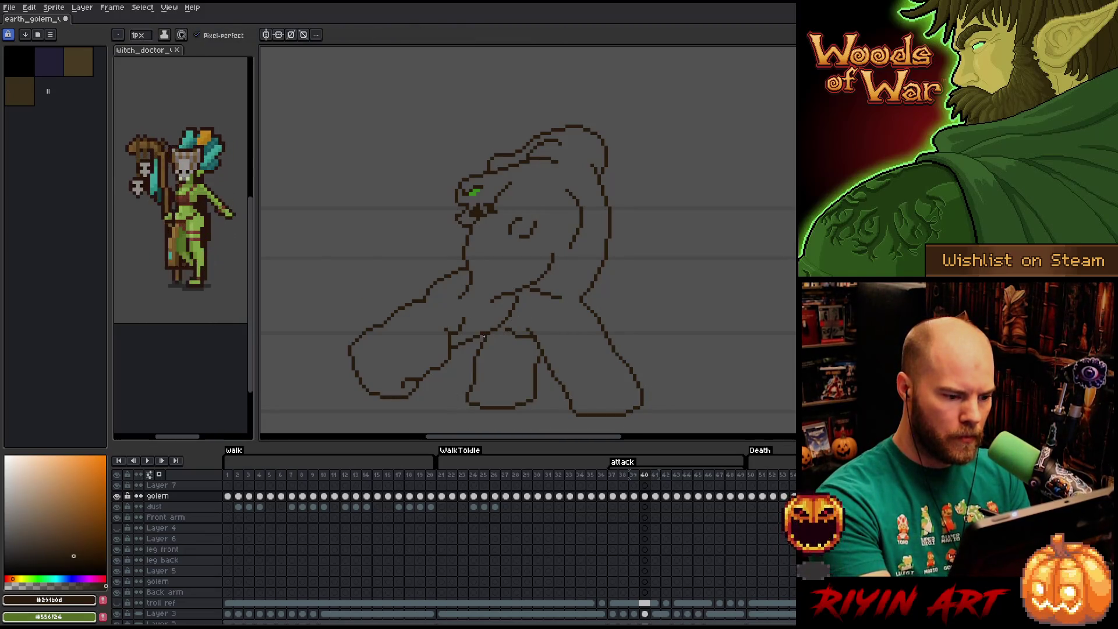
key(period)
- Step forward through attack frames 39 to 42 to review each pose
key(comma)
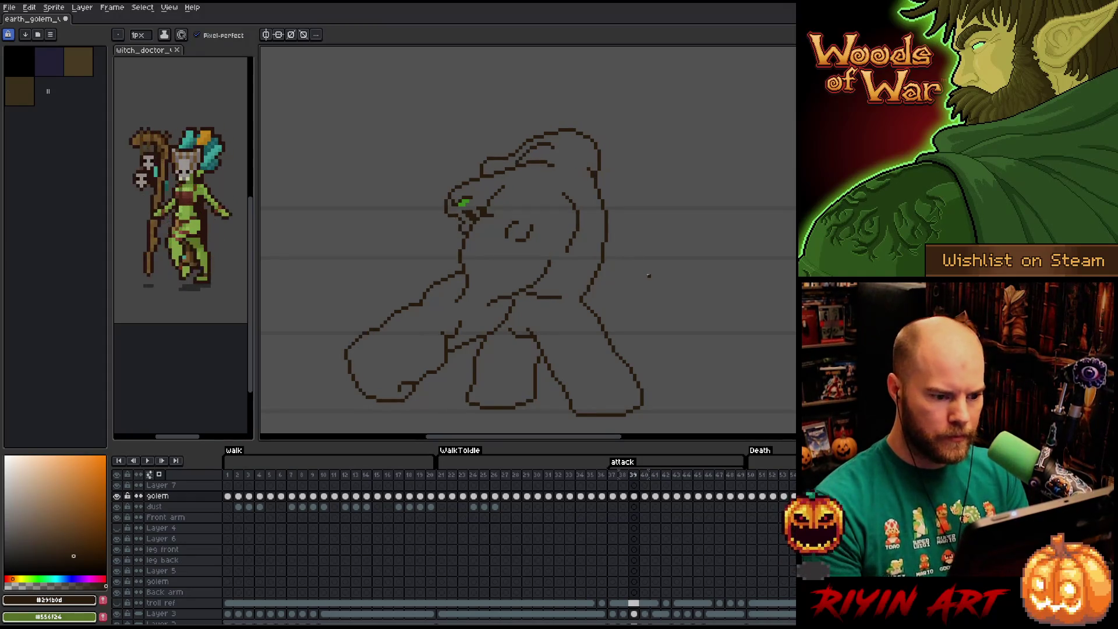
key(period)
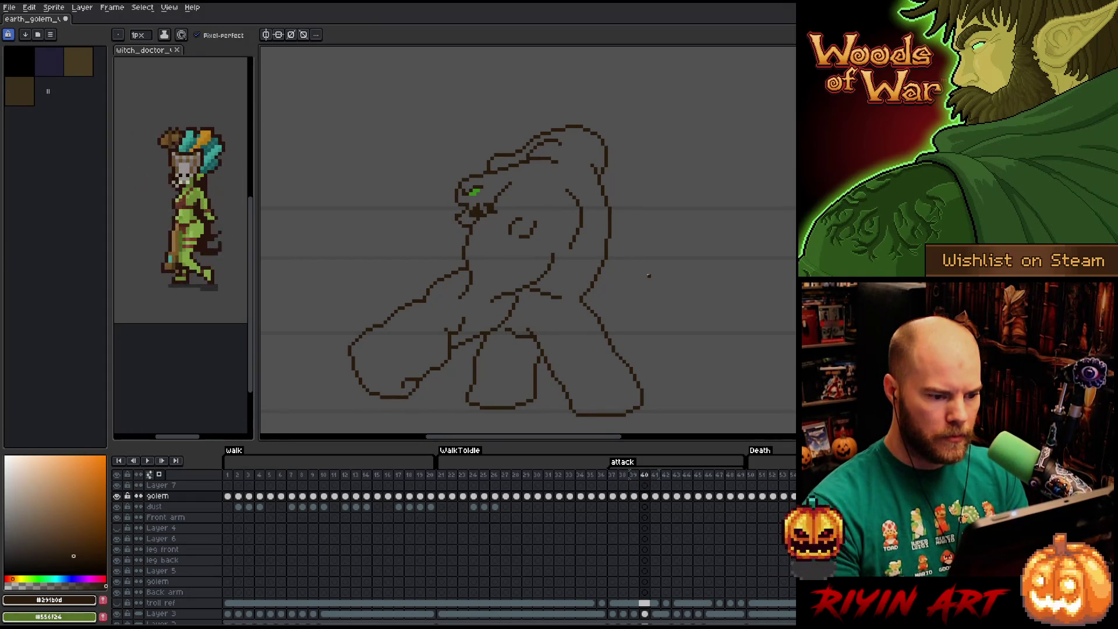
key(period)
key(period)
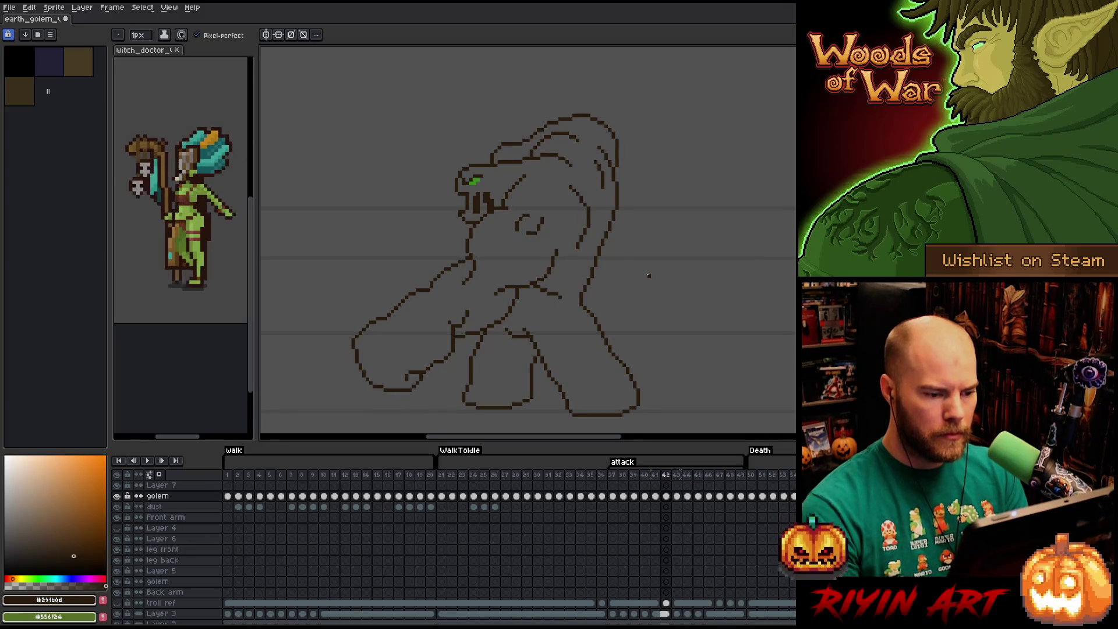
key(period)
key(period)
key(period)
key(period)
key(period)
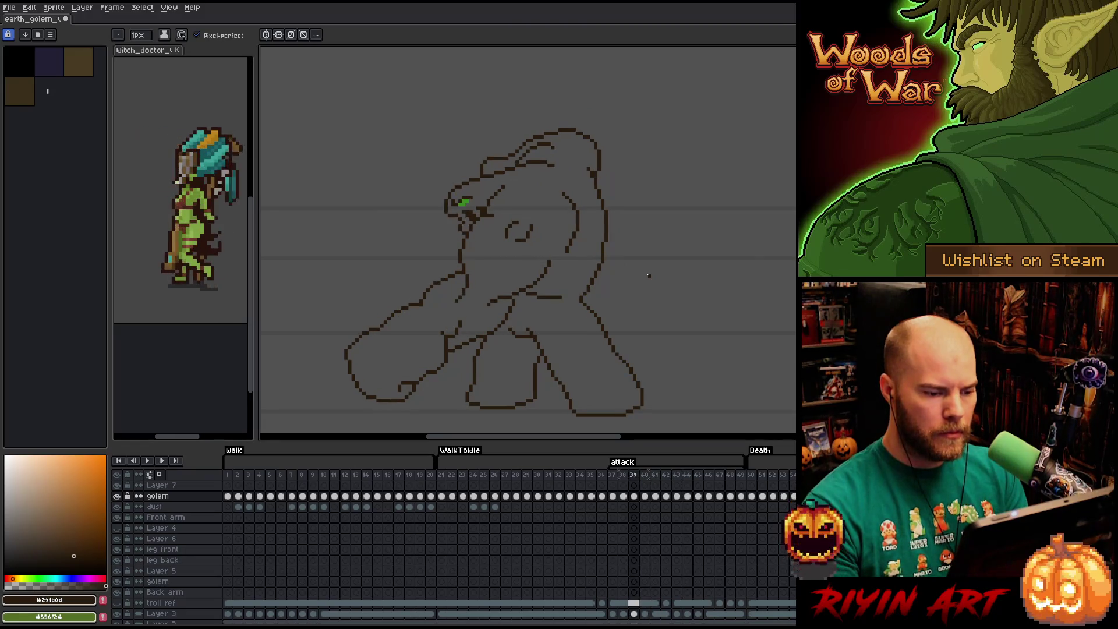
key(period)
key(period)
key(period)
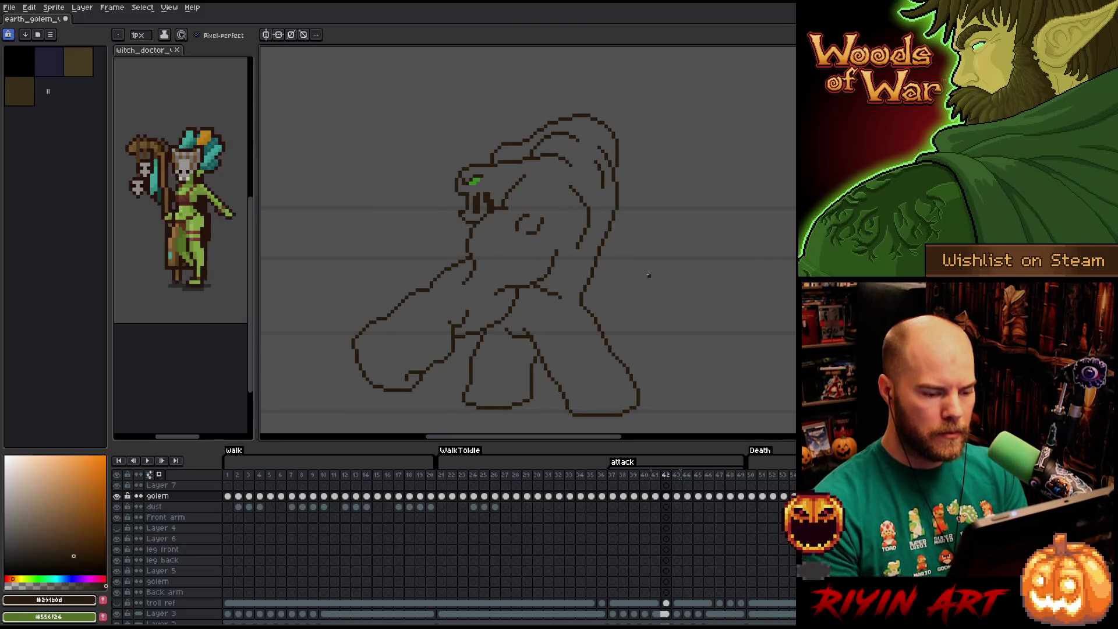
key(period)
key(period)
key(period)
key(period)
key(period)
key(period)
key(period)
key(period)
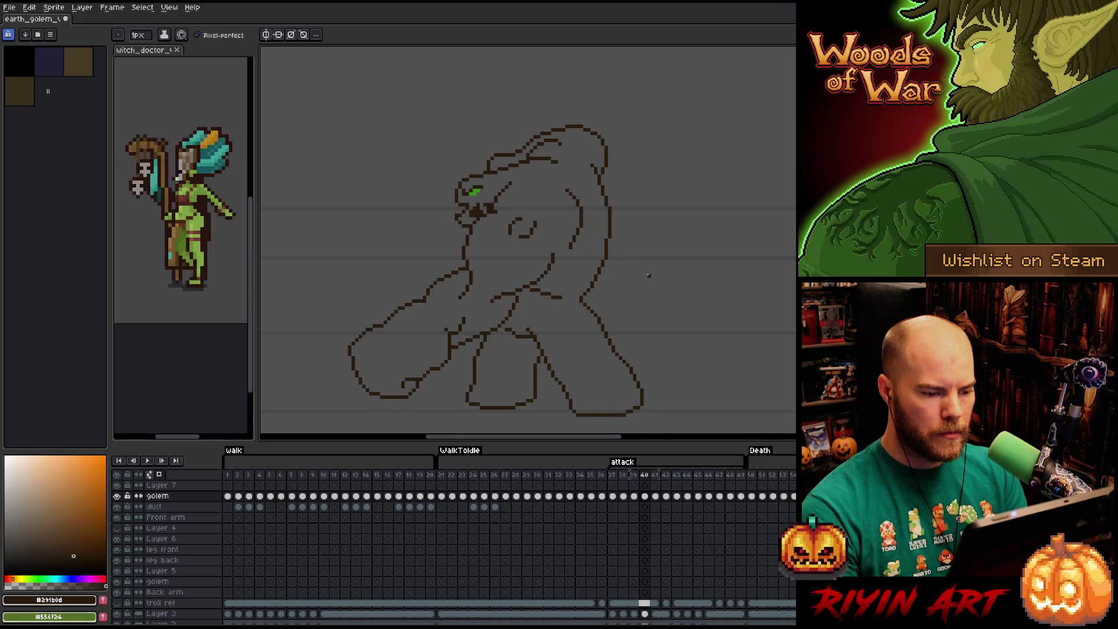
key(period)
key(period)
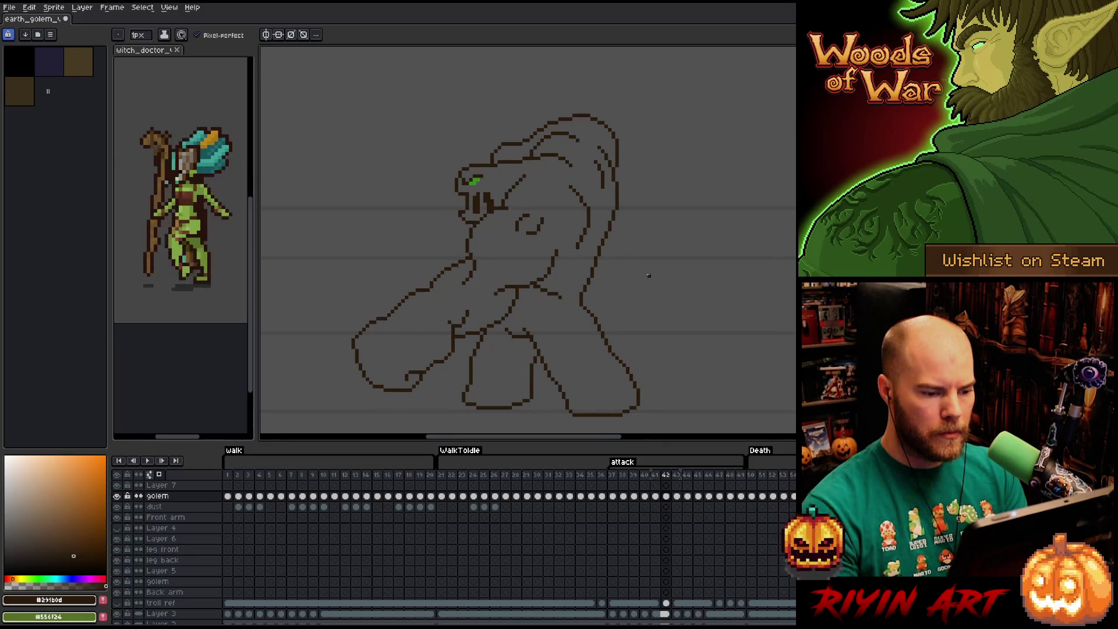
- Flip back and forth between the attack frames and settle on frame 41
key(comma)
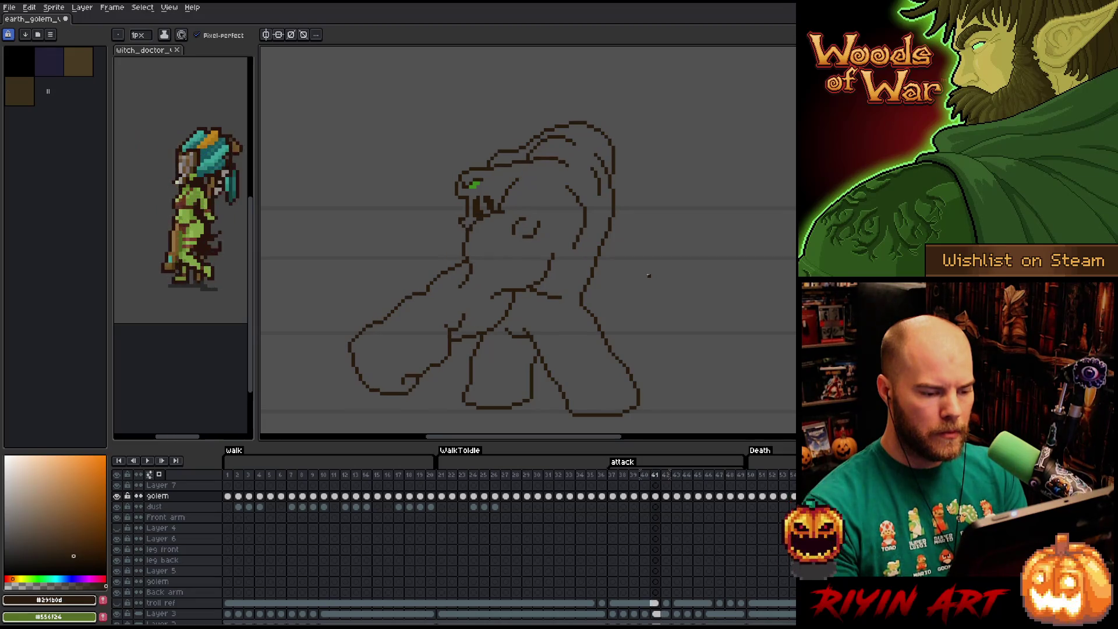
key(comma)
key(comma)
key(period)
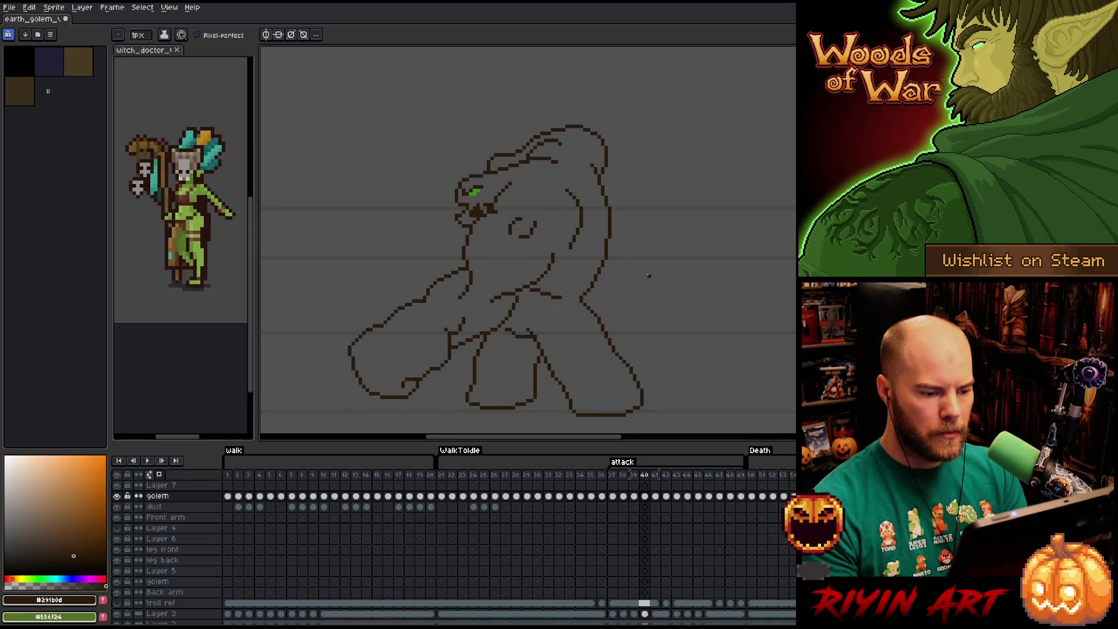
key(period)
key(period)
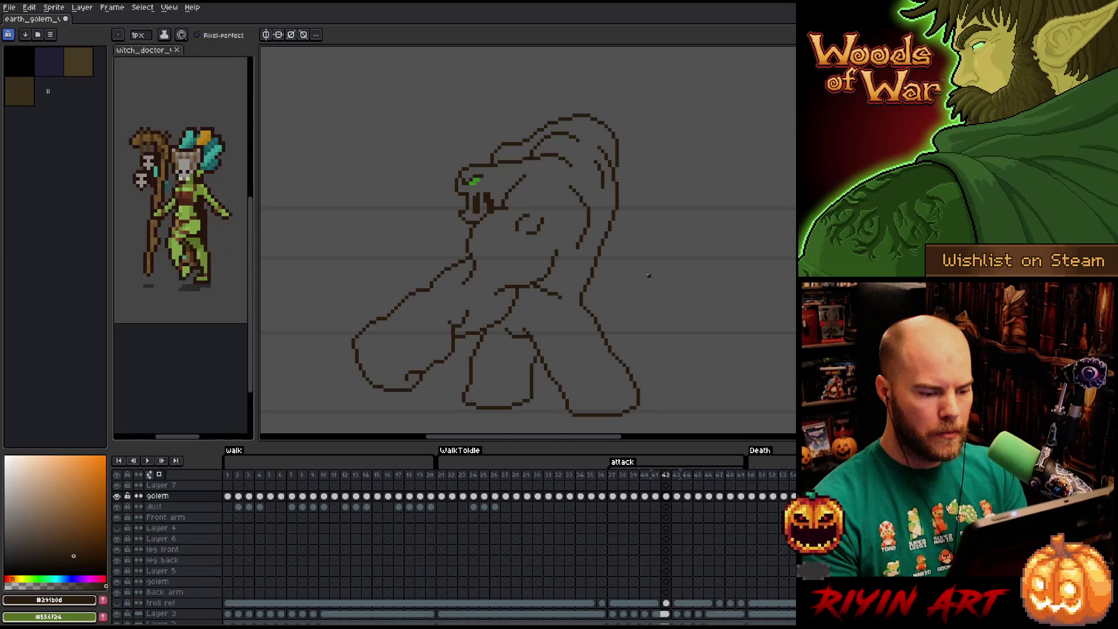
key(period)
key(period)
key(comma)
key(comma)
key(comma)
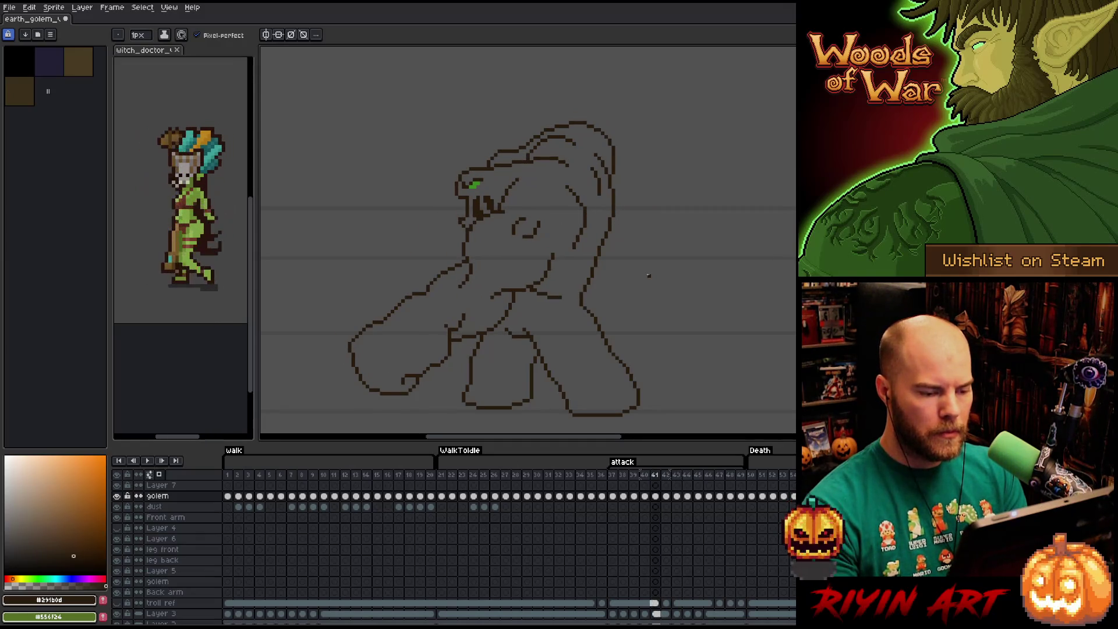
key(period)
key(comma)
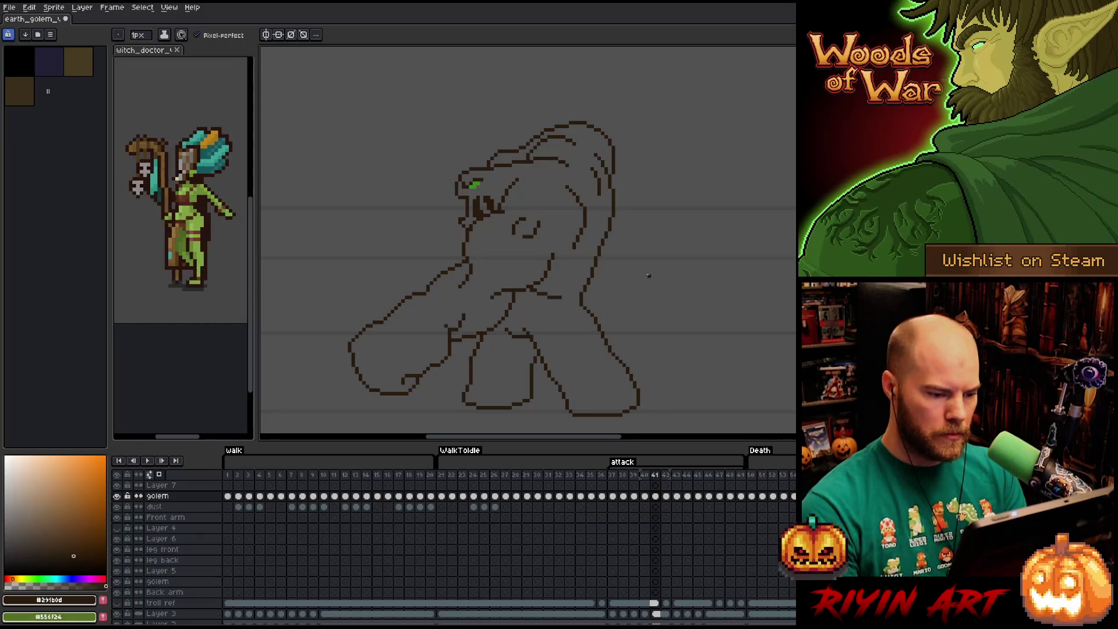
key(period)
key(q)
- Outline the golem's legs with the lasso, then drop the selection without moving them
drag(646, 417, 594, 315)
key(comma)
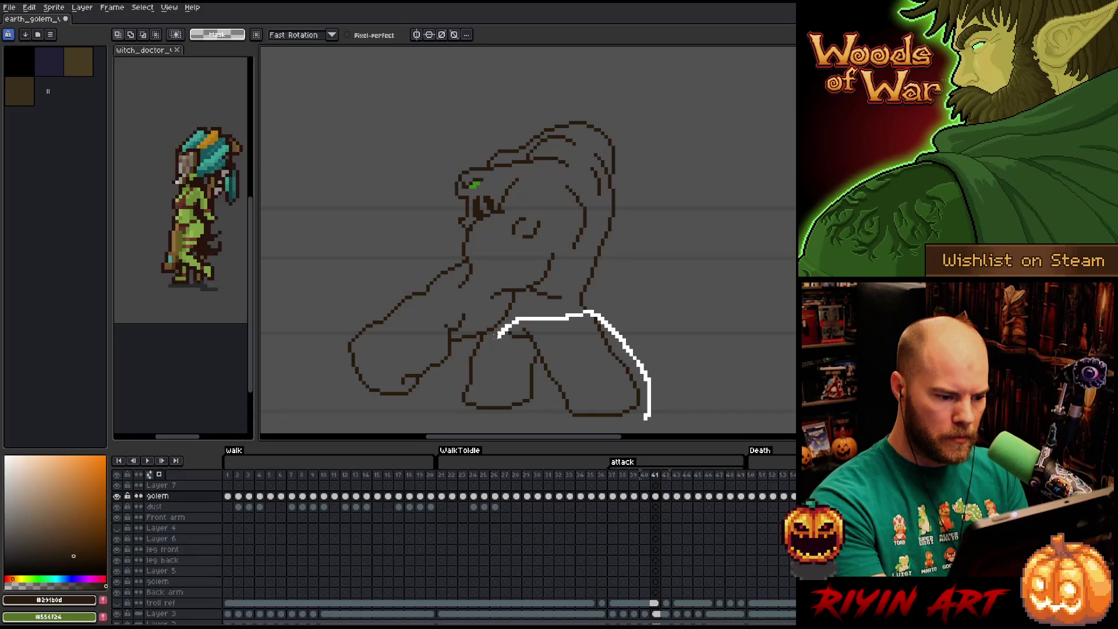
key(period)
key(comma)
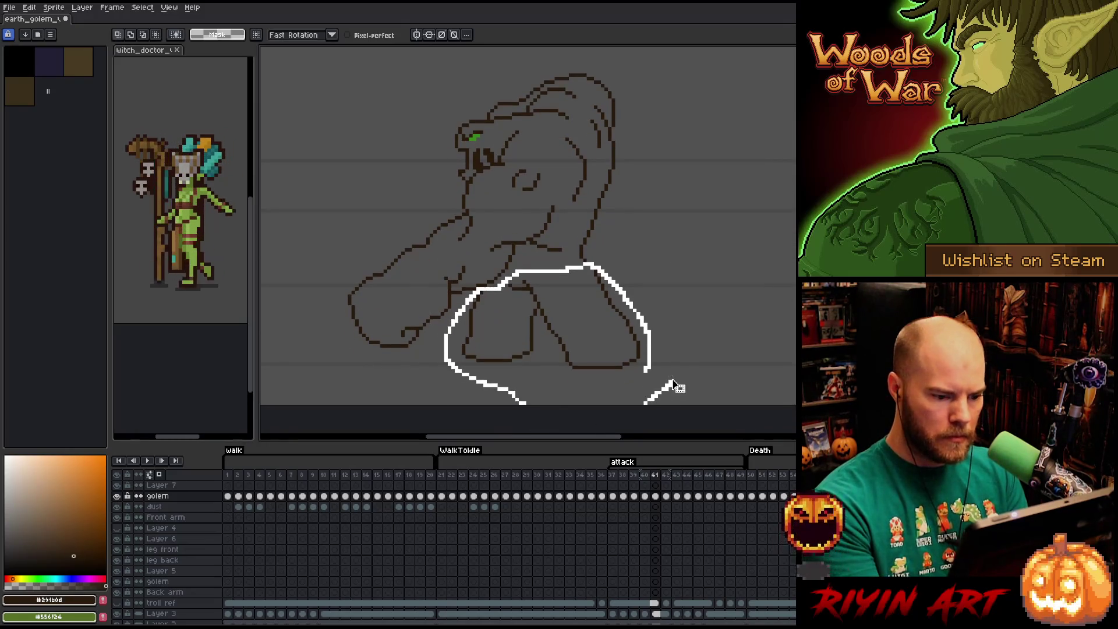
drag(449, 375, 669, 386)
key(ctrl+d)
key(b)
key(period)
key(comma)
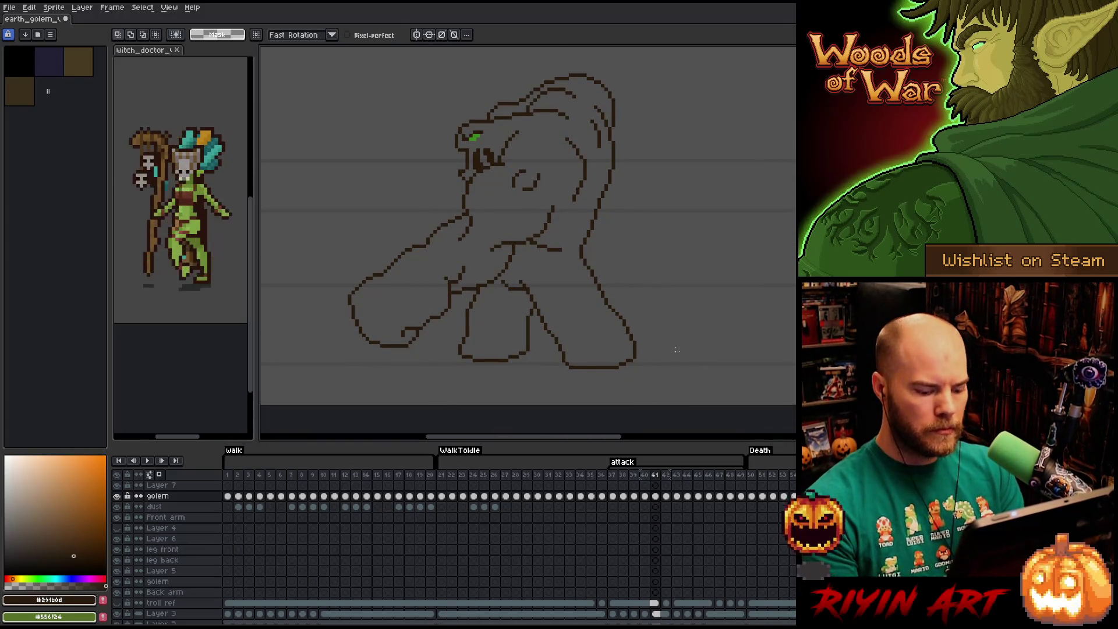
- On frame 42, lasso the golem's legs and shift them slightly left, committing the move
key(period)
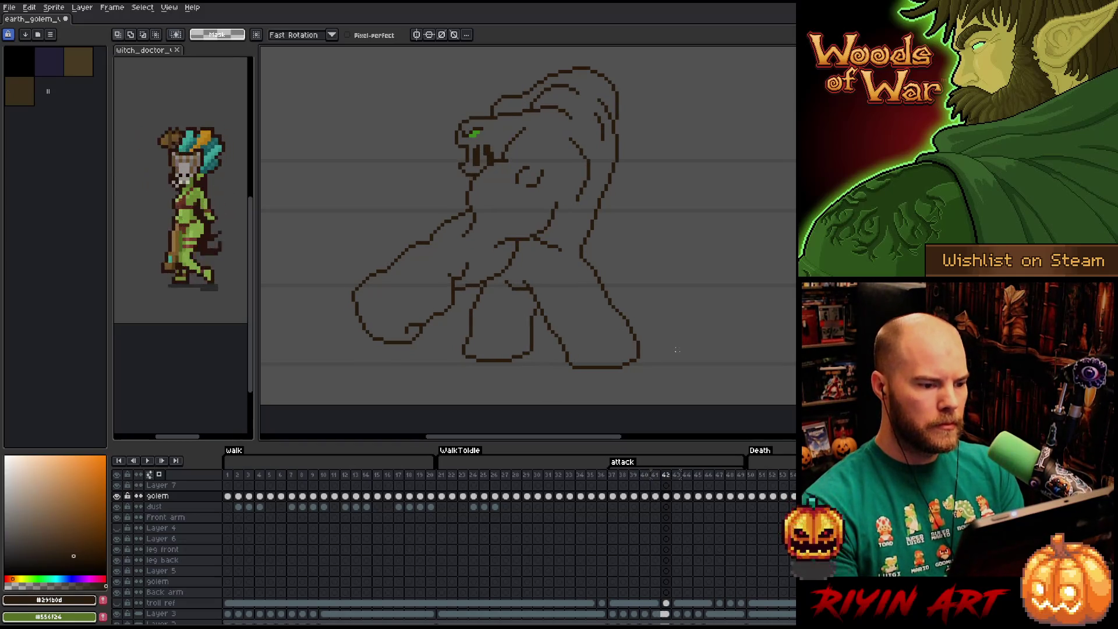
key(period)
key(comma)
key(comma)
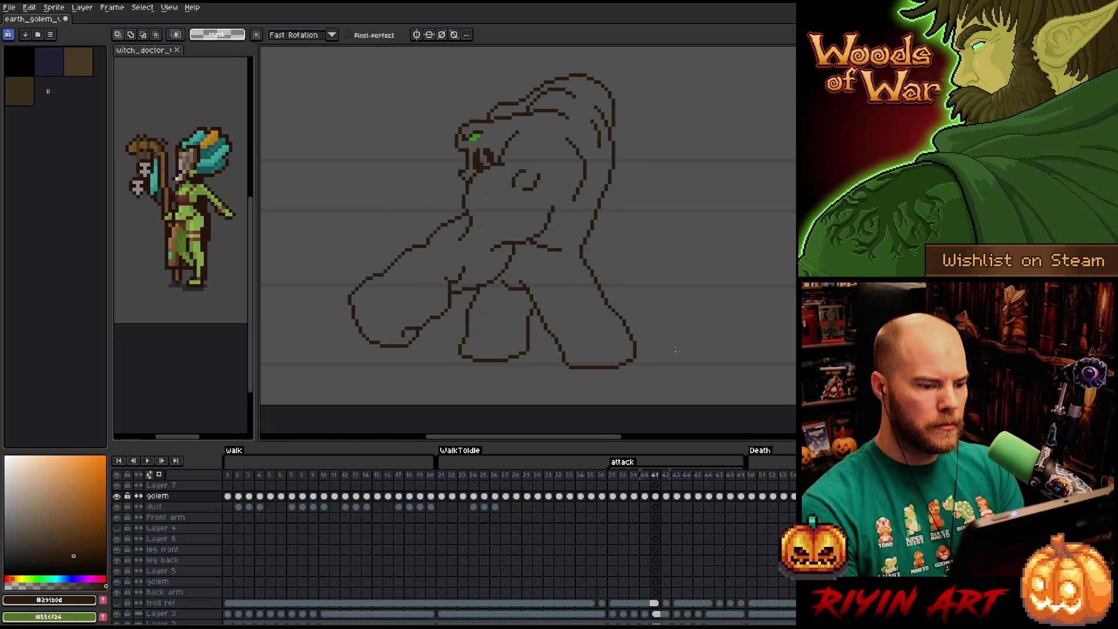
key(period)
key(period)
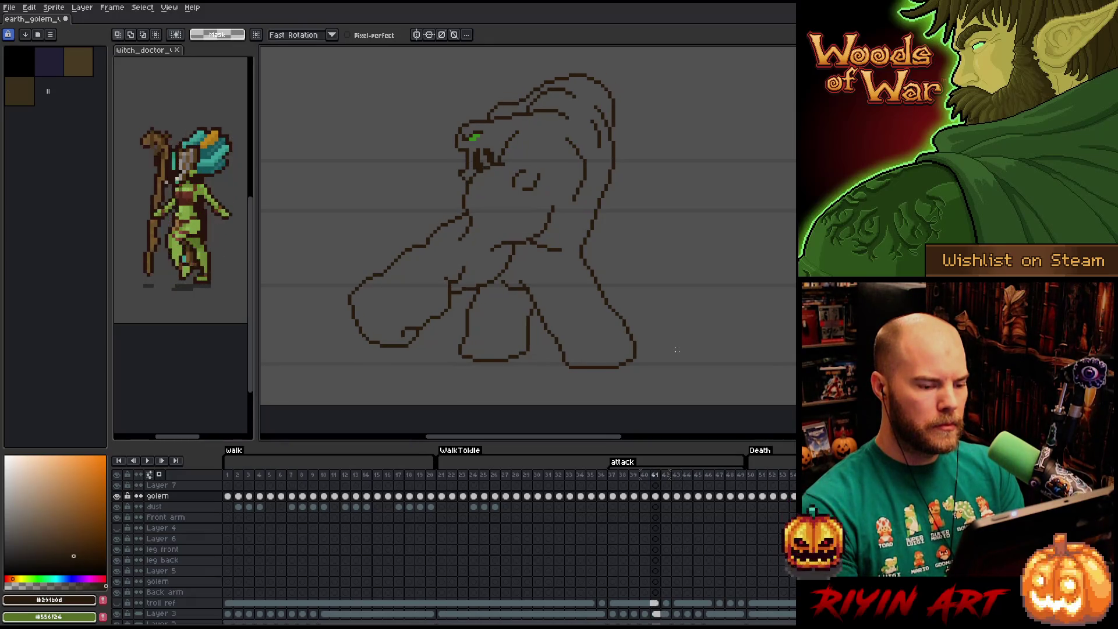
key(comma)
mouse_move(647, 387)
mouse_down()
mouse_move(642, 288)
mouse_move(590, 262)
mouse_up()
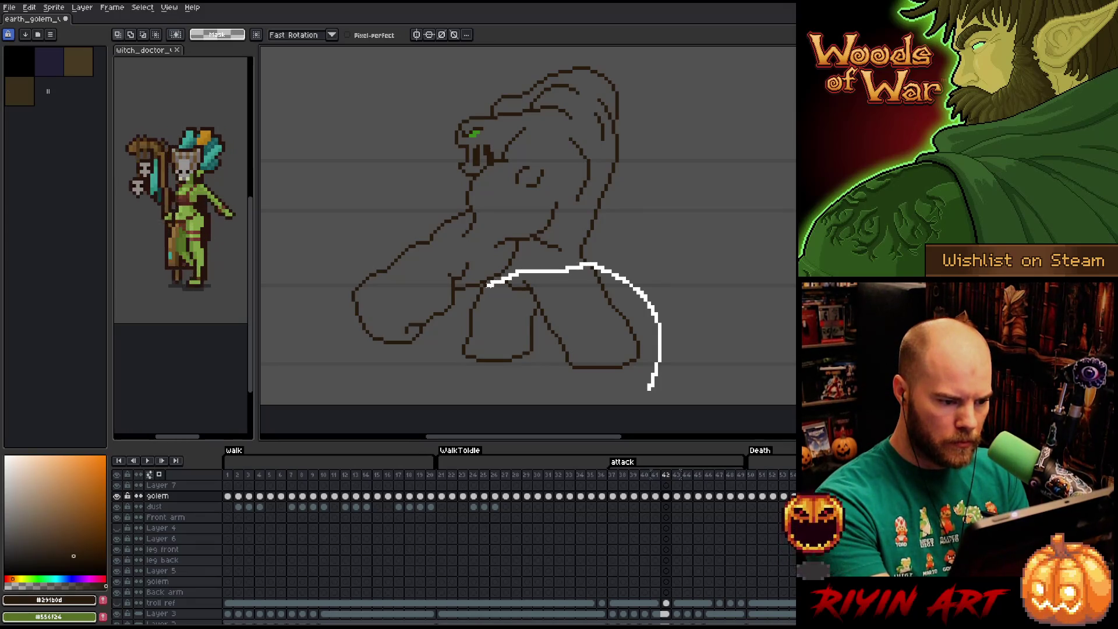
drag(479, 288, 458, 384)
drag(556, 328, 552, 328)
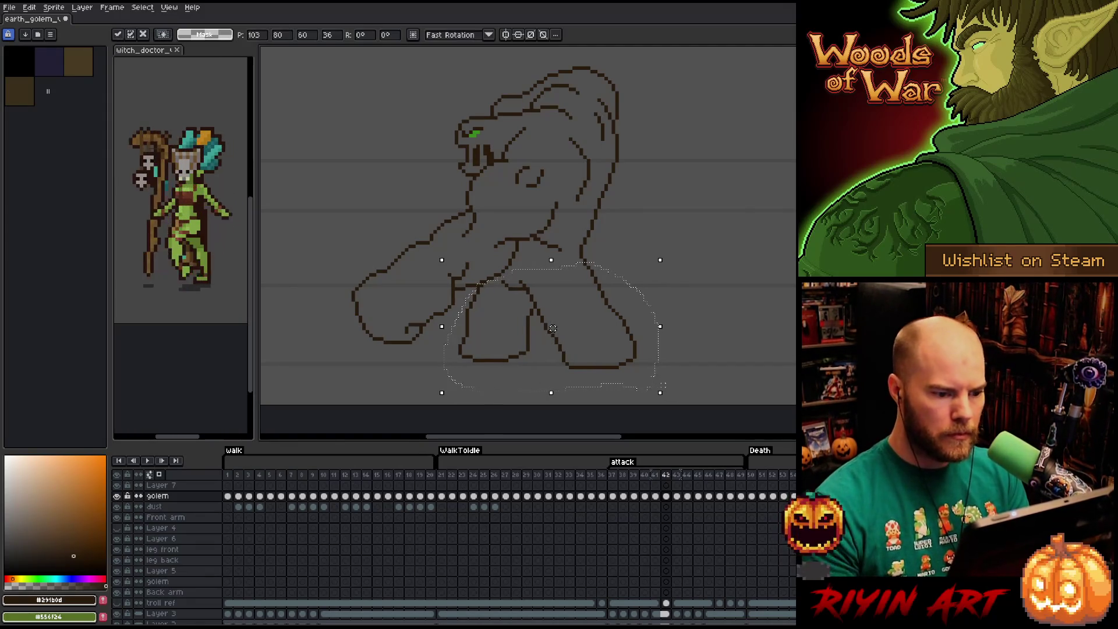
key(comma)
- Step ahead past frame 43 and begin outlining the legs on the later pose
key(Right)
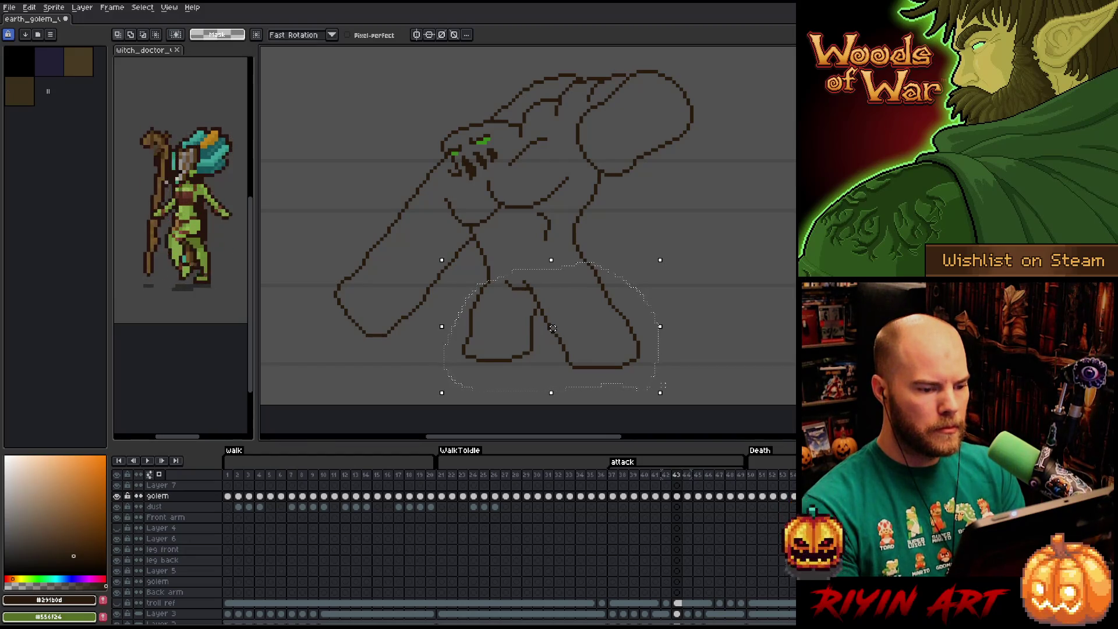
key(Right)
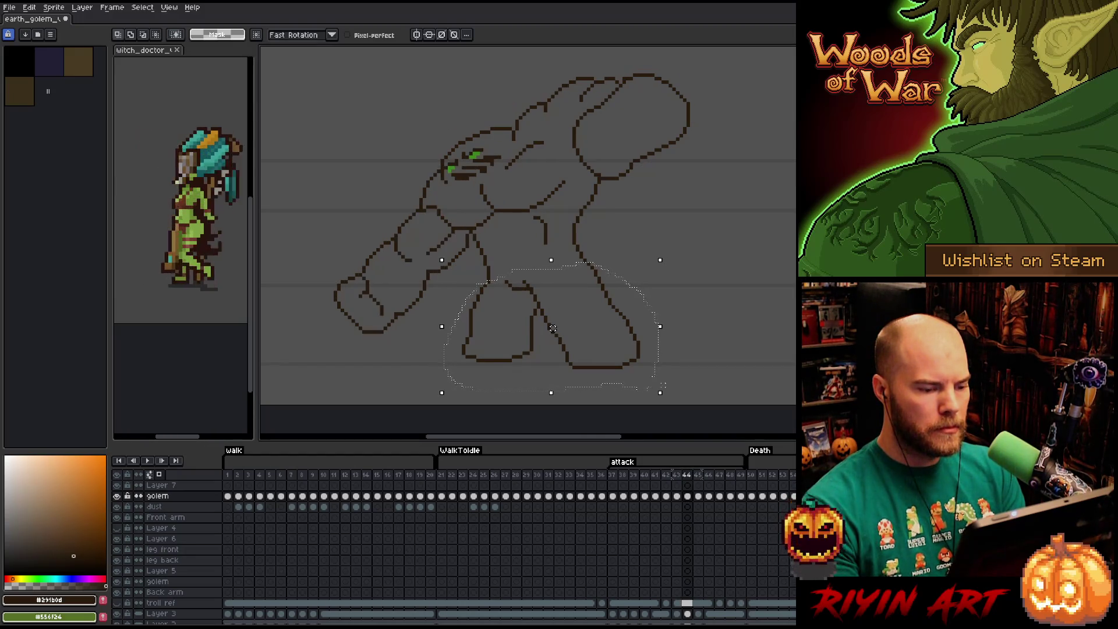
drag(684, 306, 593, 260)
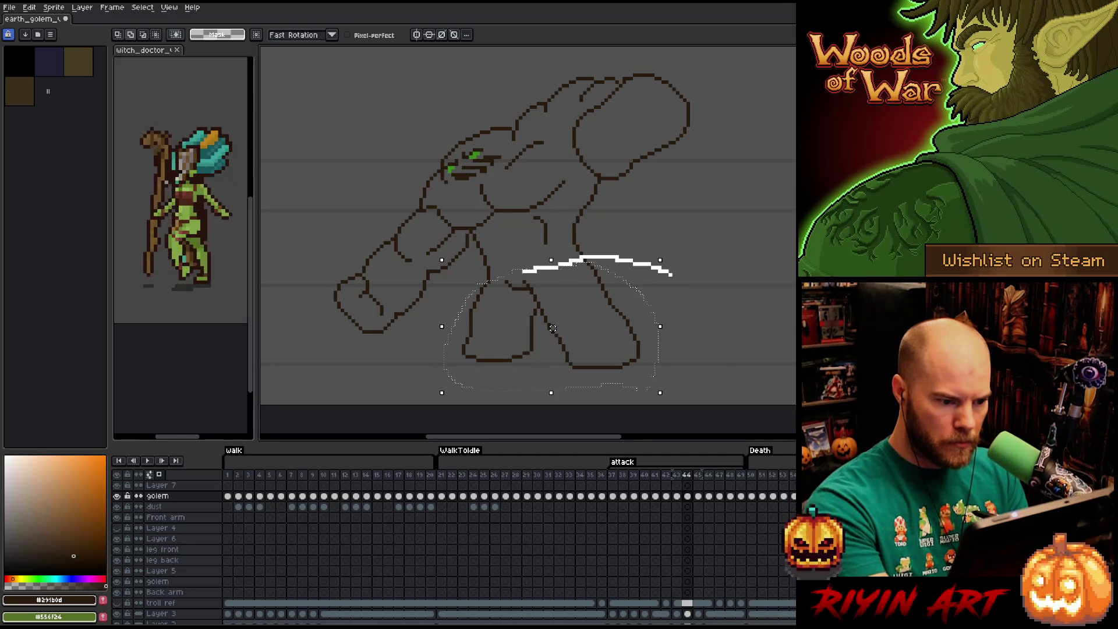
- Nudge the selected legs about 4 pixels right and left until aligned, committing with Enter
drag(524, 367, 524, 367)
key(b)
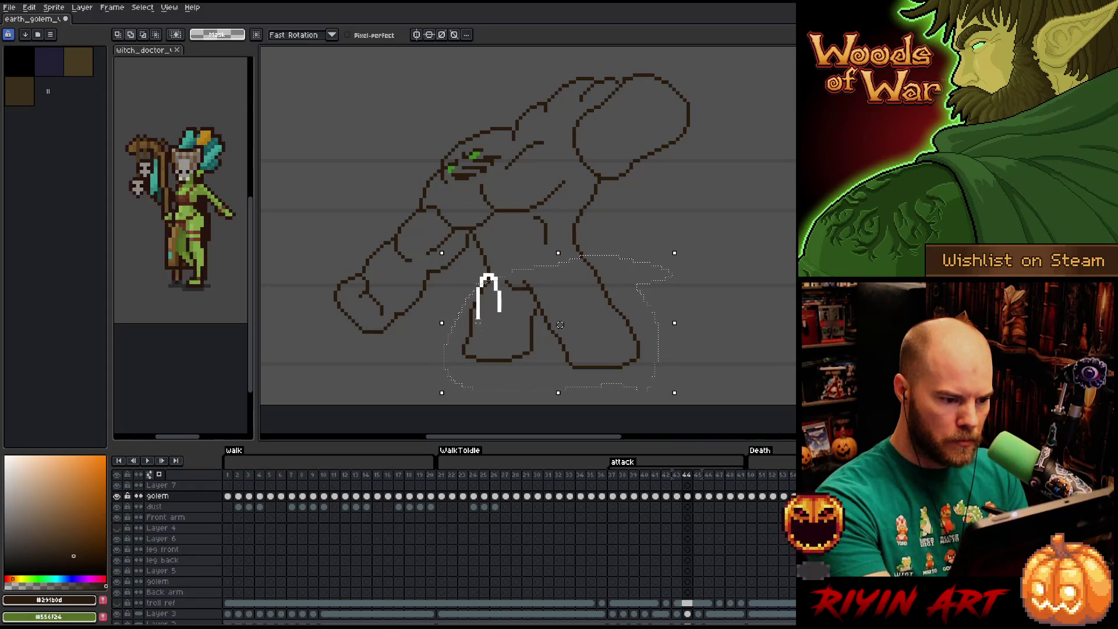
drag(494, 258, 493, 275)
drag(559, 324, 564, 324)
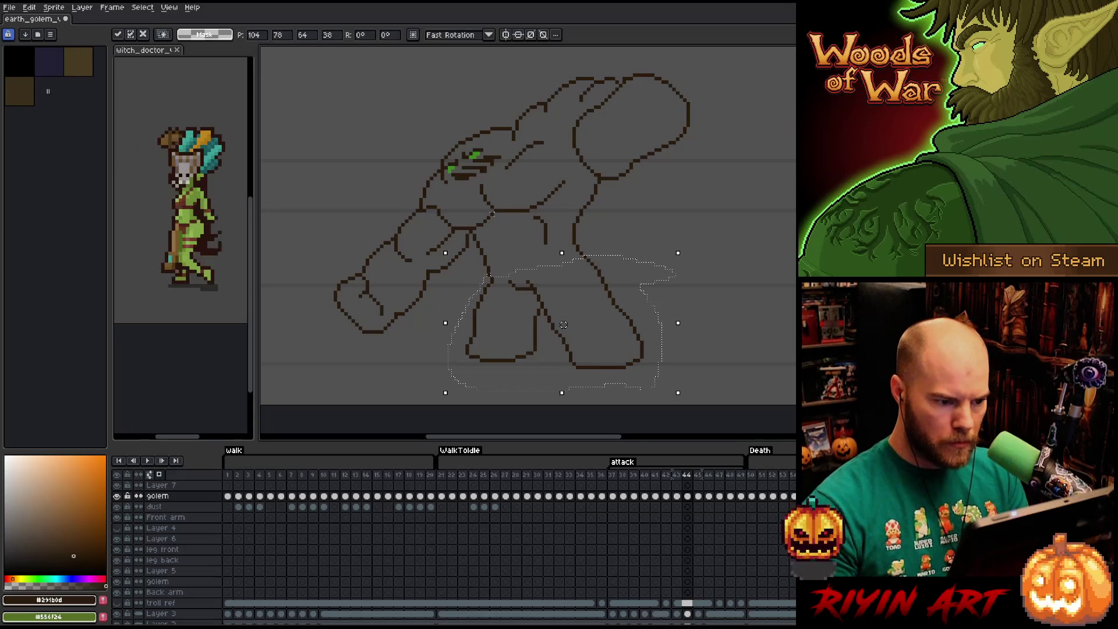
key(Return)
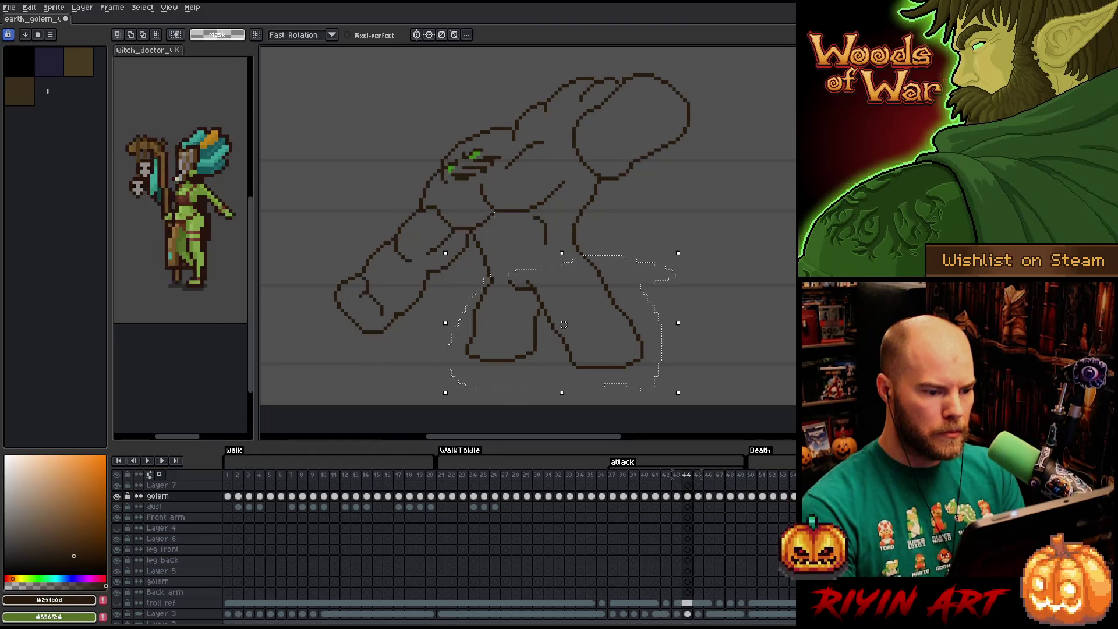
drag(563, 323, 559, 323)
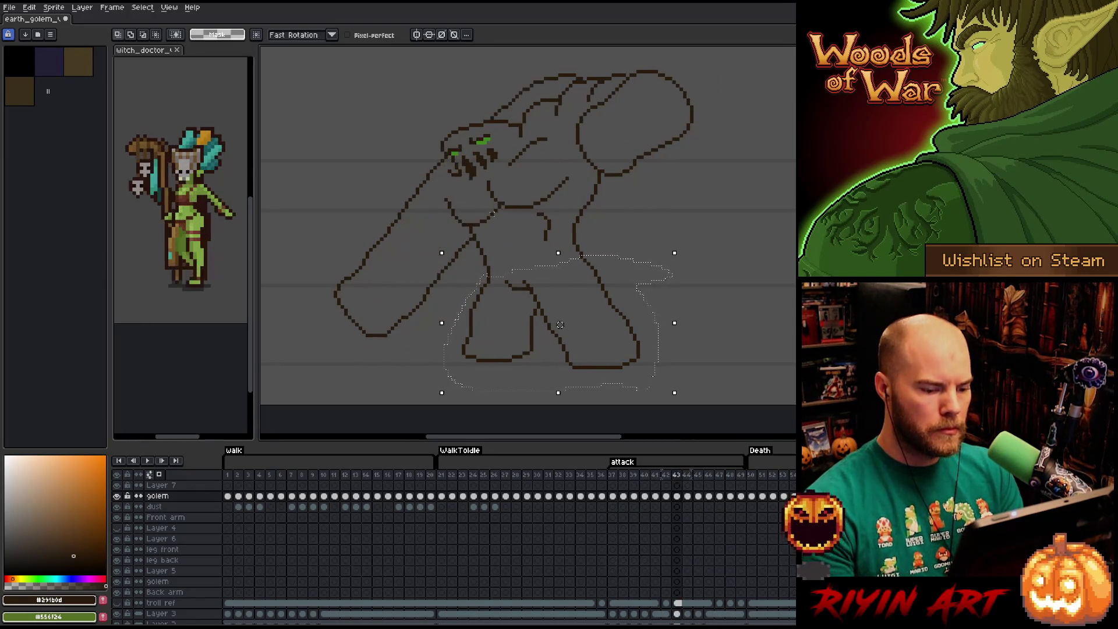
- Step through the attack frames from last back to first to review the motion
key(Left)
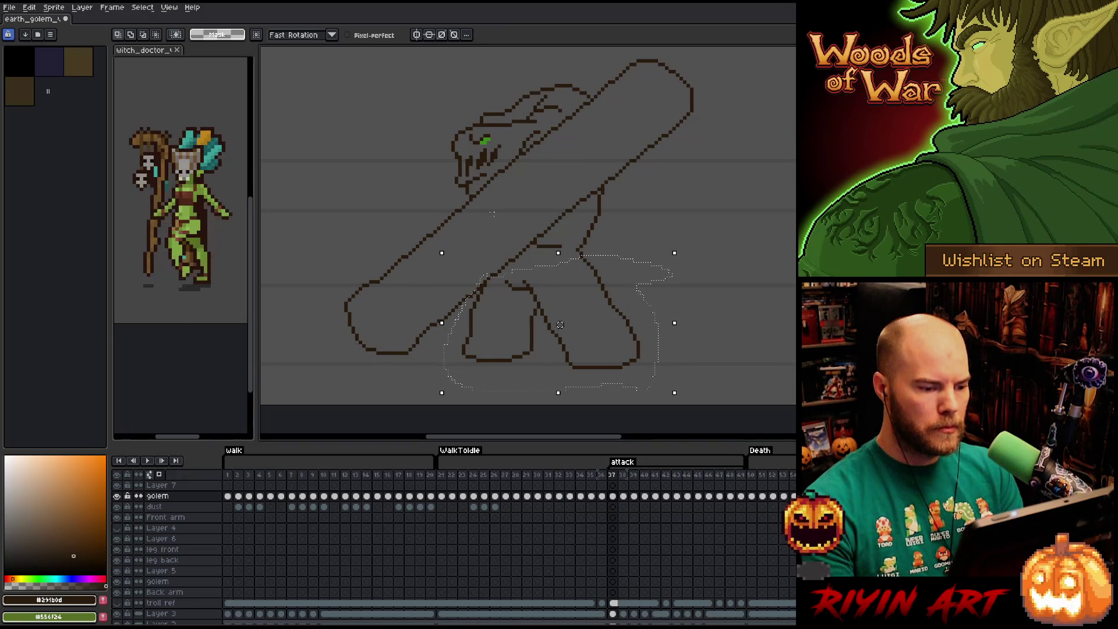
key(Left)
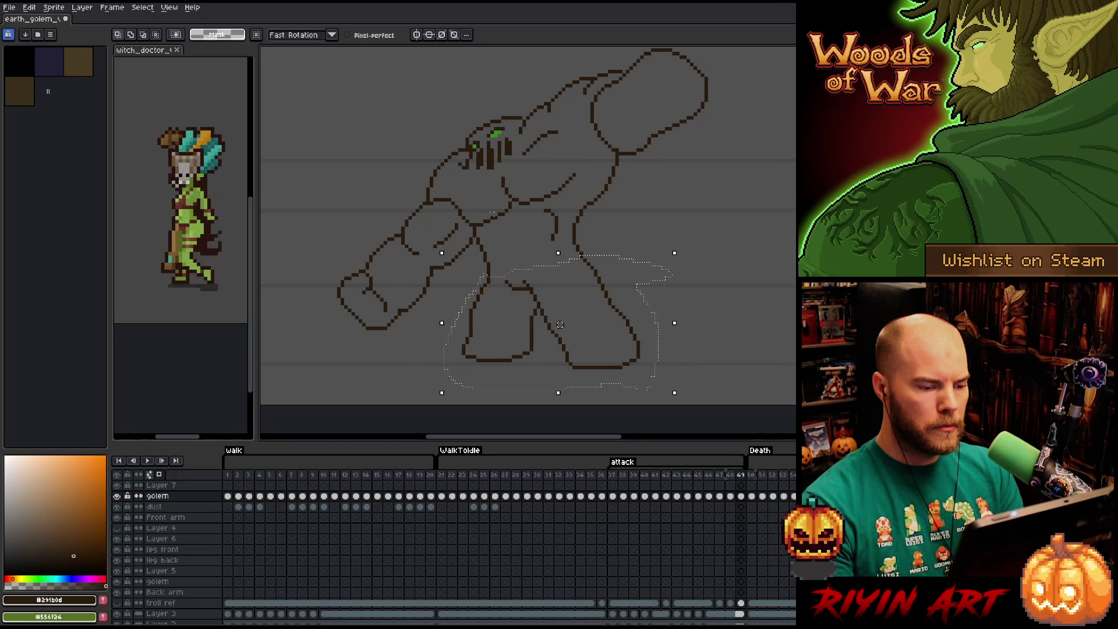
key(Right)
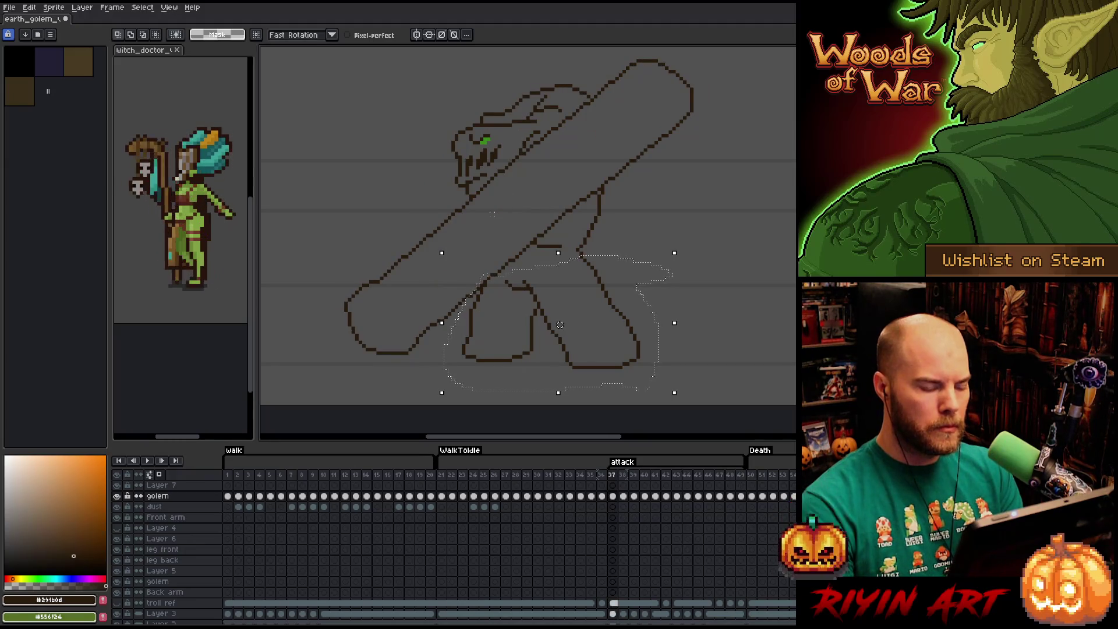
key(Right)
key(Right)
key(Right)
key(Right)
key(Left)
- Flip between neighbouring attack frames to compare the leg positions
key(Right)
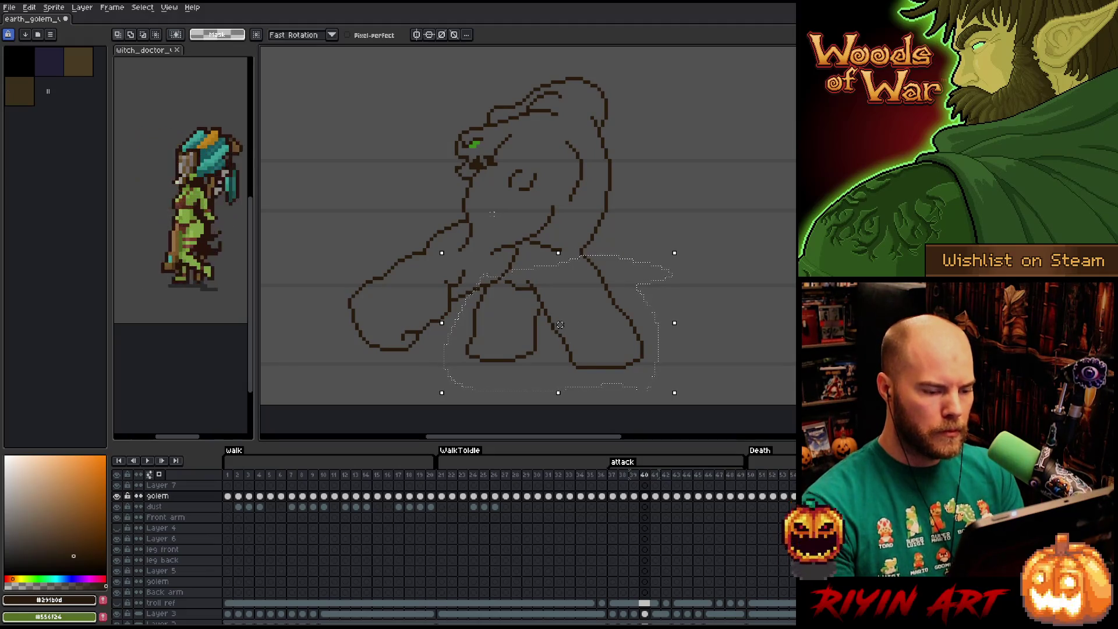
key(Left)
key(Right)
key(Left)
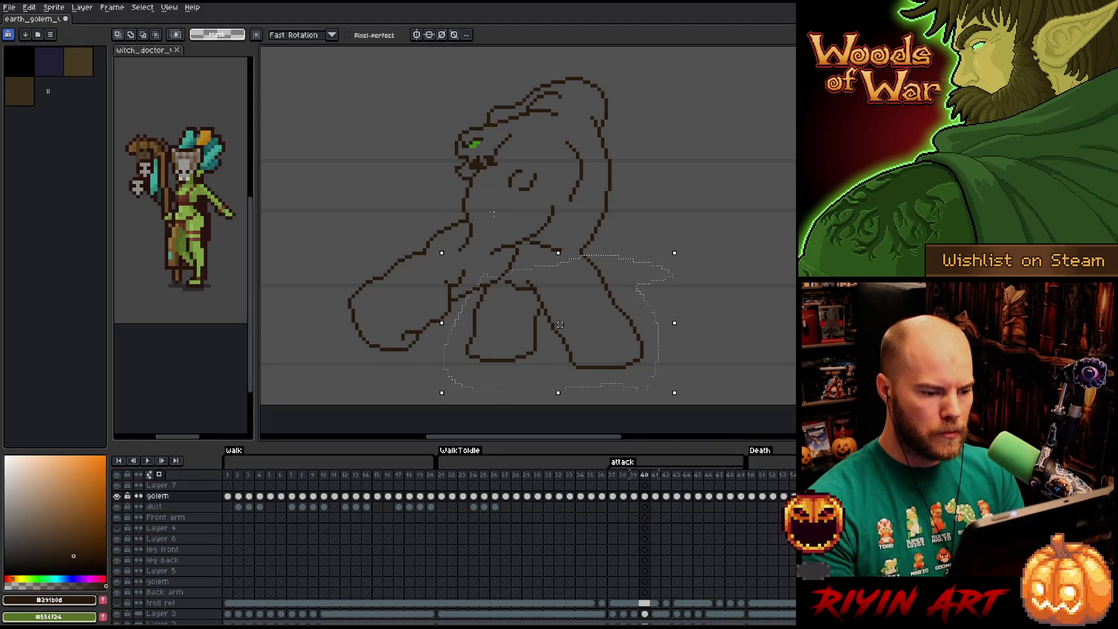
key(Right)
key(Left)
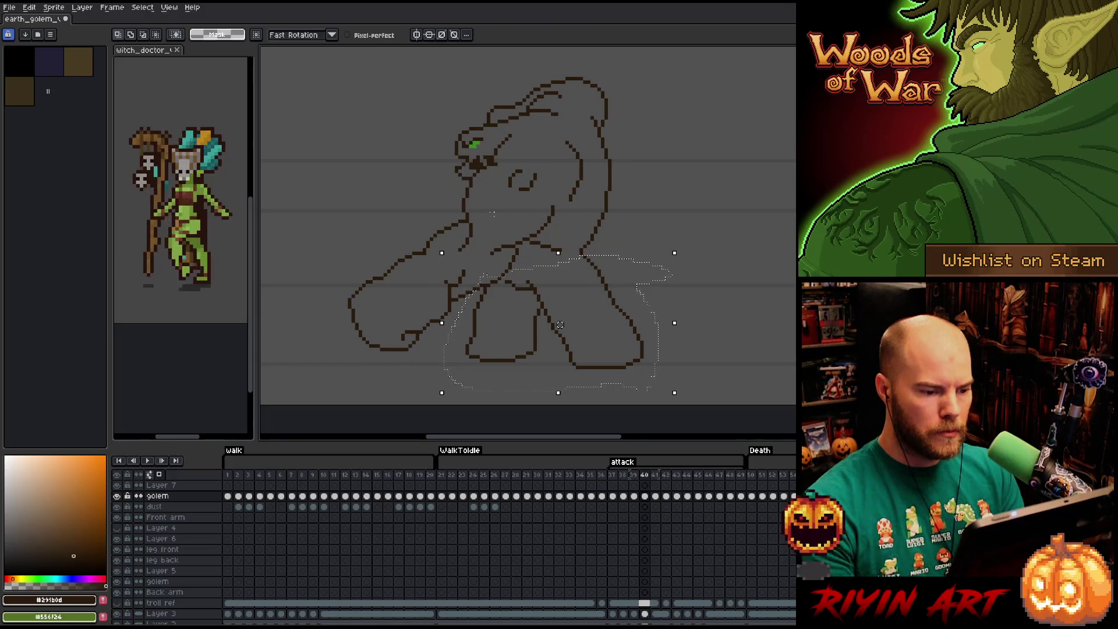
key(Right)
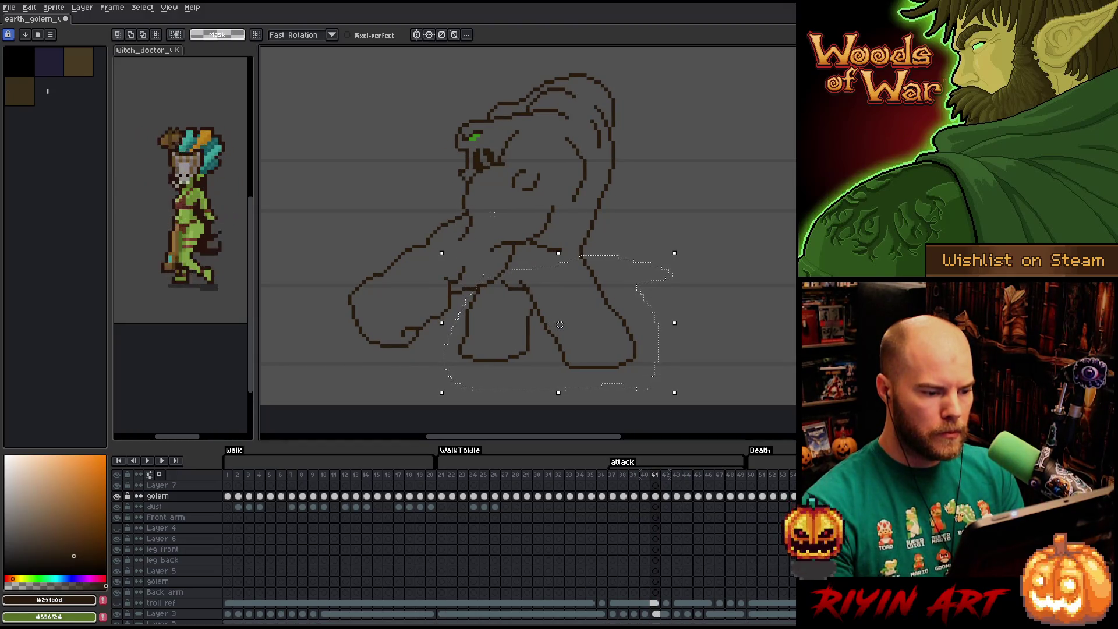
key(Right)
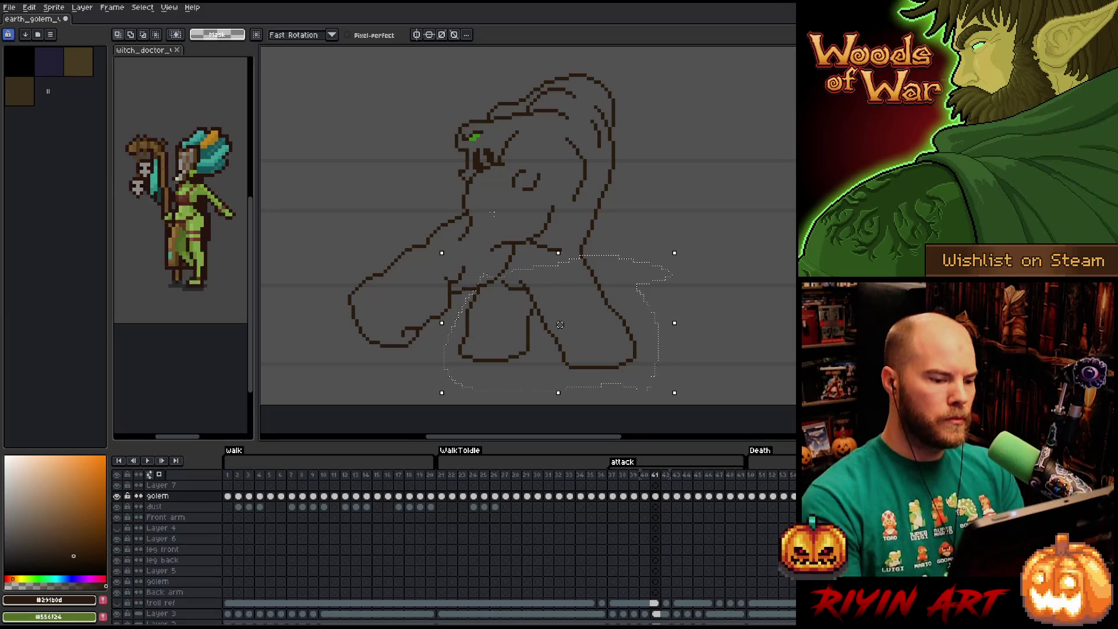
key(Left)
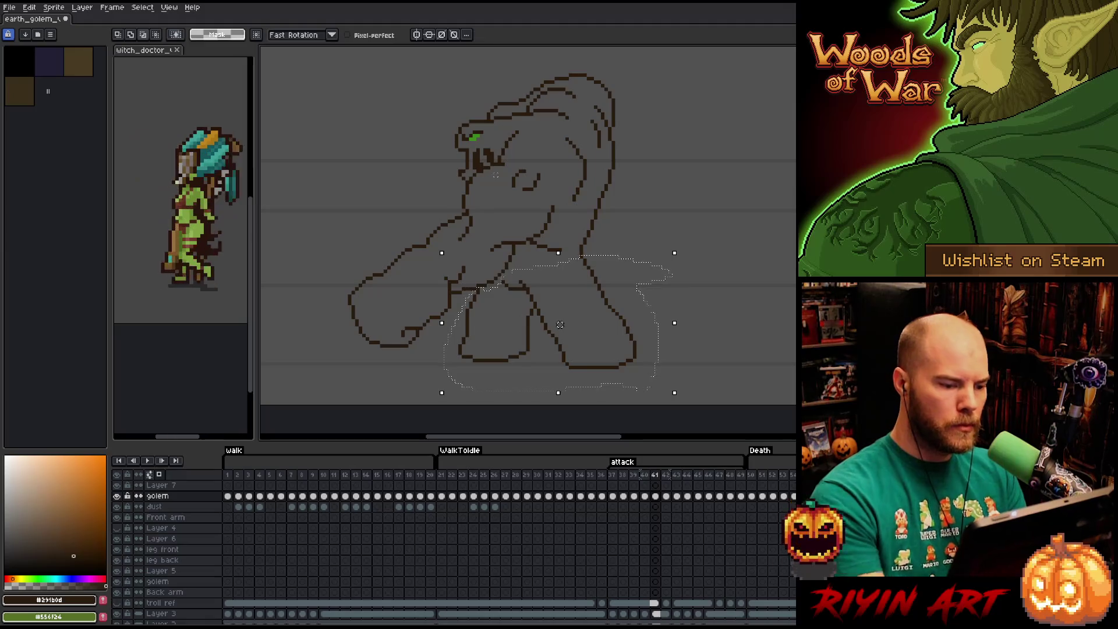
- Shift the legs about 4 pixels right on frame 41, commit, and clear the selection
key(Right)
key(Right)
key(Right)
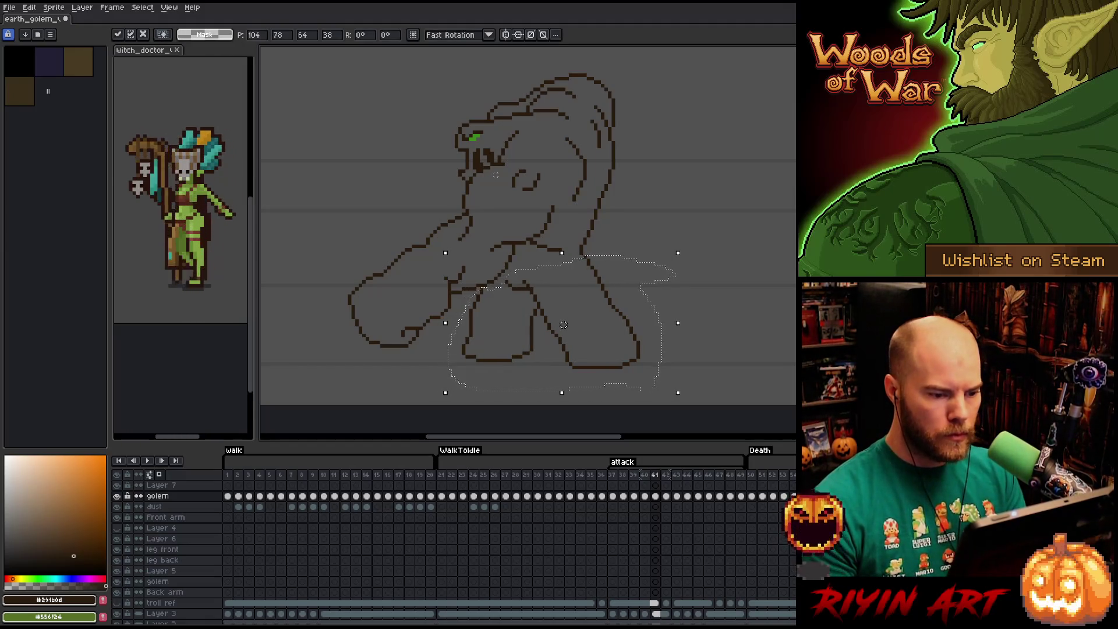
key(Return)
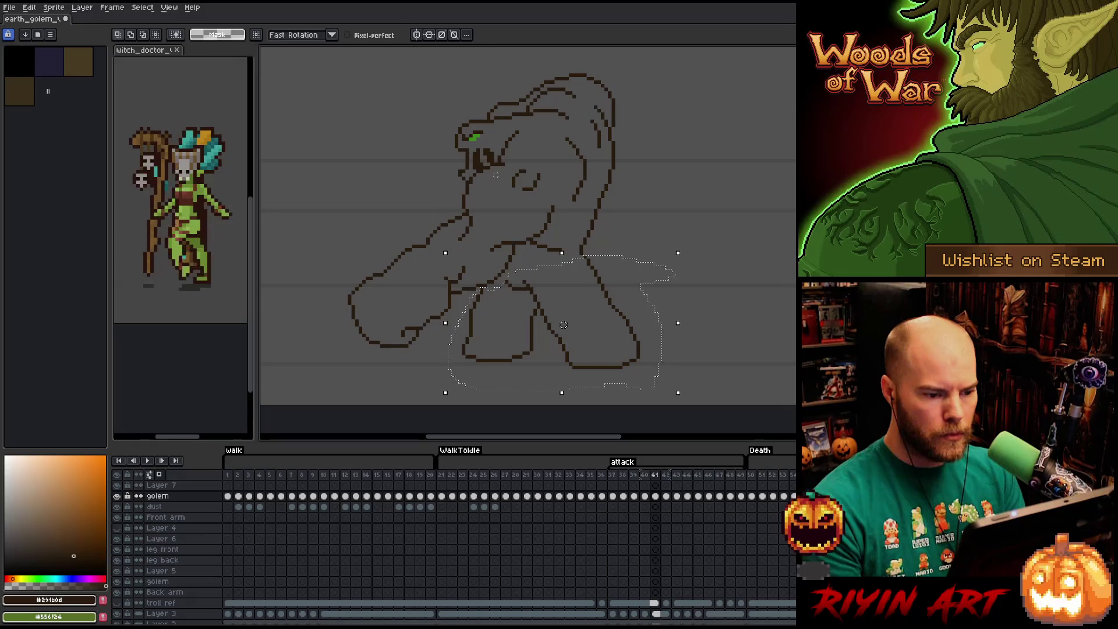
key(ctrl+d)
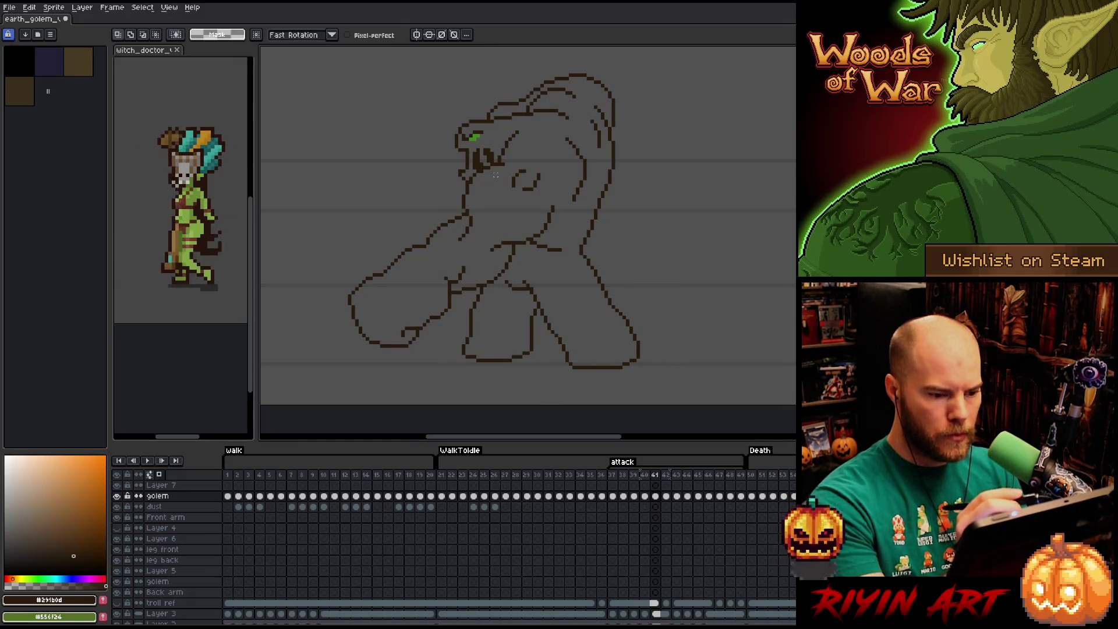
- With the pencil active, flip between frames 40 and 41 and preview the attack motion
key(b)
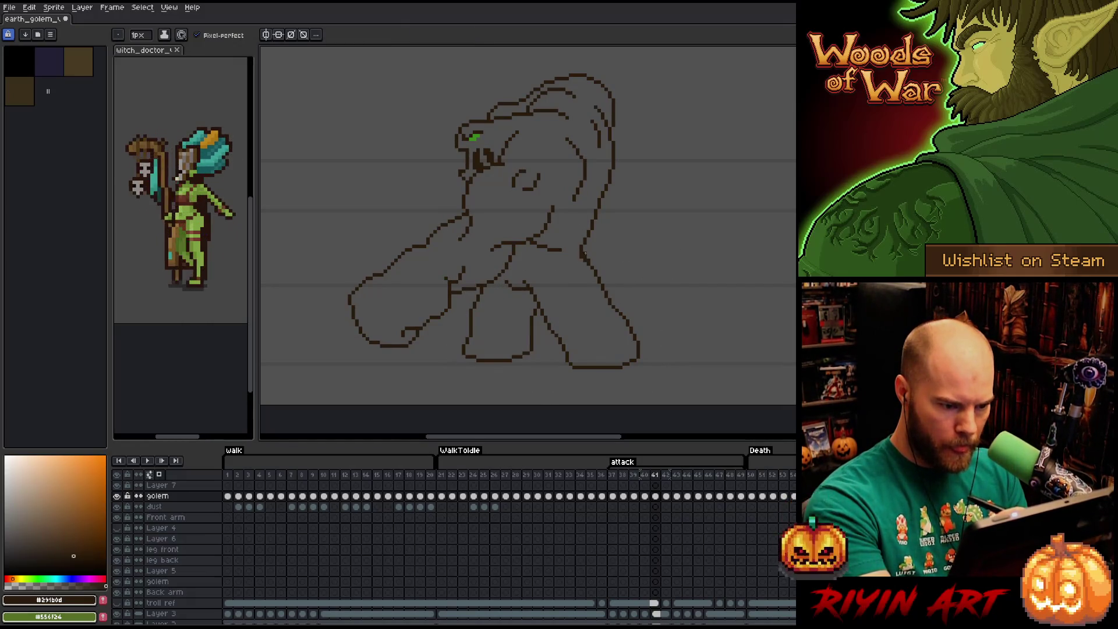
key(Left)
key(Left)
key(Right)
key(Left)
key(Left)
key(Right)
key(Right)
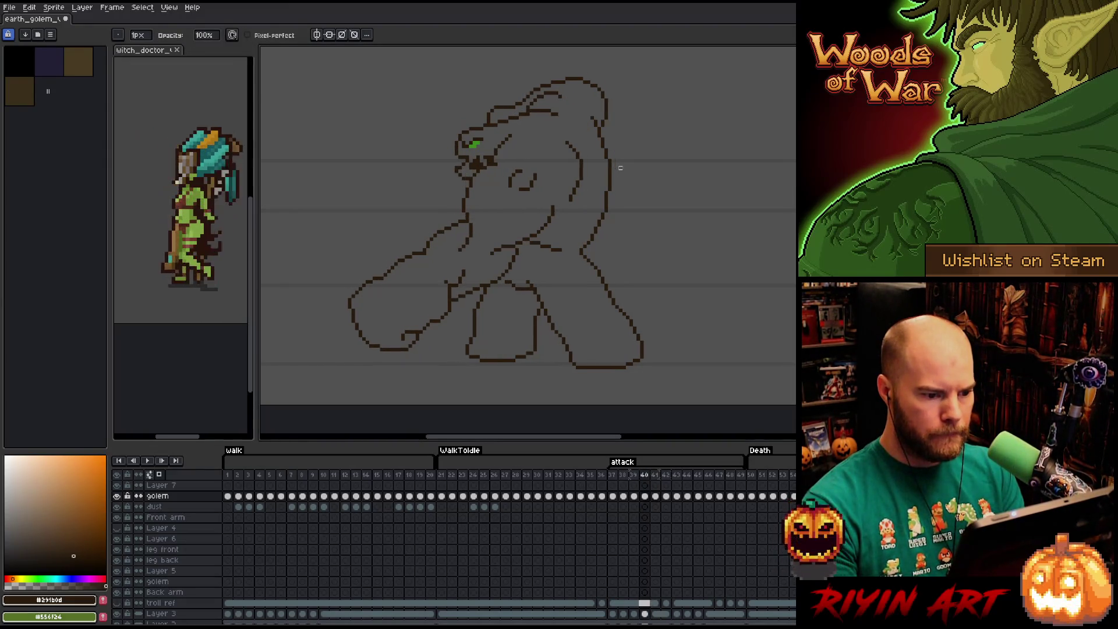
key(Right)
key(Right)
key(Right)
key(Left)
key(Left)
key(Left)
key(Right)
key(Right)
key(Left)
key(Left)
key(Right)
key(Right)
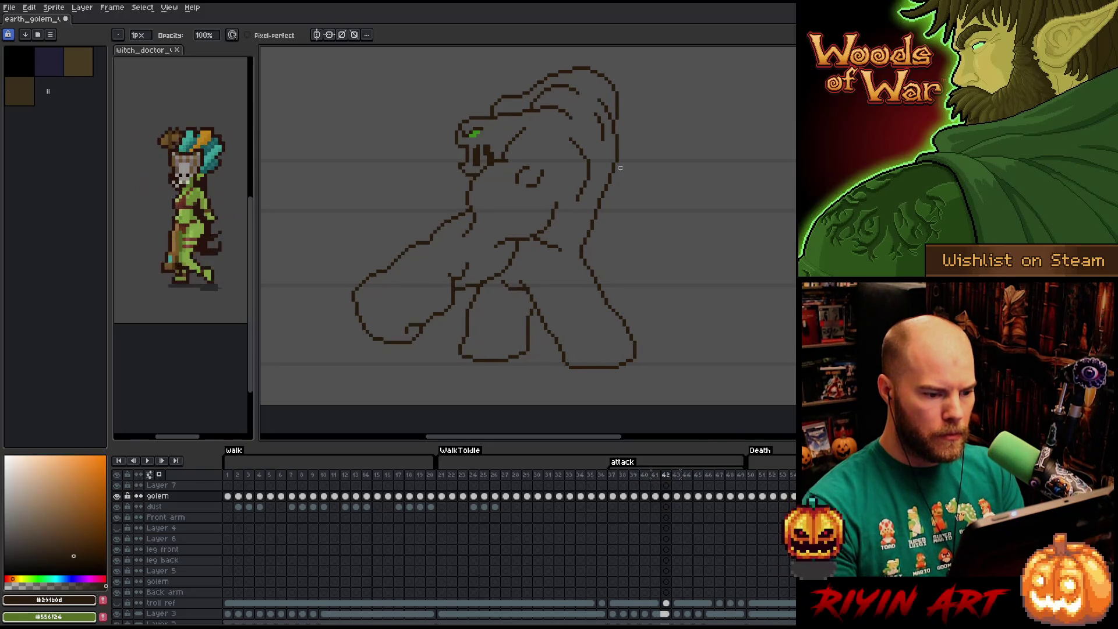
- Return to frame 41, then jump to frames 36 and 37 from the timeline
key(Left)
key(Left)
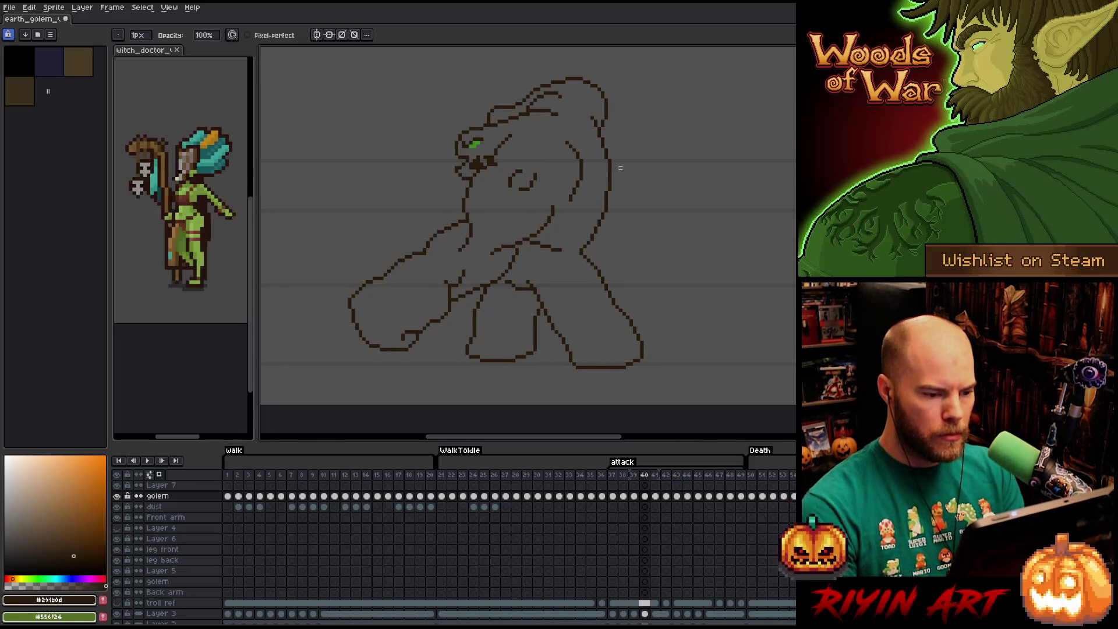
key(Right)
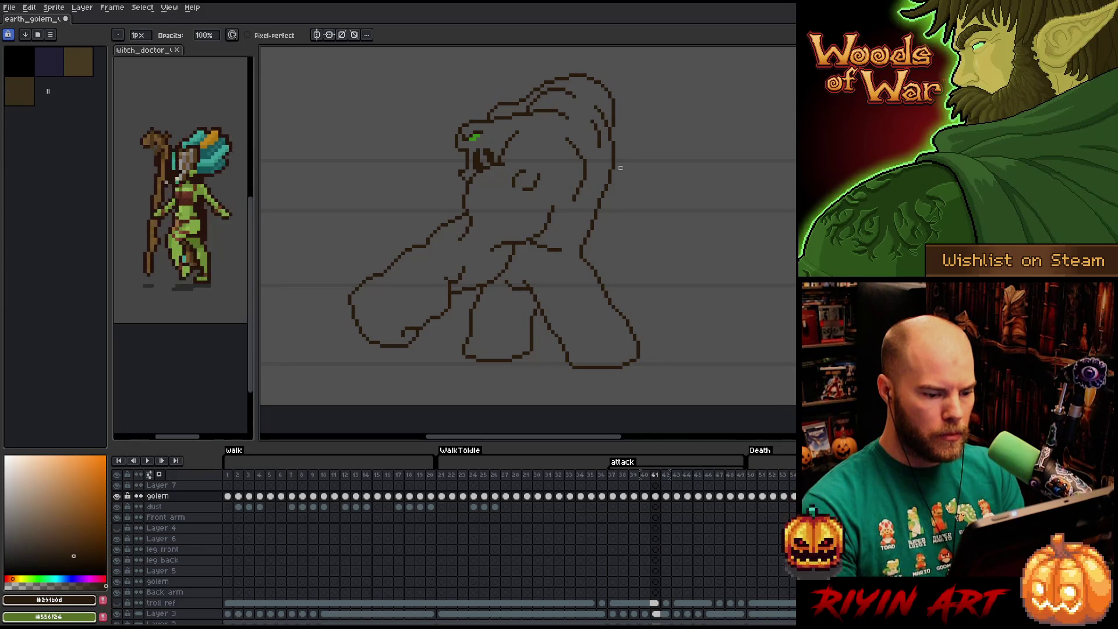
click(602, 477)
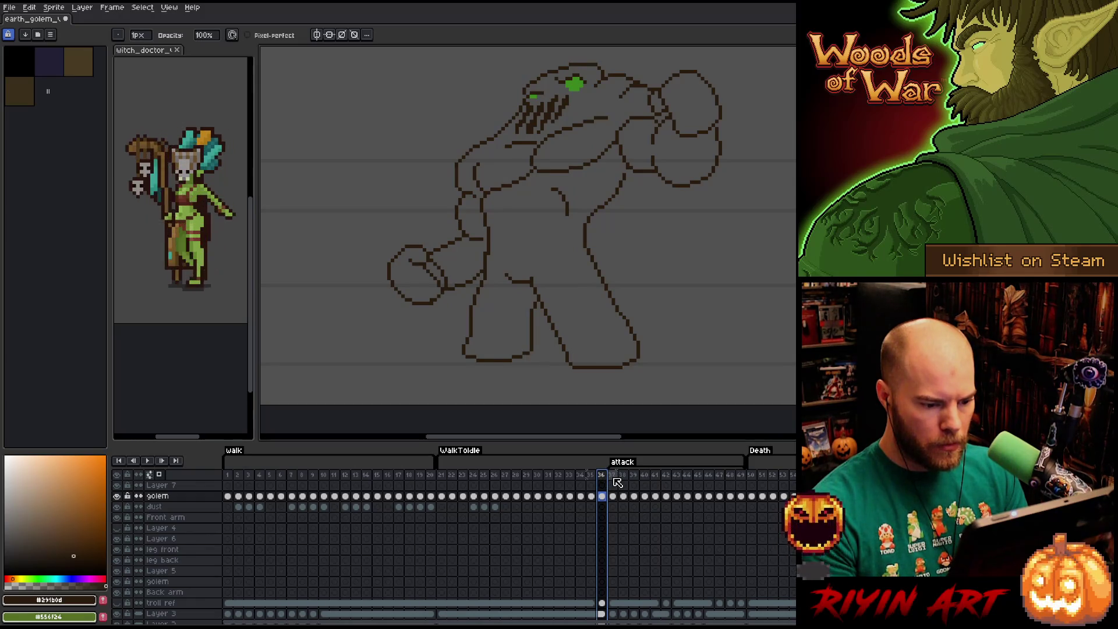
click(614, 479)
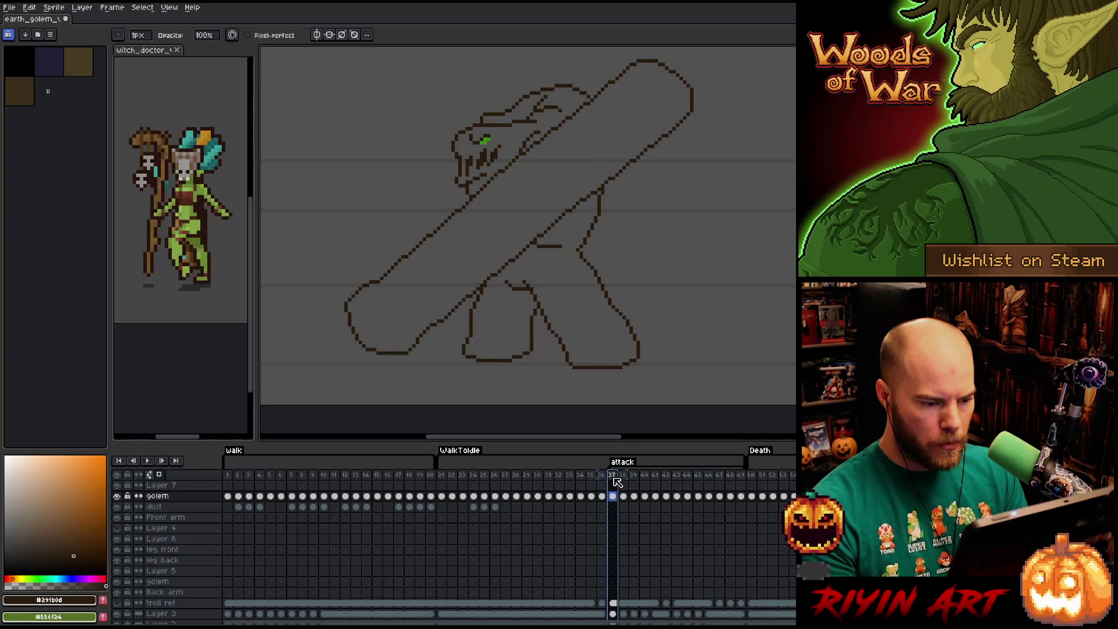
key(e)
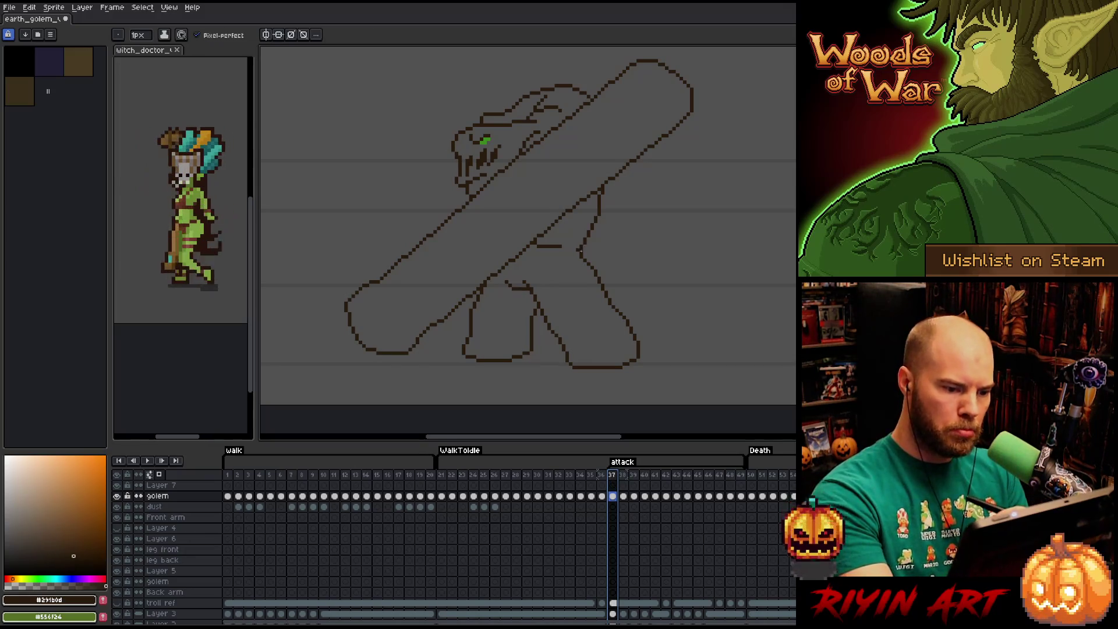
key(b)
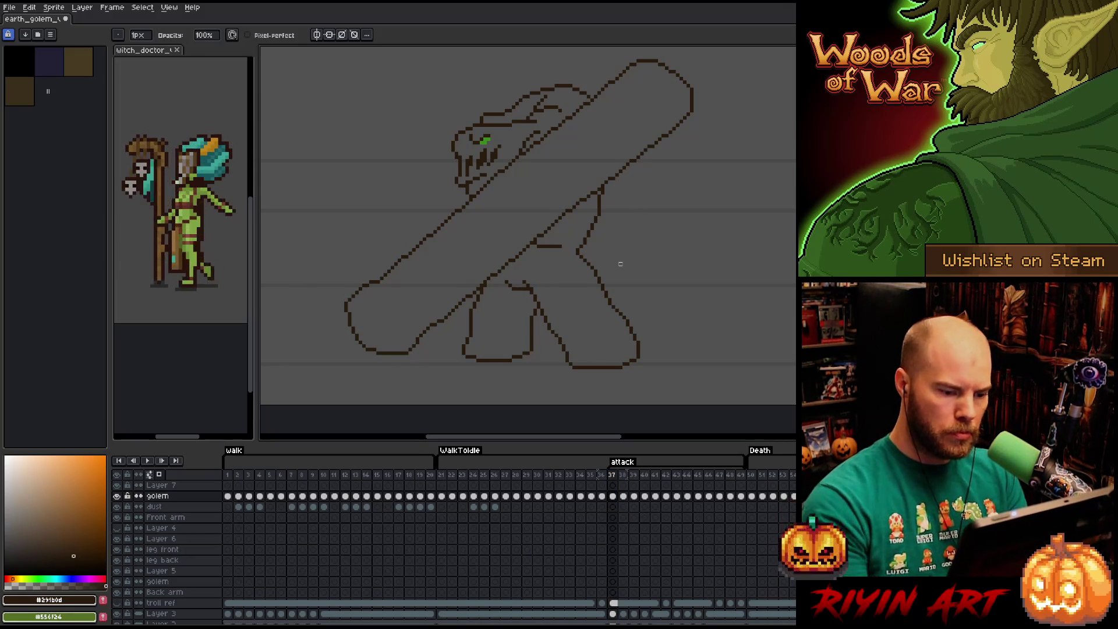
- Step forward through frames 38 to 40, comparing each pose with its neighbour
key(Right)
key(Left)
key(Right)
key(Right)
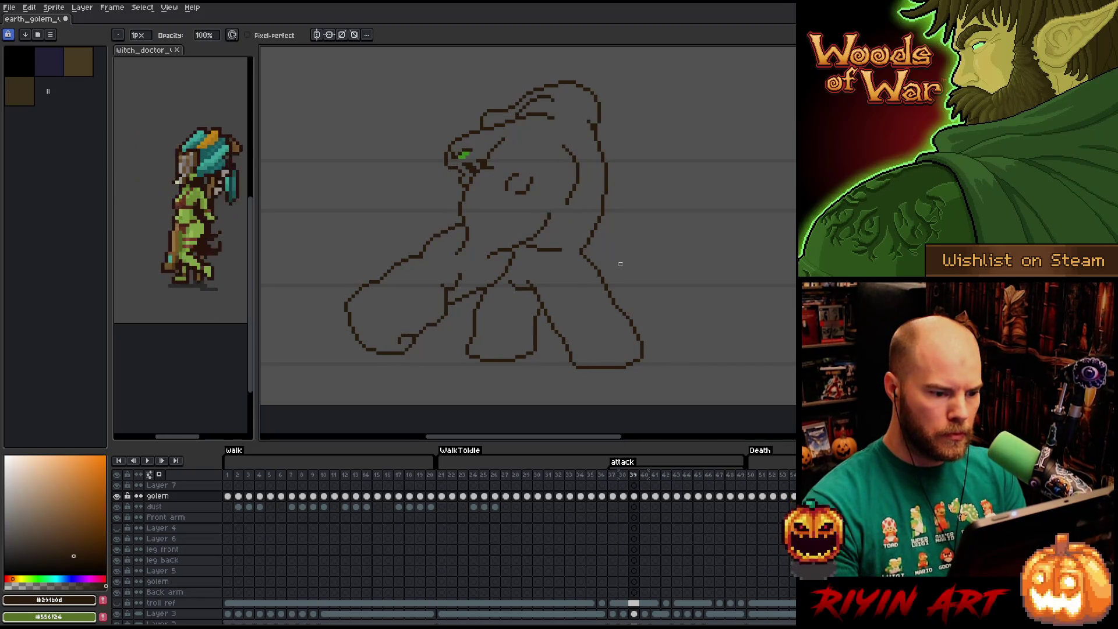
key(Right)
key(Right)
key(Left)
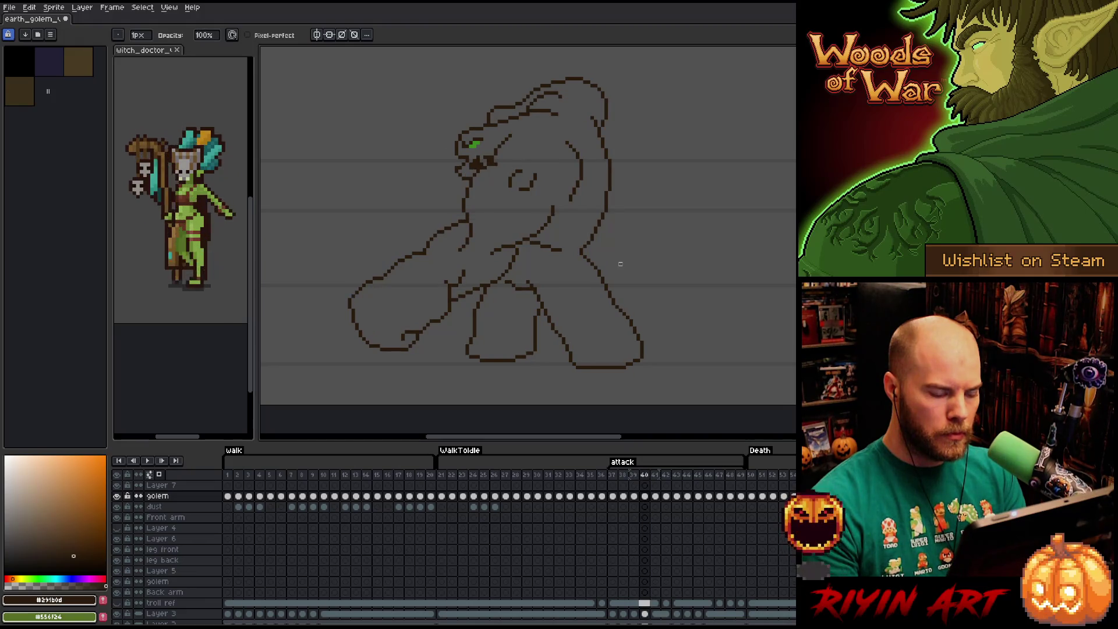
key(Right)
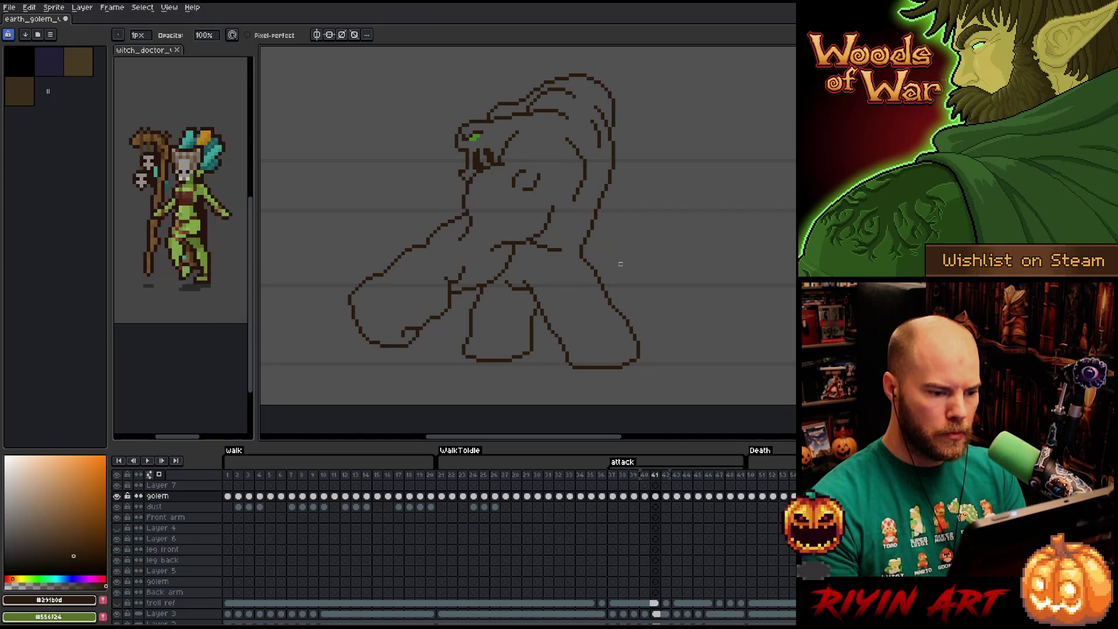
key(Left)
key(Right)
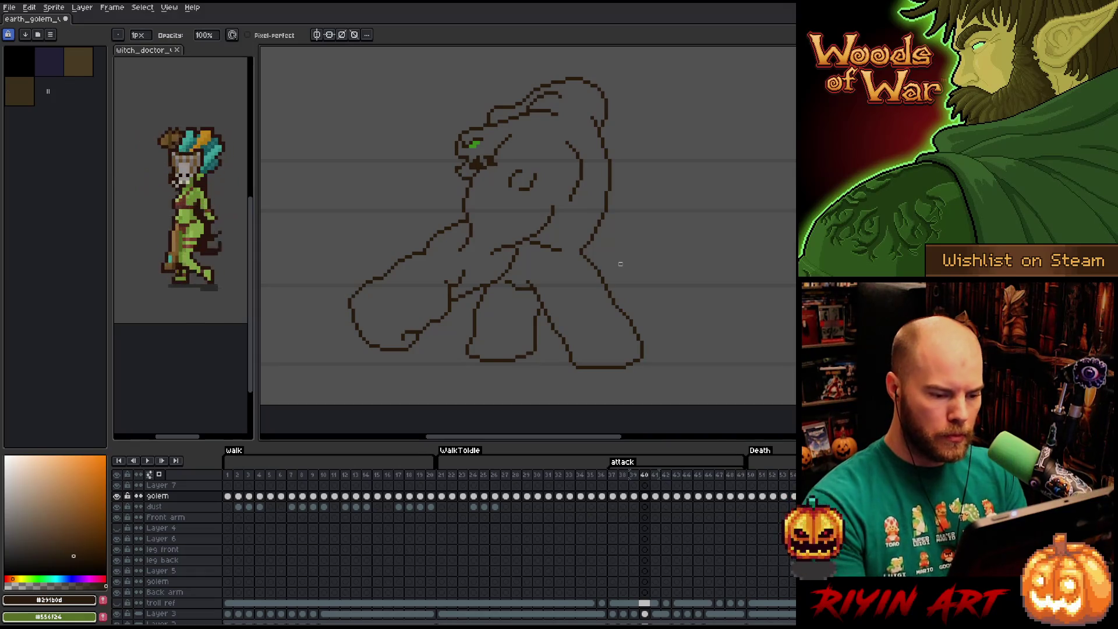
- Lasso-select the golem's lower body and legs on the attack frame
key(q)
drag(660, 388, 584, 254)
key(Left)
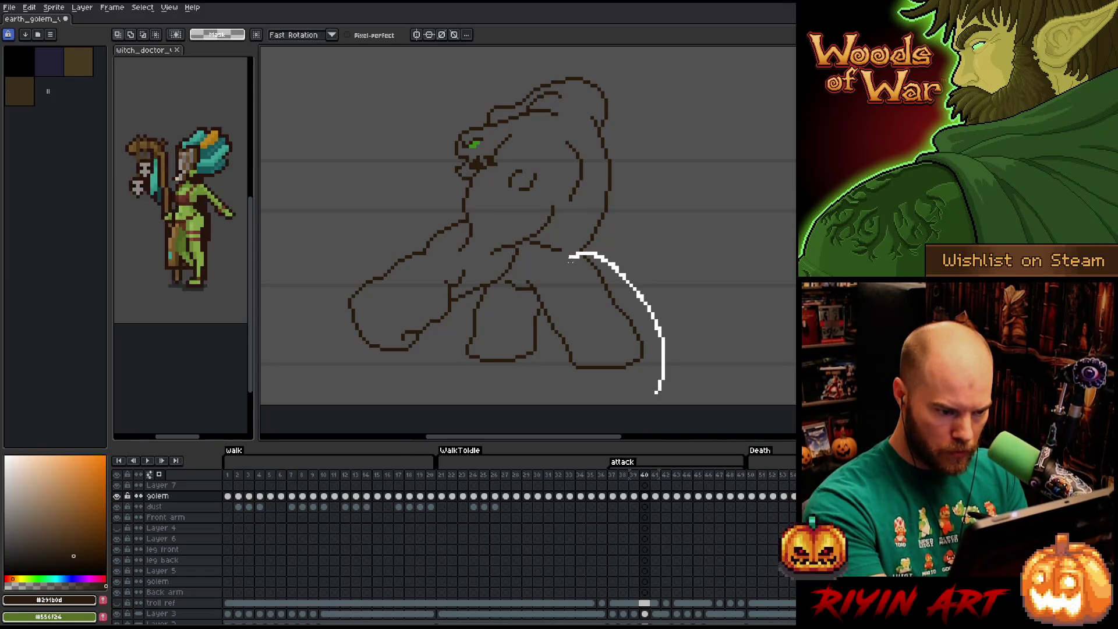
drag(515, 274, 628, 392)
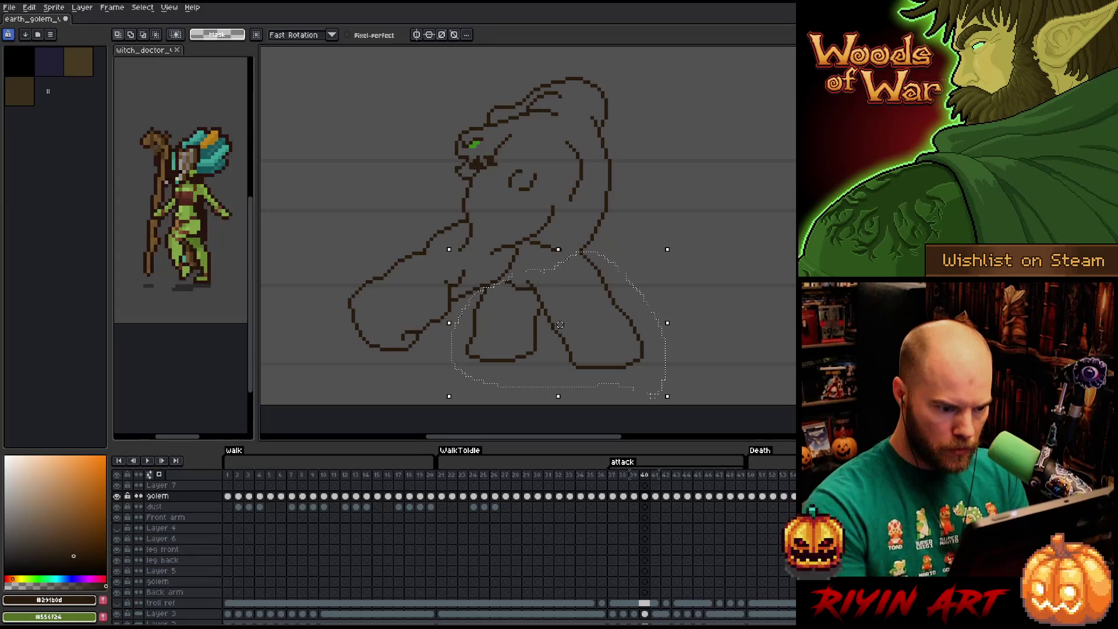
- Flip between frames to line up the legs, then commit the move with Enter
key(Right)
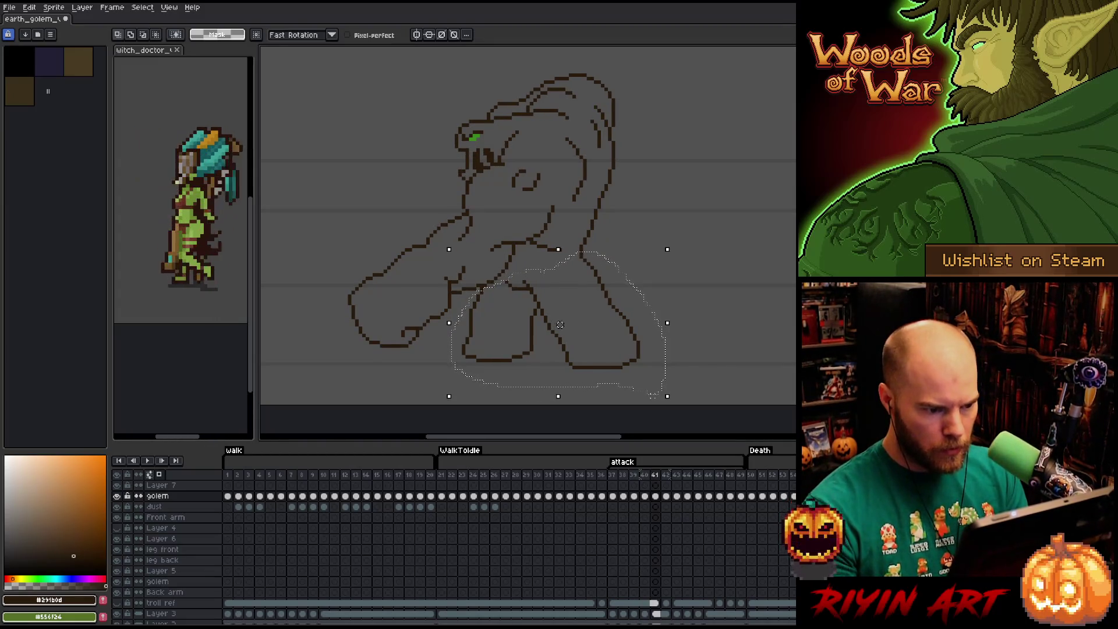
key(Right)
key(Left)
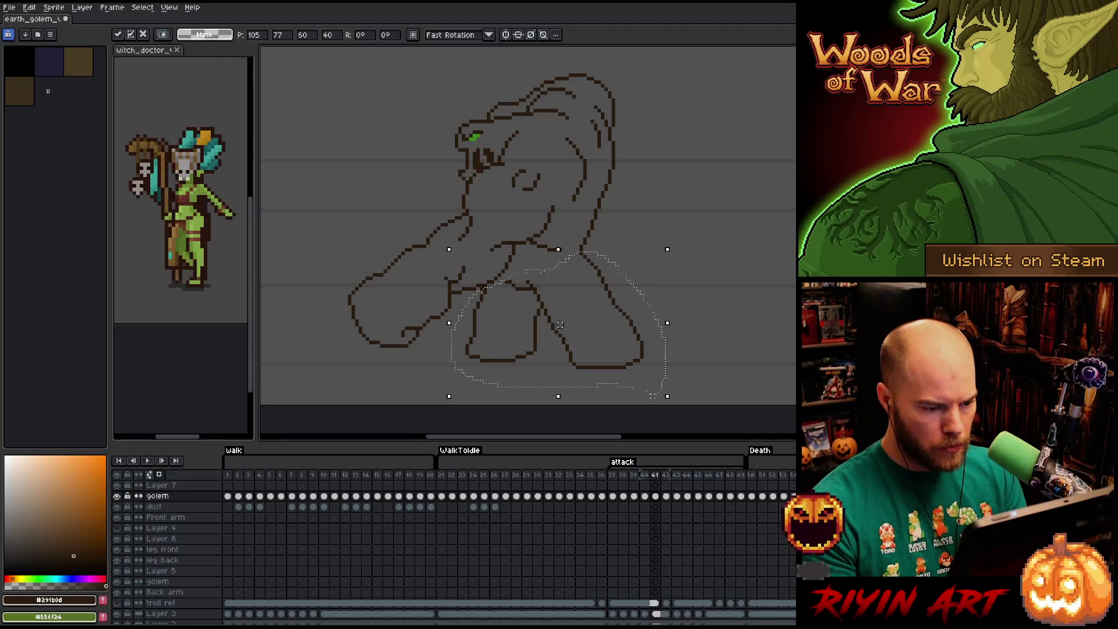
key(Left)
key(Right)
key(Right)
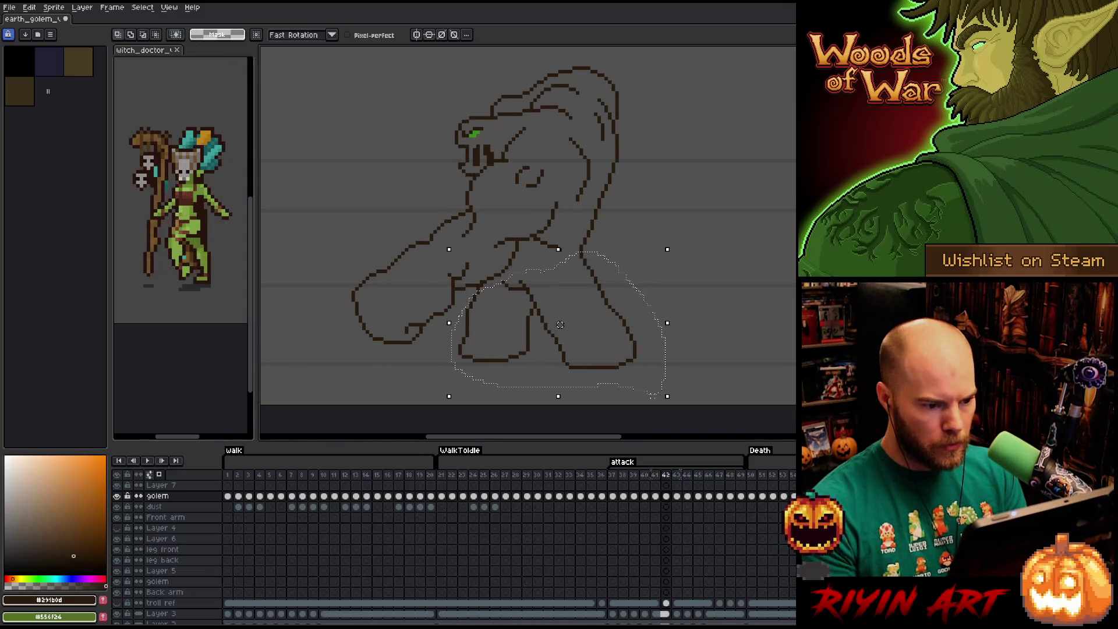
key(Left)
key(Right)
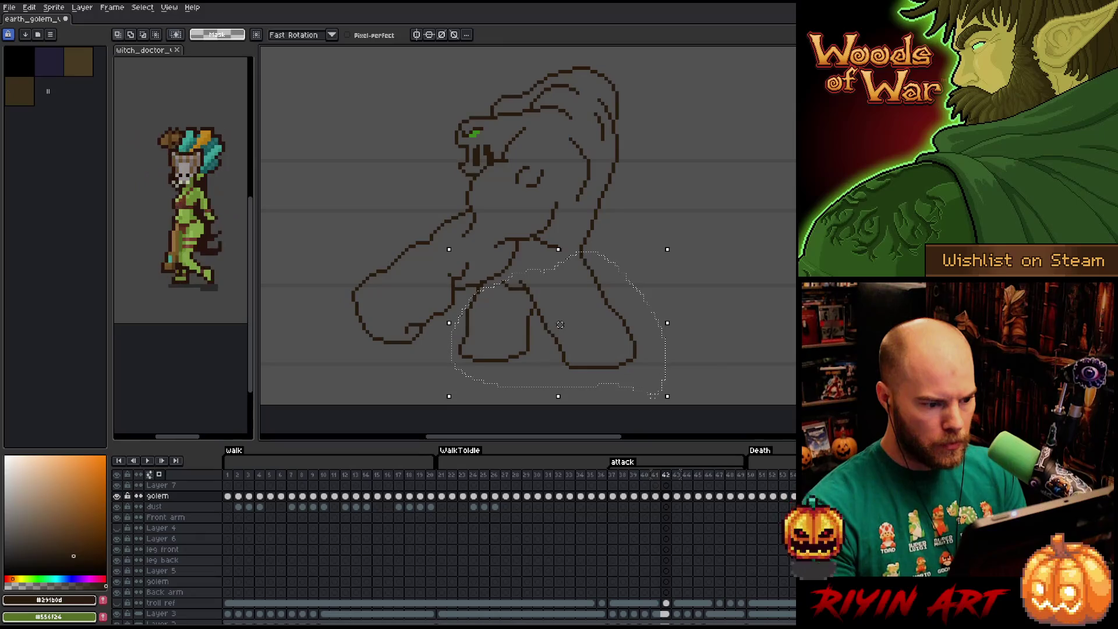
key(Right)
key(Right)
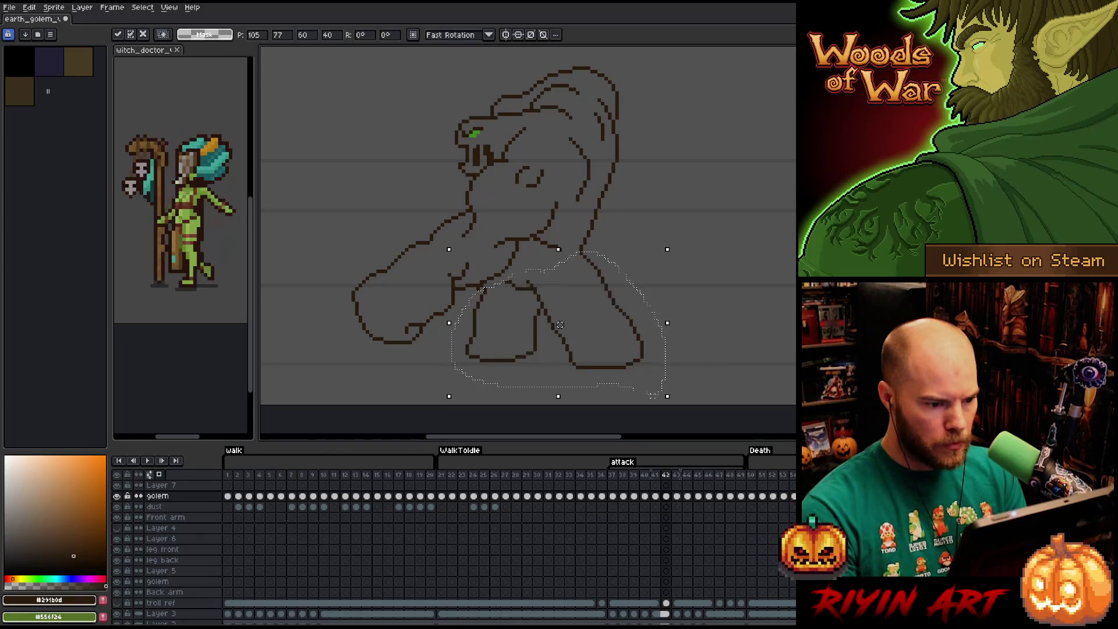
key(Return)
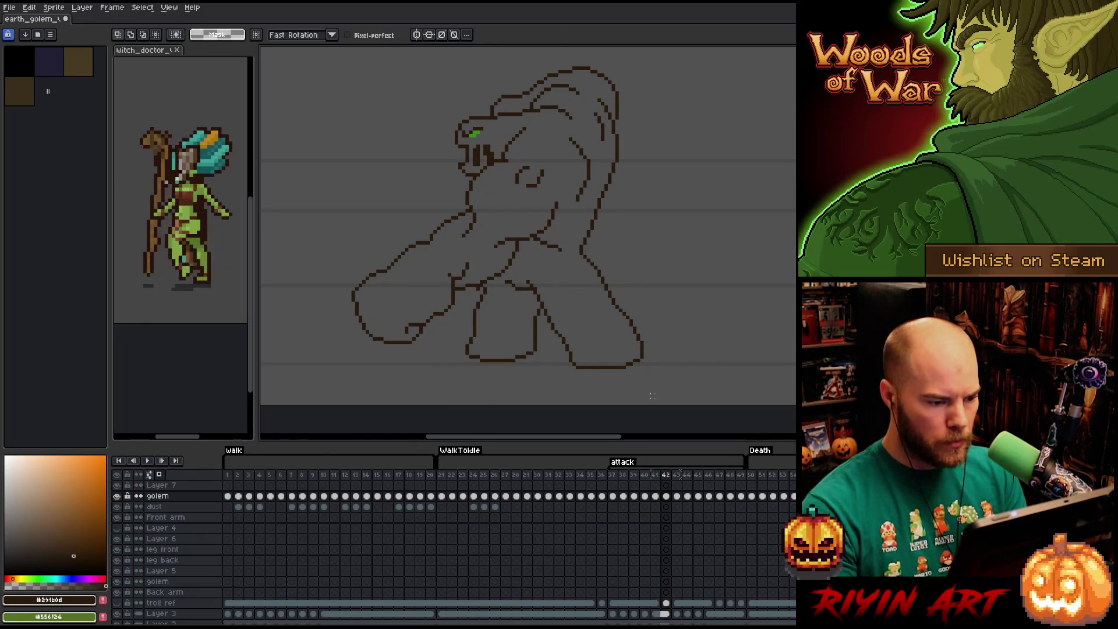
- Preview the neighbouring attack frames, then jump back to the opening attack frame
key(Left)
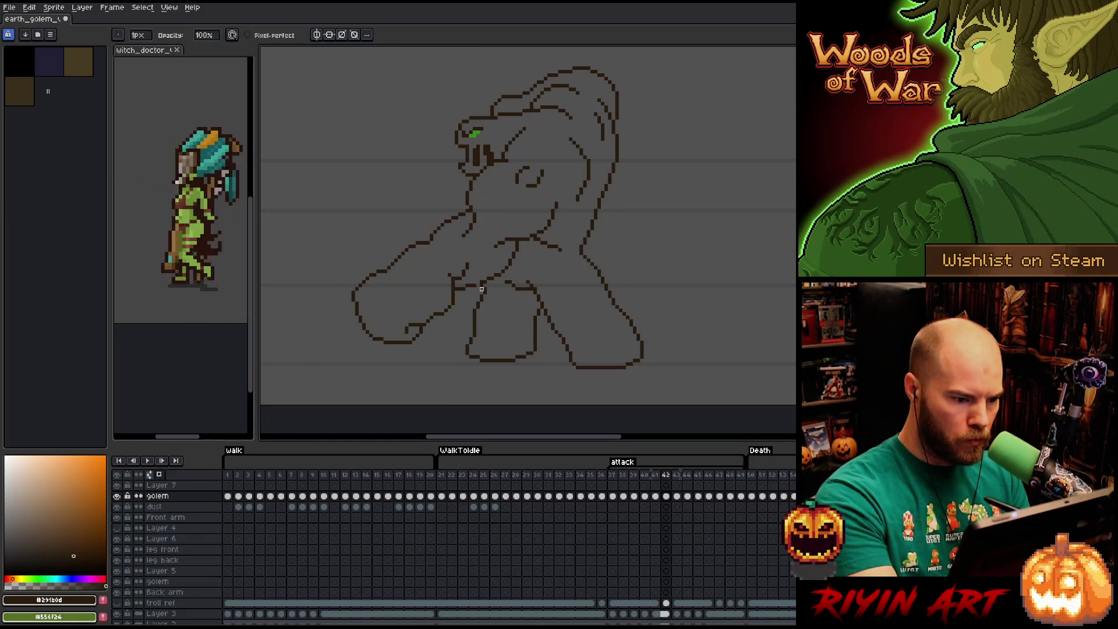
key(Right)
key(e)
key(Left)
key(Right)
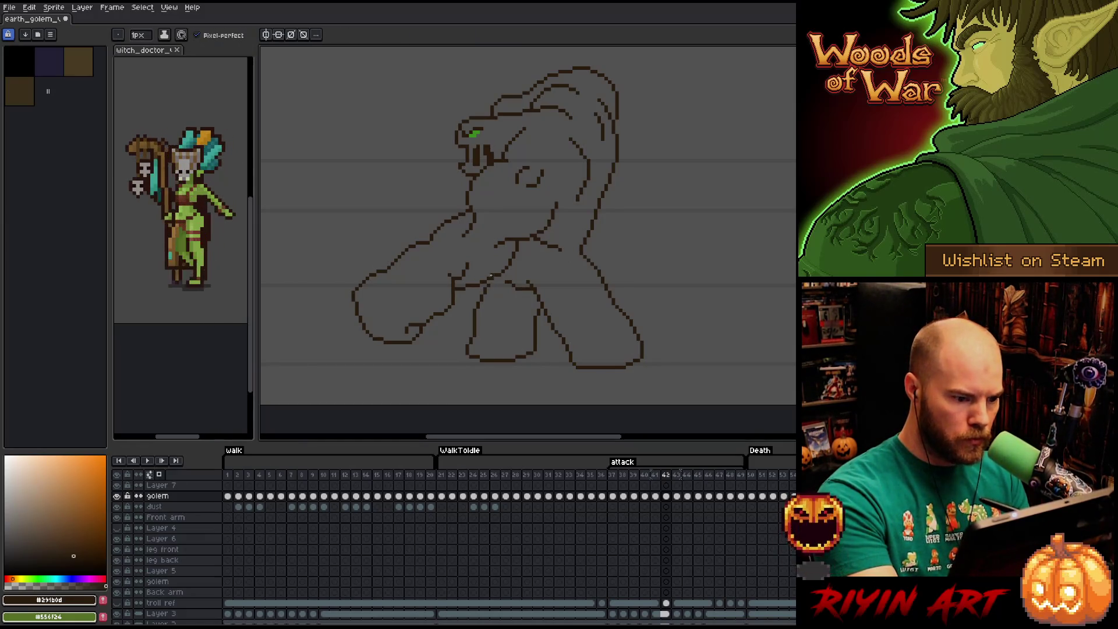
key(Left)
key(Right)
key(Right)
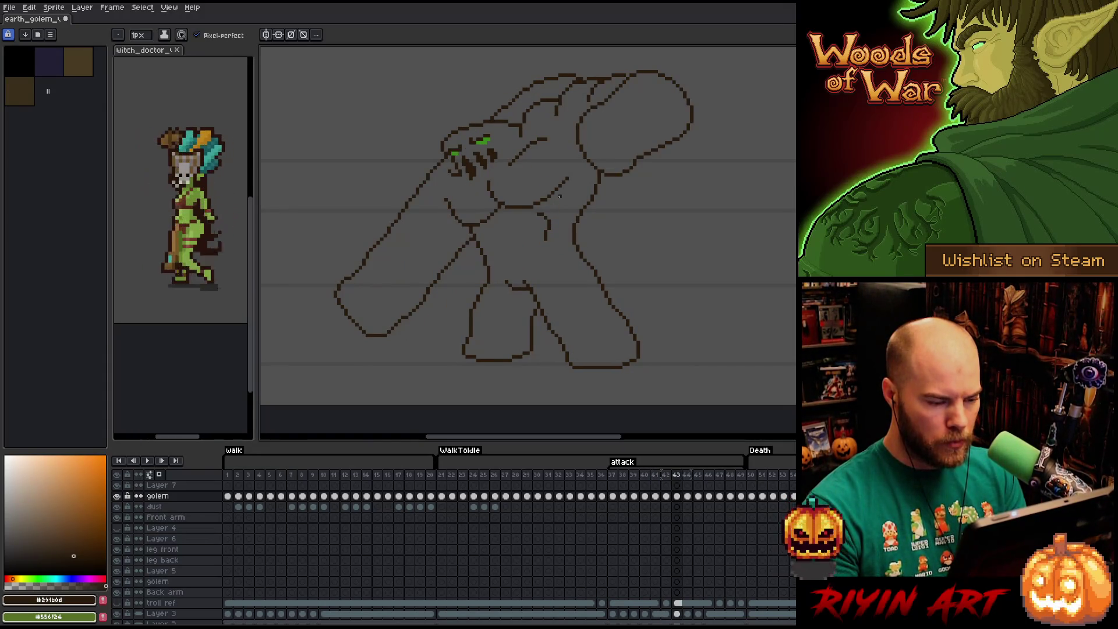
key(Left)
key(Right)
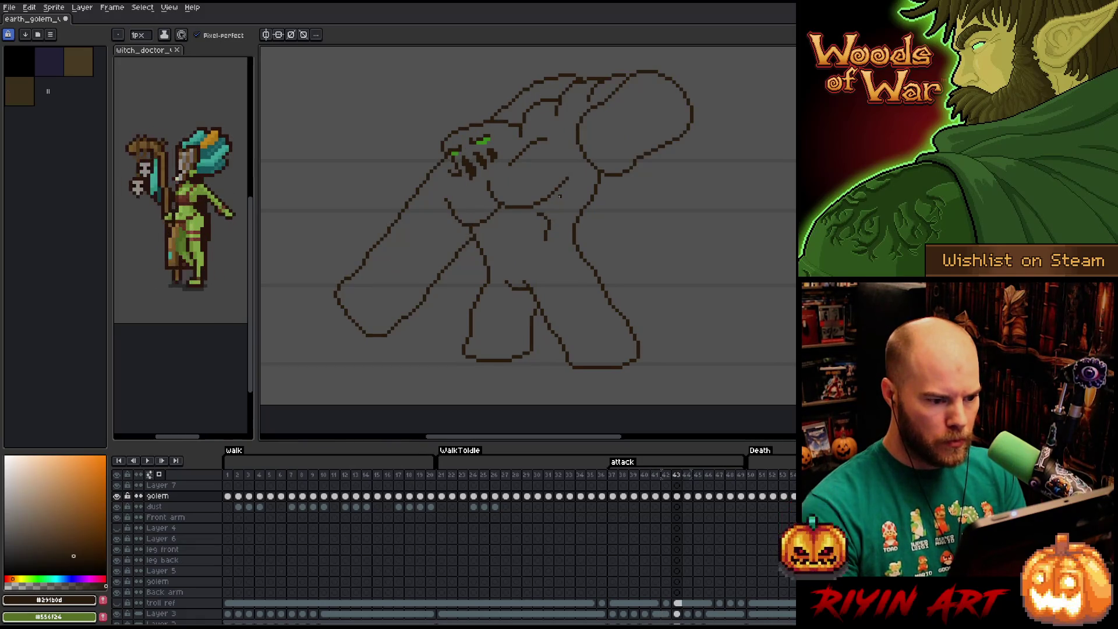
key(Right)
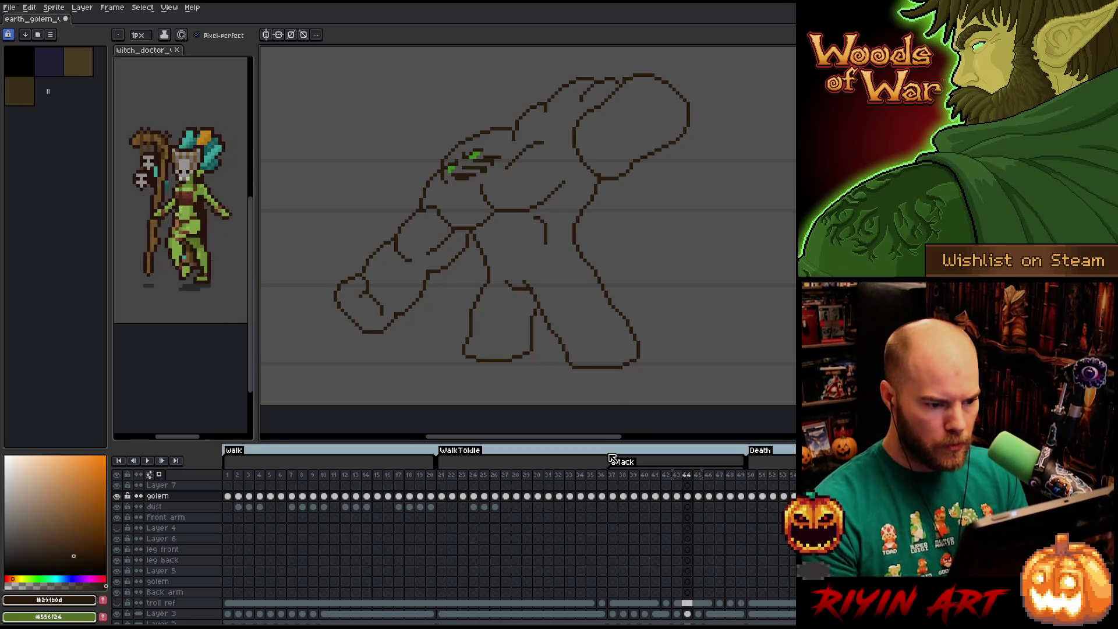
click(611, 476)
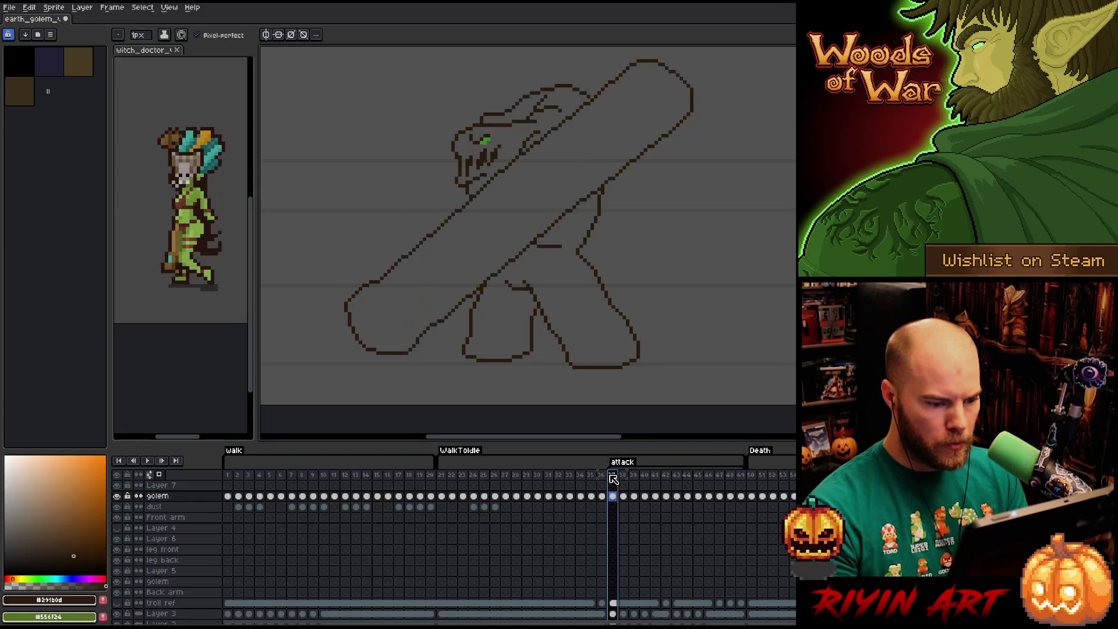
key(Return)
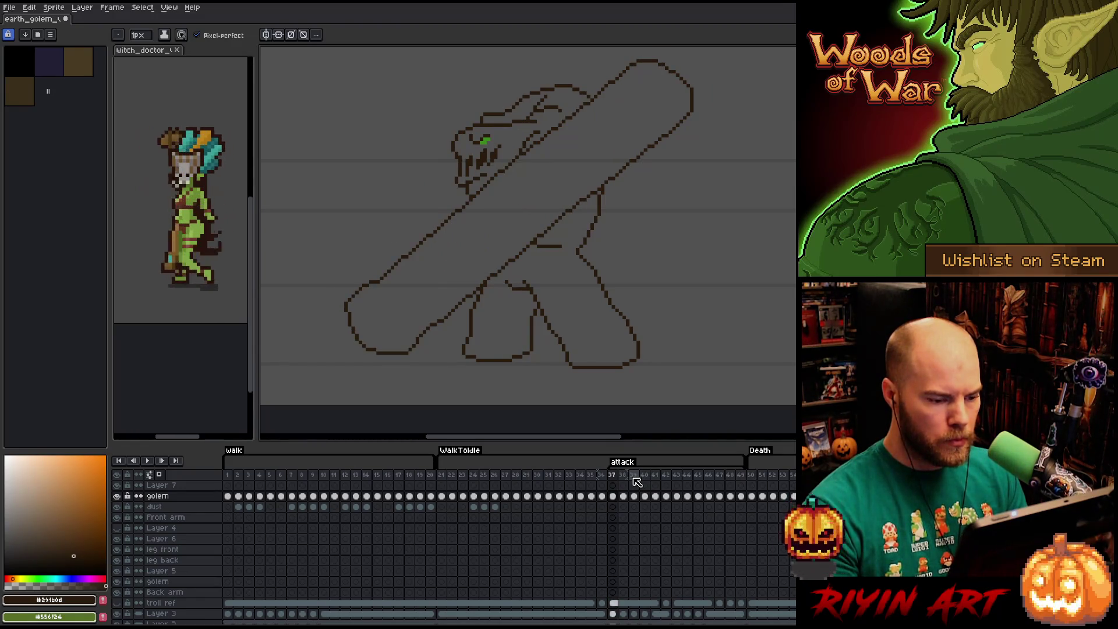
click(581, 476)
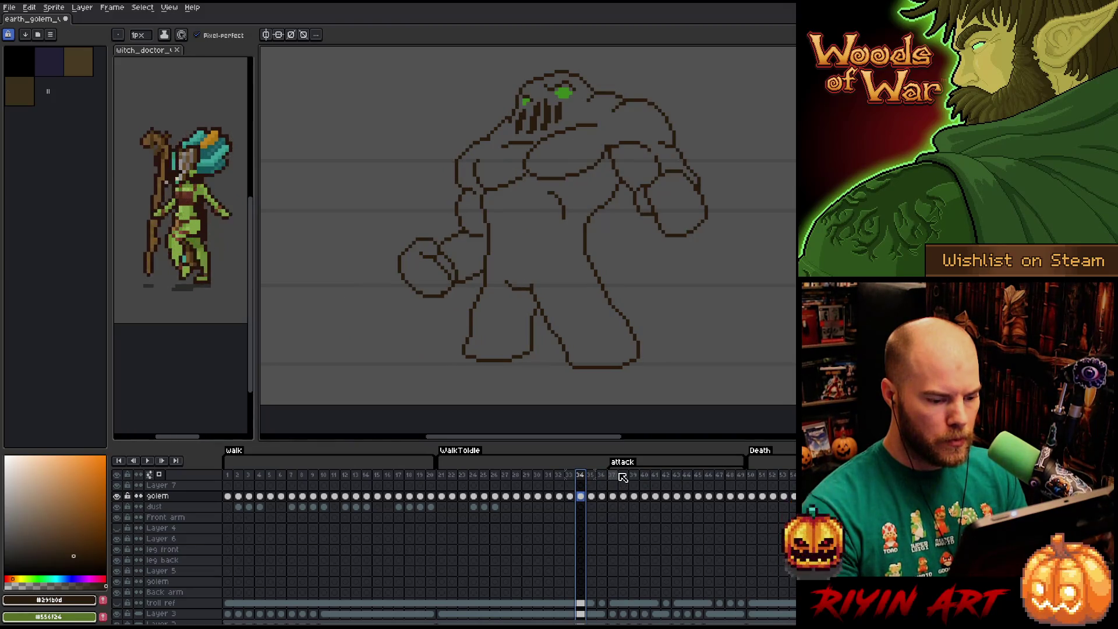
click(620, 476)
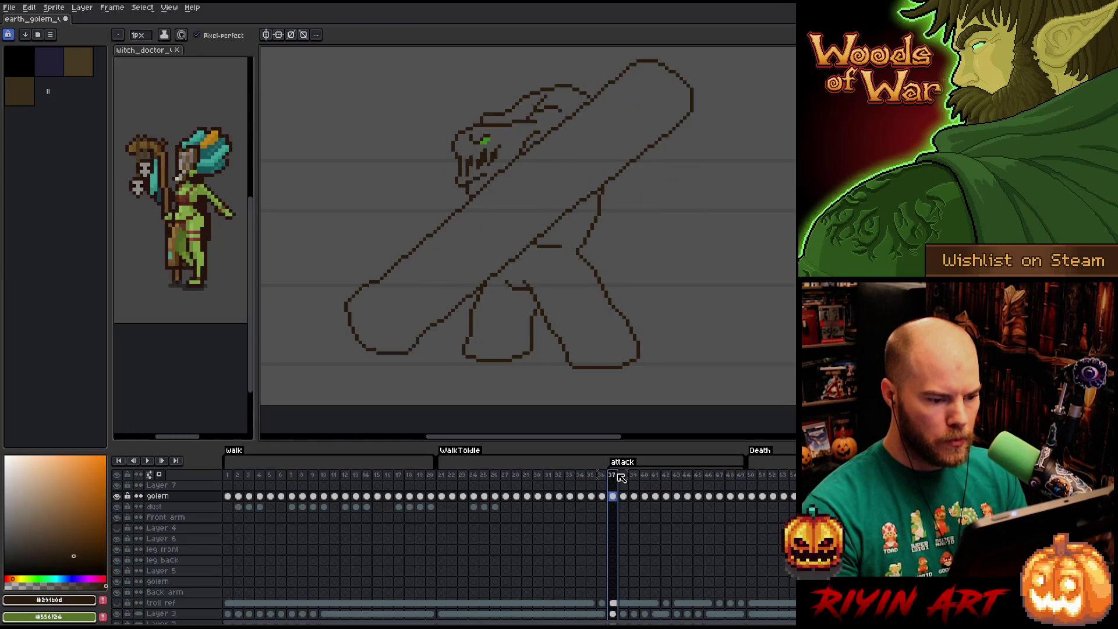
click(570, 476)
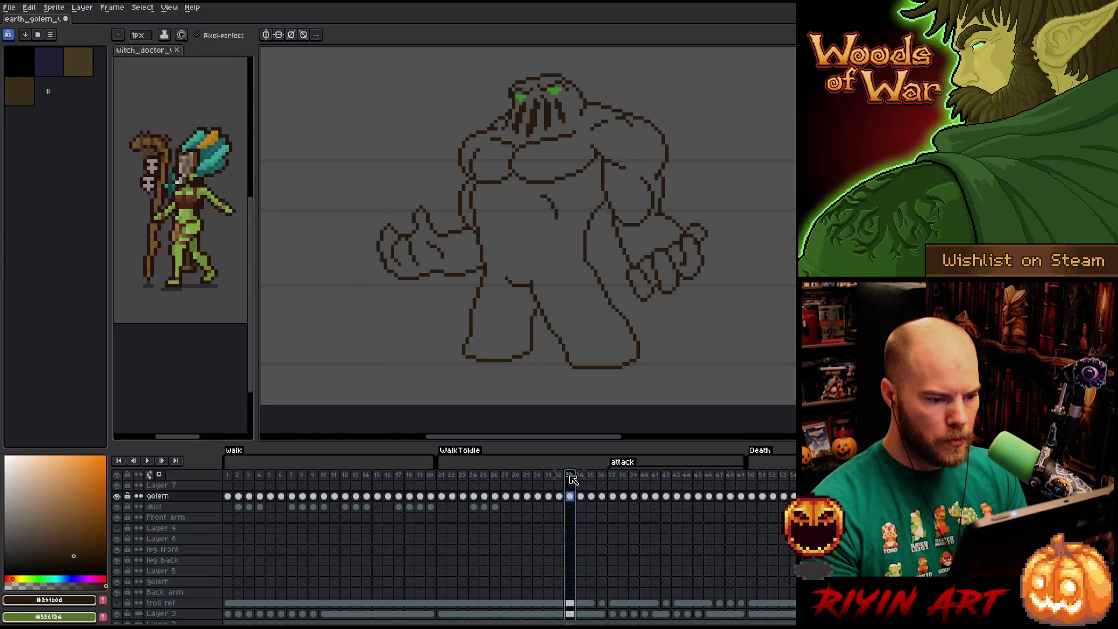
click(615, 476)
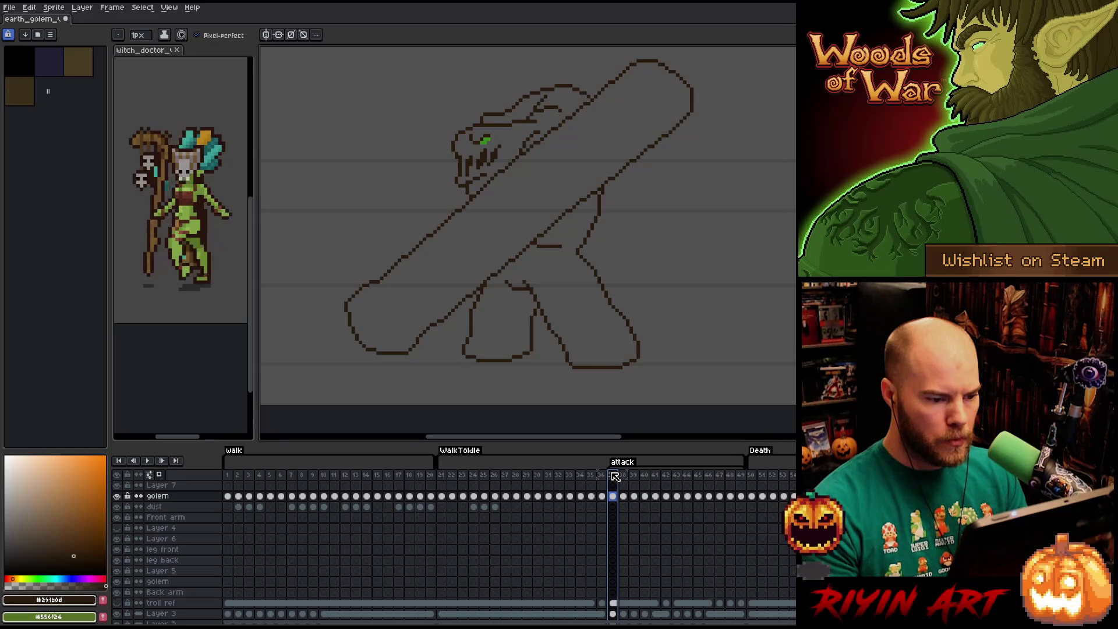
key(Return)
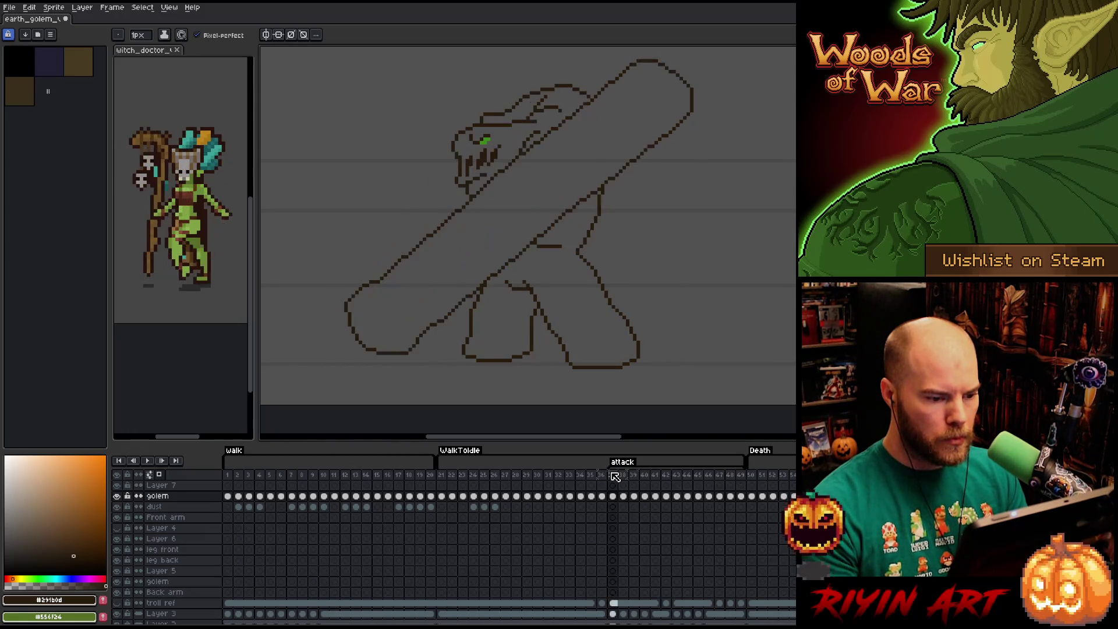
key(q)
mouse_move(664, 388)
mouse_down()
mouse_move(583, 253)
mouse_move(474, 292)
mouse_move(646, 362)
mouse_move(687, 342)
mouse_up()
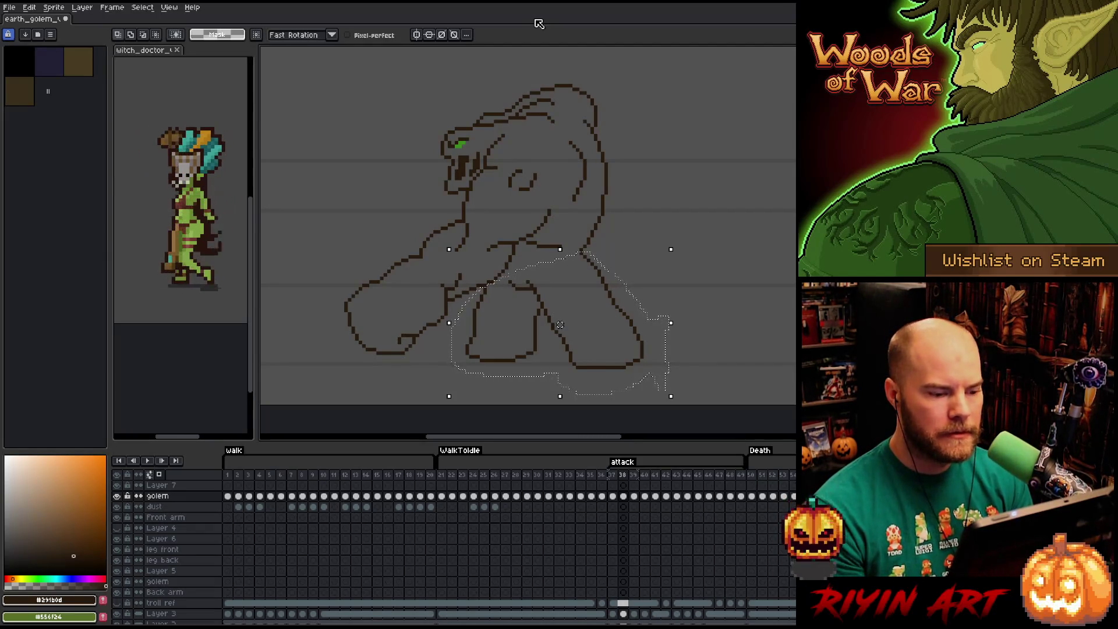
- Flip back and forth through the attack frames to compare the golem's leg poses
key(Left)
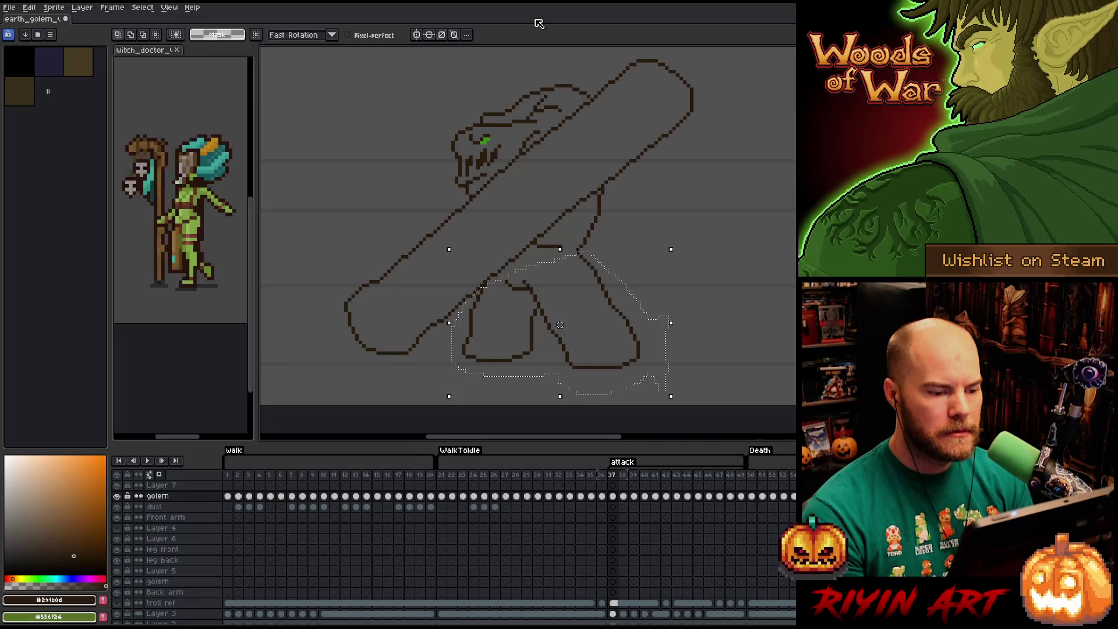
key(Right)
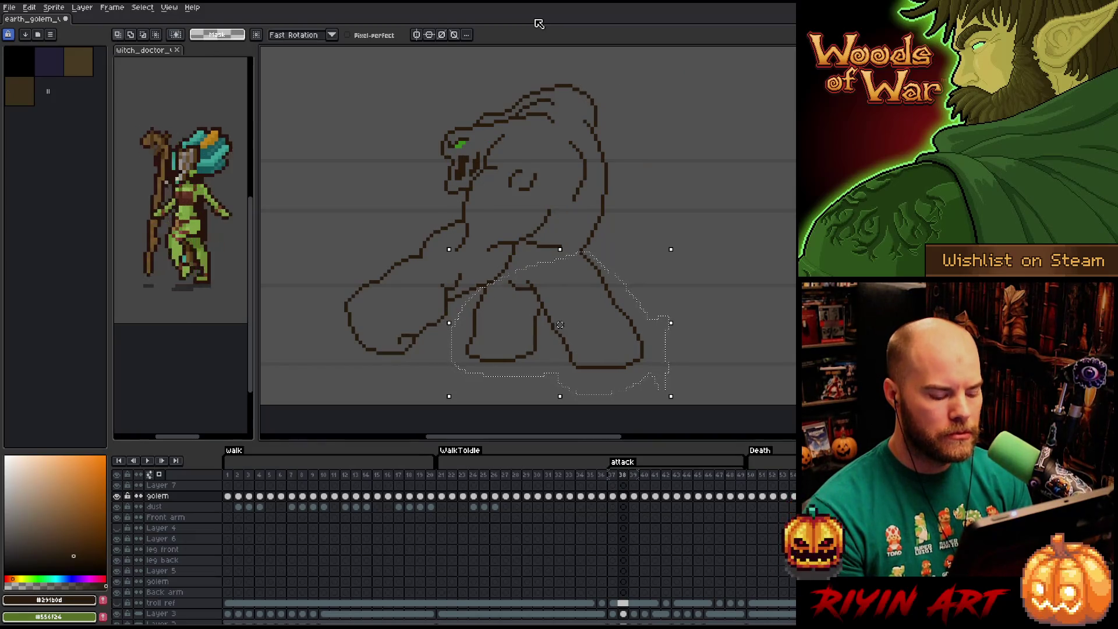
key(Right)
key(Right)
key(Right)
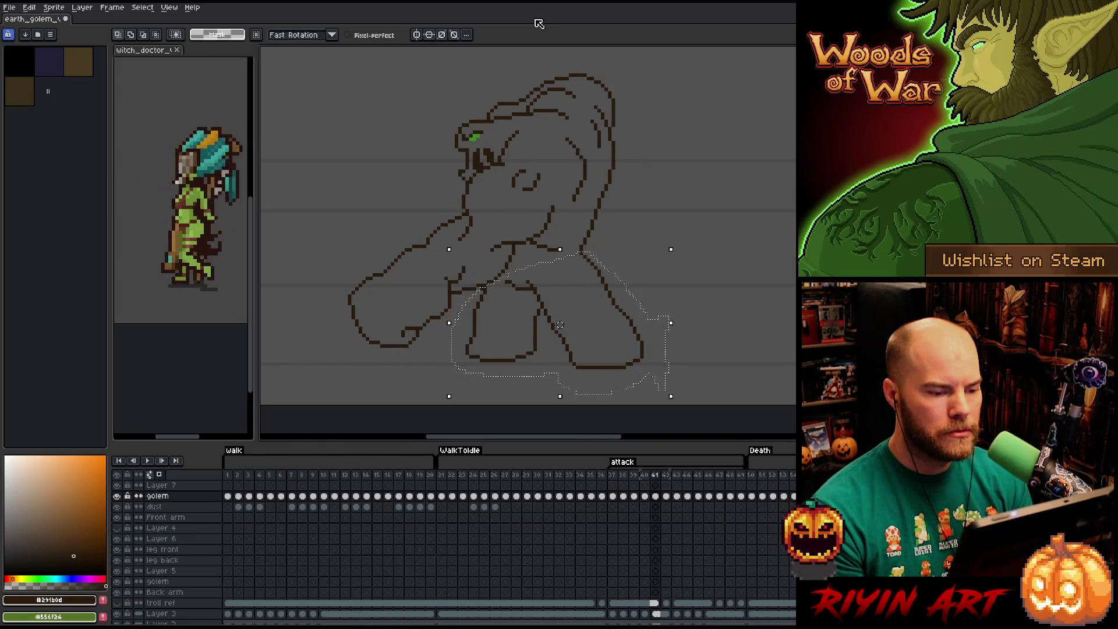
key(Right)
key(Right)
key(Left)
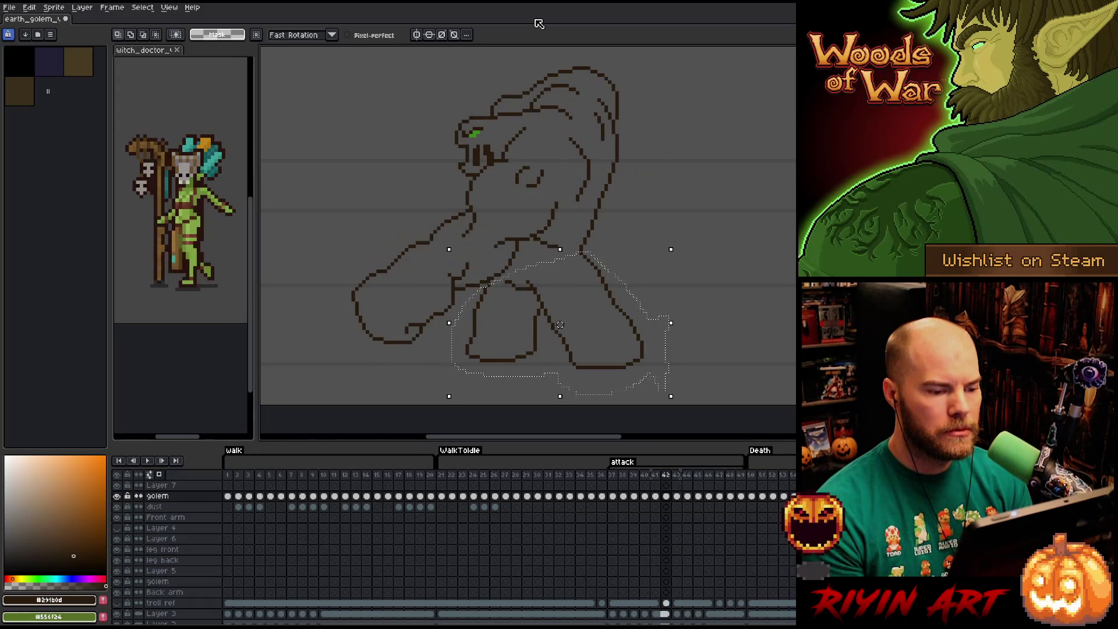
key(Right)
key(Right)
key(Left)
key(Left)
key(Right)
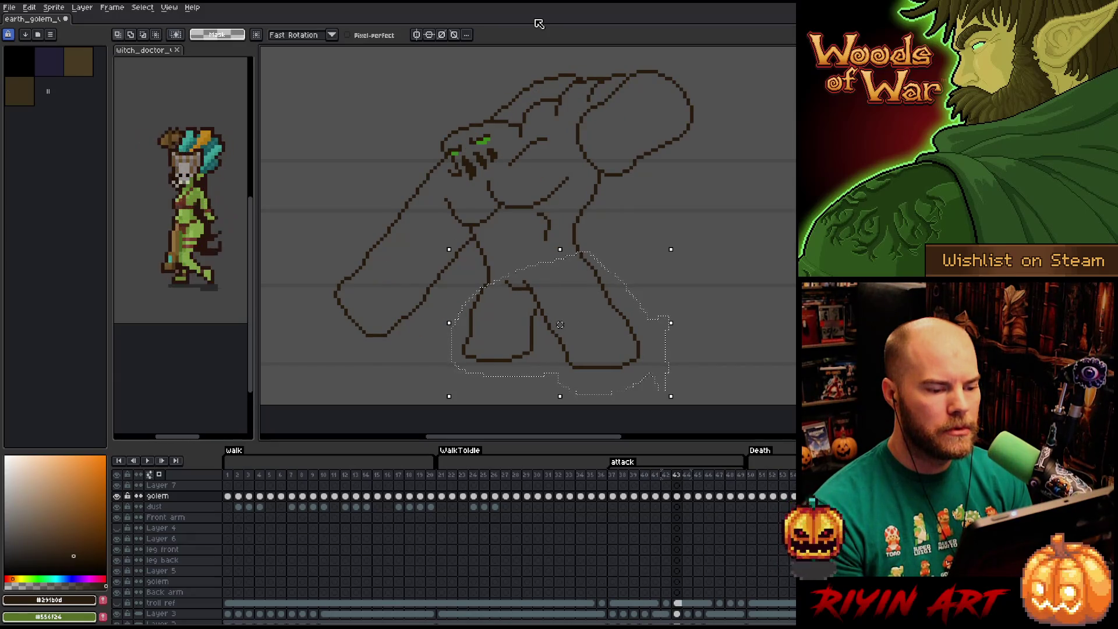
key(Left)
key(Left)
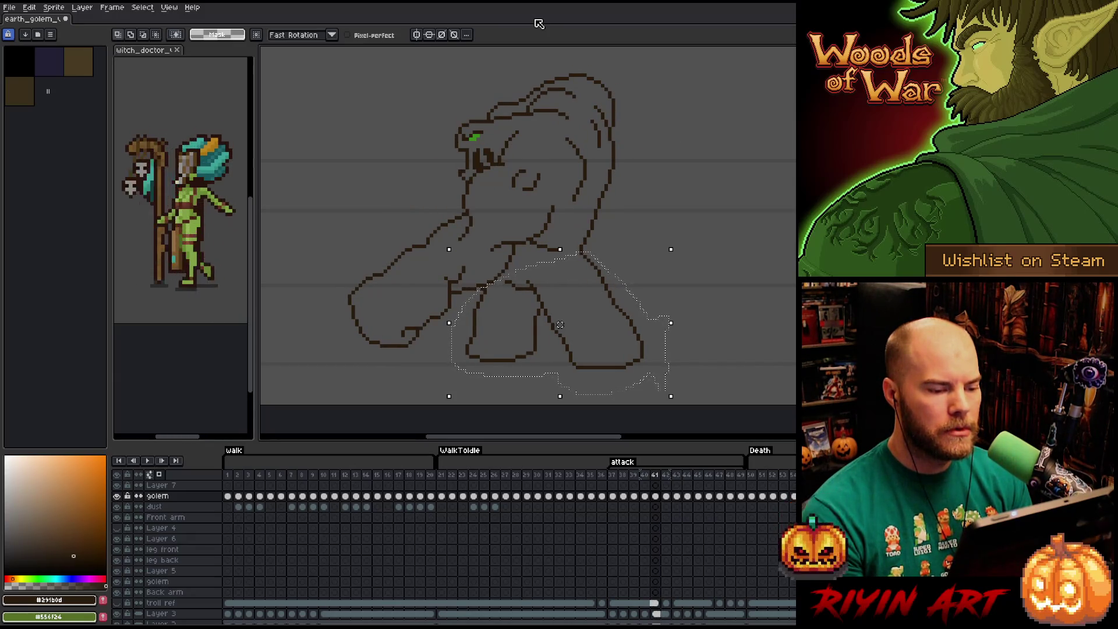
key(Right)
key(Right)
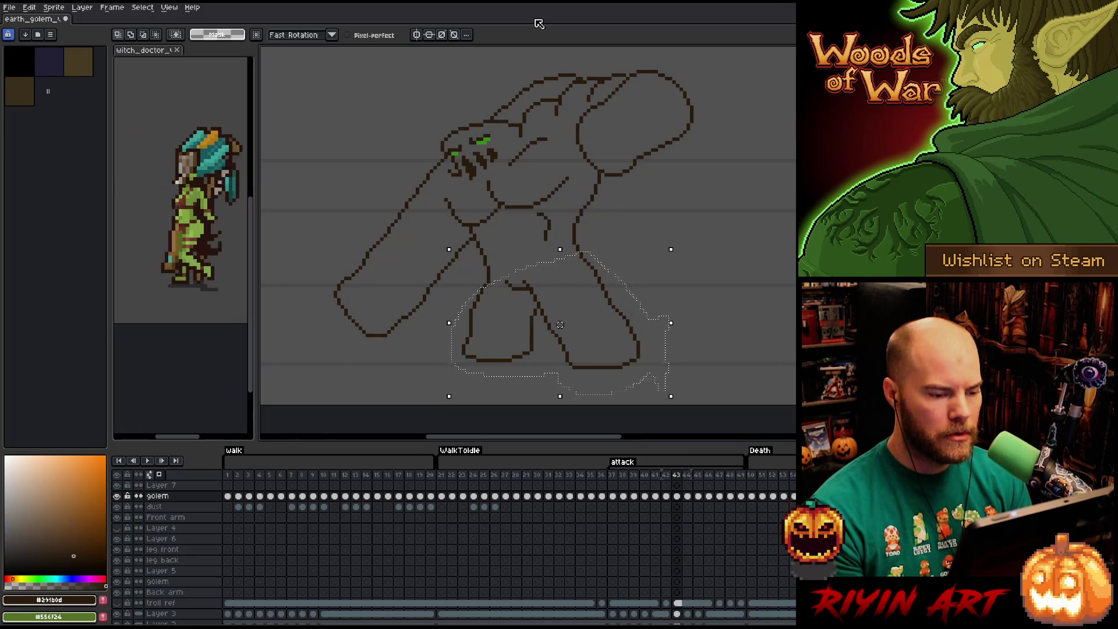
key(Left)
key(Right)
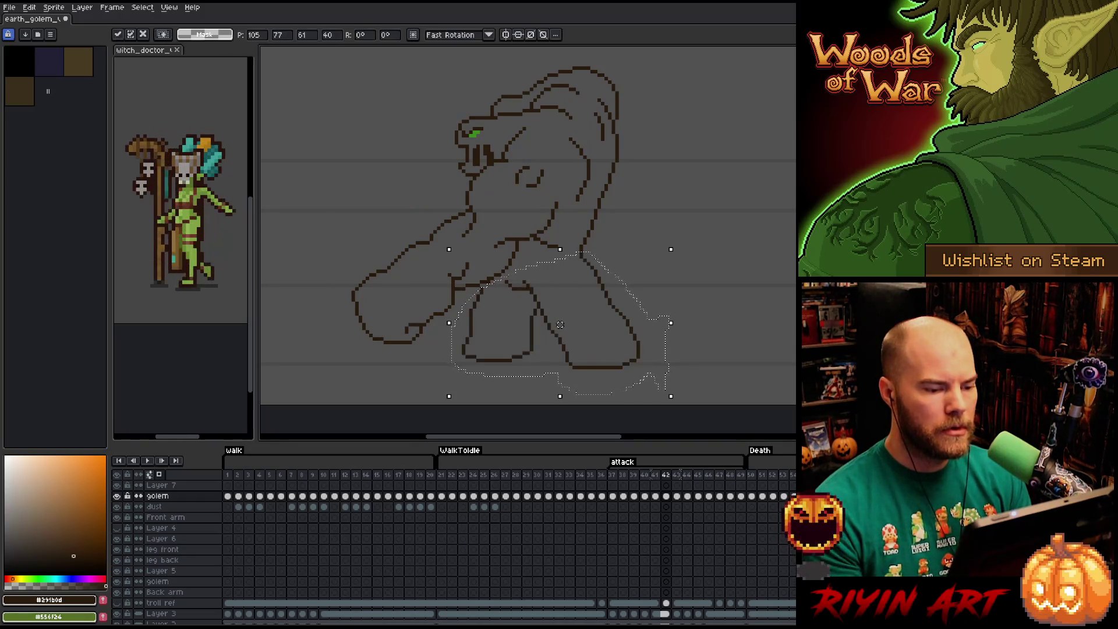
- Copy the legs, paste them into the neighbouring attack frame, check against adjacent poses and commit
key(ctrl+c)
key(Left)
key(ctrl+v)
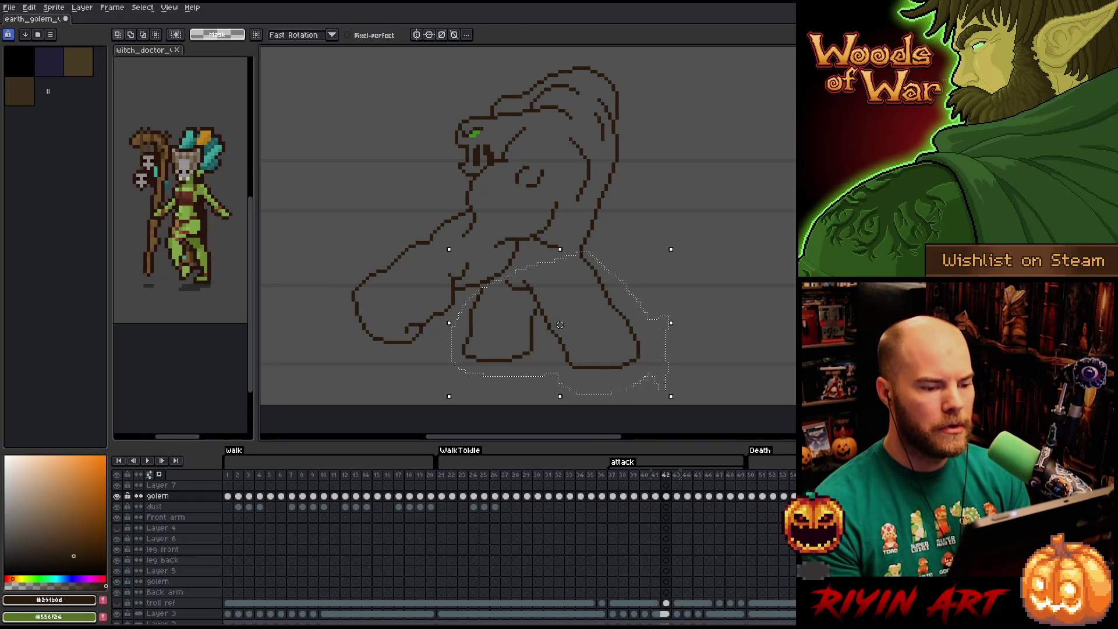
key(Right)
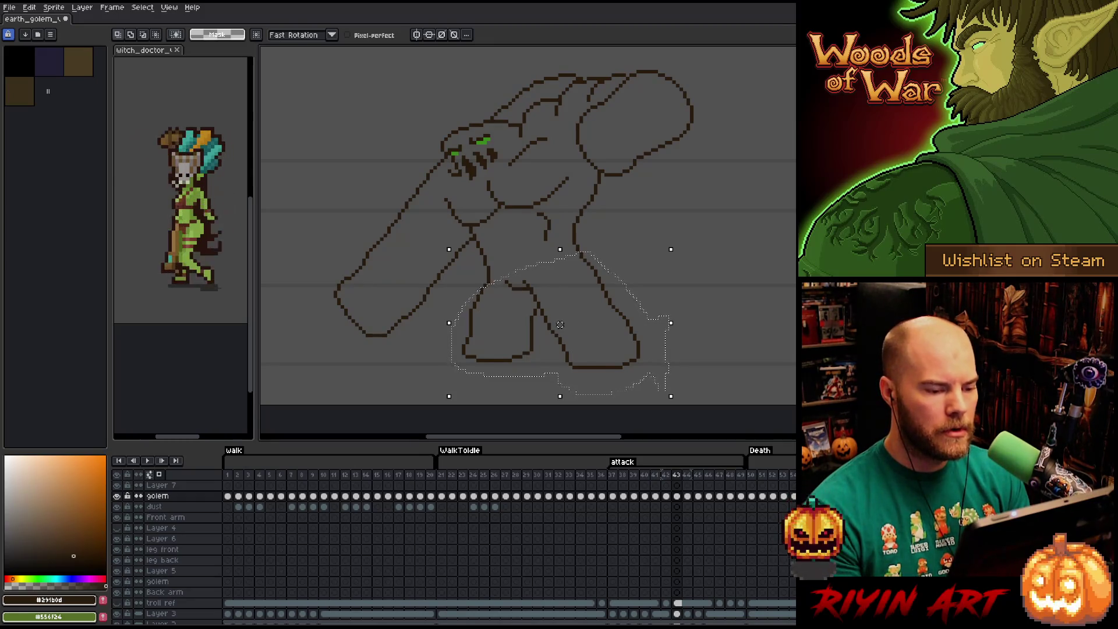
key(Left)
key(Left)
key(Left)
key(Right)
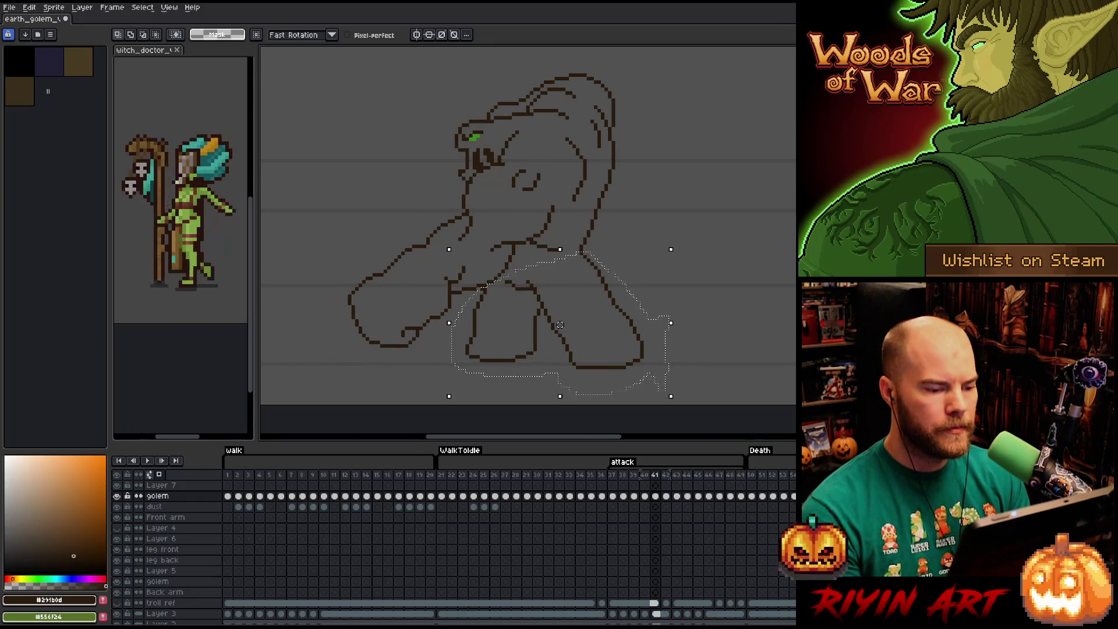
key(Right)
key(Right)
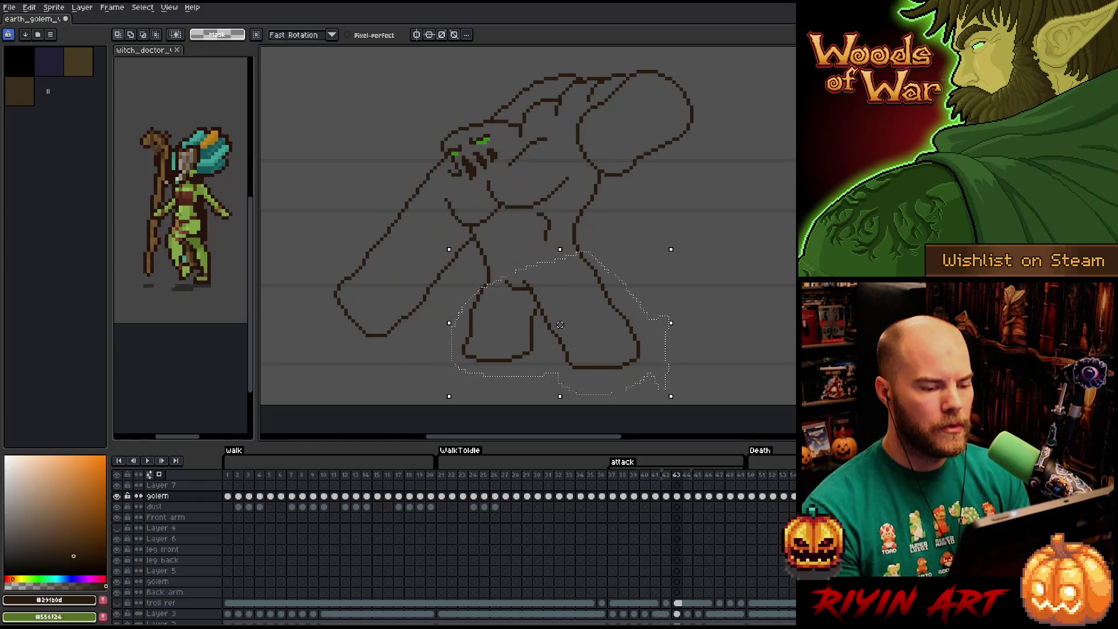
key(Right)
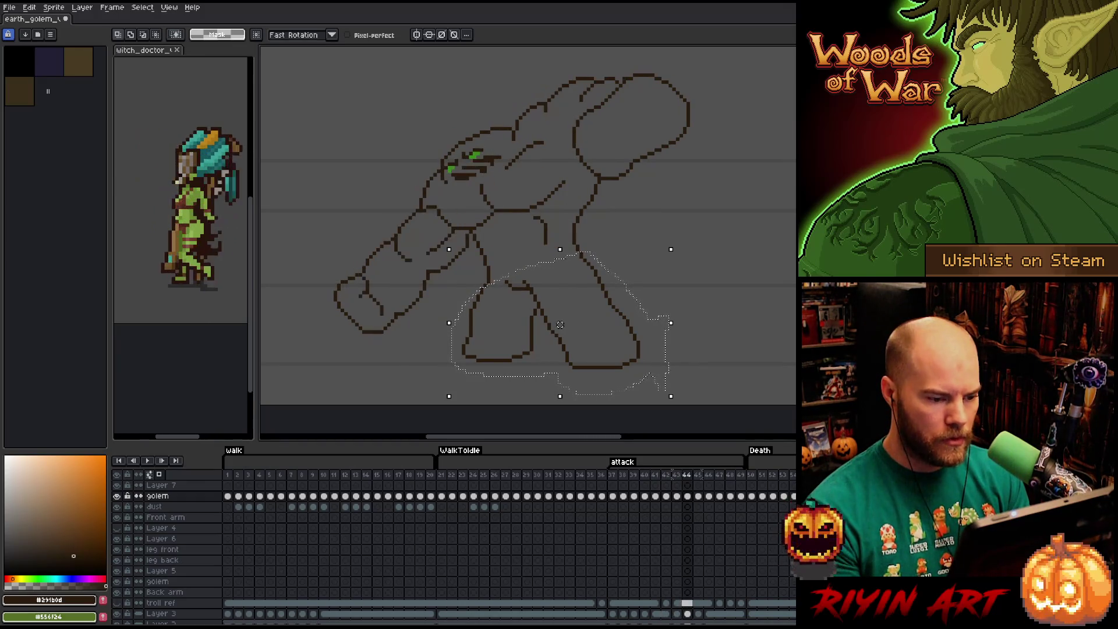
key(Left)
key(Left)
key(Left)
key(Left)
key(Right)
key(Right)
key(Left)
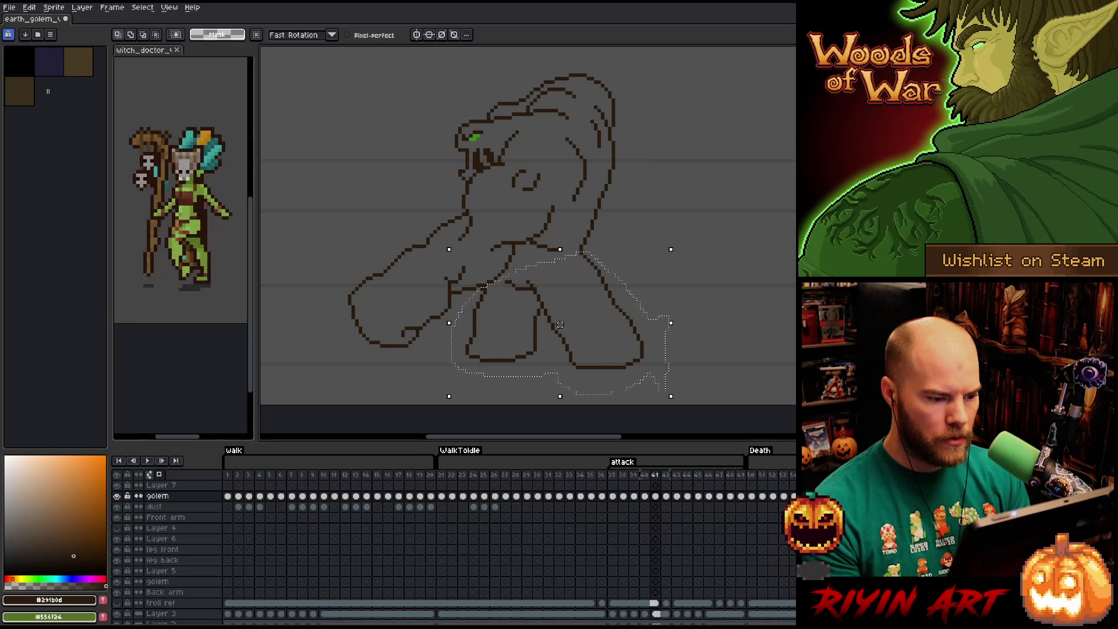
key(Right)
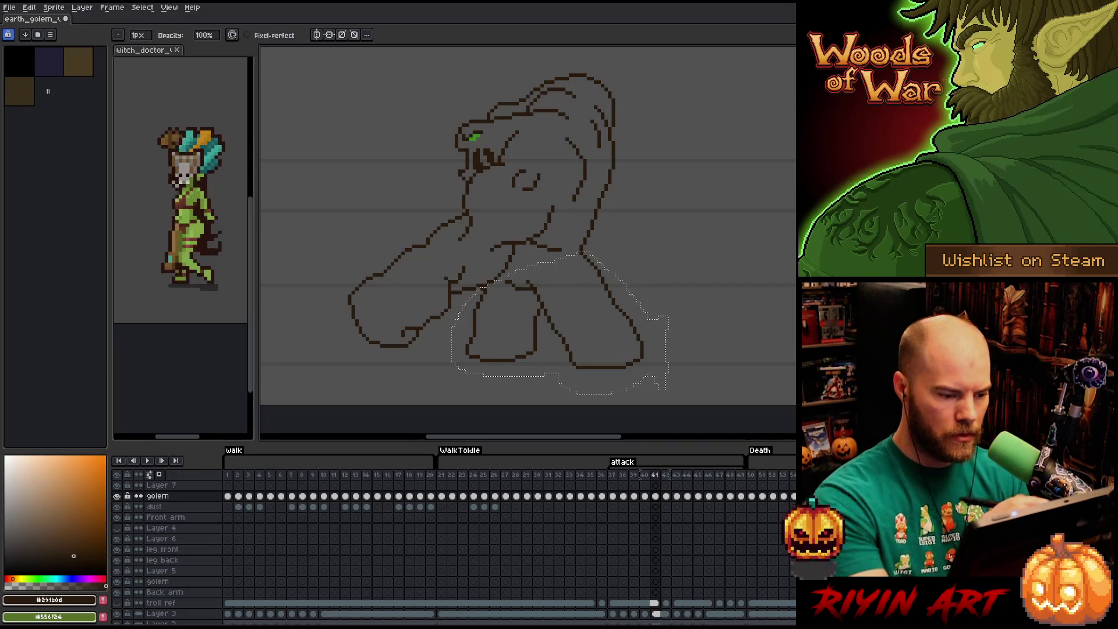
- Check the placed legs, advance to attack frame 44 and pick up its legs for repositioning
key(Left)
key(b)
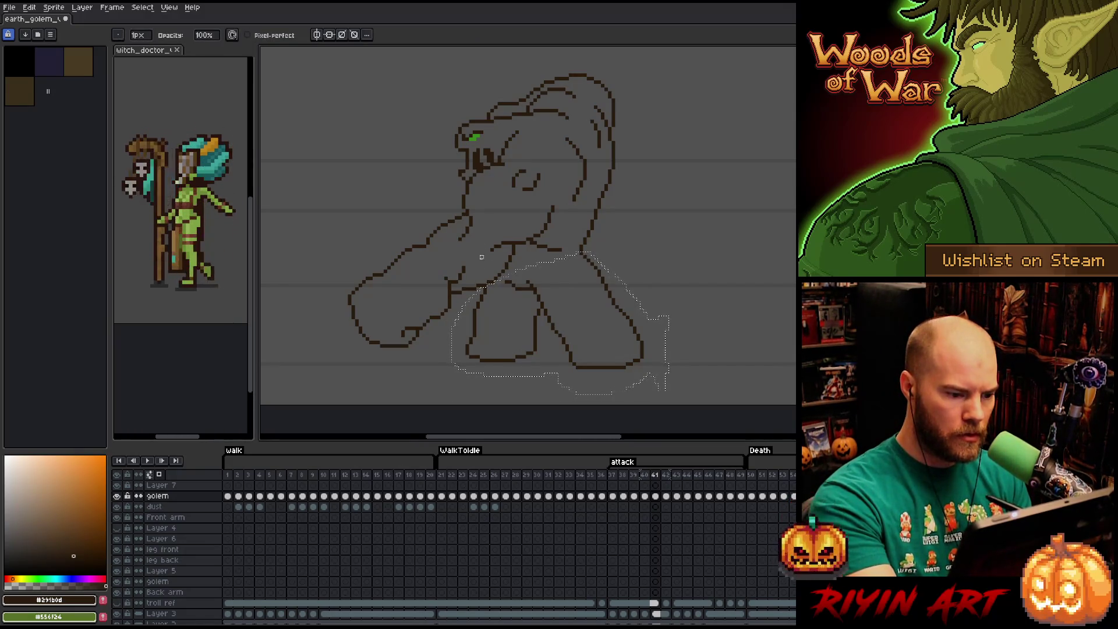
key(Right)
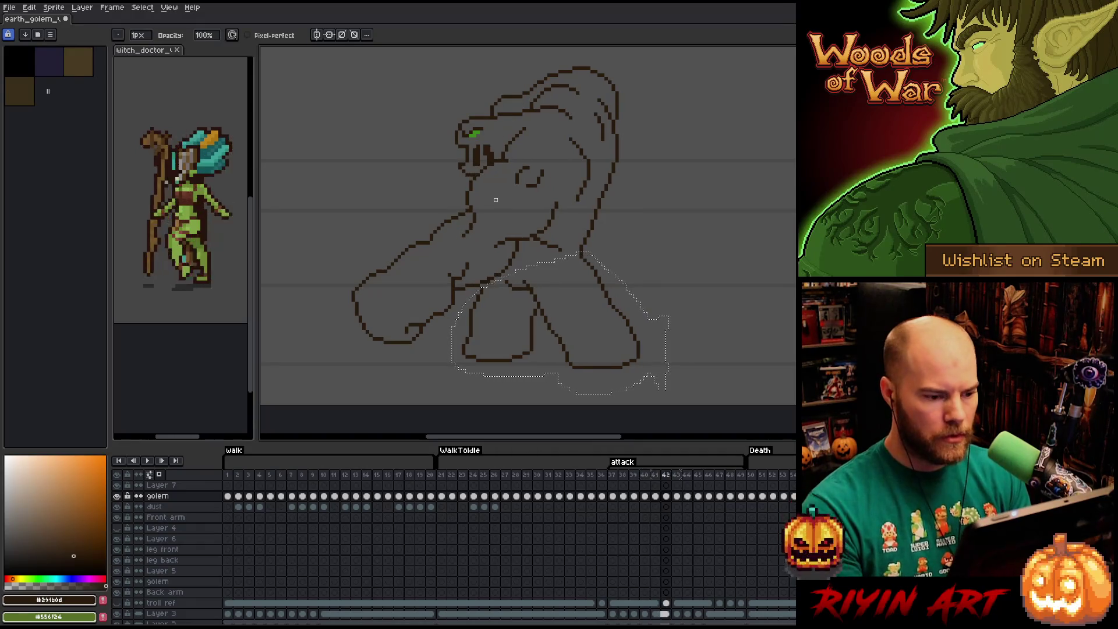
key(Right)
key(Right)
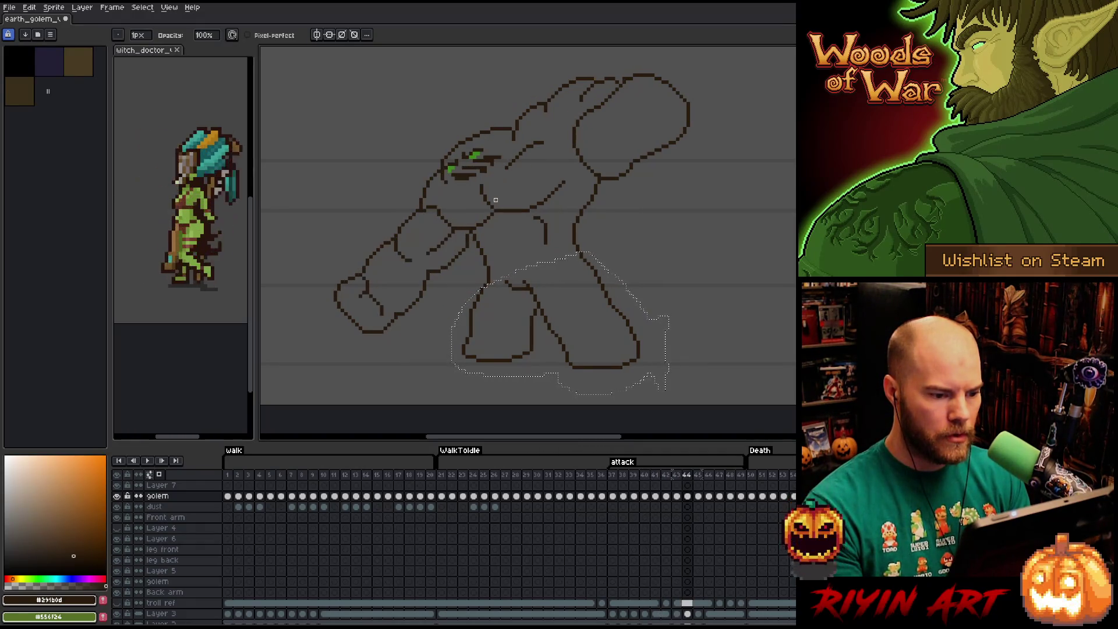
click(559, 325)
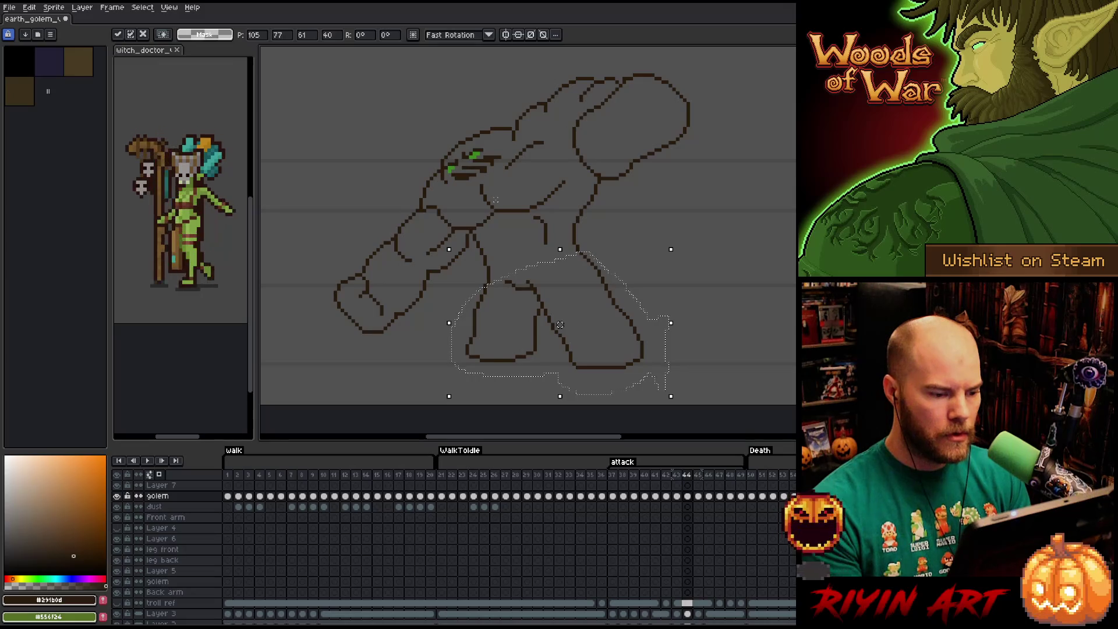
- Replace the old legs in attack frames 45 and 46 with the copied pair
key(Left)
key(Right)
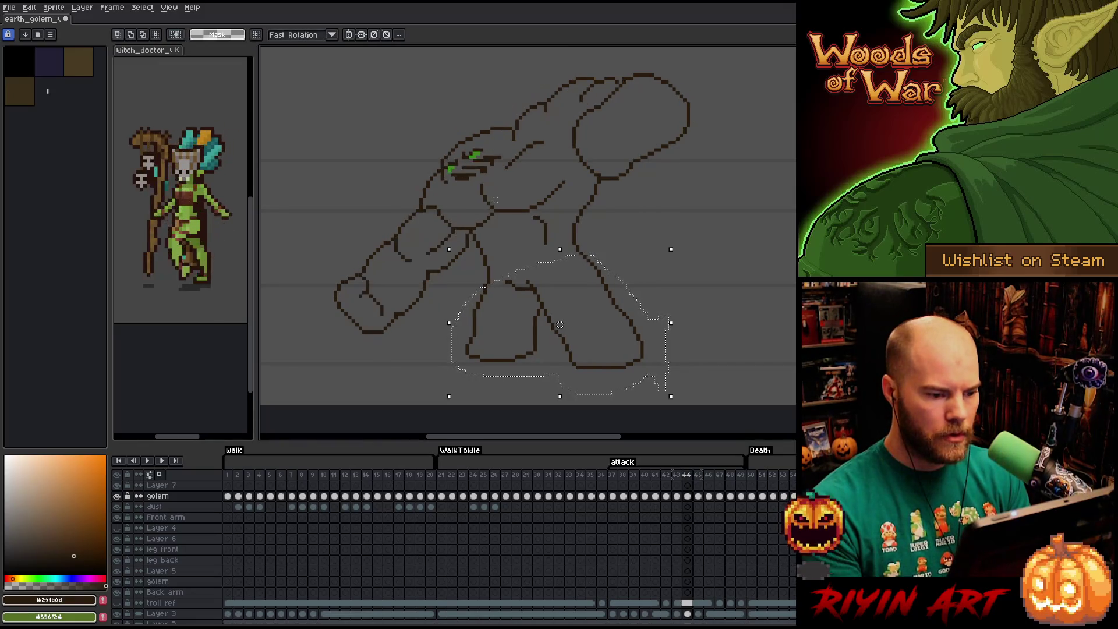
key(Left)
key(Right)
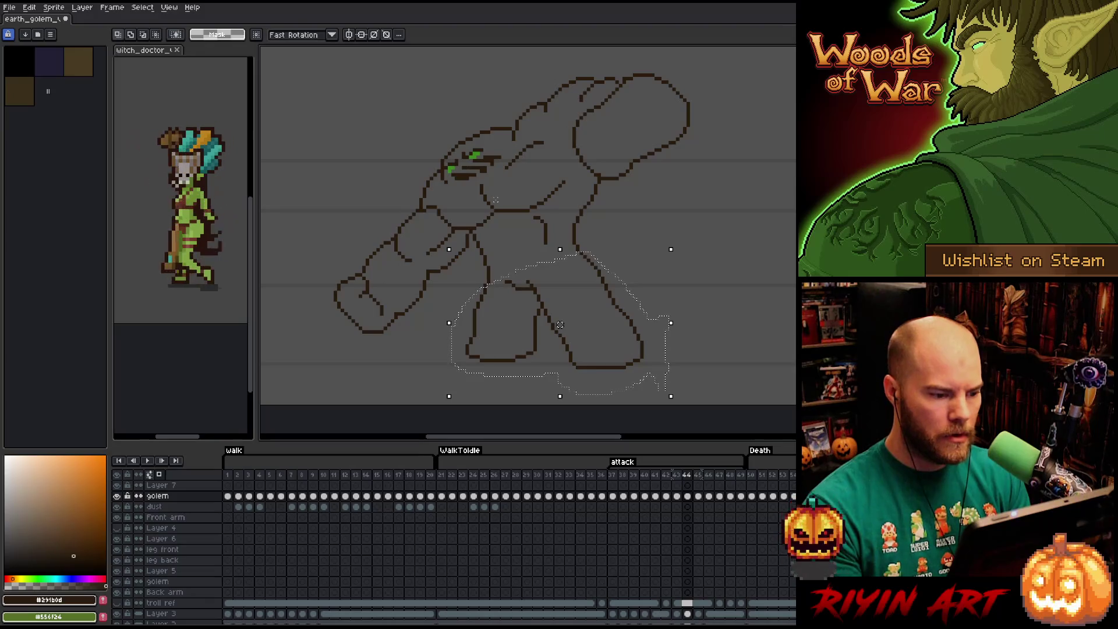
key(Right)
key(Delete)
key(ctrl+v)
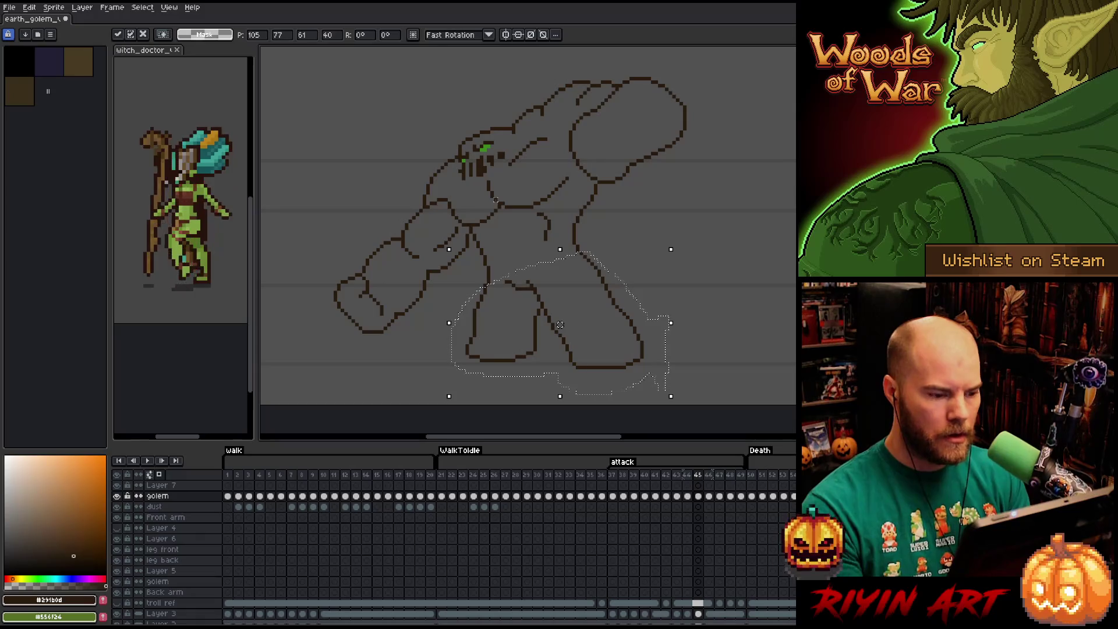
key(Right)
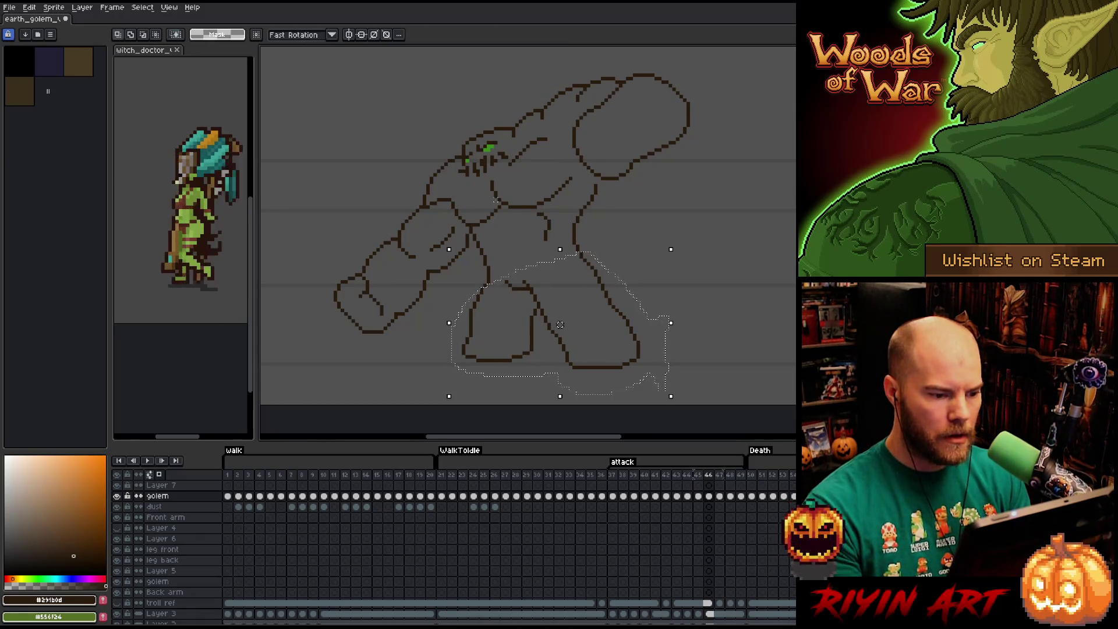
key(Delete)
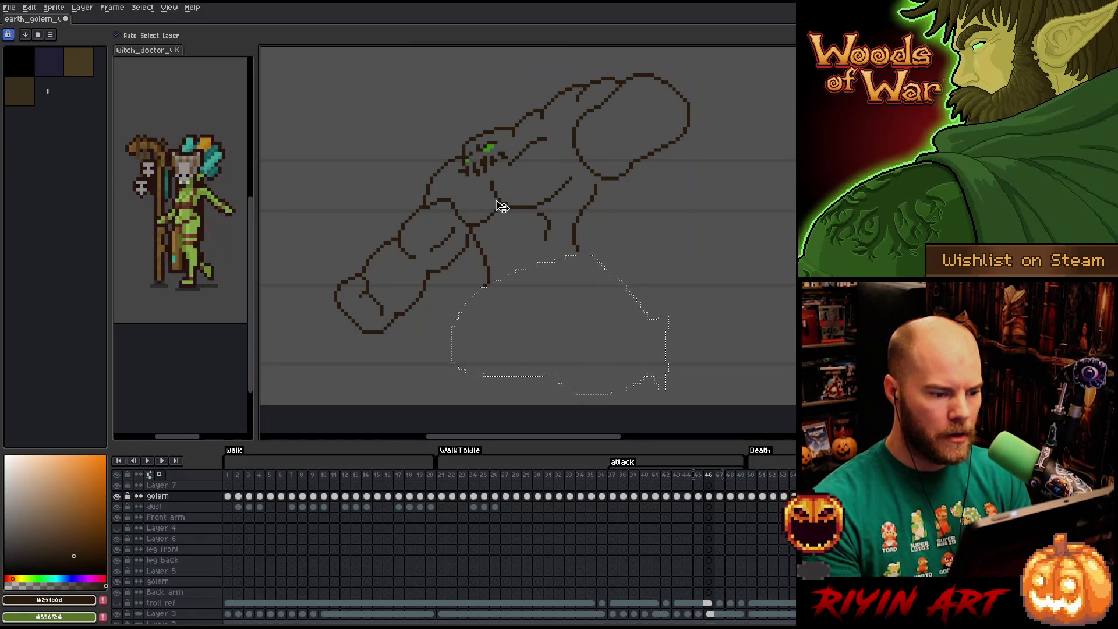
key(ctrl+v)
key(Right)
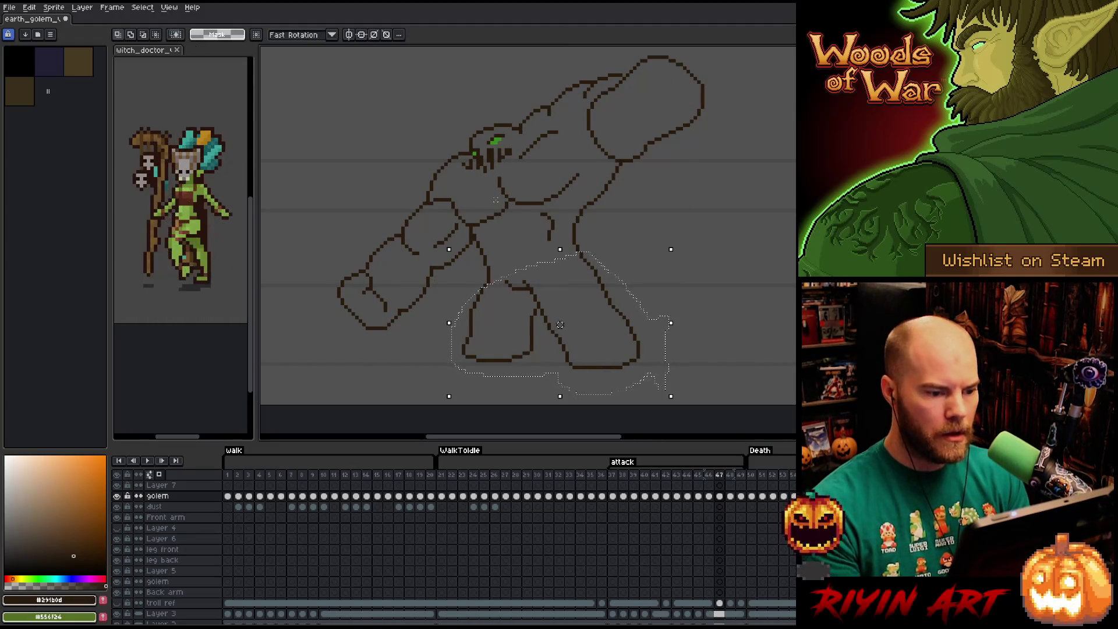
- Paste the copied legs into frame 47, advance through 49 and play the attack animation to review it
key(Right)
key(Left)
key(Left)
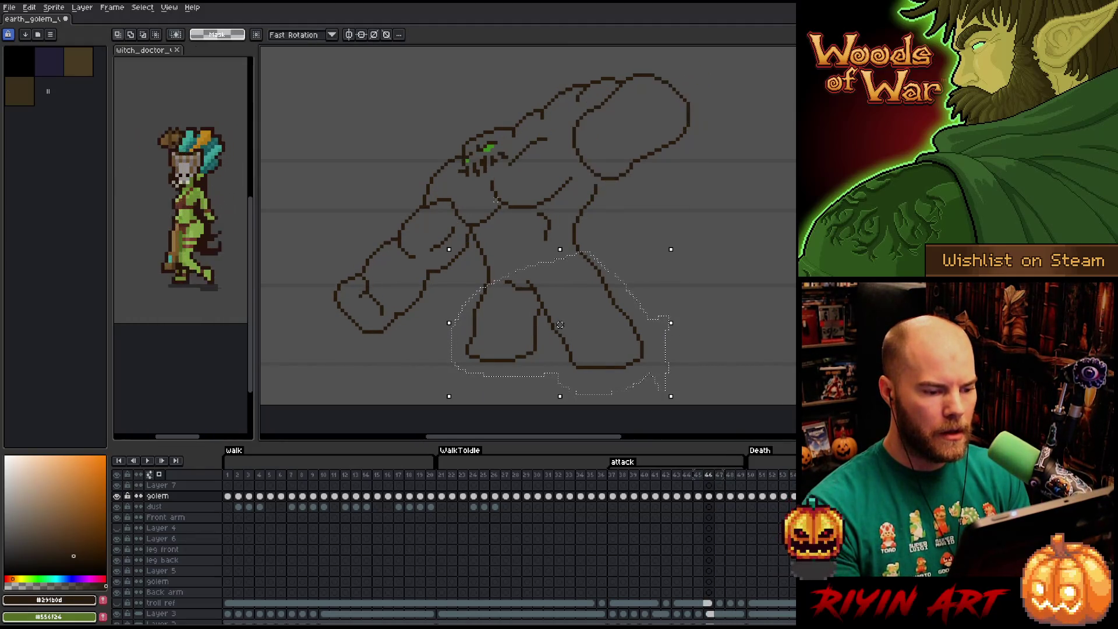
key(Right)
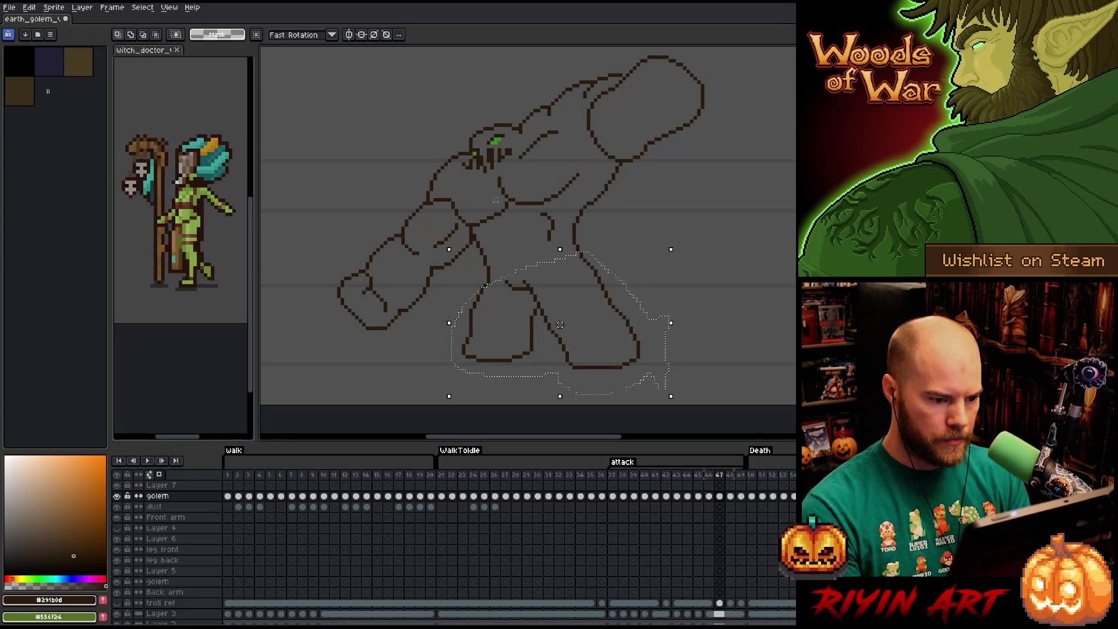
key(ctrl+v)
key(Right)
key(Right)
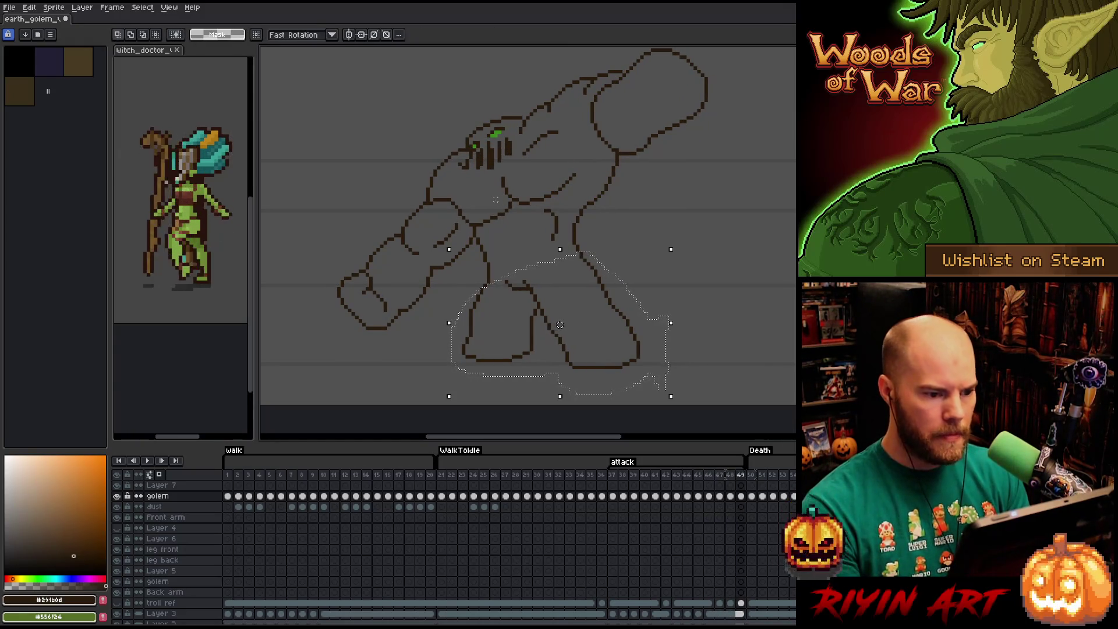
key(Right)
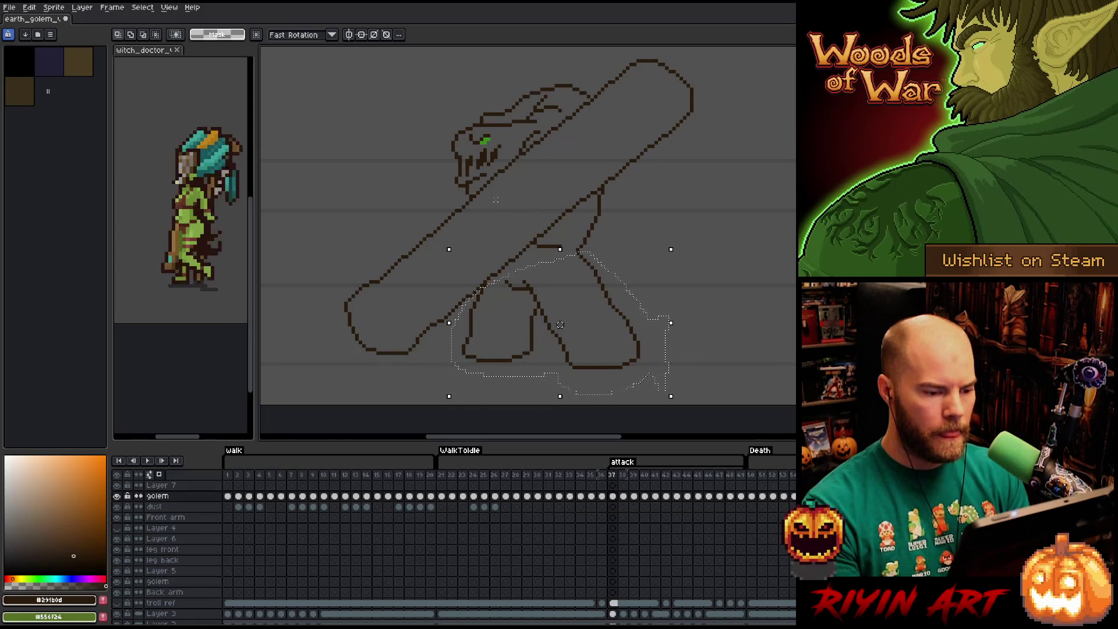
key(Right)
key(Return)
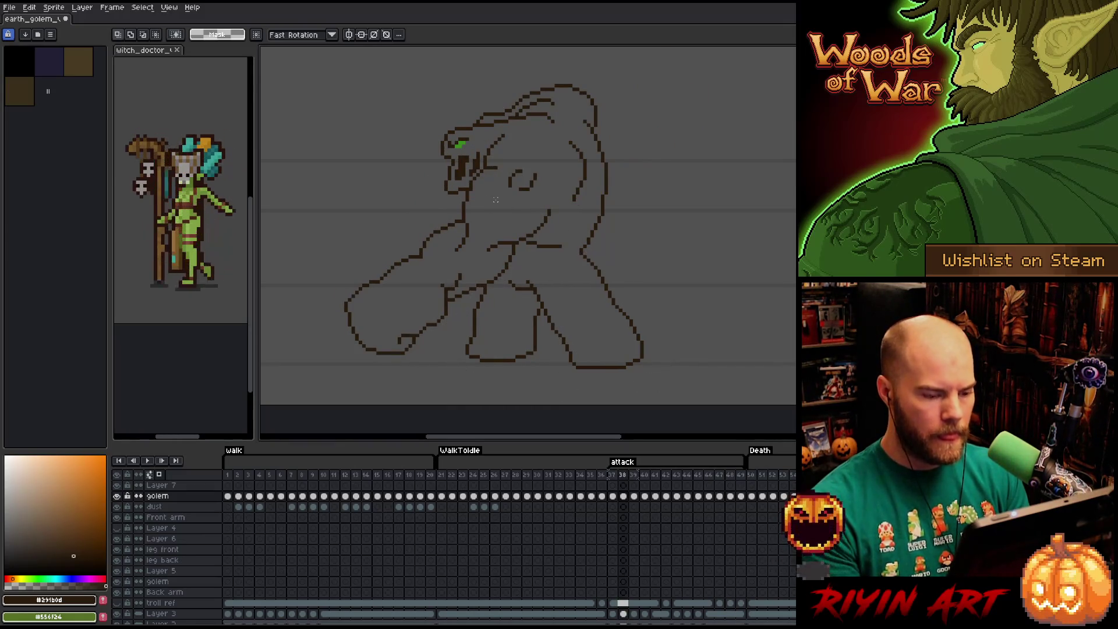
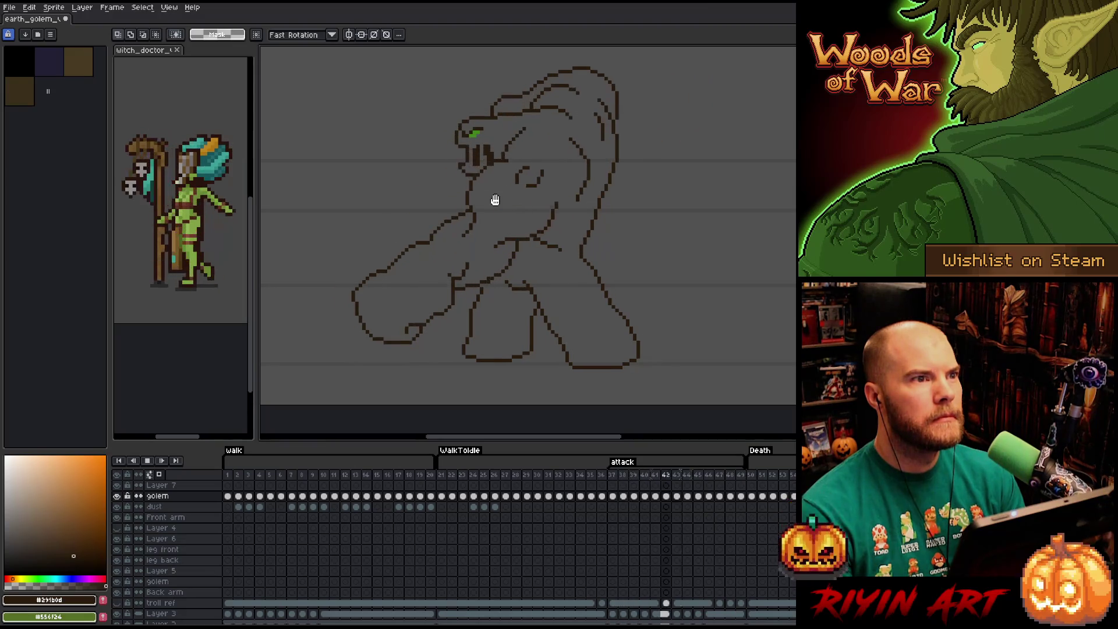
- Lasso-select the golem's front leg on the club-swing frame and nudge it left on the next frame
click(614, 477)
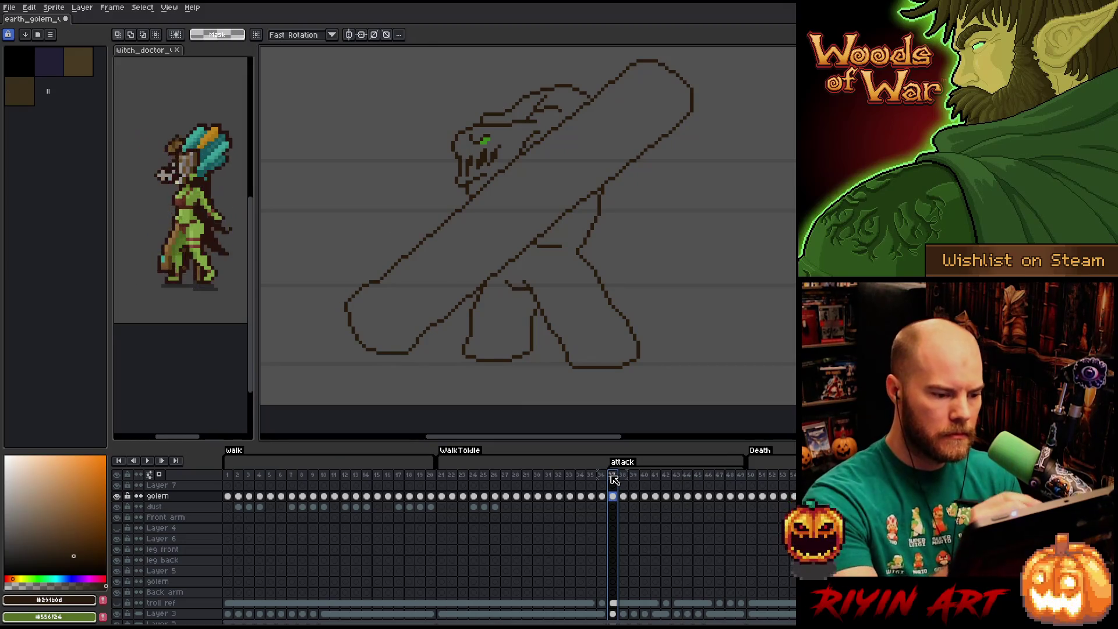
key(b)
mouse_move(531, 306)
mouse_down()
mouse_move(499, 292)
mouse_move(449, 323)
mouse_move(511, 379)
mouse_up()
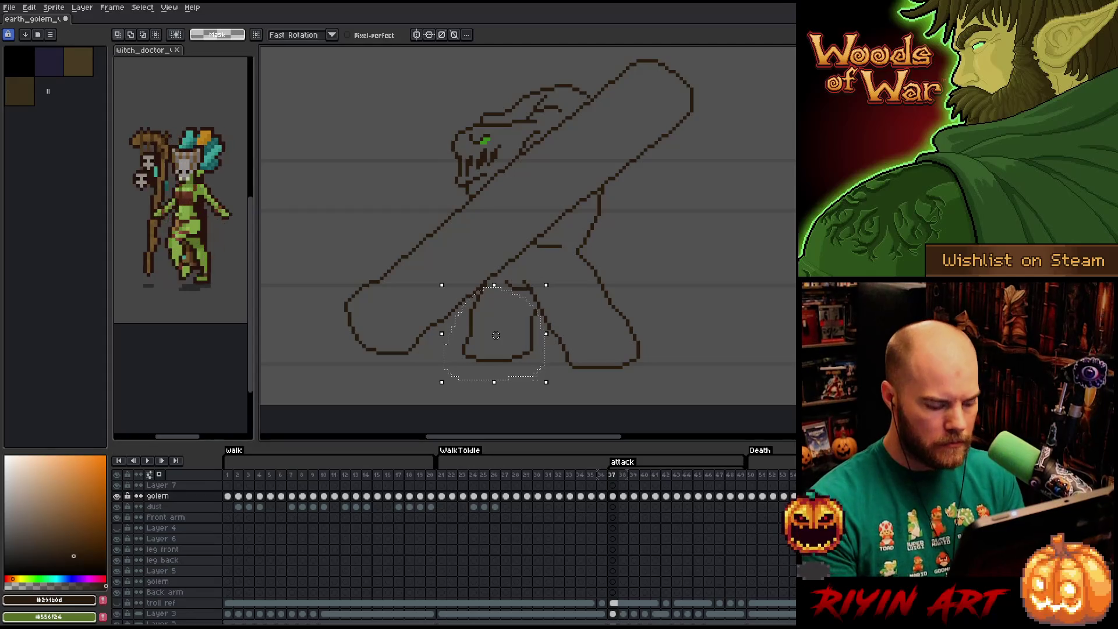
key(period)
key(Left)
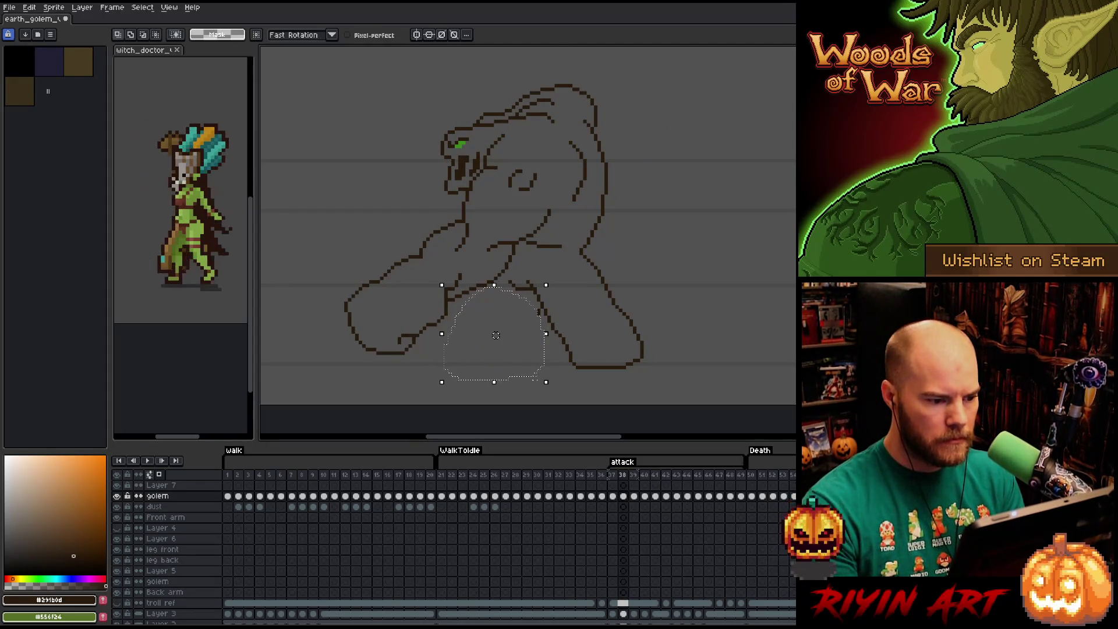
key(period)
key(comma)
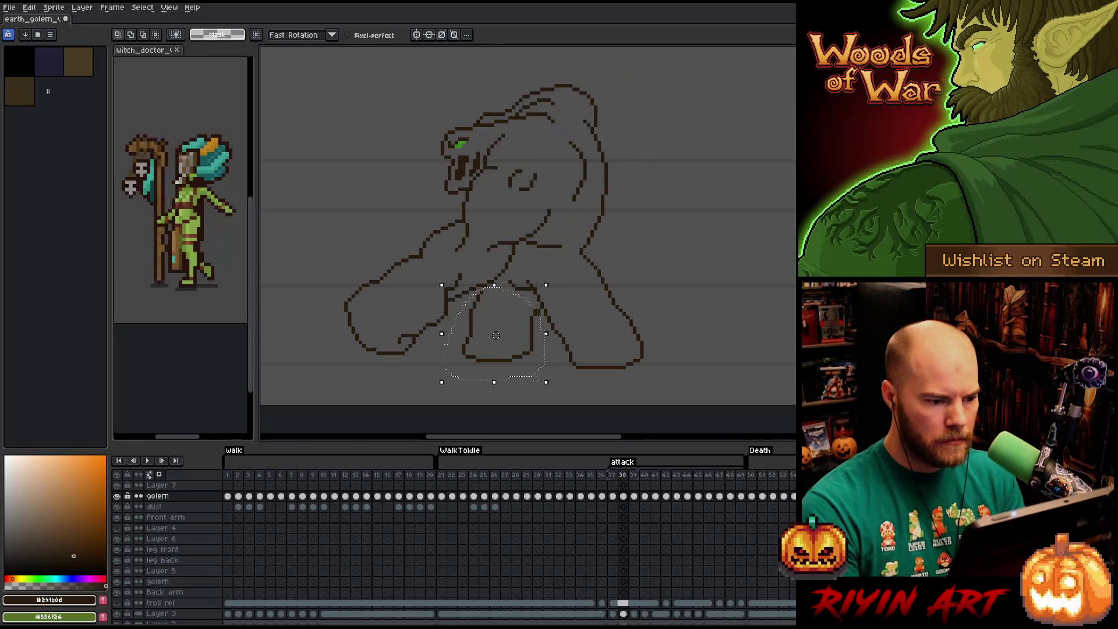
- Step through the attack frames comparing the leg, nudge it again, then discard that adjustment
key(period)
key(period)
key(period)
key(comma)
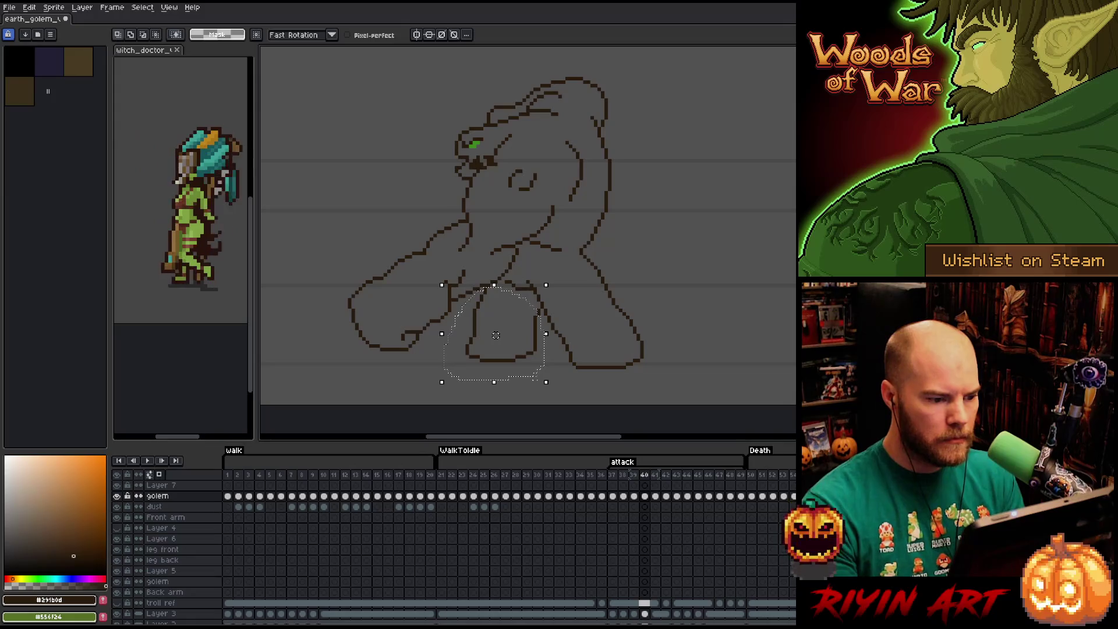
key(period)
key(period)
key(comma)
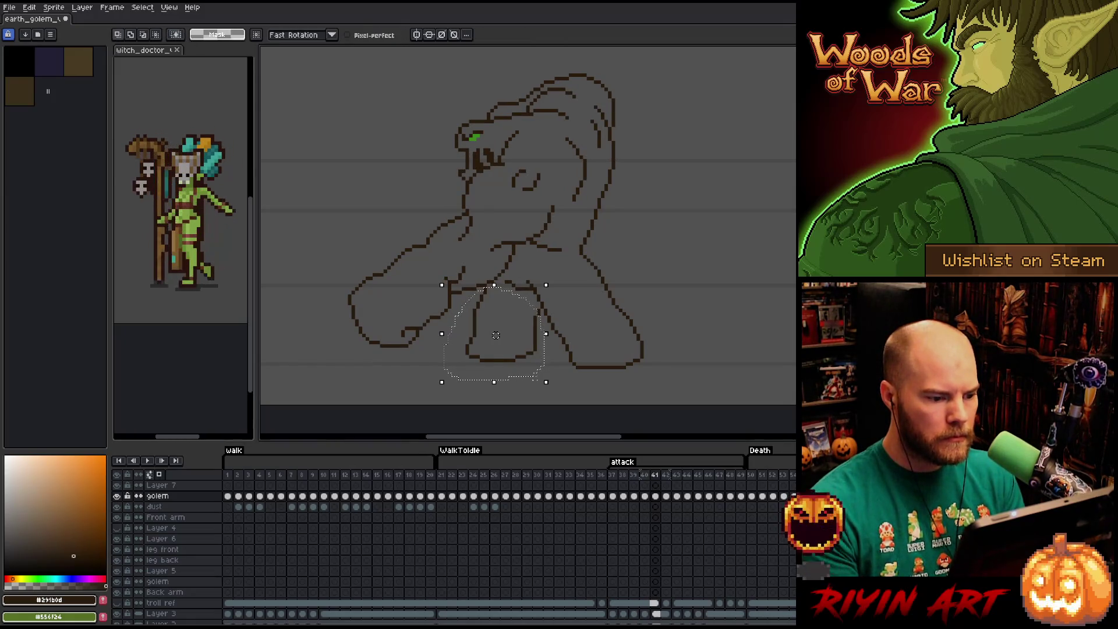
key(period)
key(period)
key(comma)
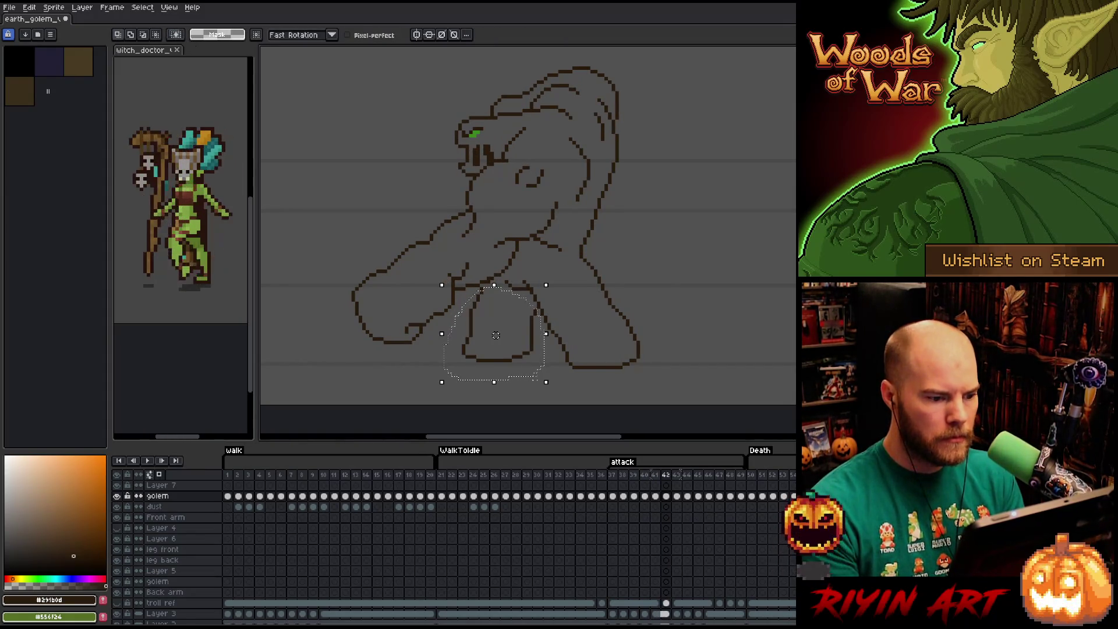
key(period)
key(period)
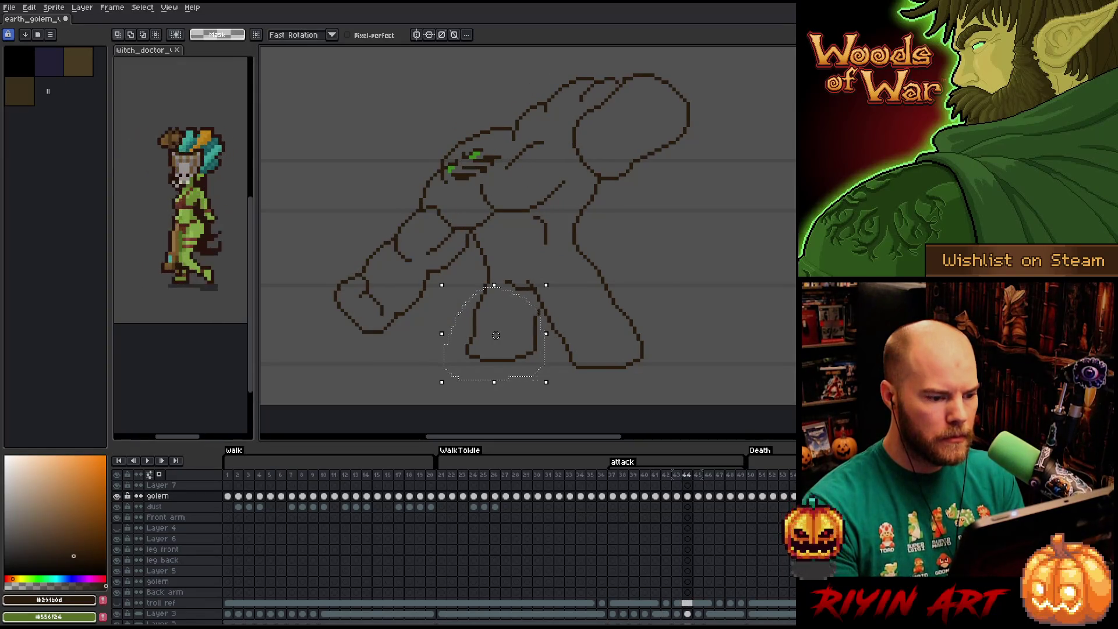
key(period)
key(period)
key(comma)
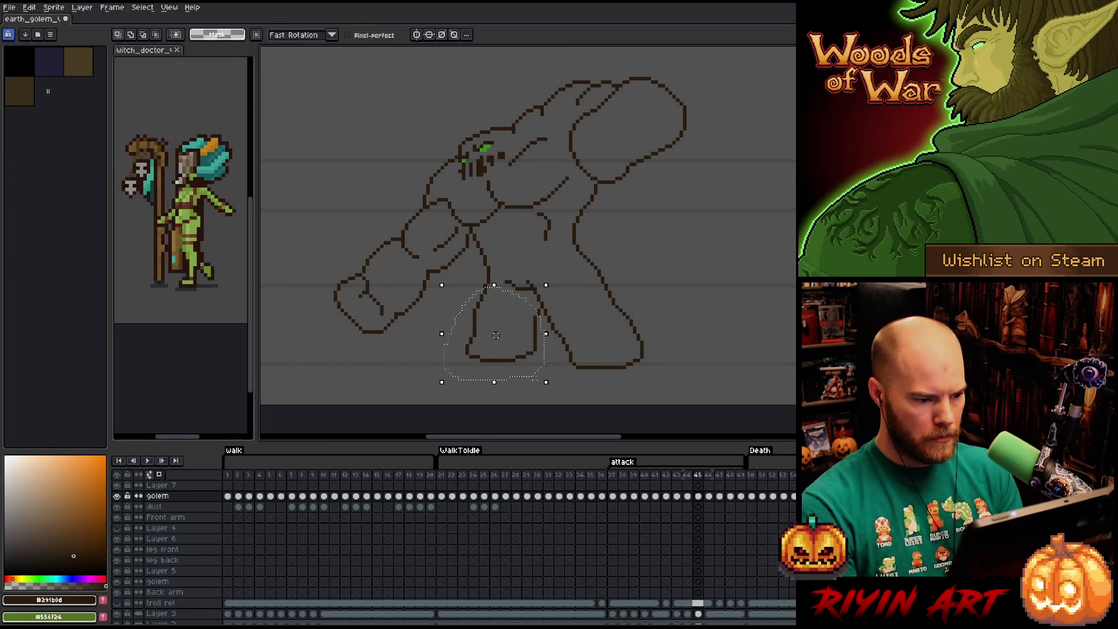
key(period)
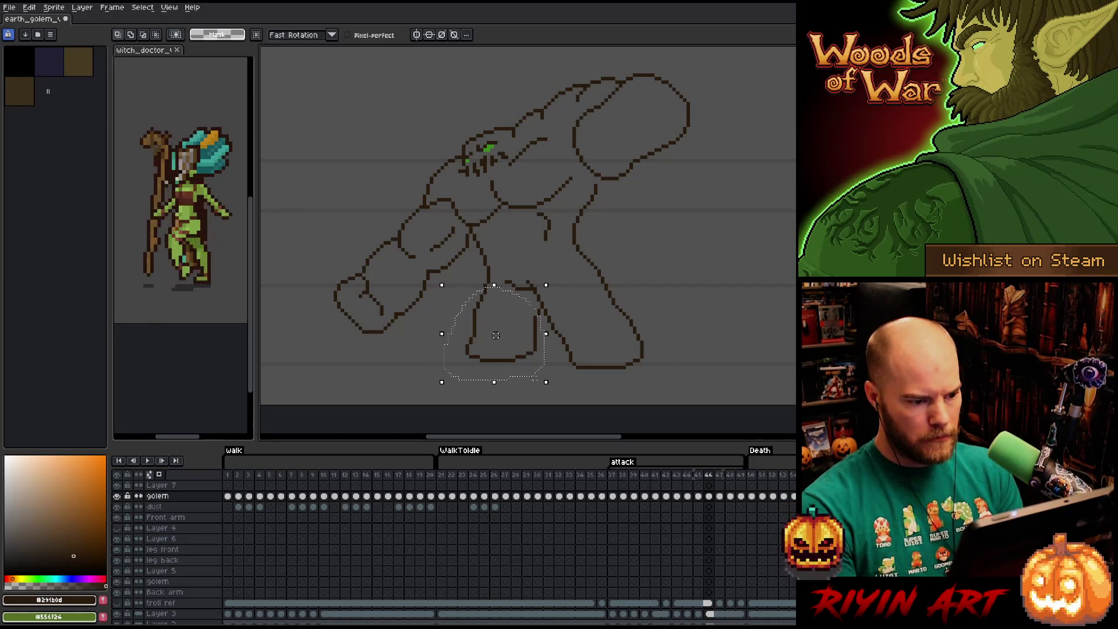
key(Left)
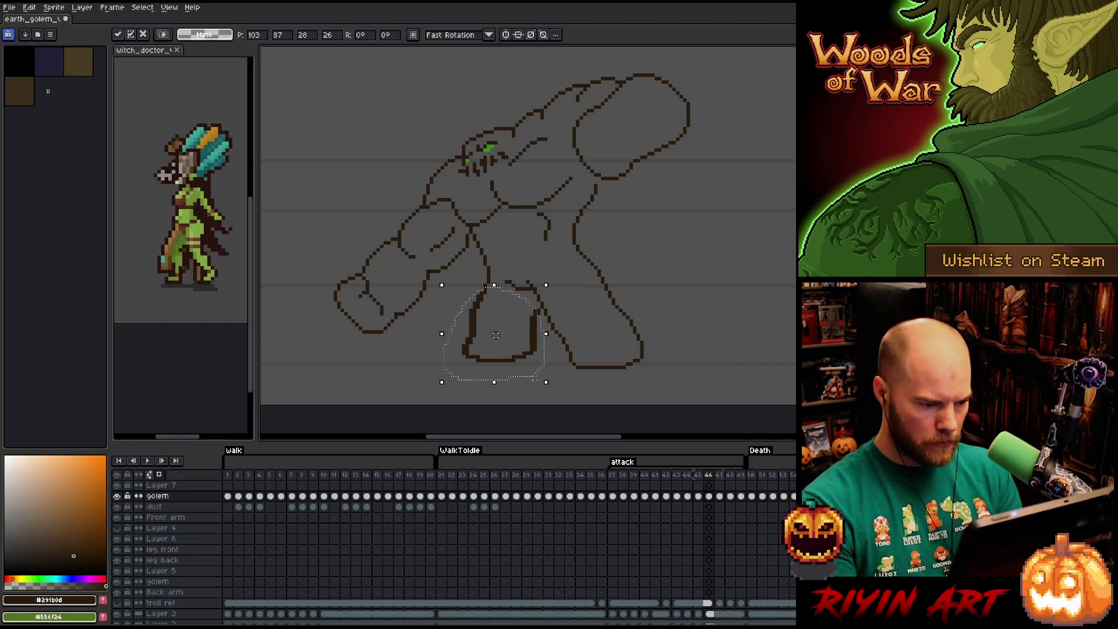
key(Delete)
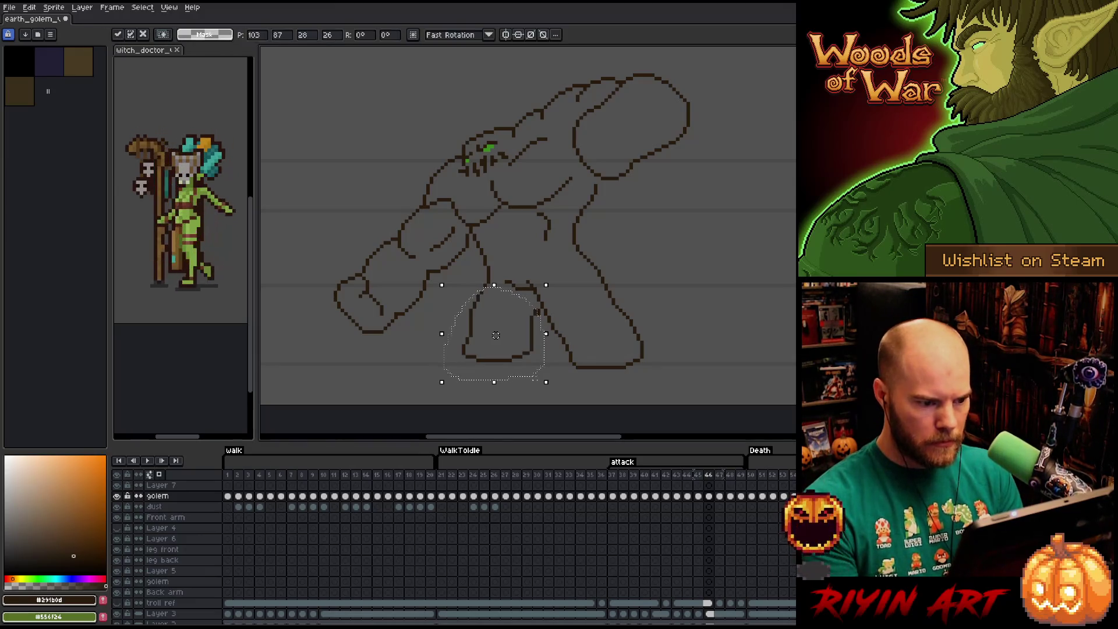
- Return toward the start of the attack and preview the animation playing, stopping on a frame
key(period)
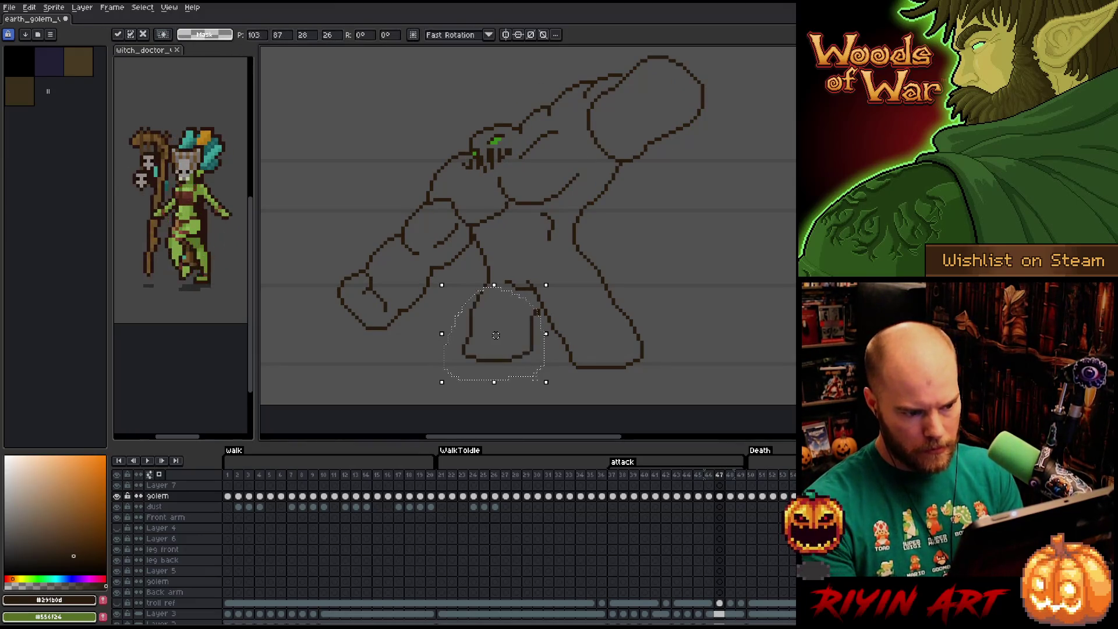
key(period)
key(period)
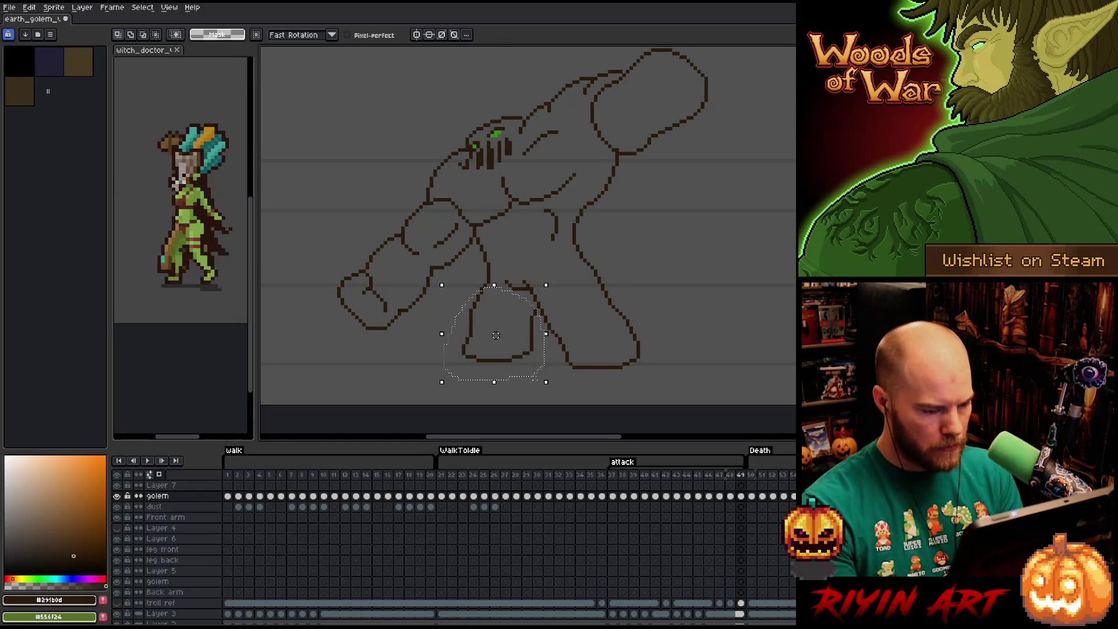
key(period)
key(period)
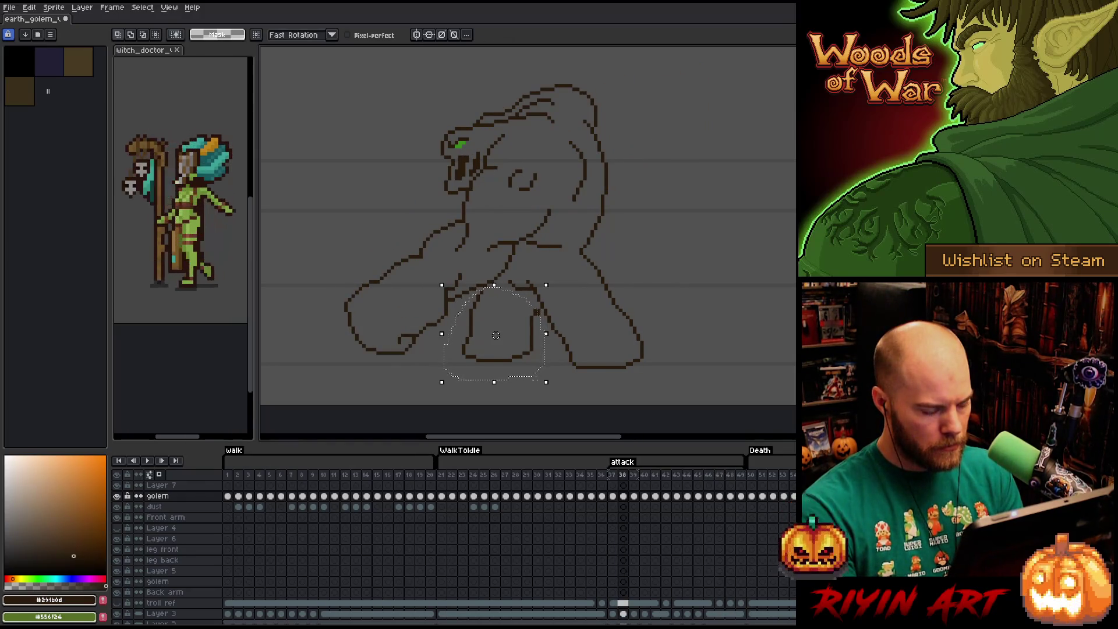
key(Return)
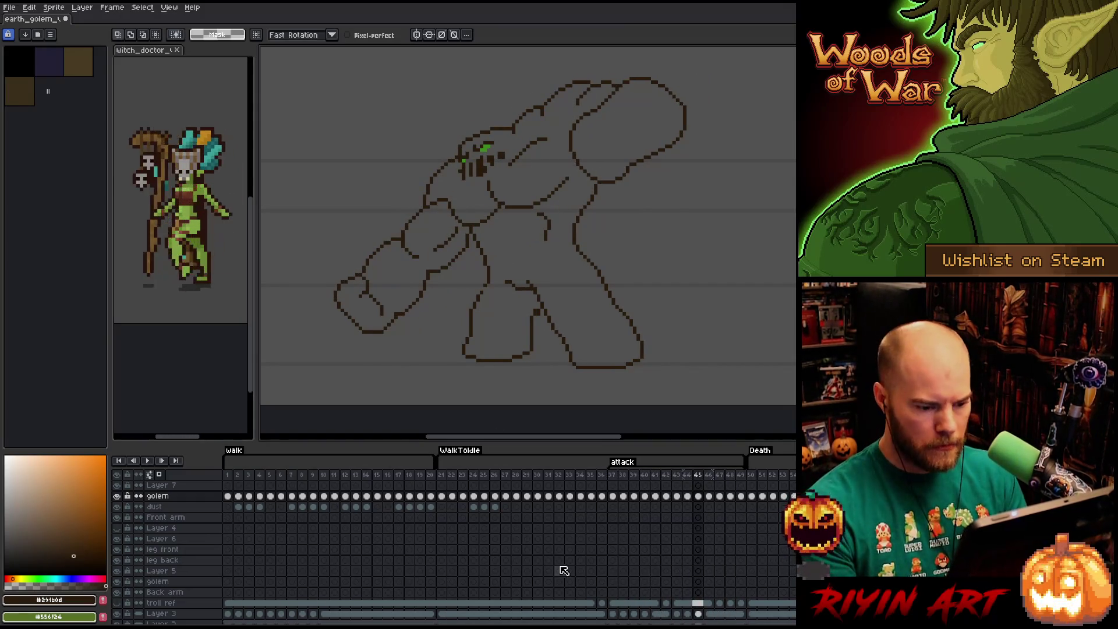
click(614, 477)
- Touch up the arm outline with pencil and eraser on the next two attack frames
key(Right)
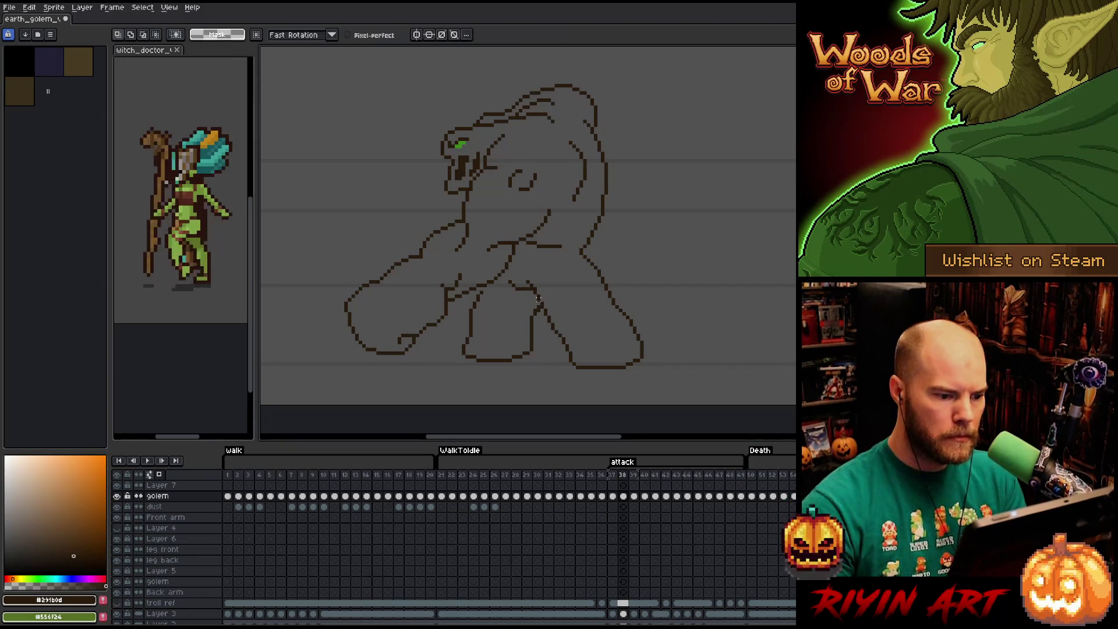
key(b)
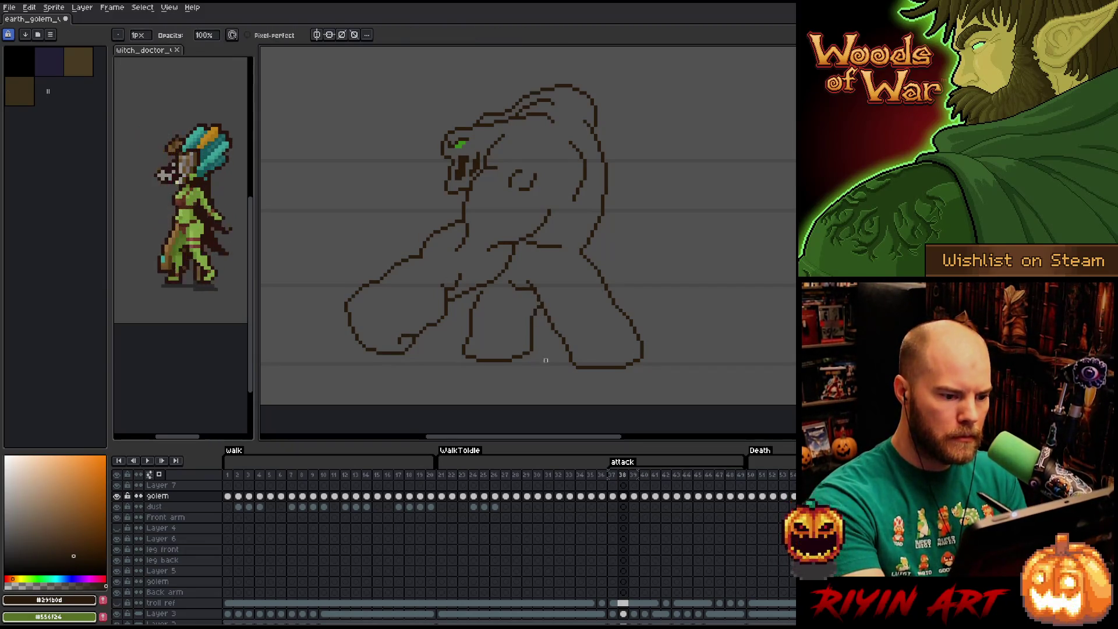
key(e)
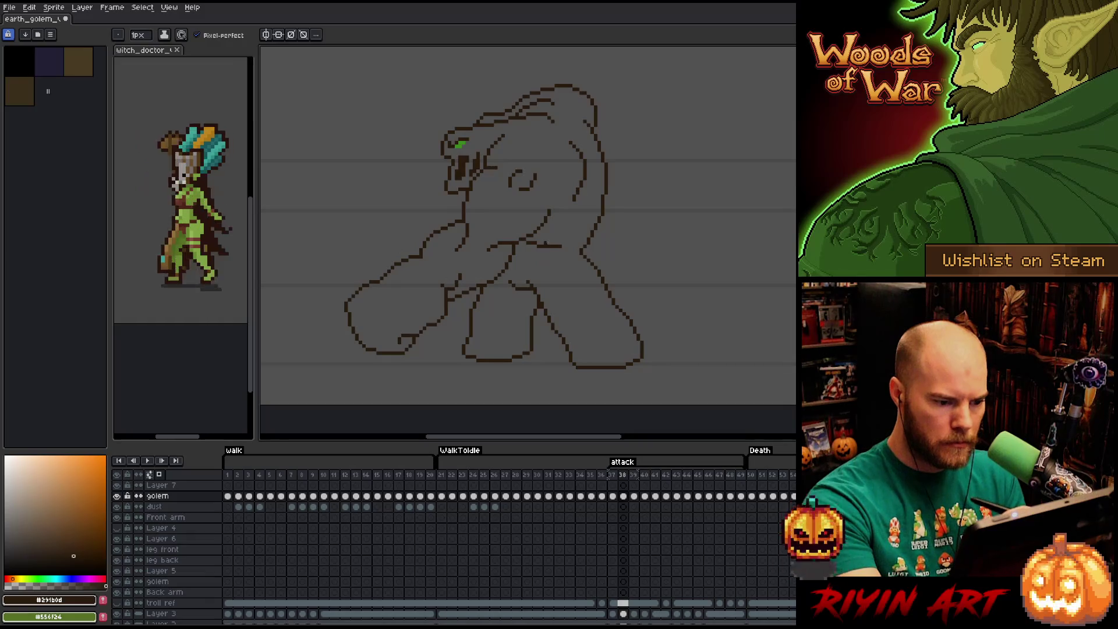
key(Right)
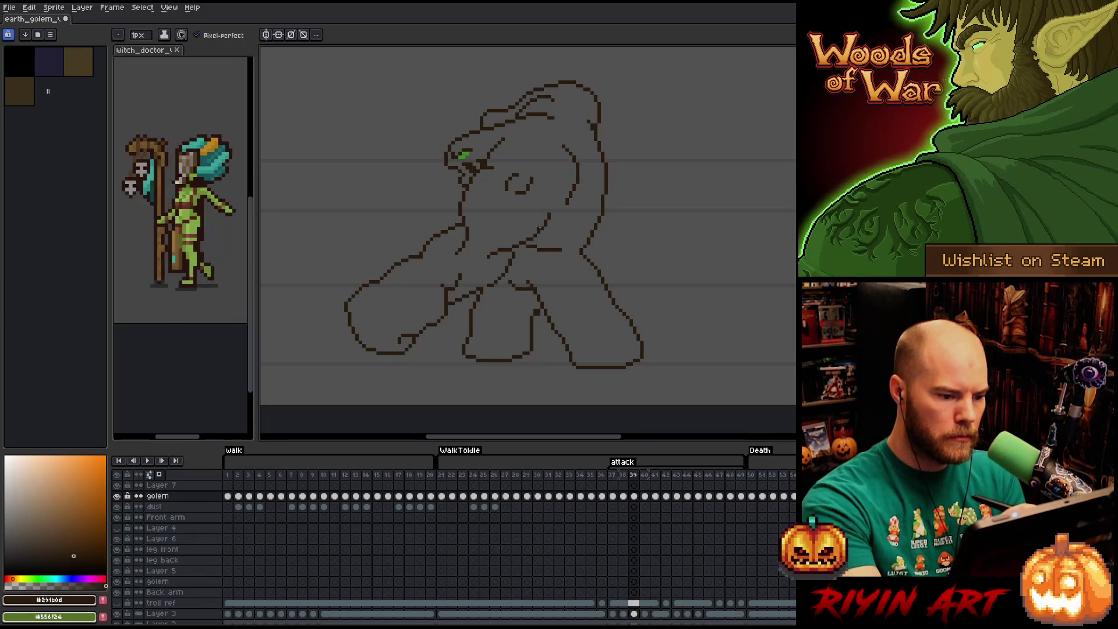
key(b)
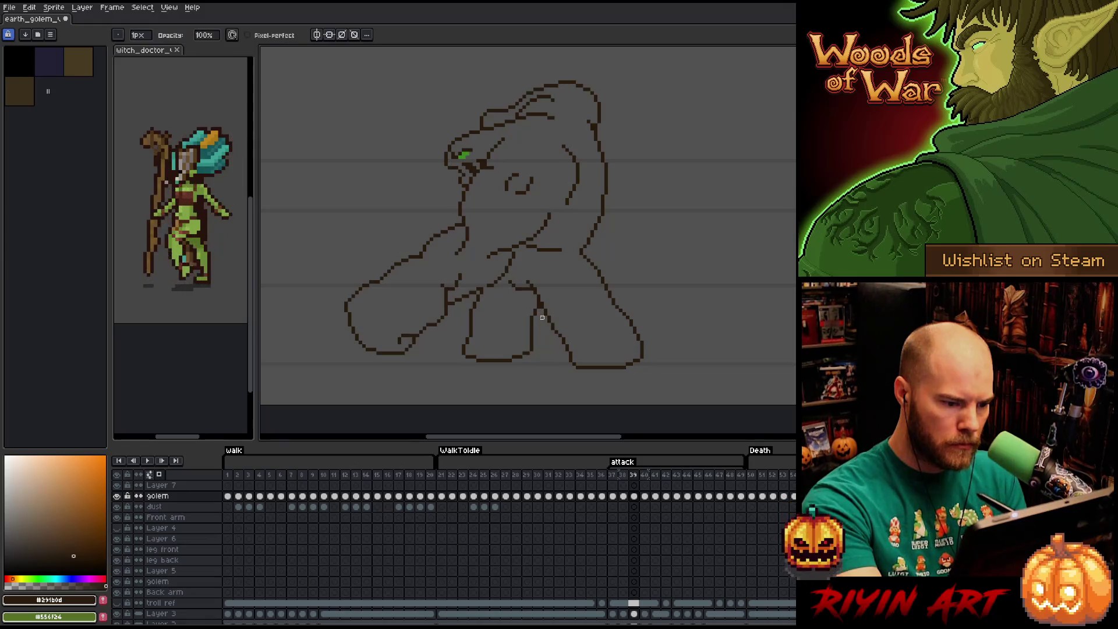
key(e)
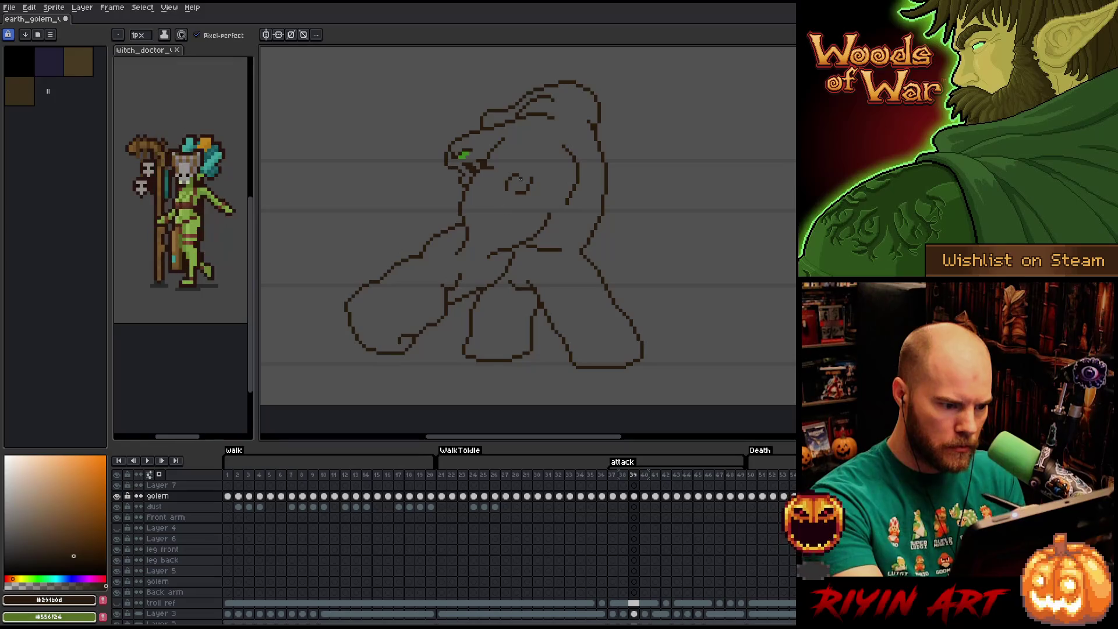
key(Left)
key(Left)
key(Right)
key(Right)
key(Right)
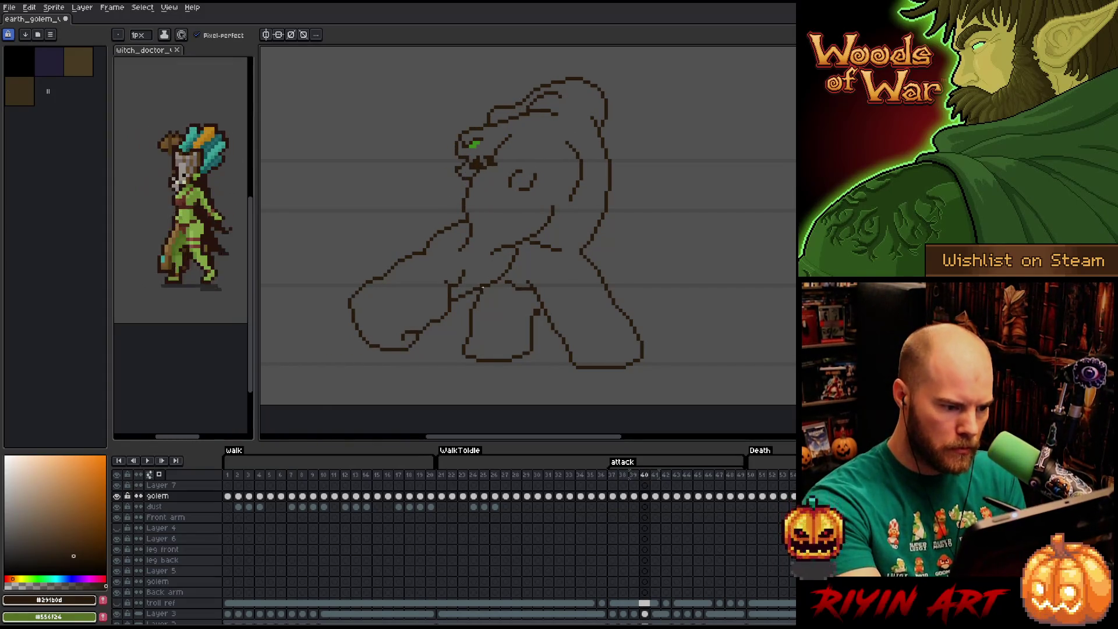
key(b)
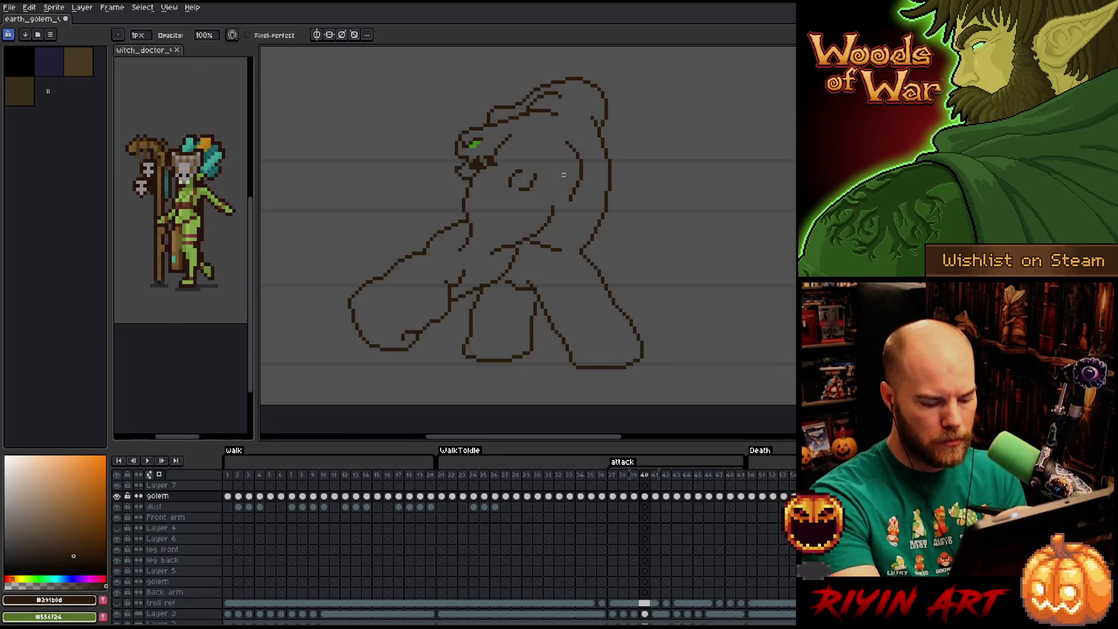
- Flick back to the club-swinging frame and forward again, comparing arm poses, then erase stray pixels
key(Left)
key(Right)
key(Left)
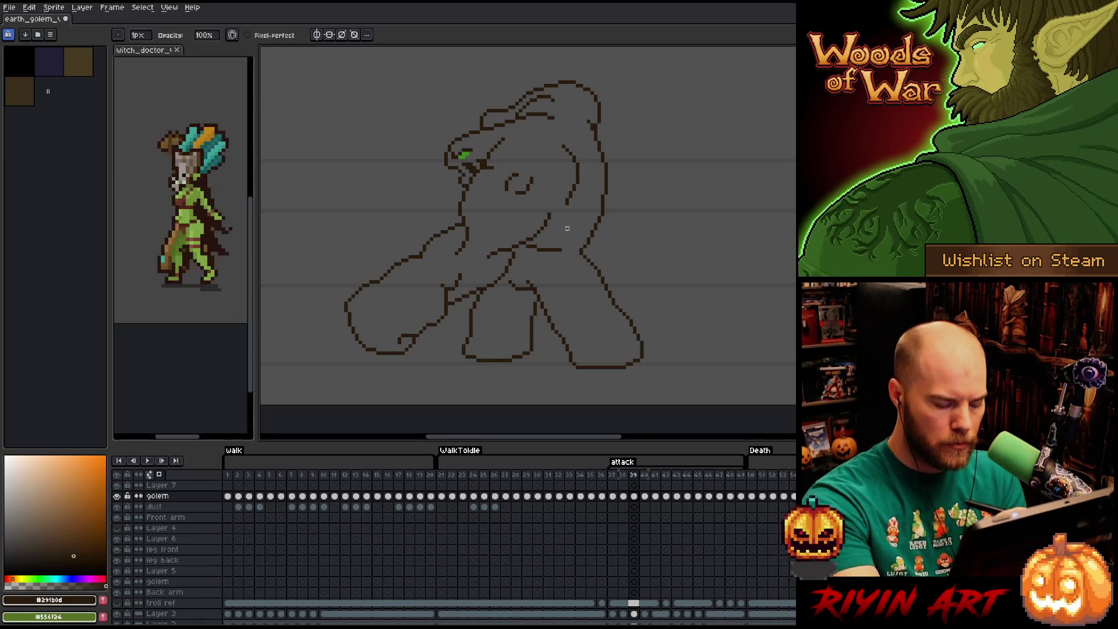
key(Left)
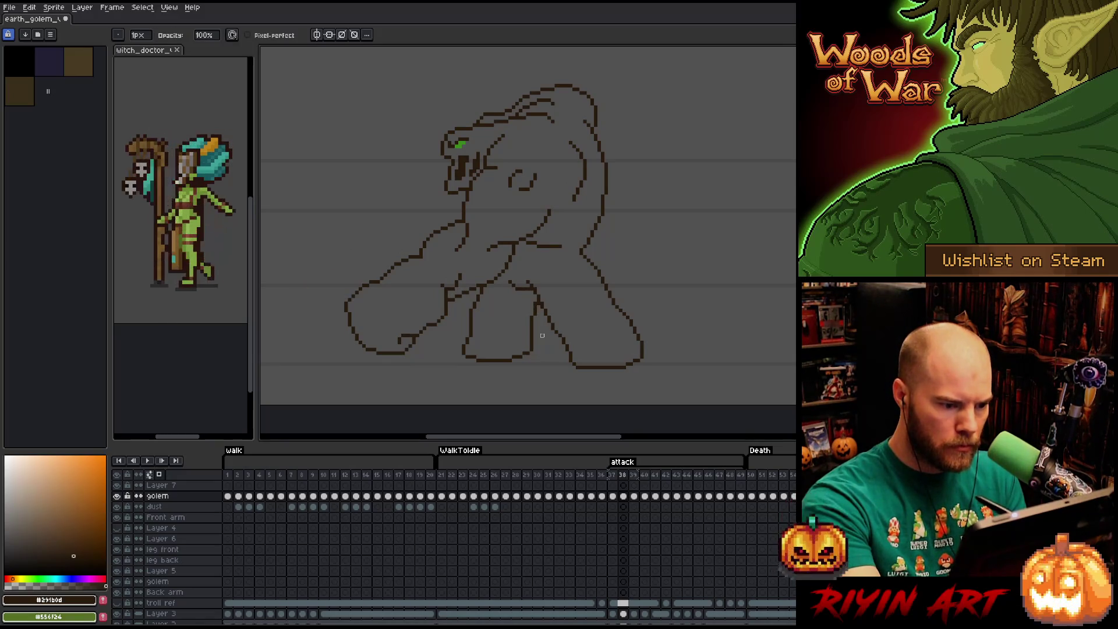
key(Left)
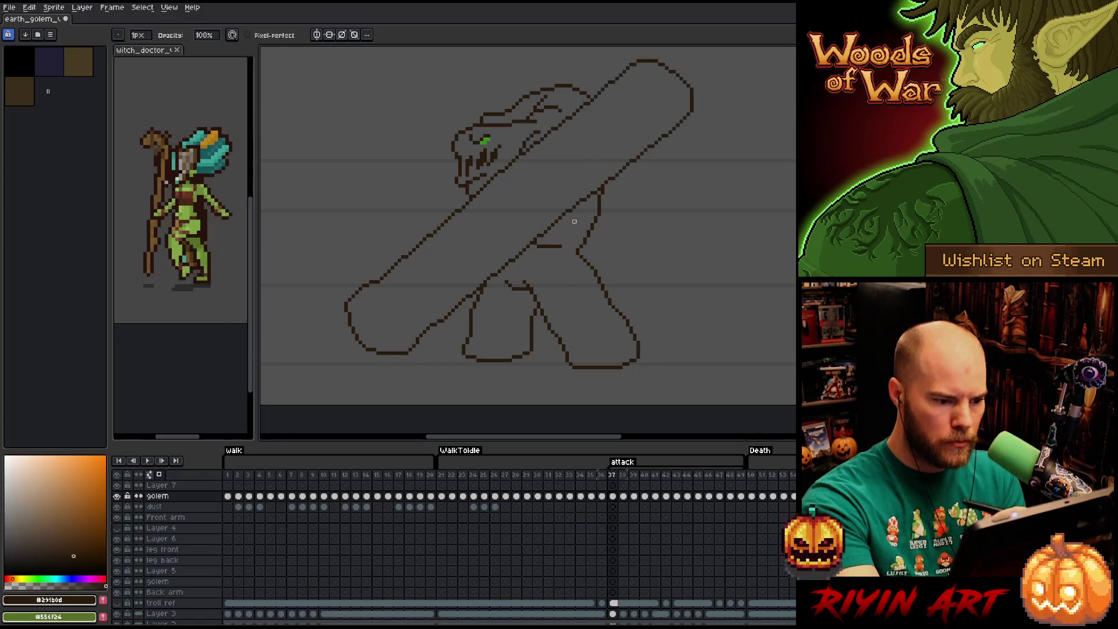
key(Right)
key(Left)
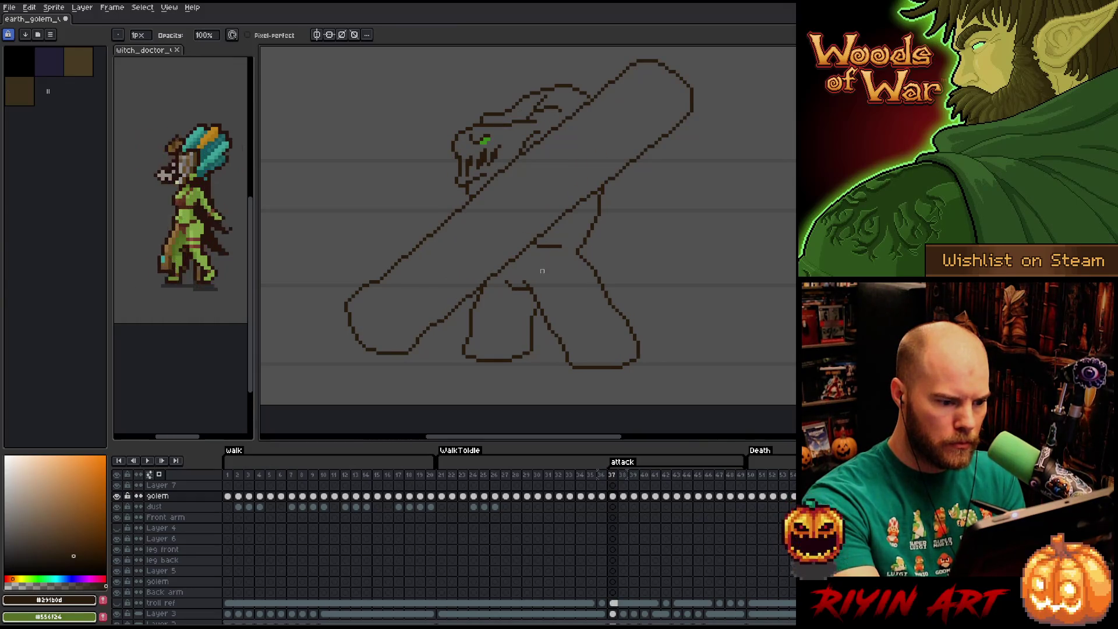
key(Right)
key(Right)
key(Right)
key(Right)
key(Right)
key(Left)
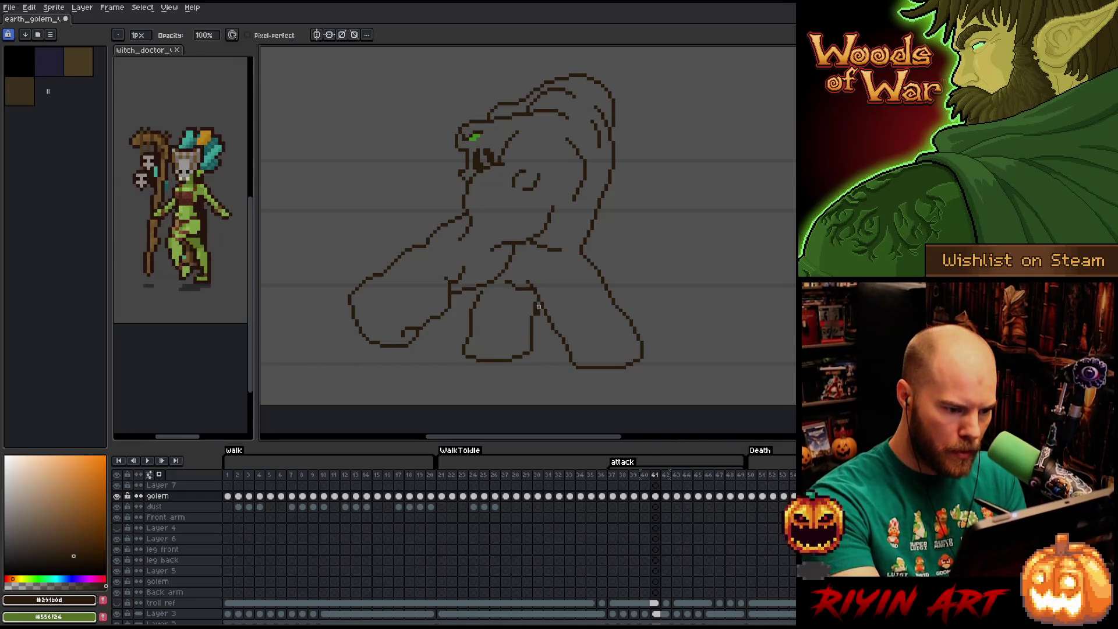
key(Right)
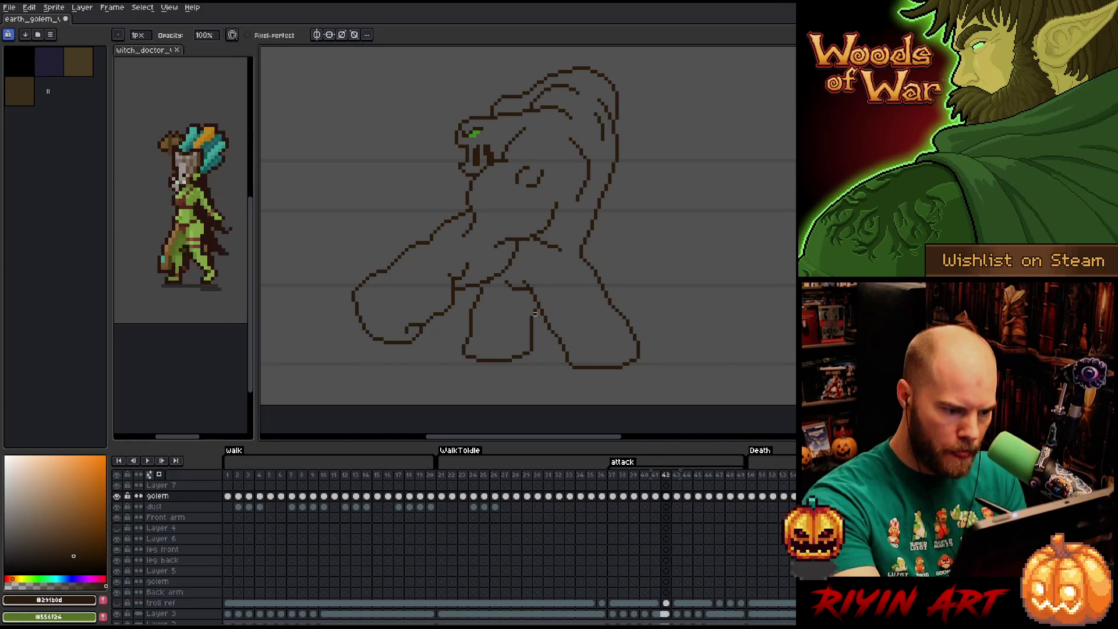
key(Right)
key(Right)
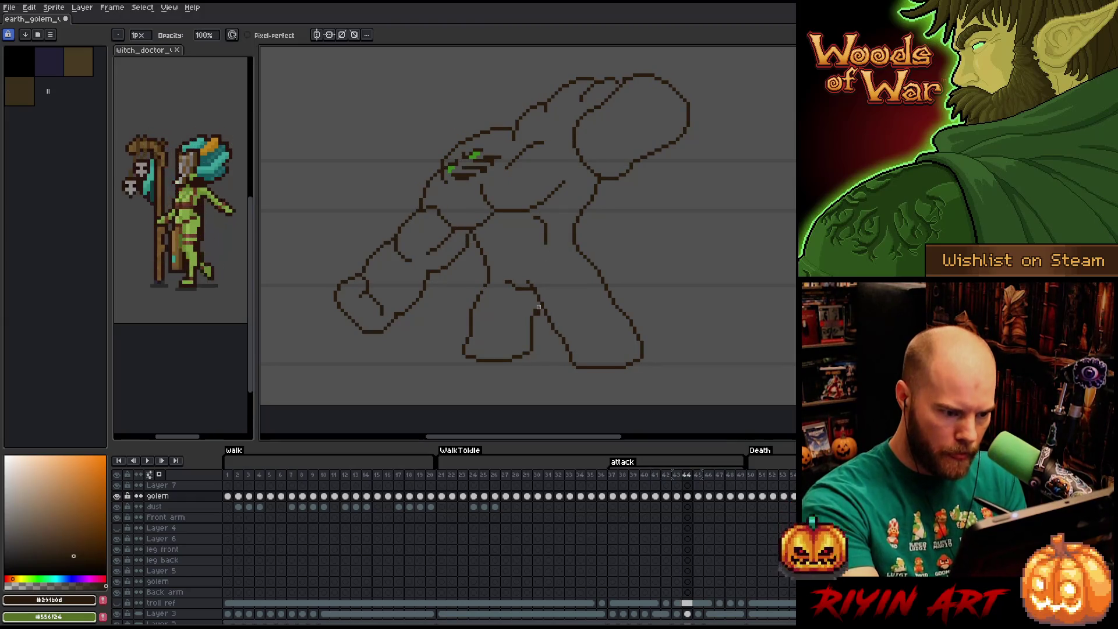
key(e)
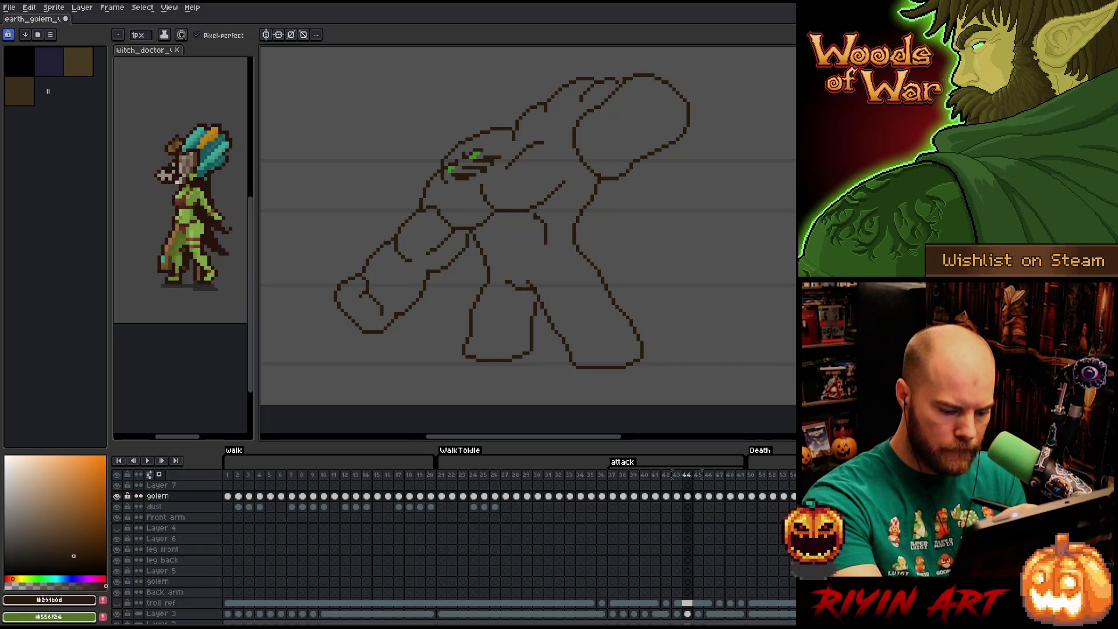
- Flip between neighbouring attack frames to check the arm motion against the hunched pose
key(Left)
key(Left)
key(Right)
key(Left)
key(Right)
key(Left)
key(Left)
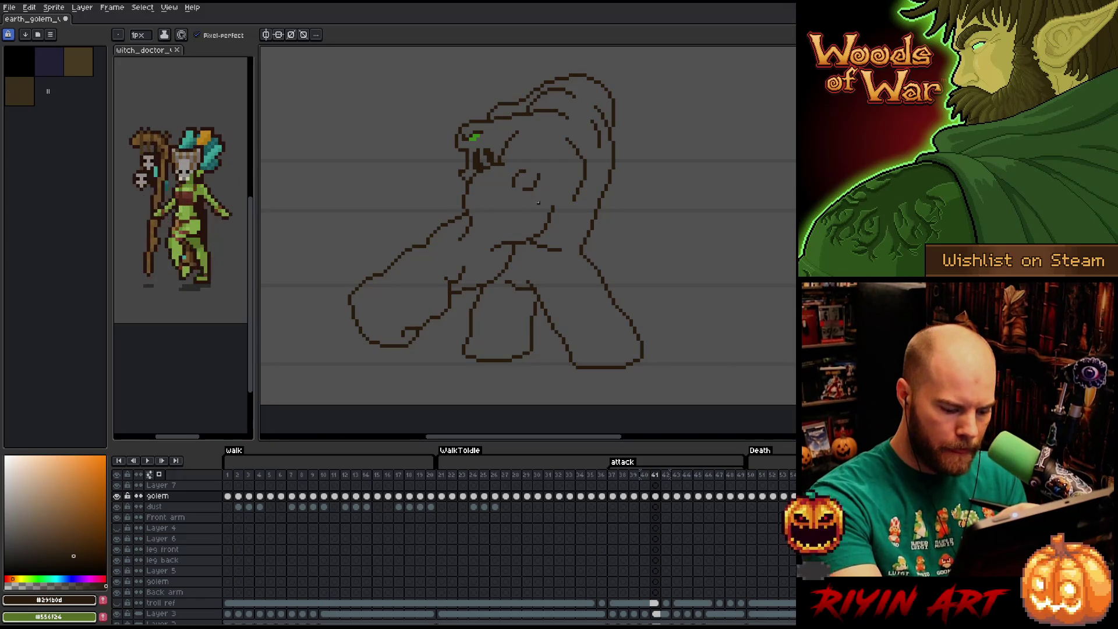
key(Left)
key(Left)
key(Right)
key(Right)
key(Right)
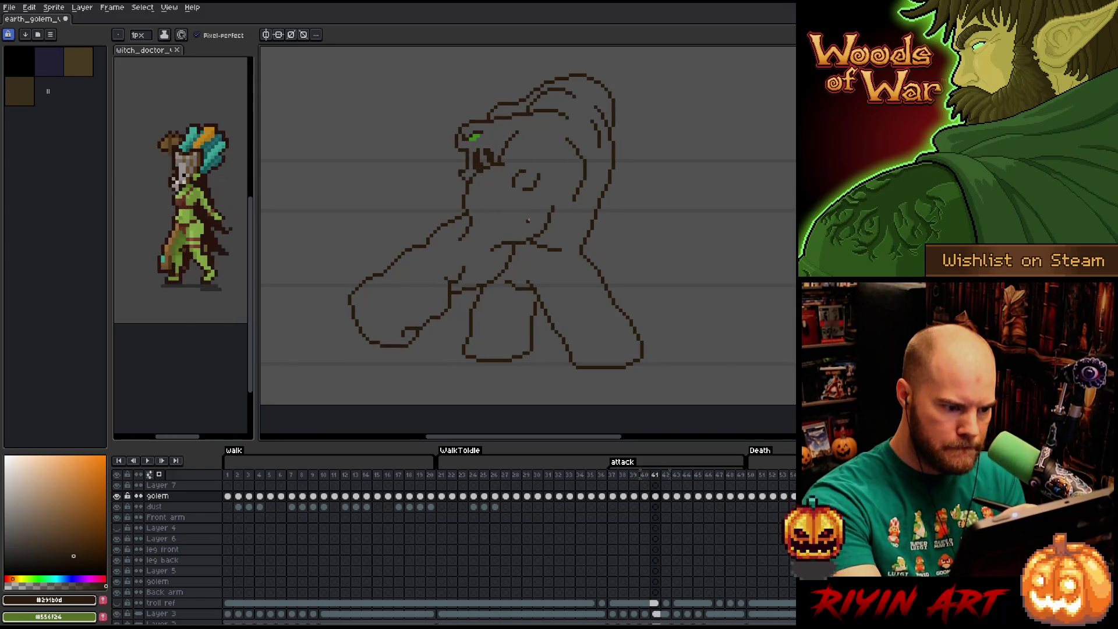
key(Left)
key(Left)
key(Right)
key(Right)
key(Left)
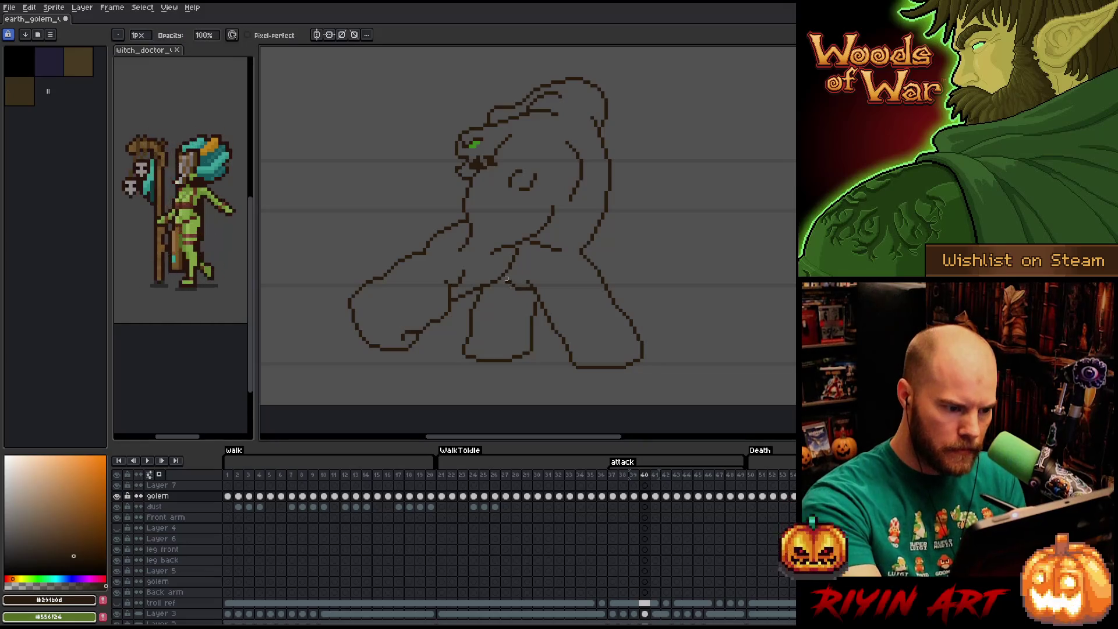
key(Right)
key(Right)
key(Right)
key(Left)
key(Left)
key(Left)
key(Right)
key(Right)
key(Left)
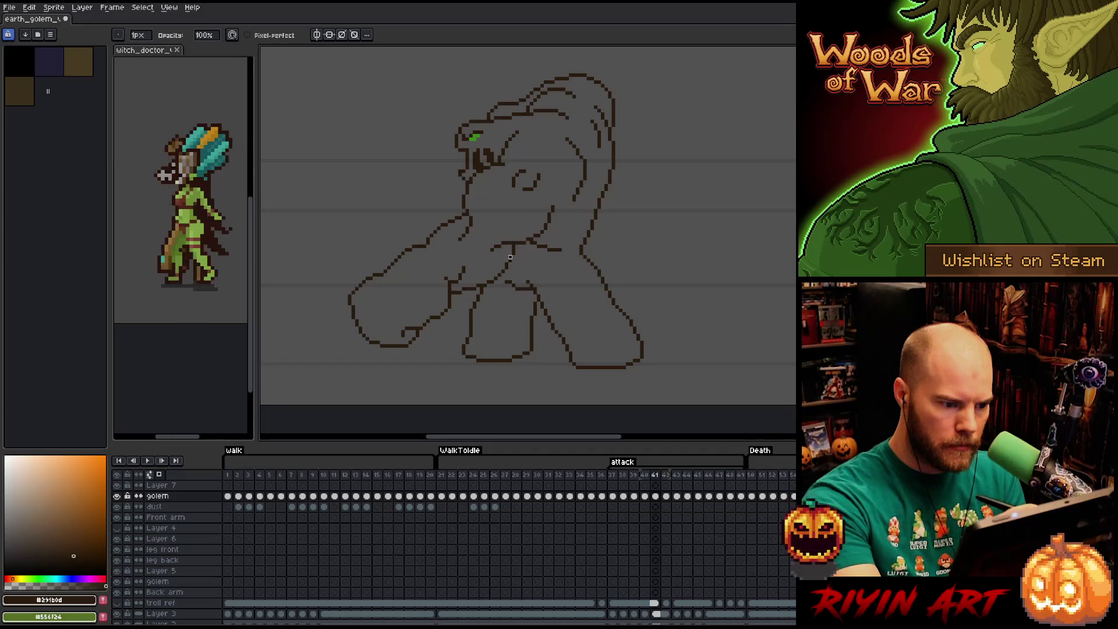
- Compare frames around the punching pose to check the punch reads cleanly
key(Left)
key(Right)
key(Left)
key(Left)
key(Right)
key(Left)
key(Right)
key(Right)
key(Left)
key(Right)
key(Right)
key(Right)
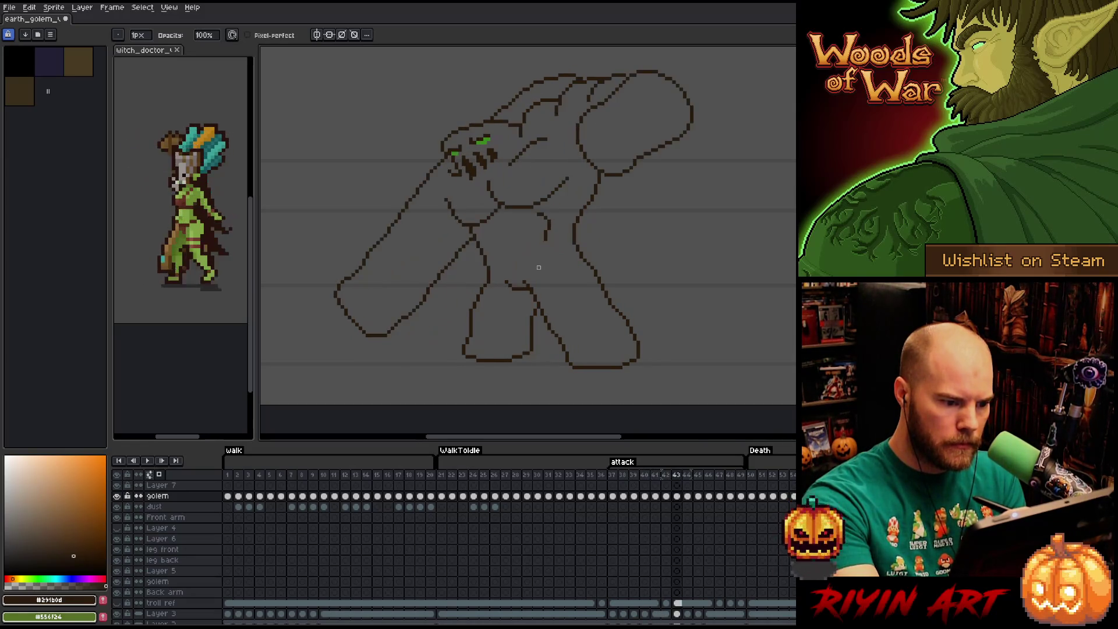
key(Right)
key(Left)
key(Left)
key(Left)
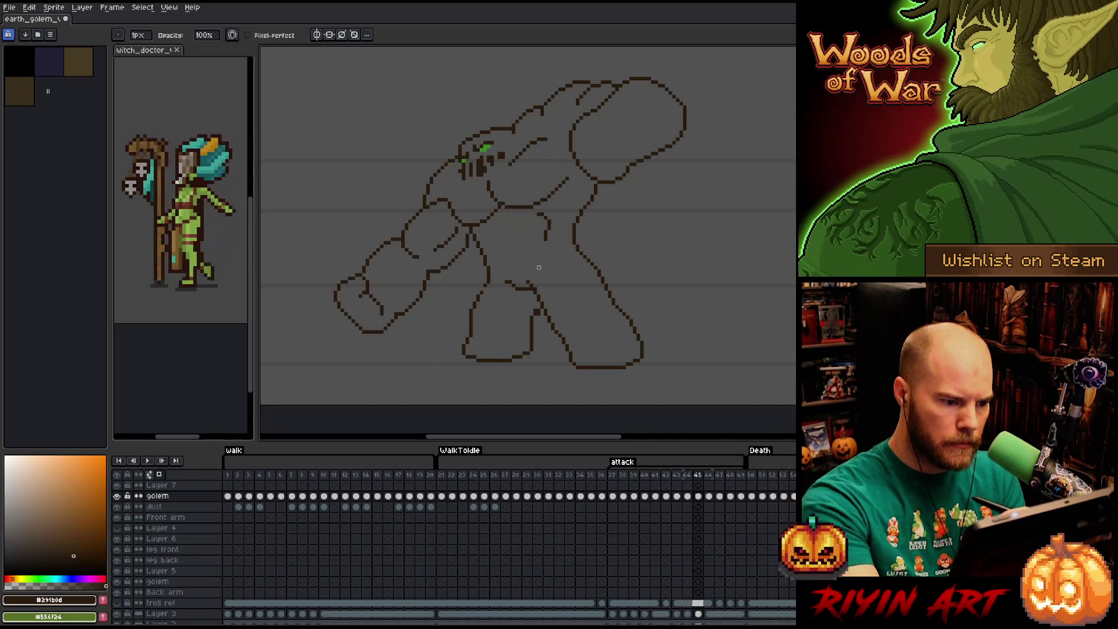
key(Right)
key(Right)
key(Right)
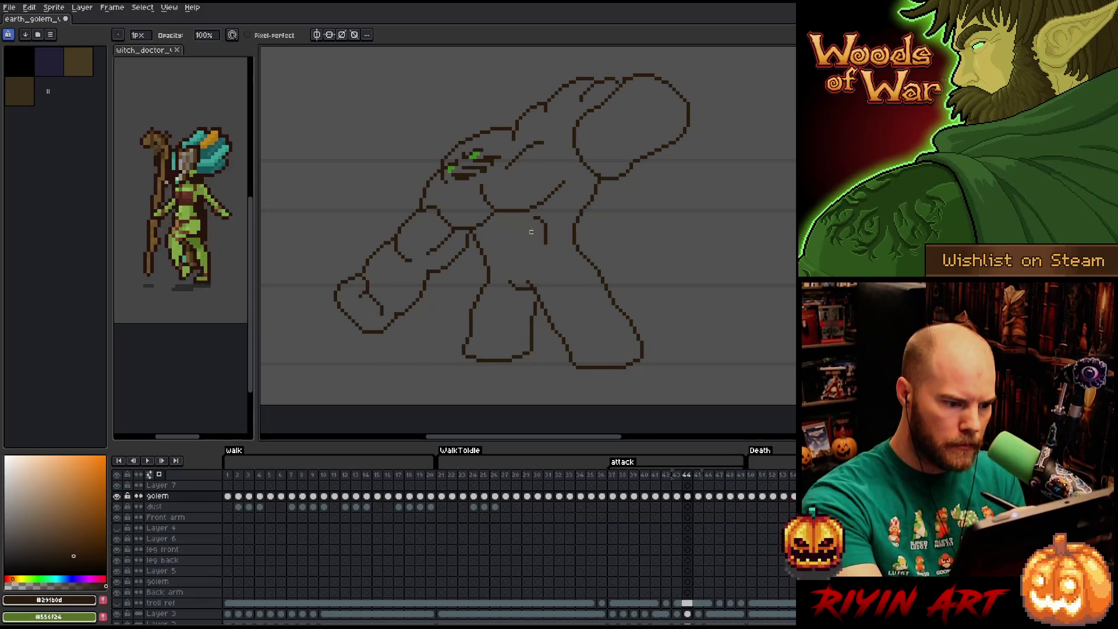
key(Left)
key(Right)
key(Right)
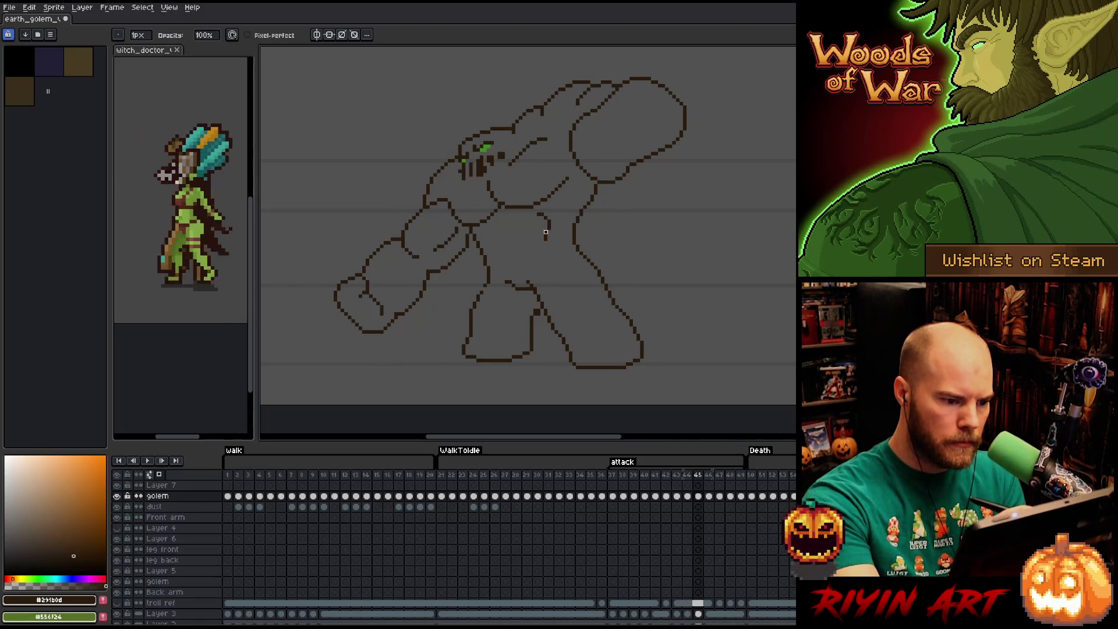
- Refine the fist outline with pencil and eraser across three successive attack frames
key(e)
key(b)
key(e)
key(b)
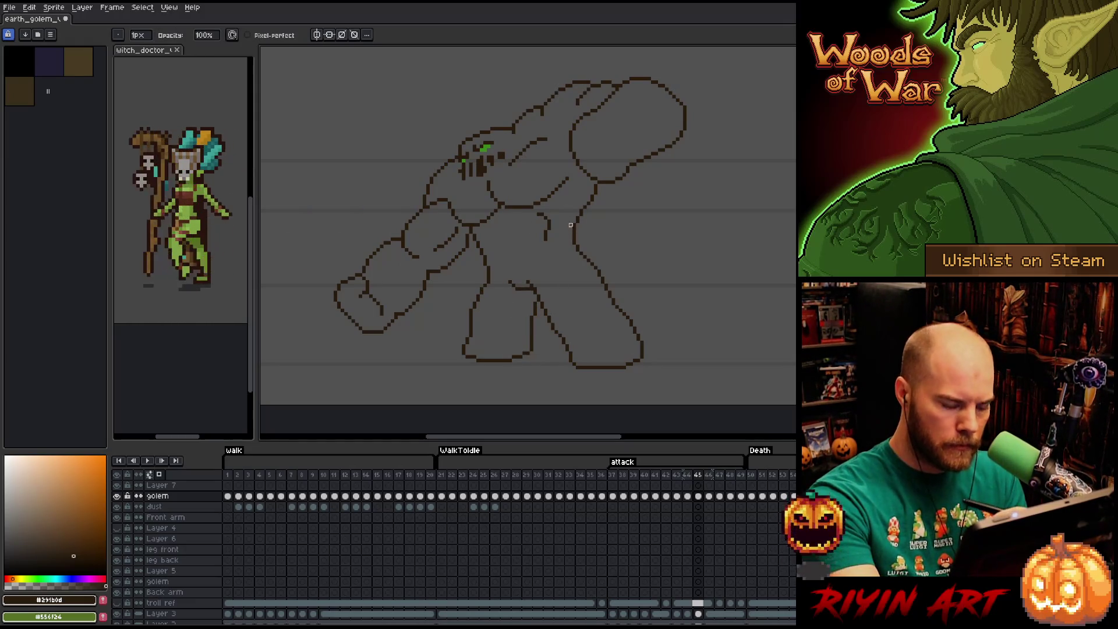
key(Right)
key(e)
key(b)
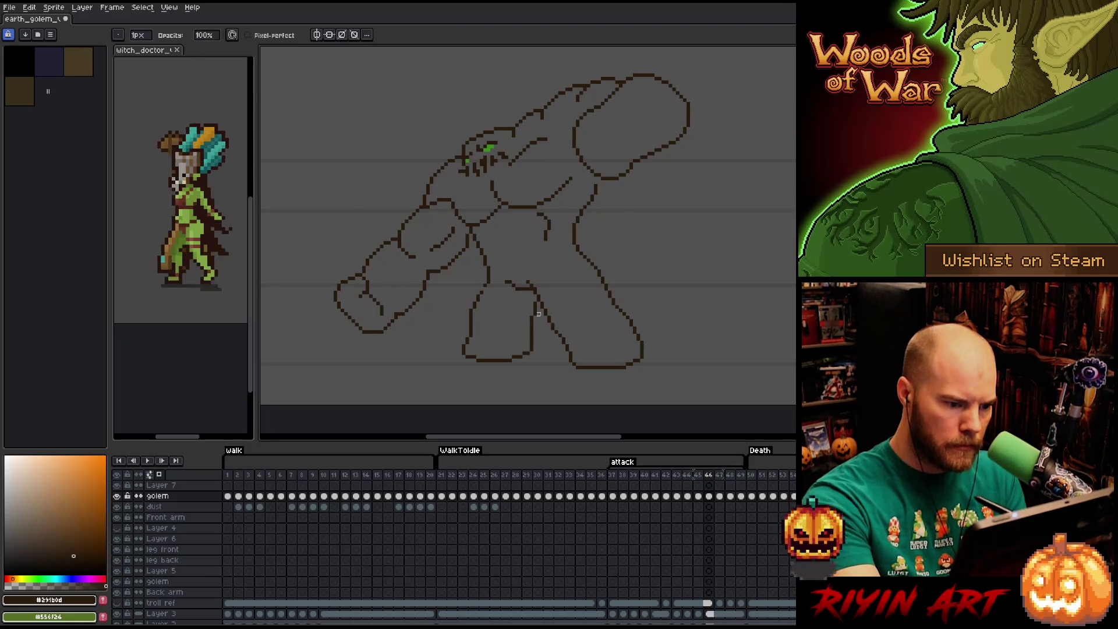
key(e)
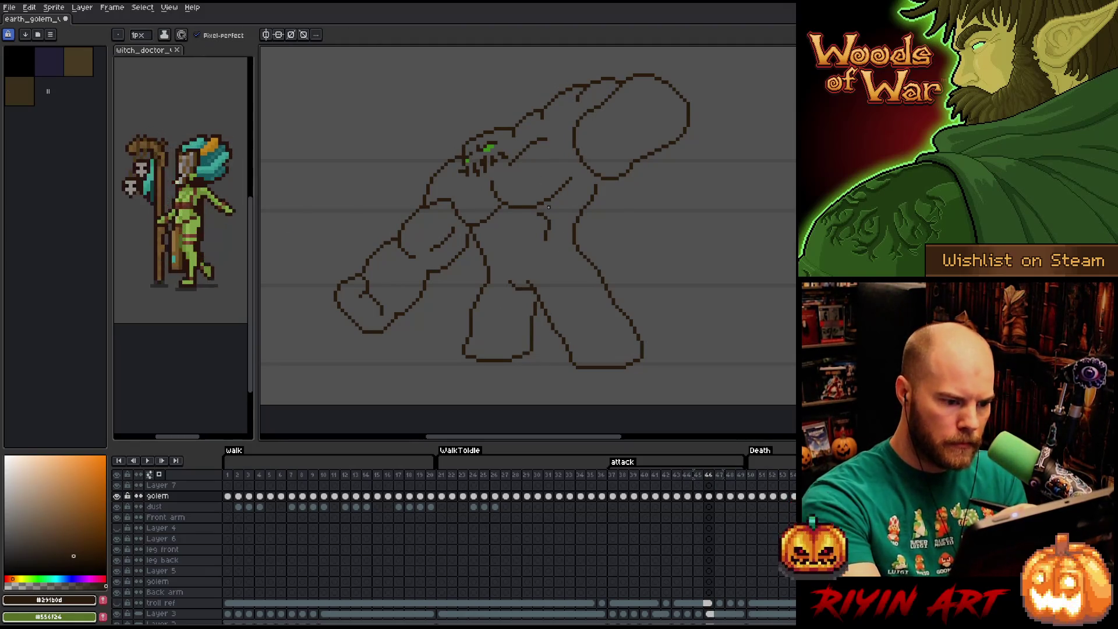
key(Right)
key(b)
key(e)
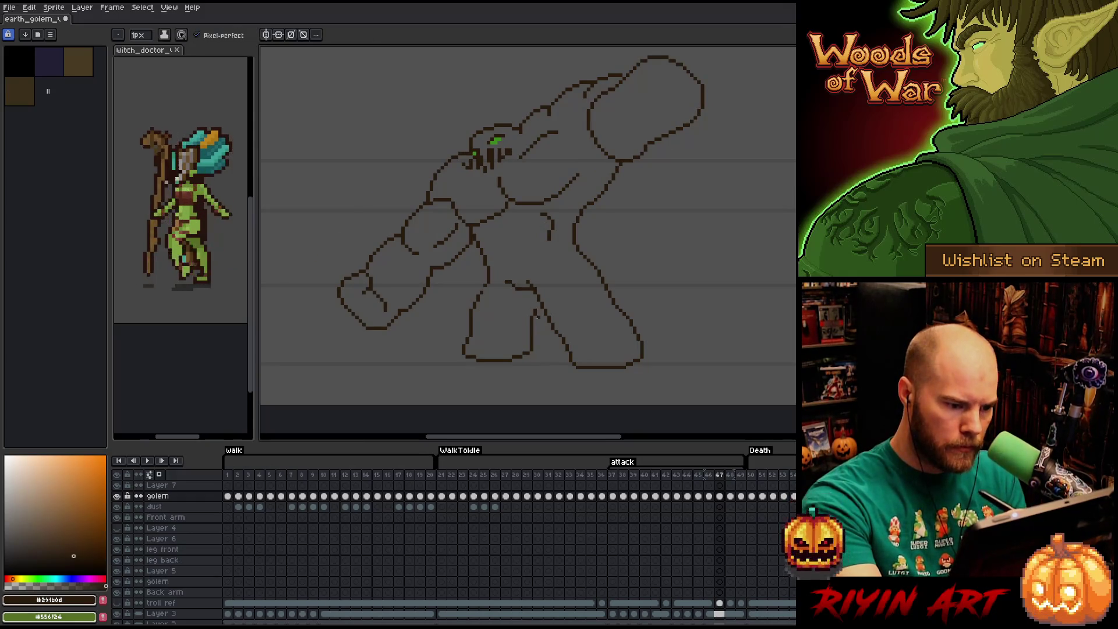
key(b)
key(e)
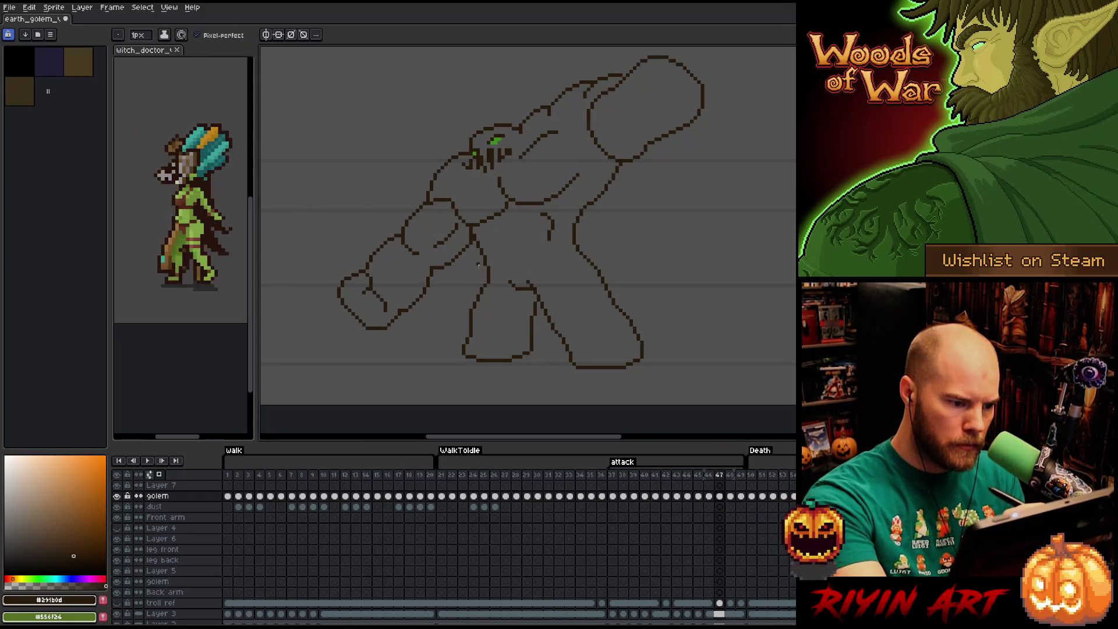
- Check the remaining frames against their neighbours and play the attack animation back
key(Right)
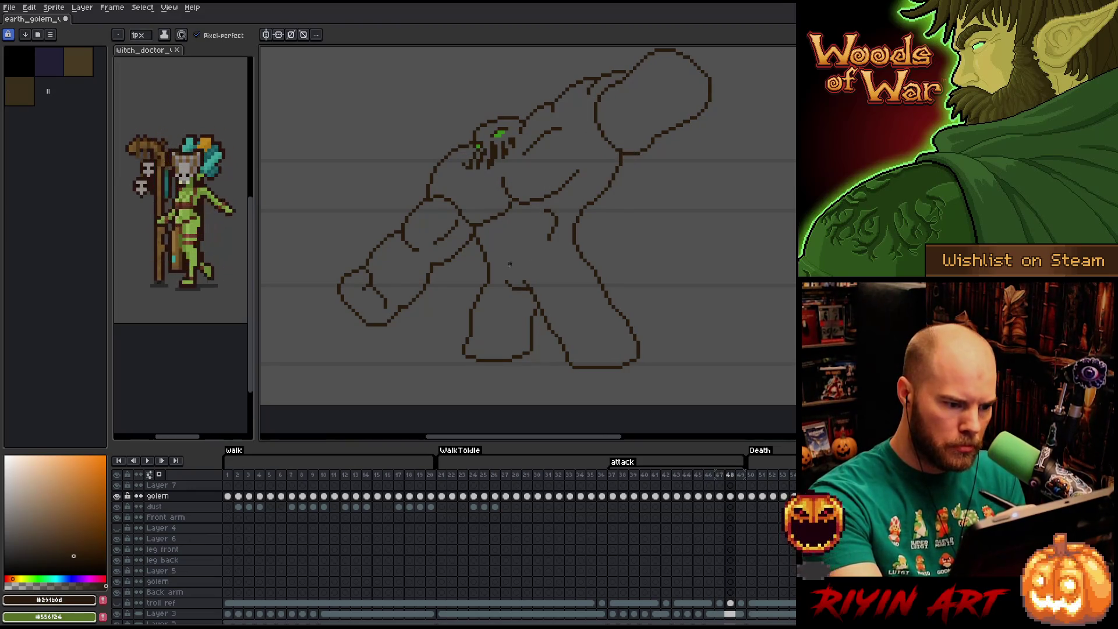
key(Right)
key(Right)
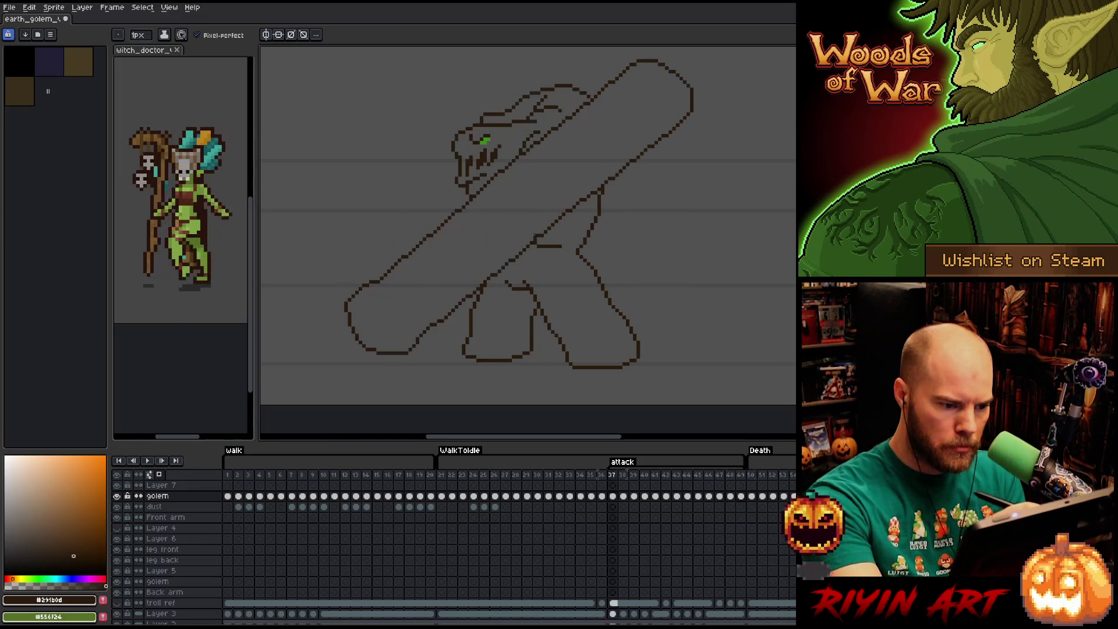
key(Left)
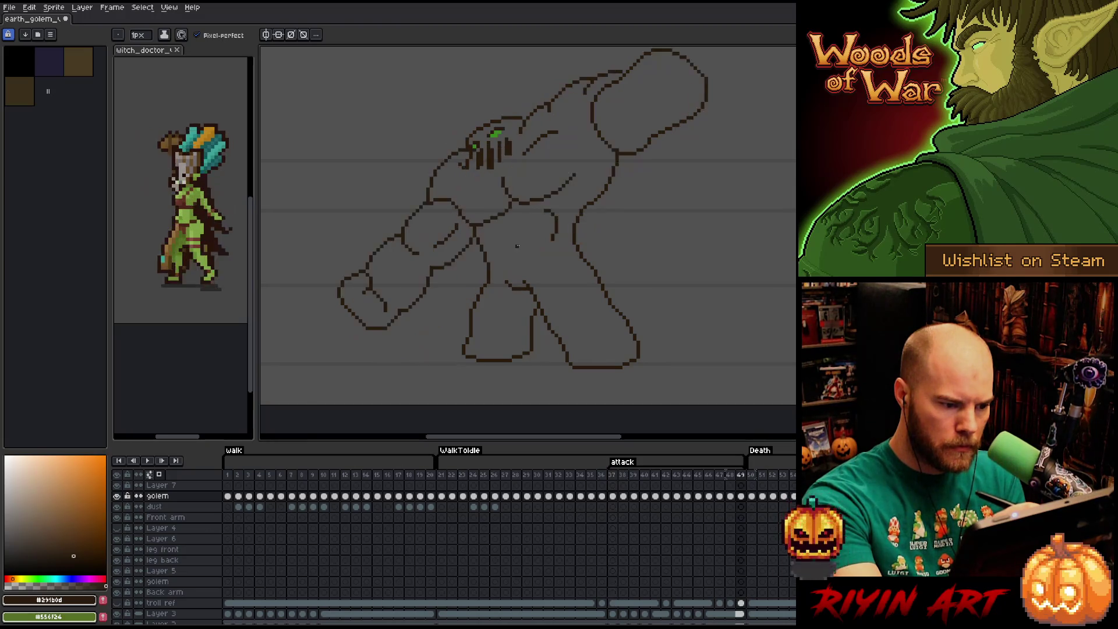
key(Right)
key(Right)
key(Left)
key(Right)
right_click(538, 281)
key(Escape)
key(Return)
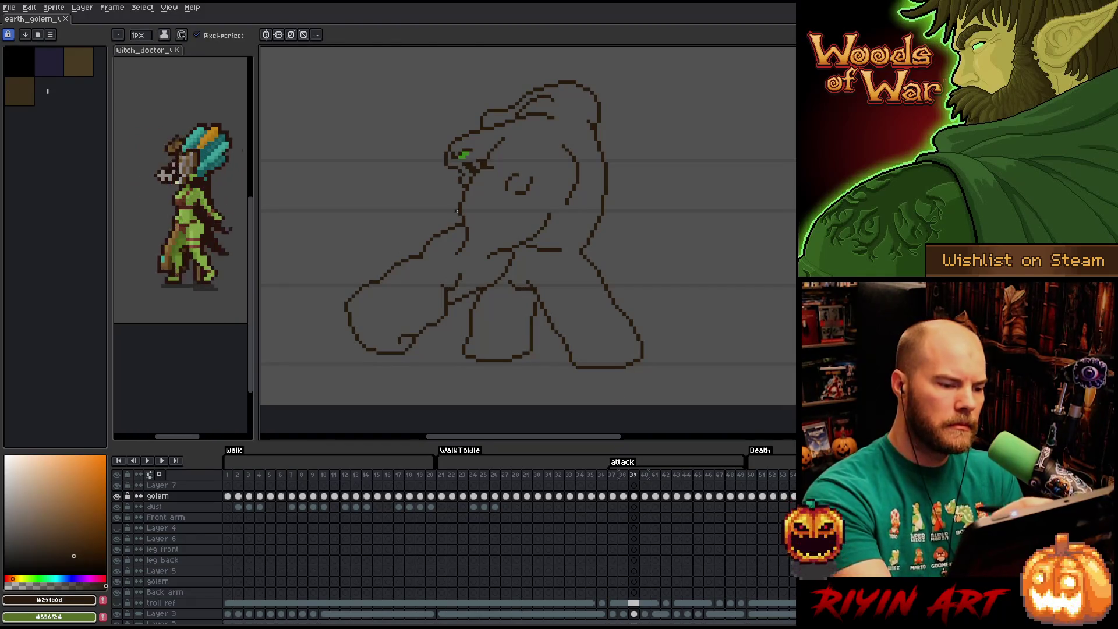
- Move the front-arm stroke with the marquee, then fix its pixels while comparing with the previous frame
key(m)
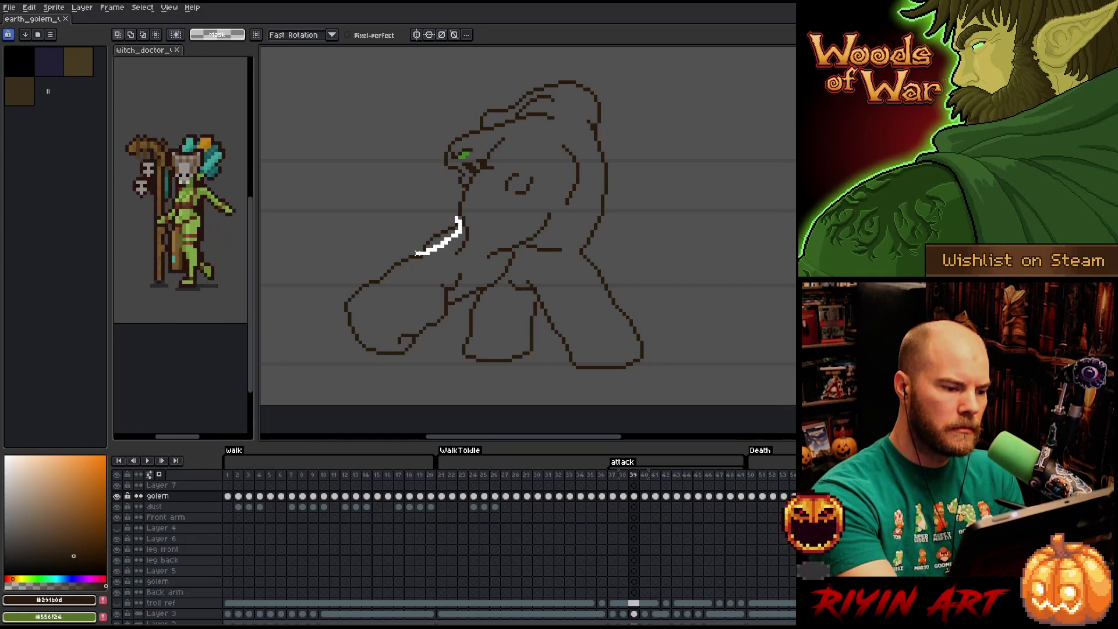
key(ctrl+d)
key(b)
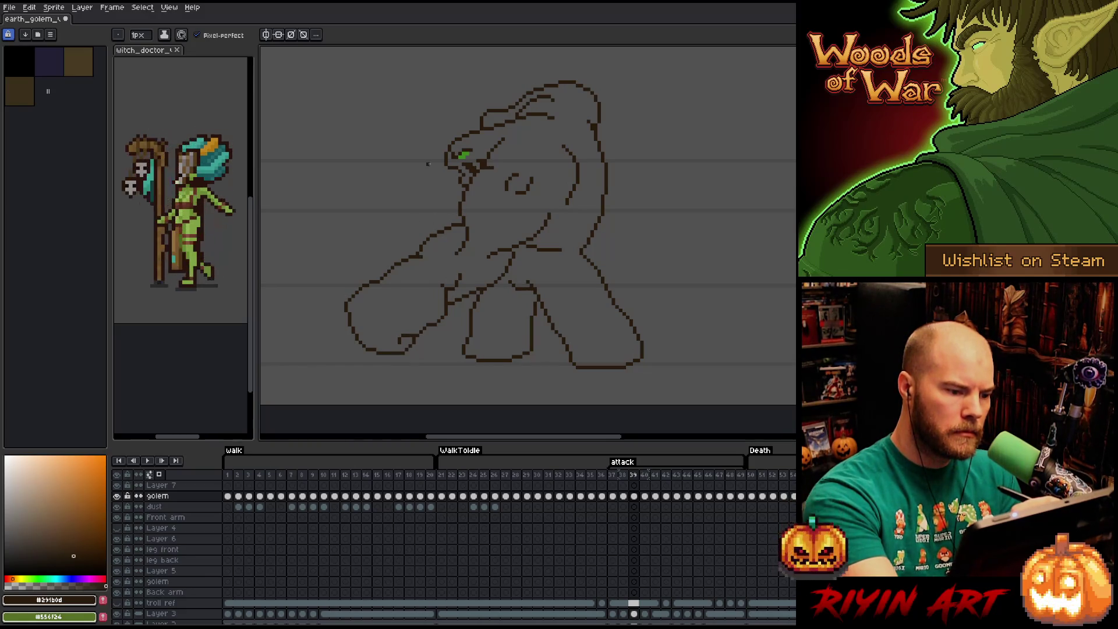
key(Left)
key(Right)
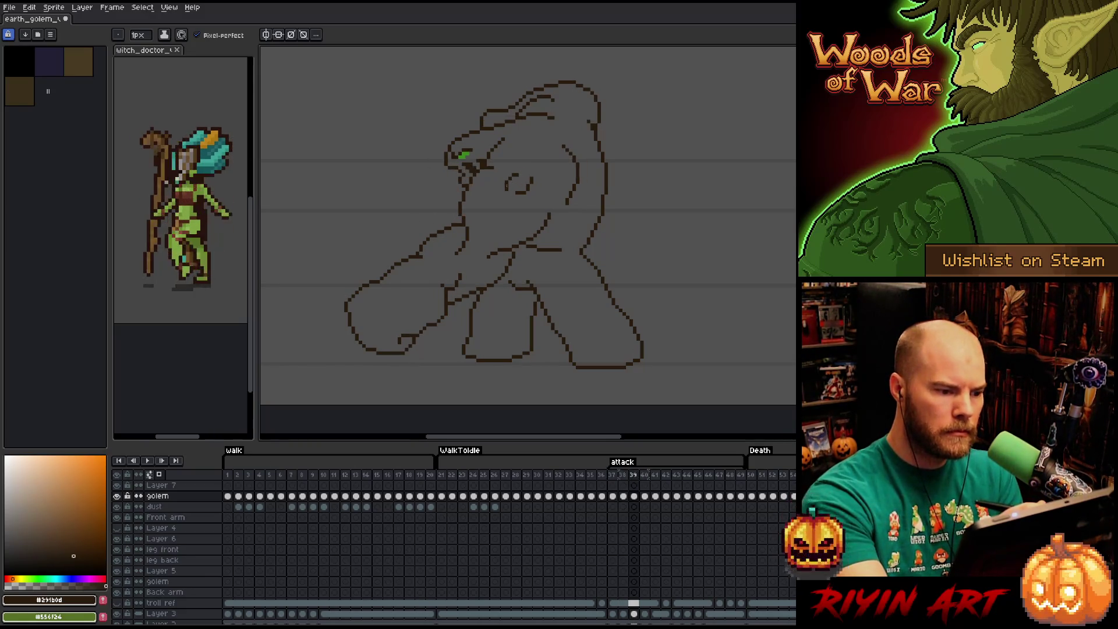
key(e)
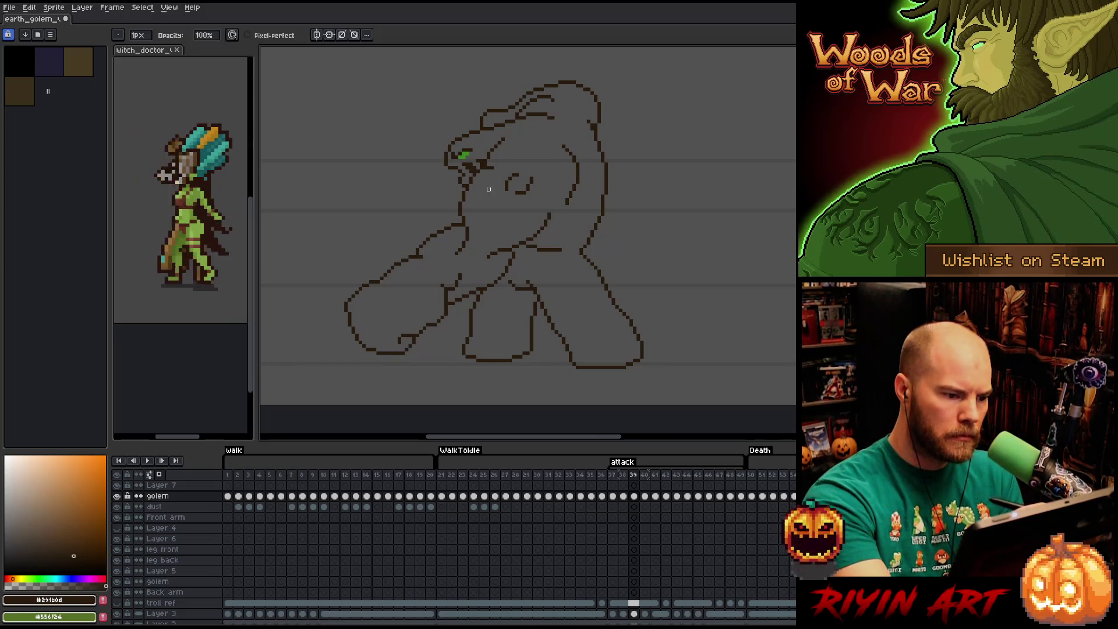
key(Left)
key(Right)
key(Left)
key(Right)
- Reposition the arm stroke on the next frame too, then play the attack animation again
key(Right)
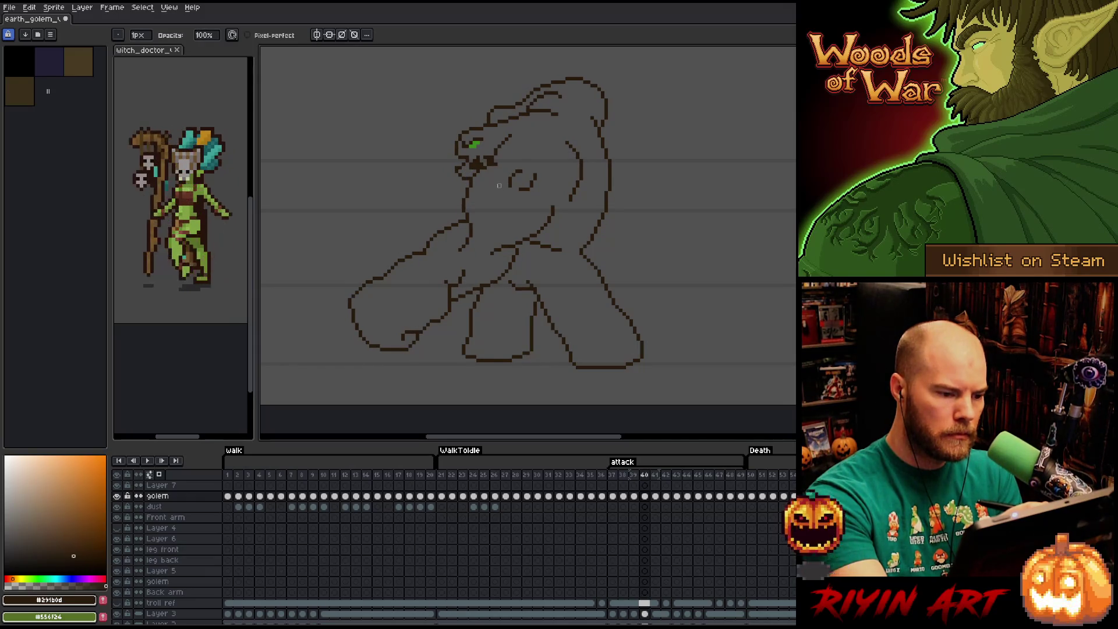
key(Right)
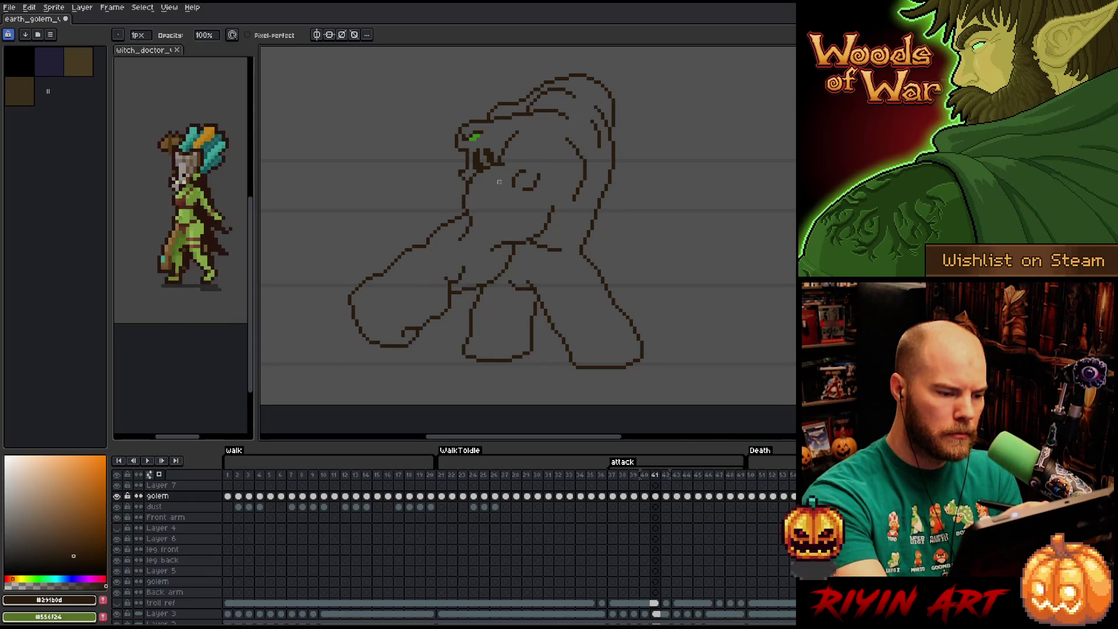
key(m)
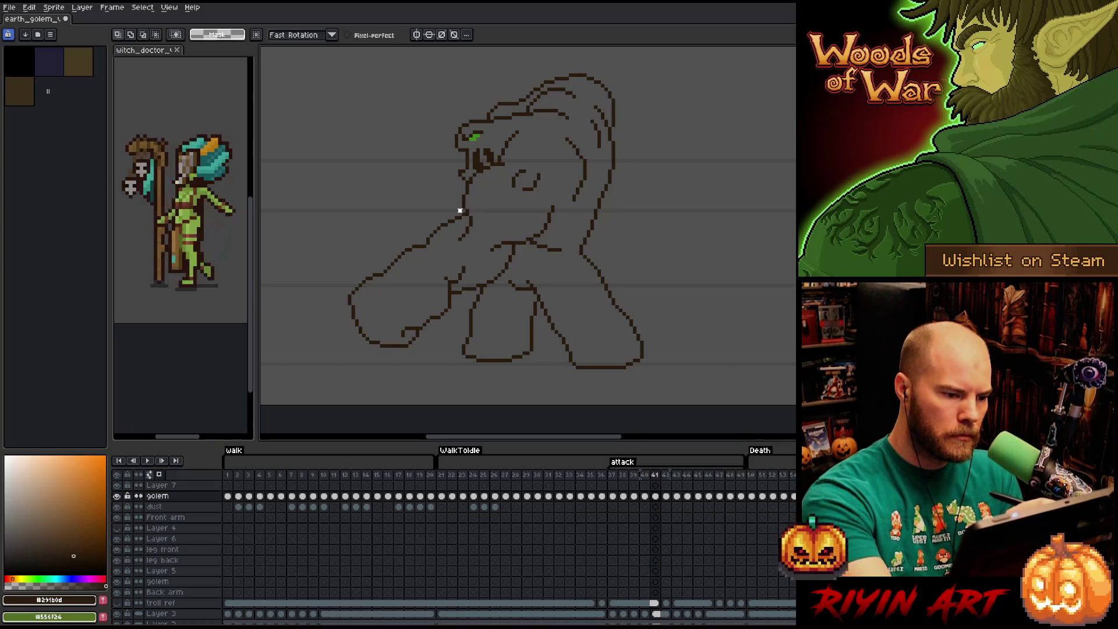
click(428, 223)
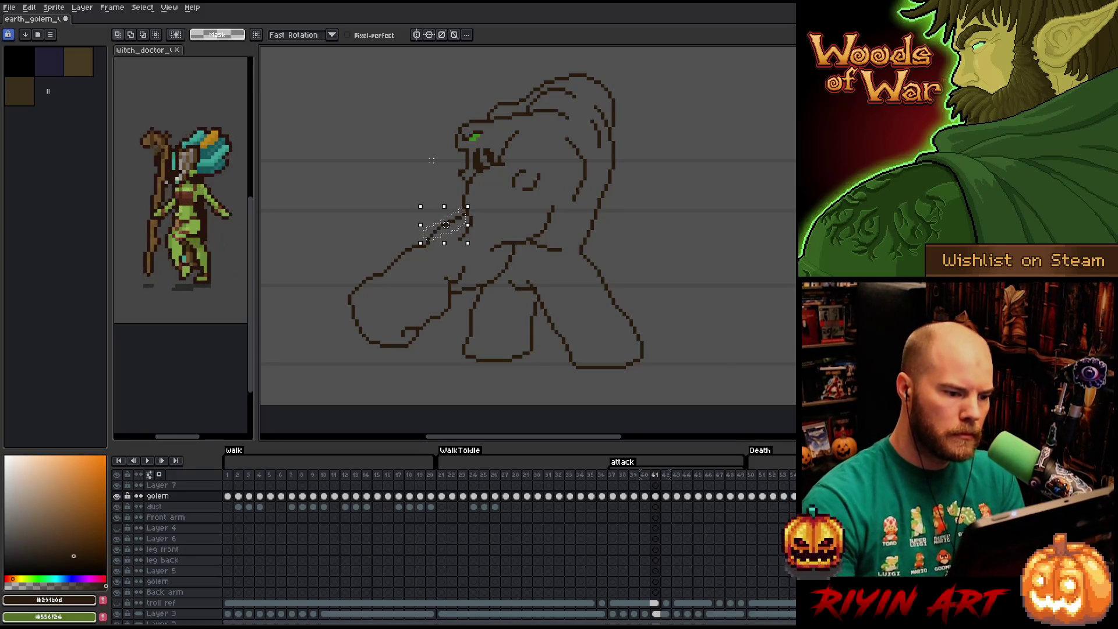
key(Right)
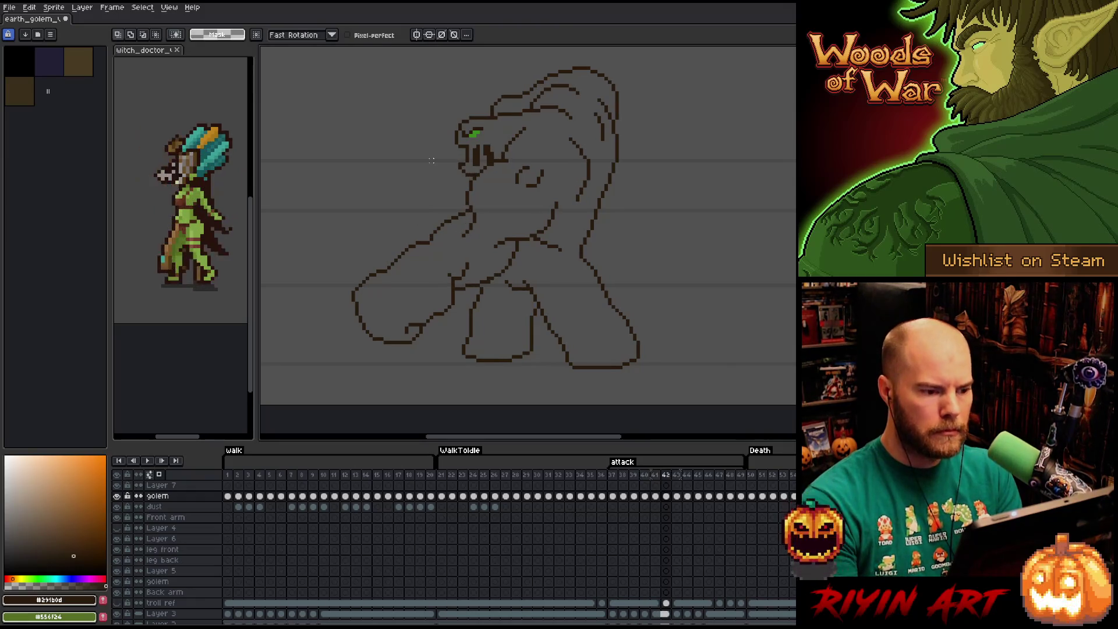
key(Right)
key(Right)
key(Right)
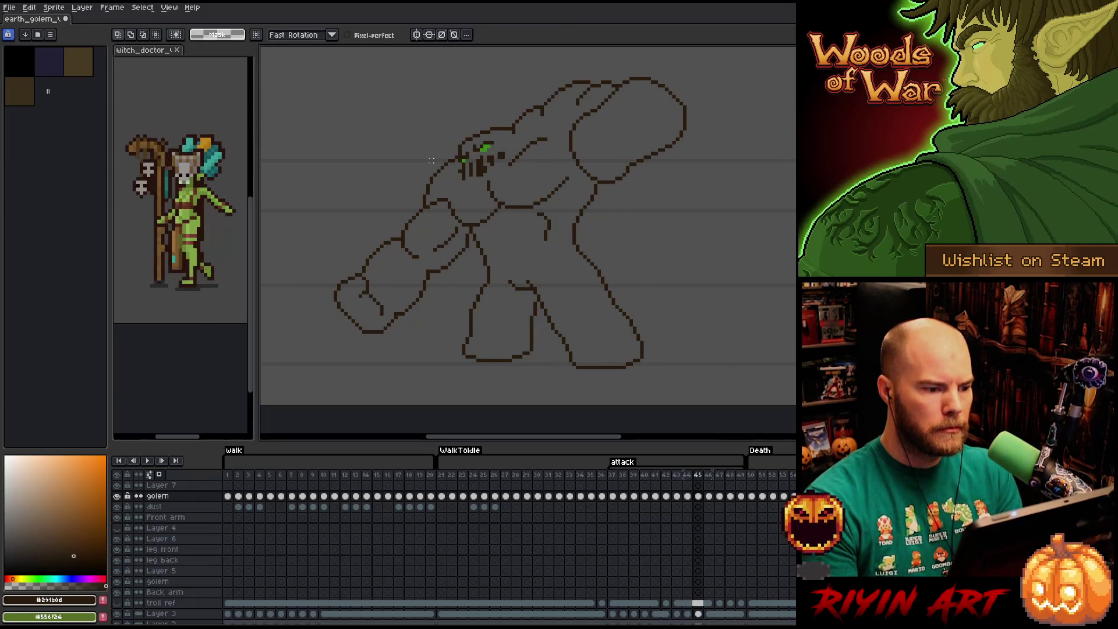
key(Return)
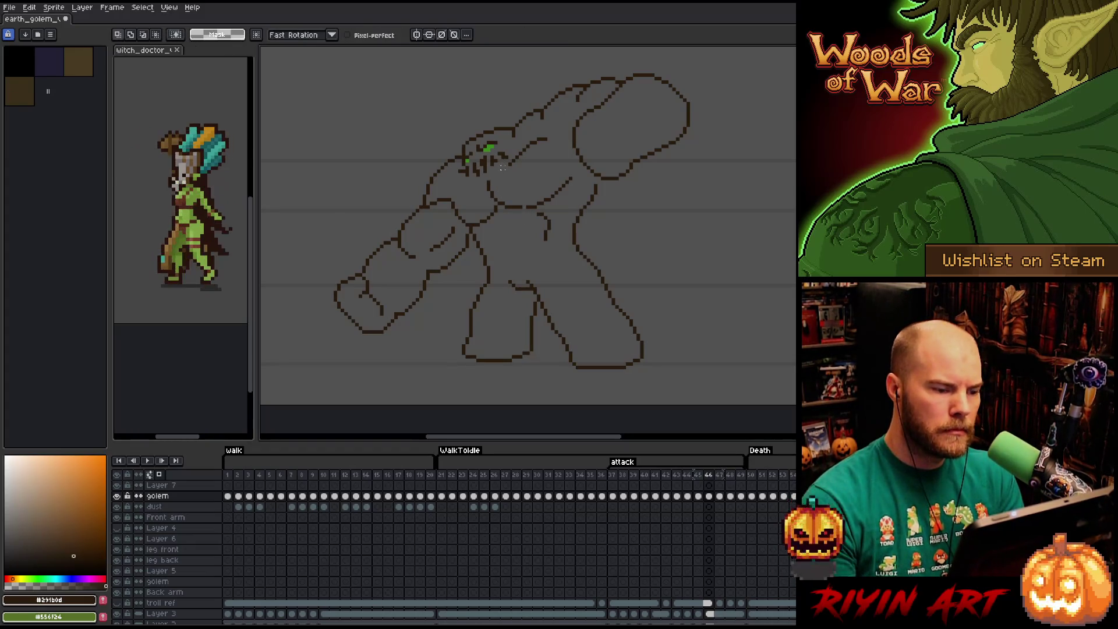
- Touch up this frame, then marquee-move the chest line on the next attack frame into place
key(b)
key(e)
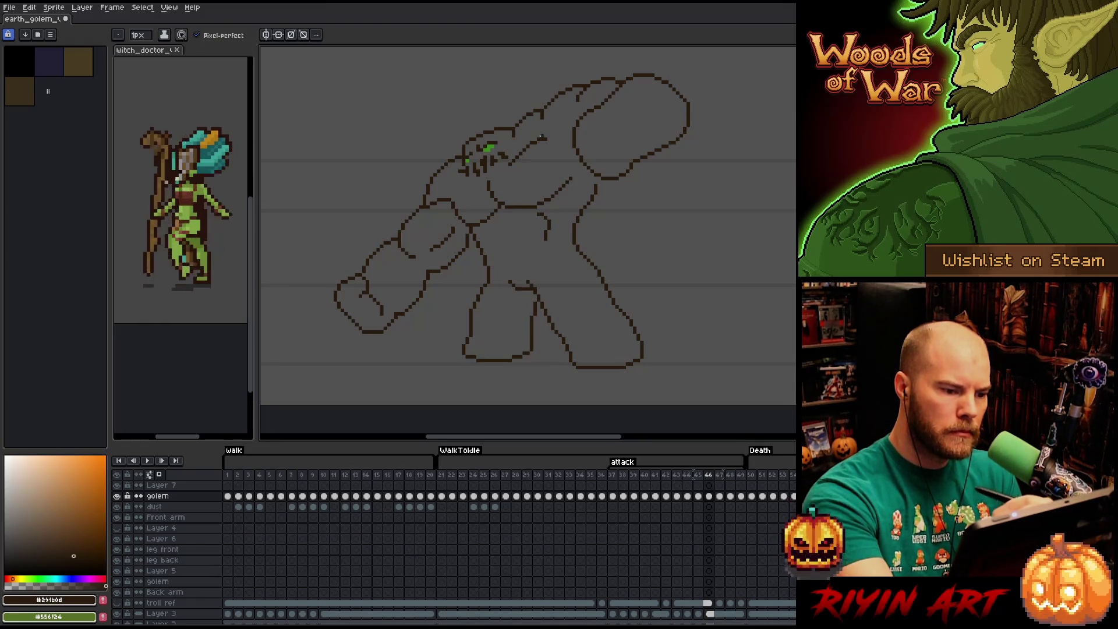
key(Right)
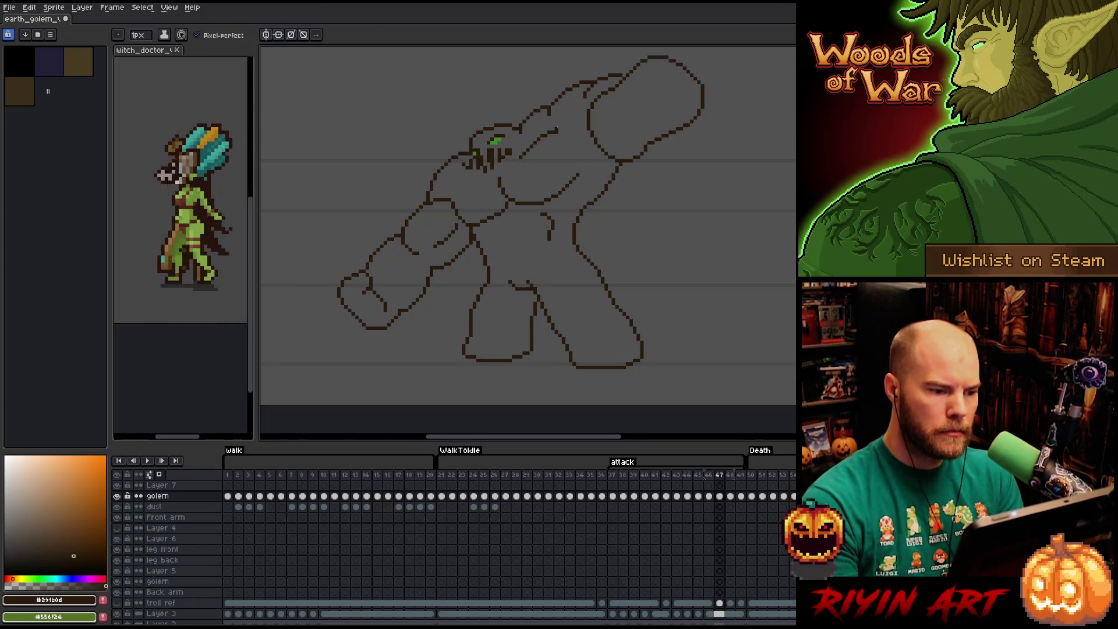
key(m)
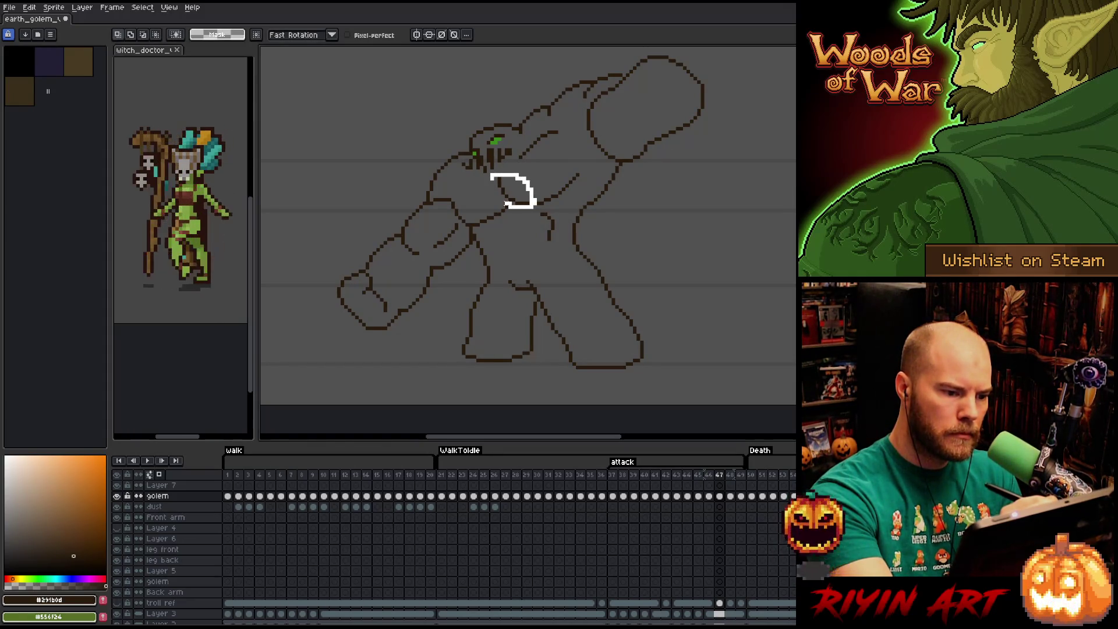
key(ctrl+d)
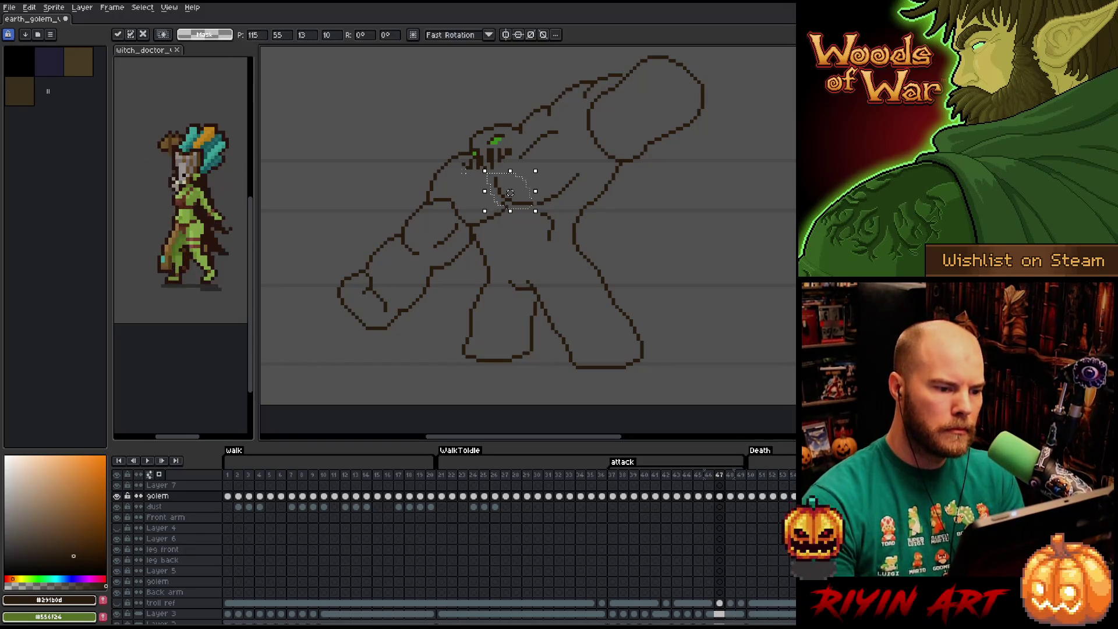
- Clean the reshaped chest line with pencil and eraser and compare it with the next frame
key(b)
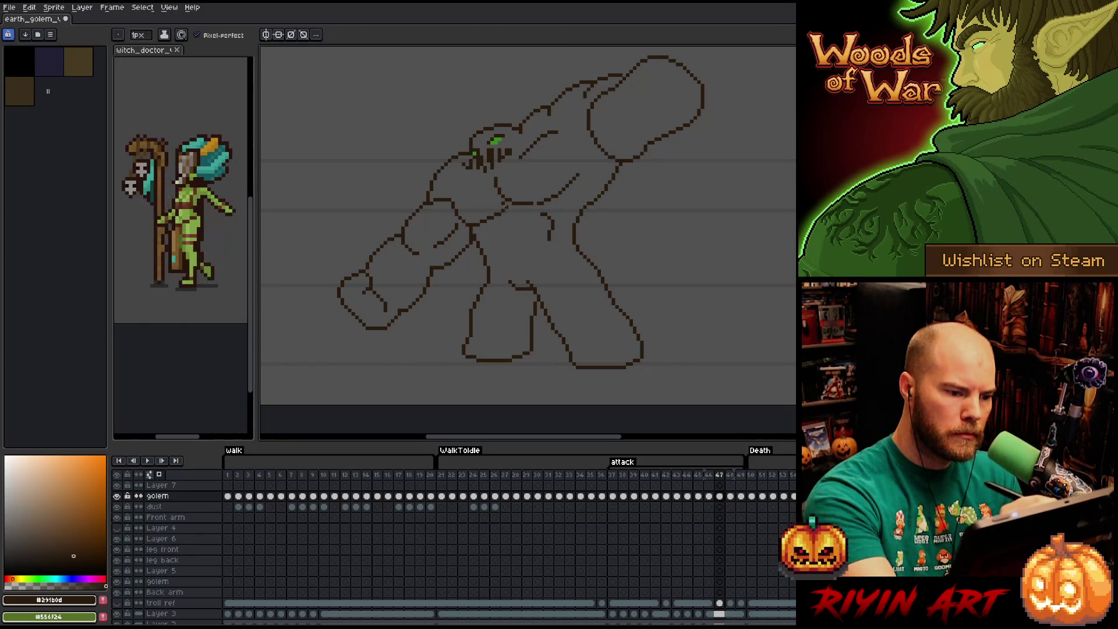
key(e)
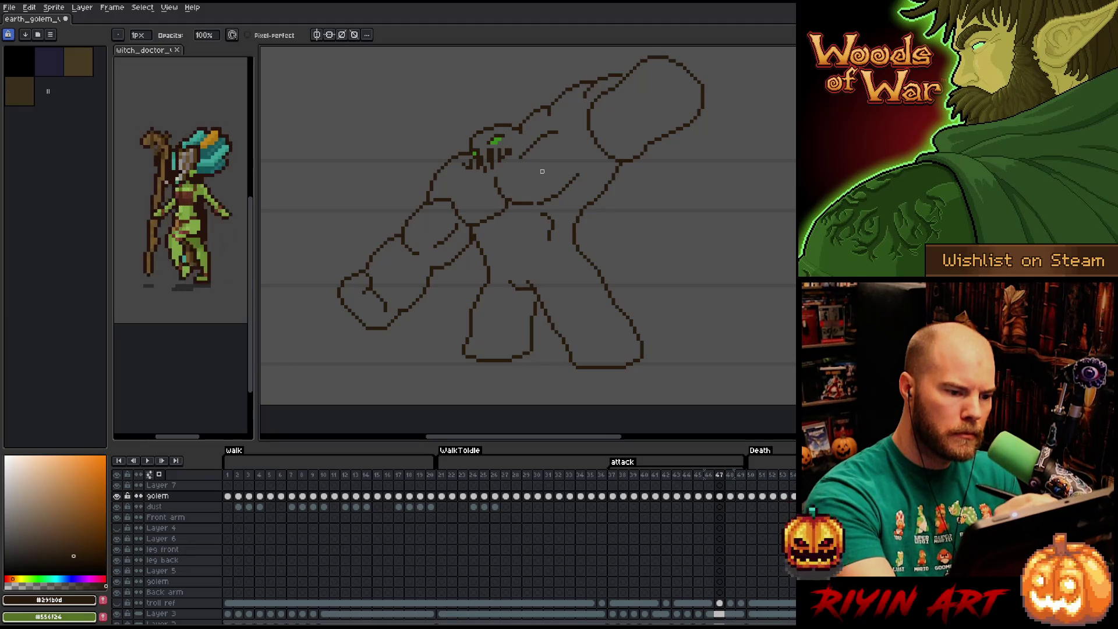
key(b)
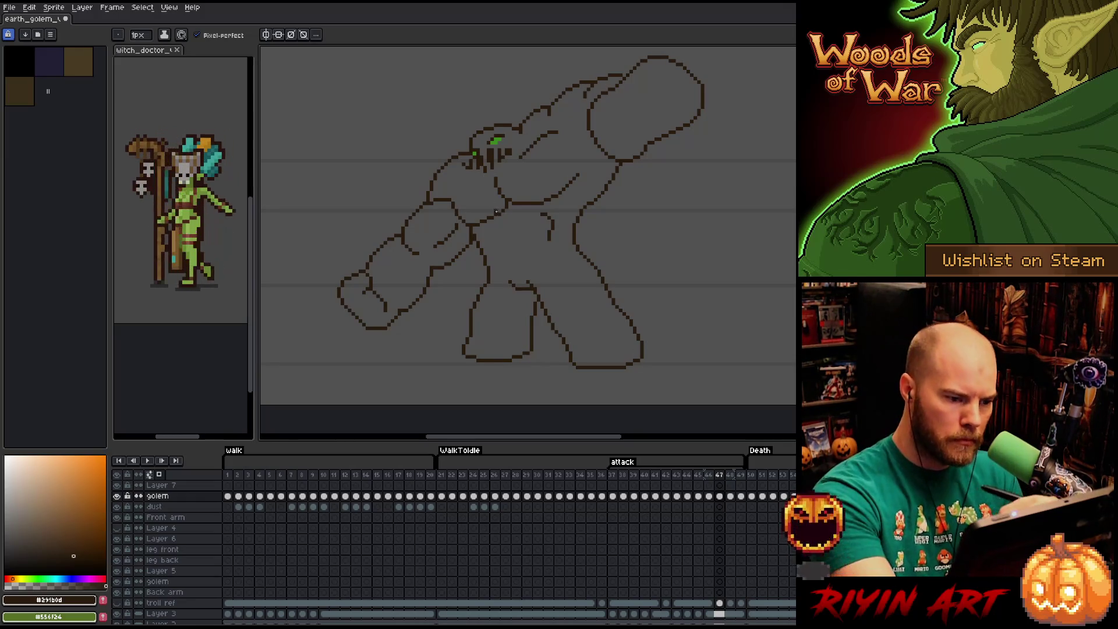
key(e)
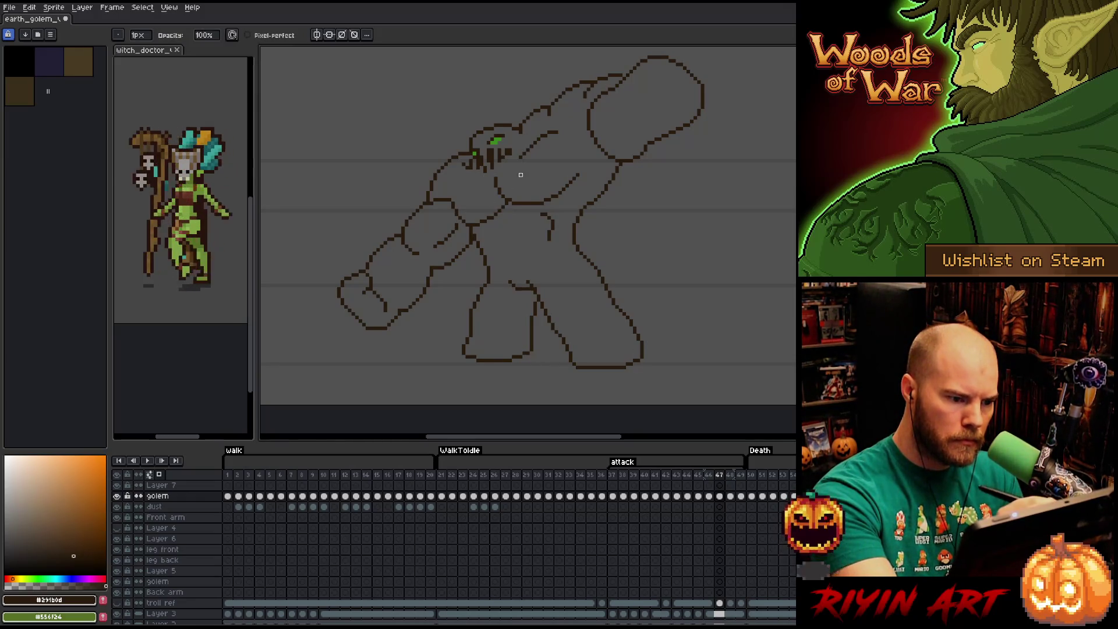
key(Right)
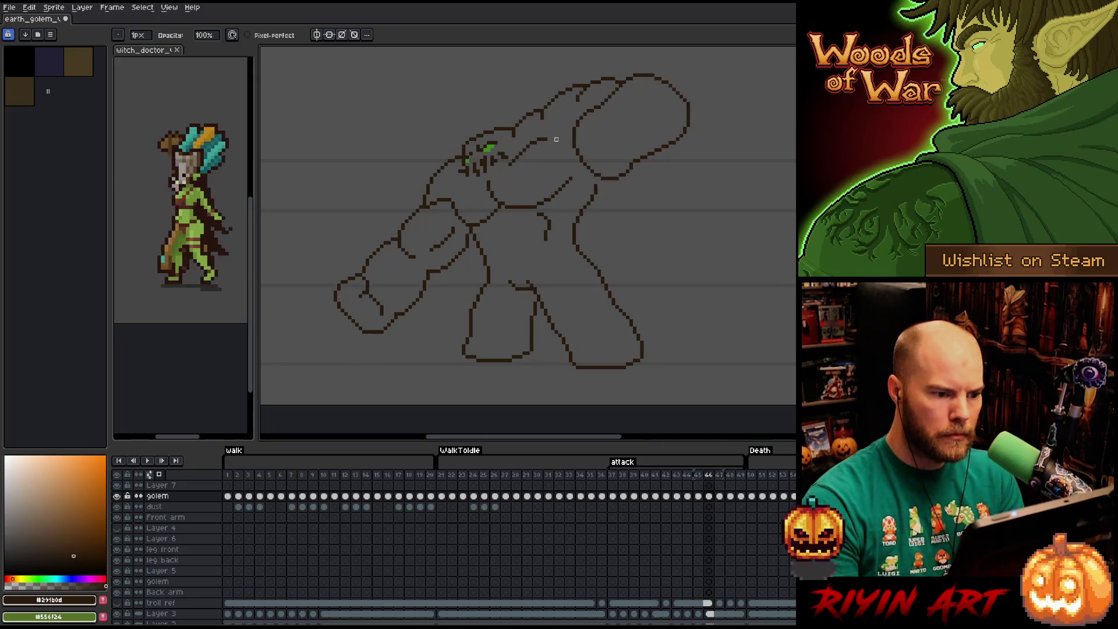
- Fix stray outline pixels on the golem's head and chest while flipping between neighbouring attack frames
key(Left)
key(Right)
key(Left)
key(Right)
key(b)
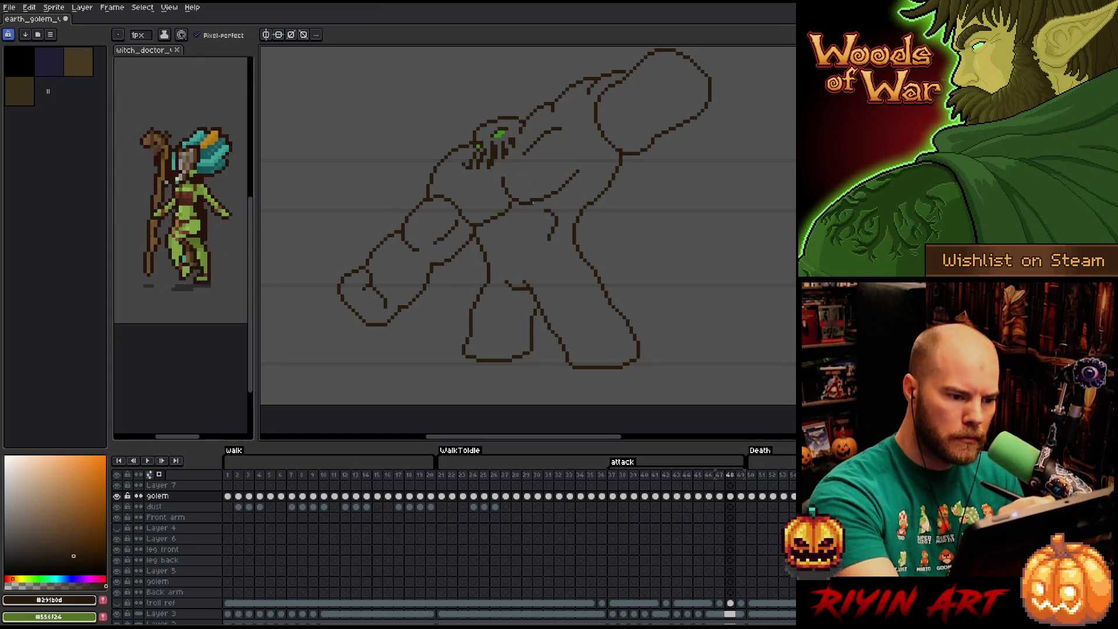
key(e)
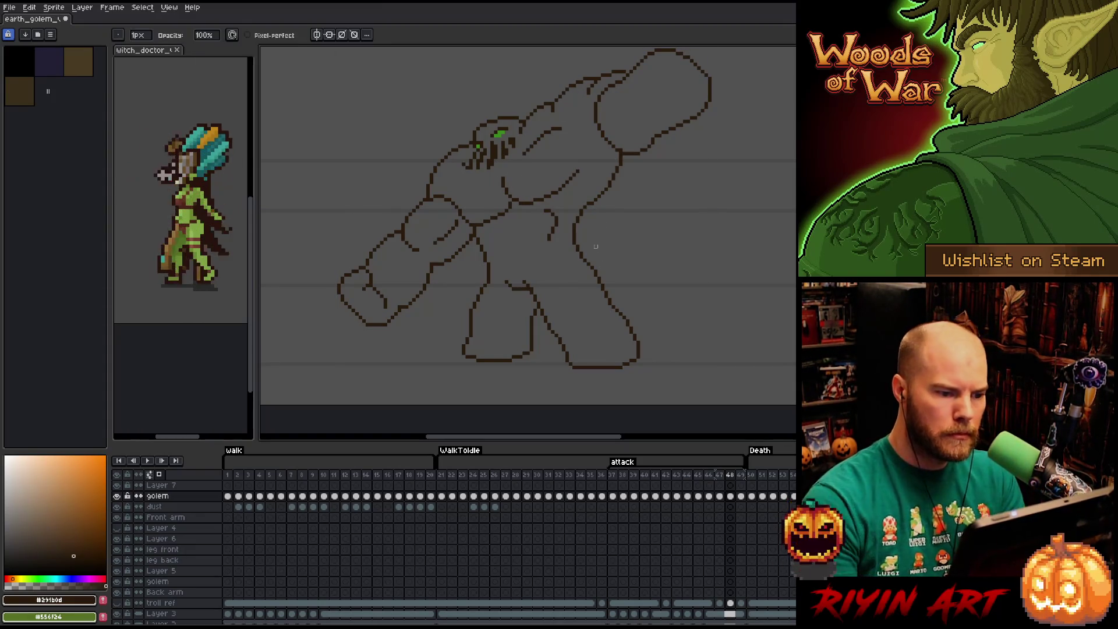
key(Right)
key(Right)
key(Left)
key(Left)
key(Right)
key(Right)
key(Left)
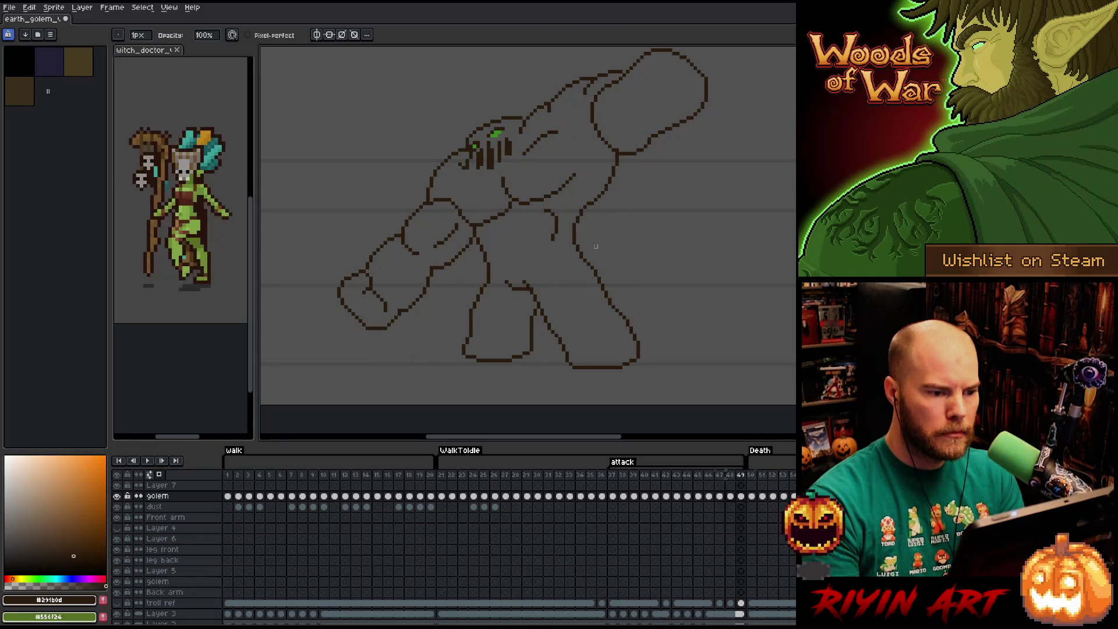
key(e)
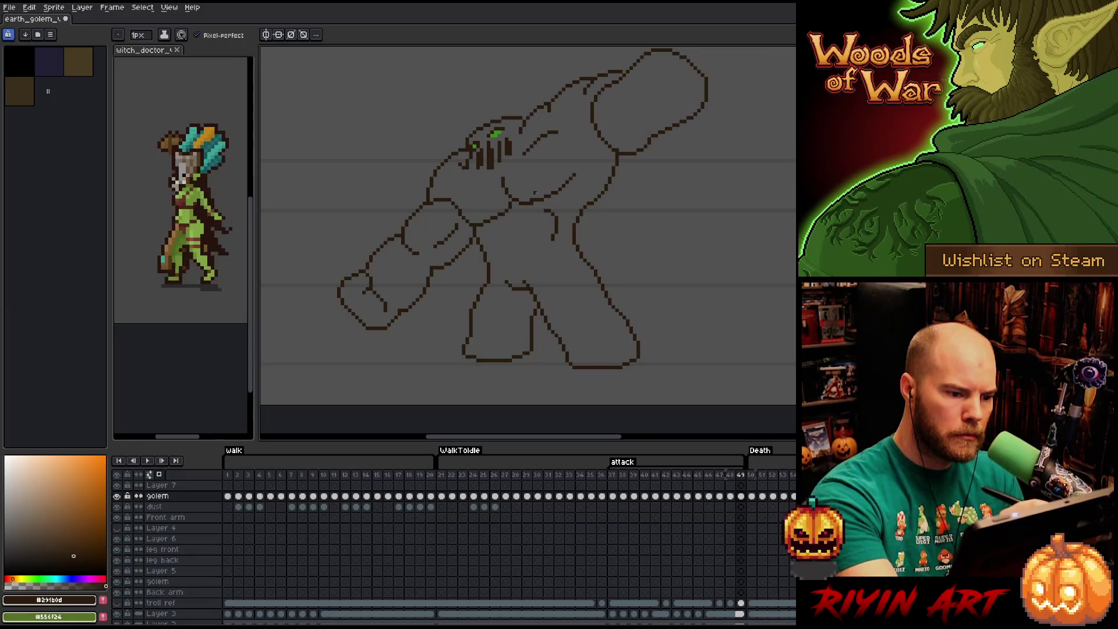
key(b)
key(e)
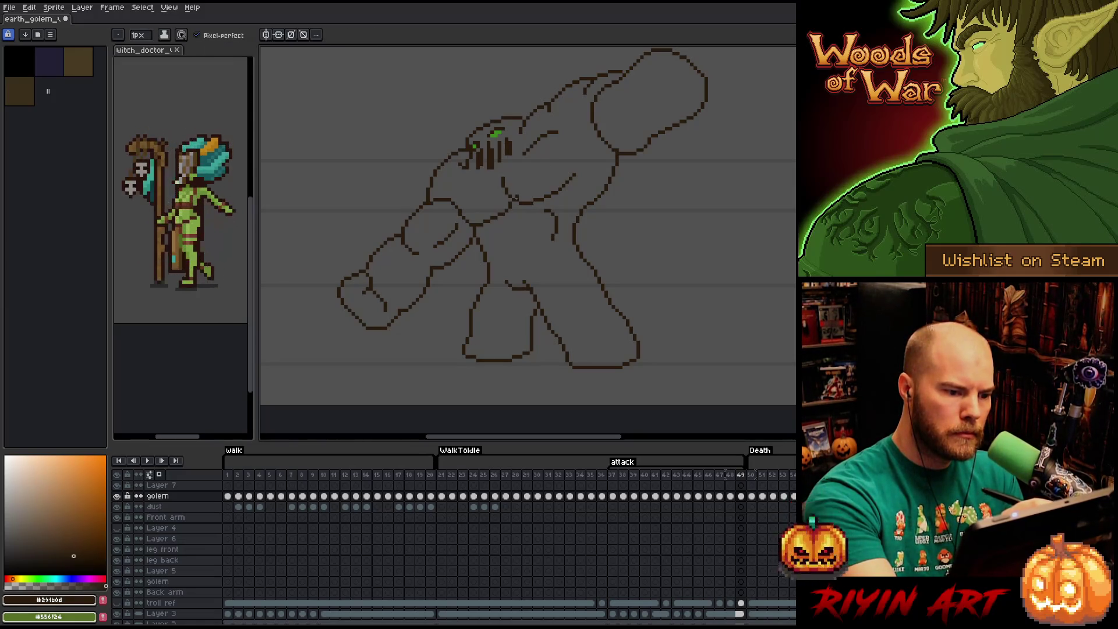
key(b)
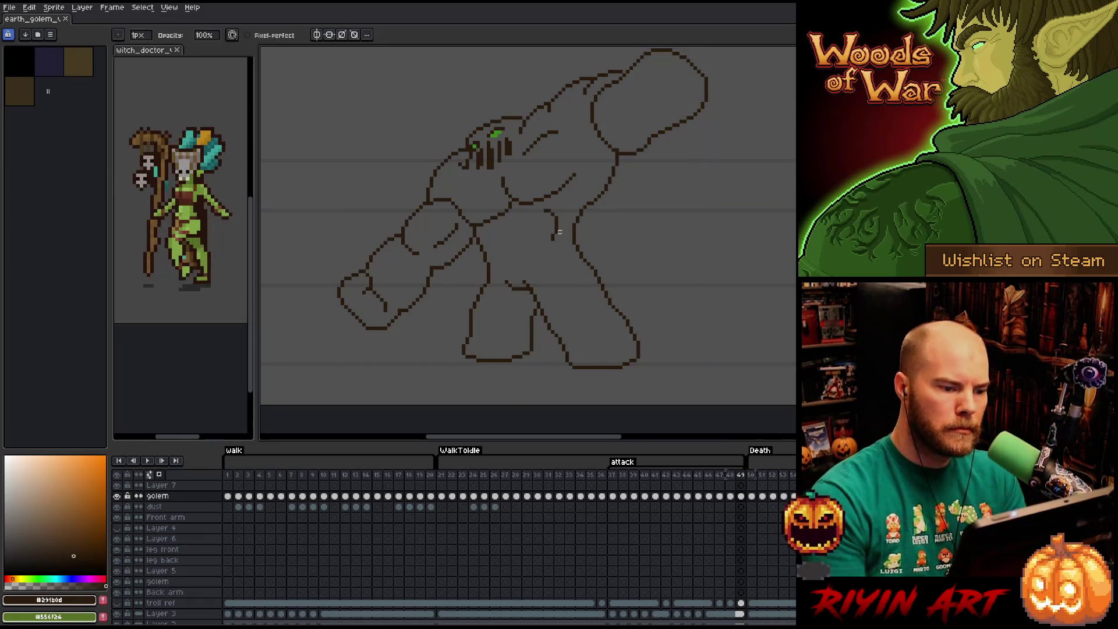
- Preview the attack motion, then clean up the arm outline on the current frame
key(Return)
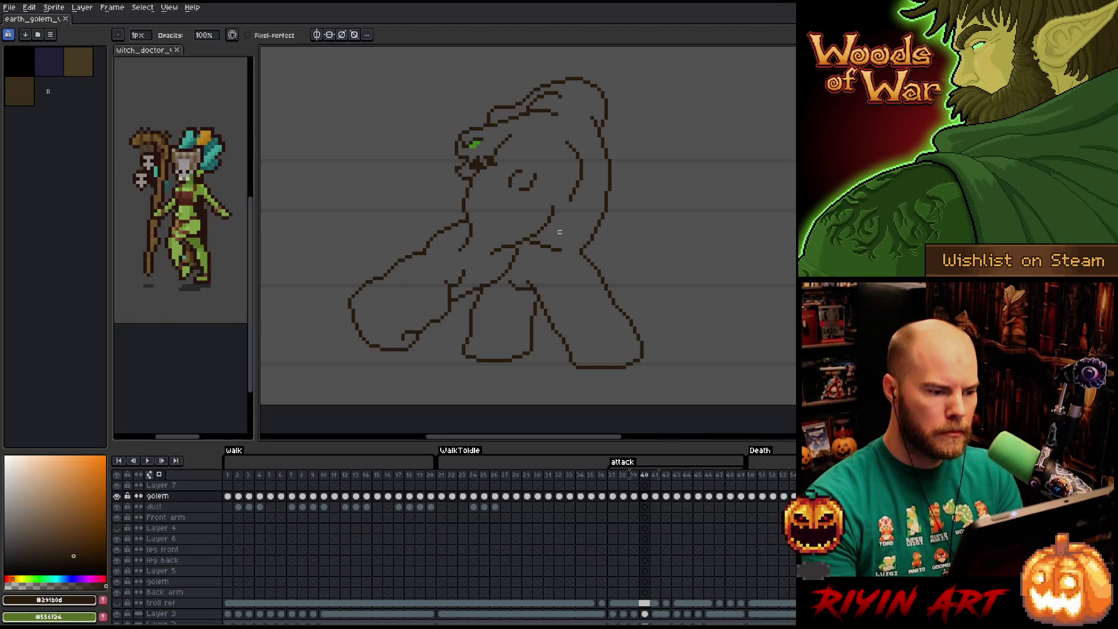
key(e)
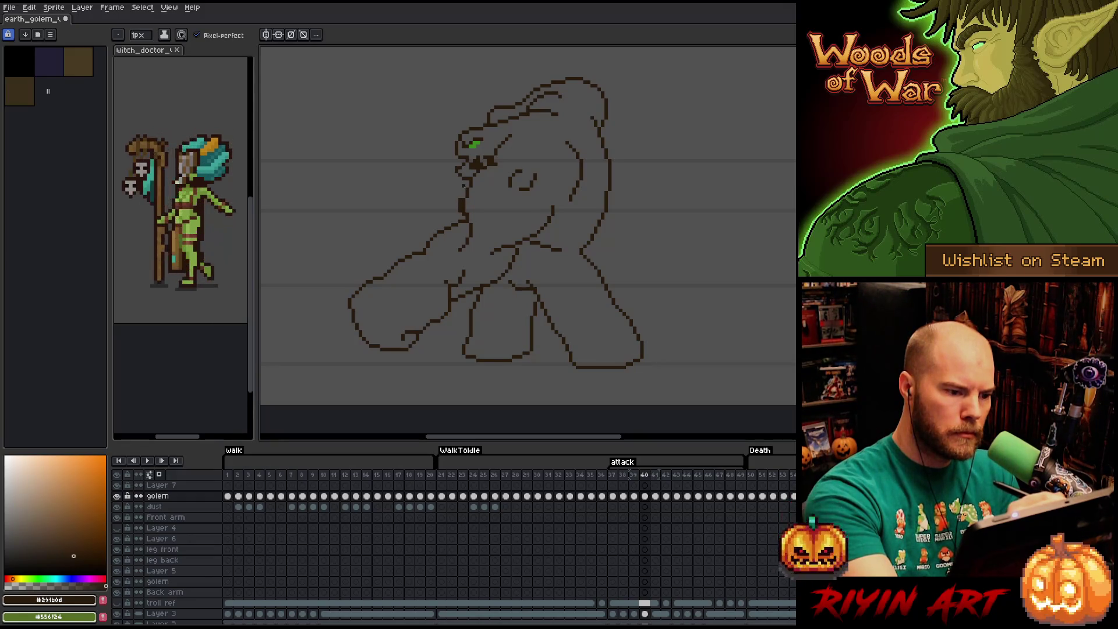
key(b)
key(e)
key(b)
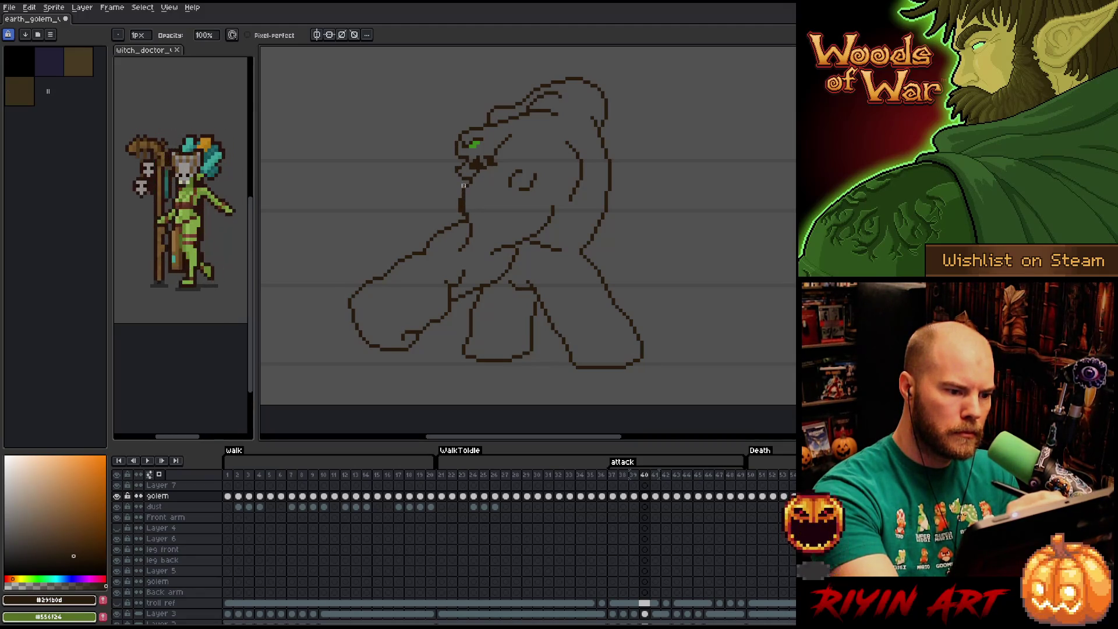
key(e)
key(b)
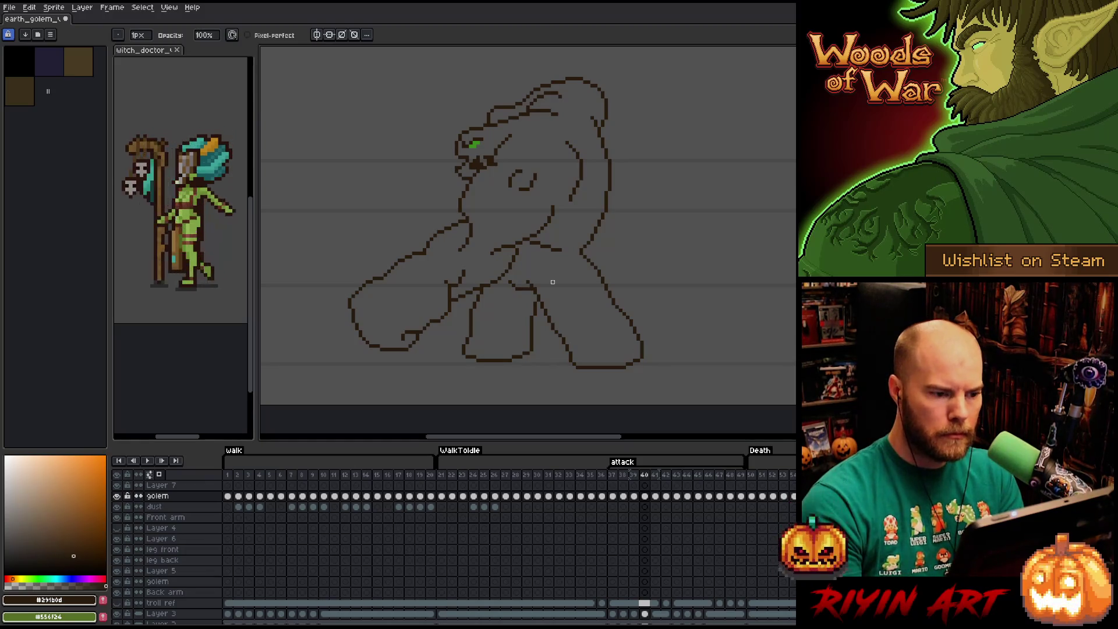
- Rough in the hunched pose with the fist swung low on the later attack frames
key(Right)
key(Right)
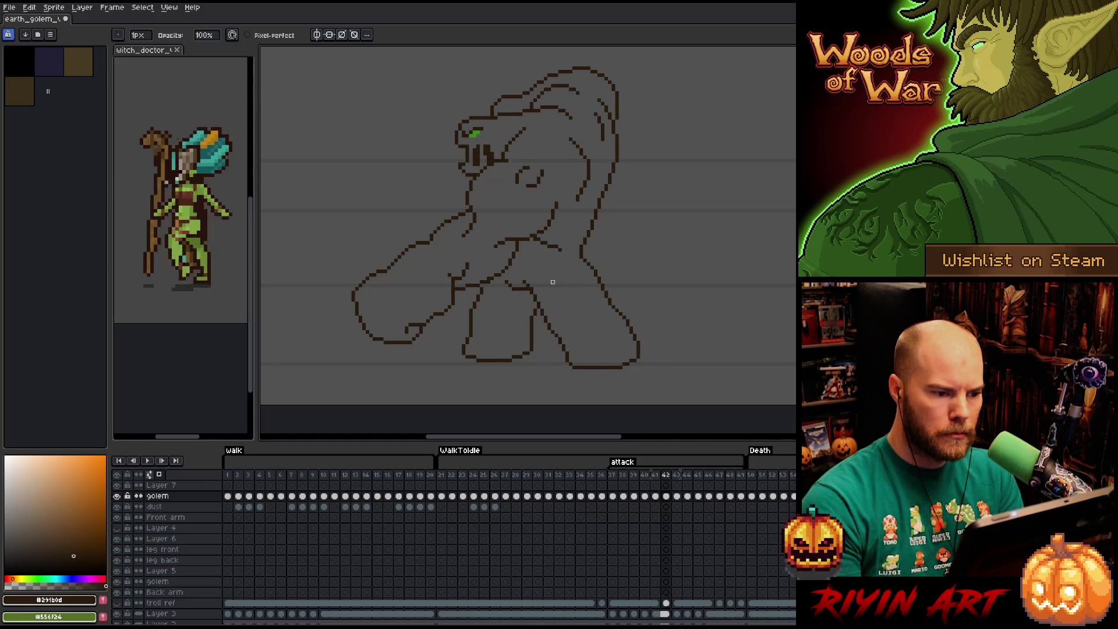
key(Left)
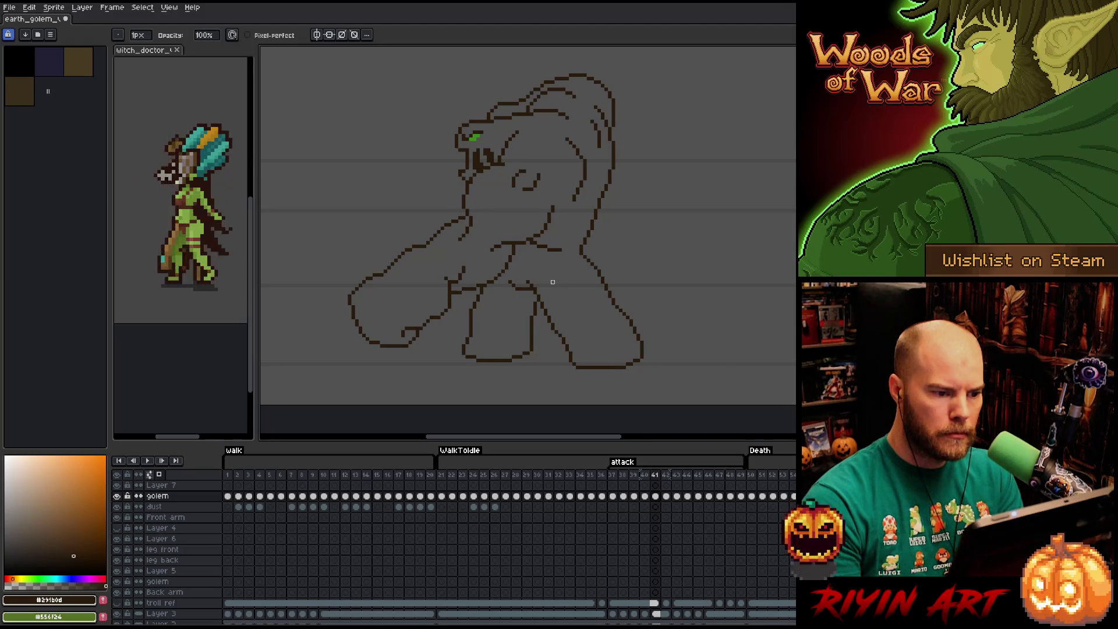
key(Right)
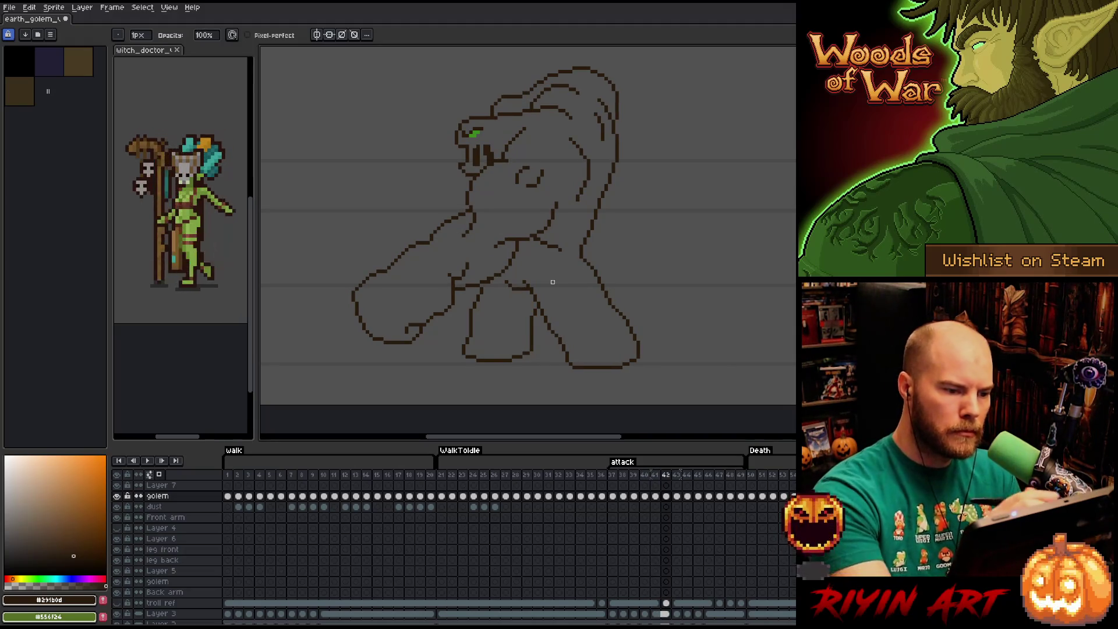
key(e)
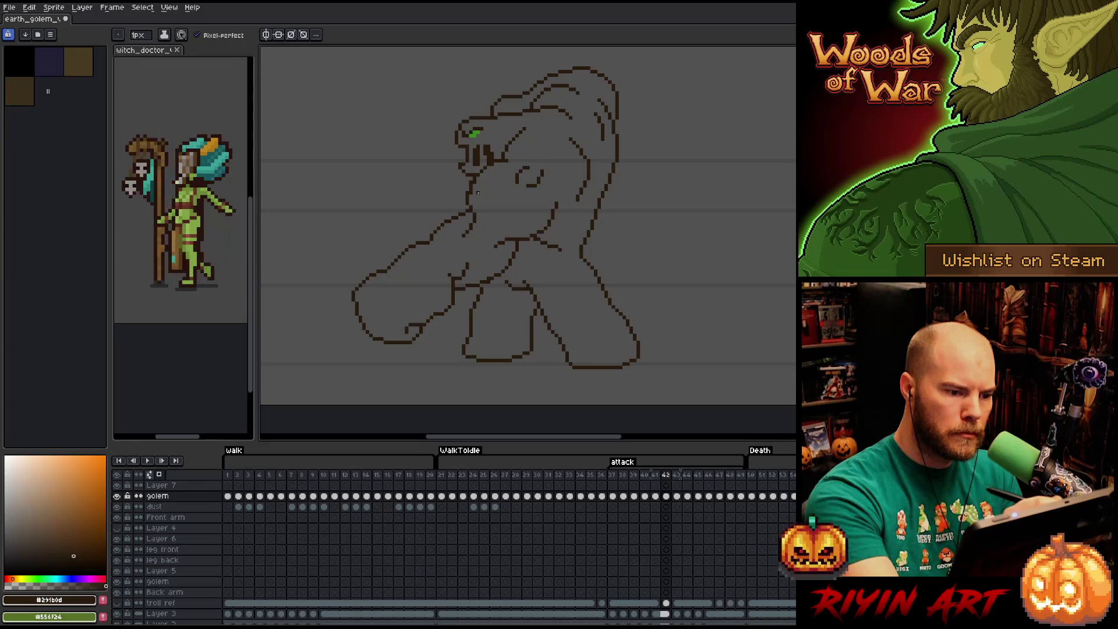
key(b)
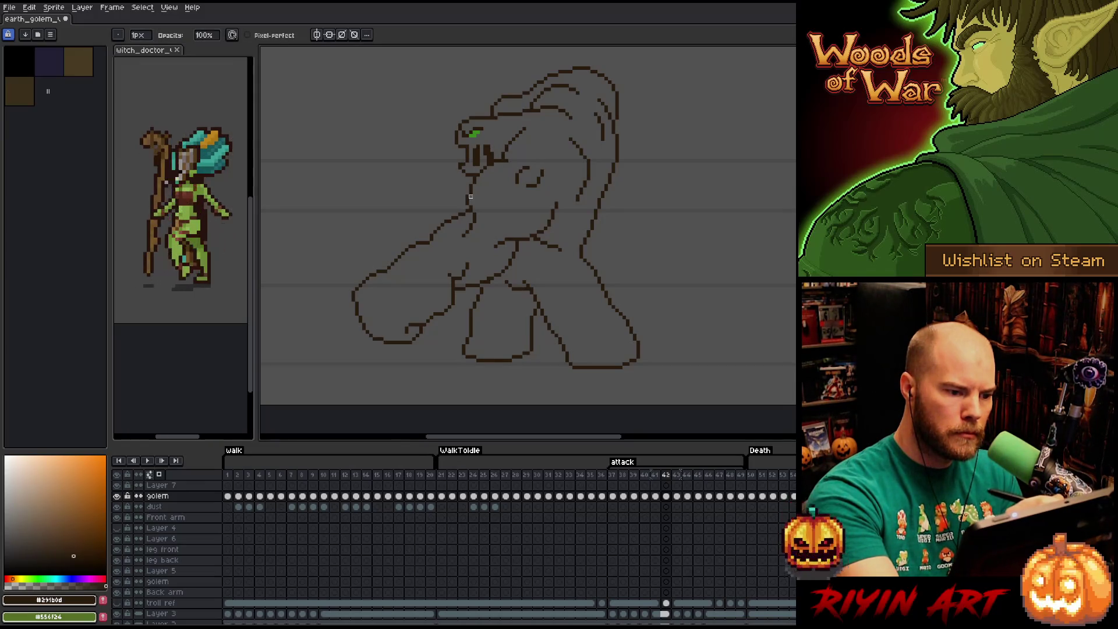
key(e)
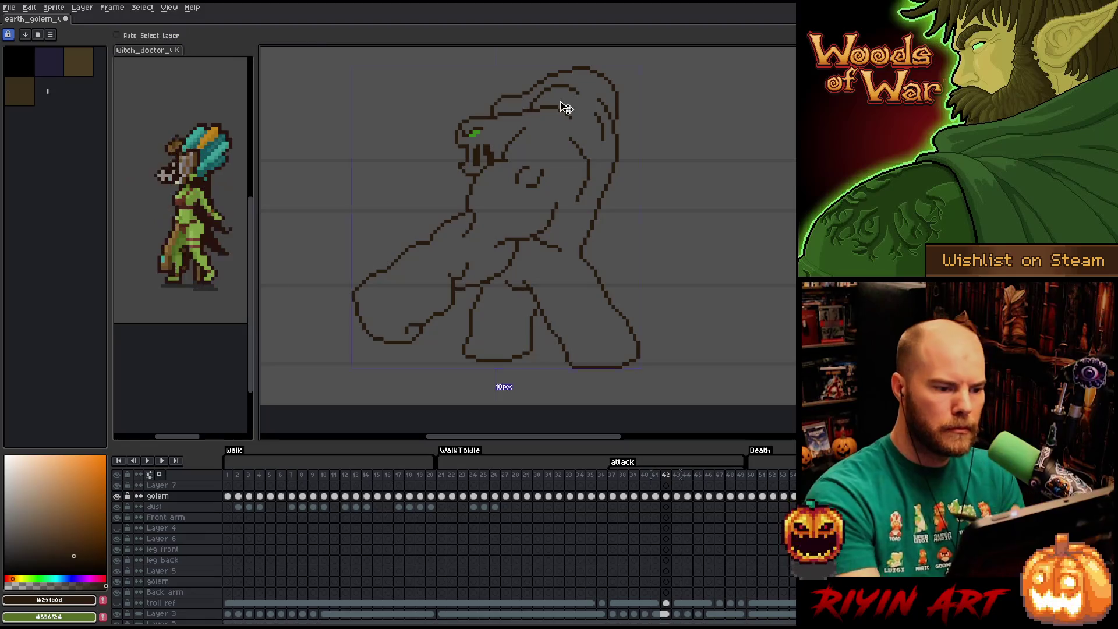
key(Right)
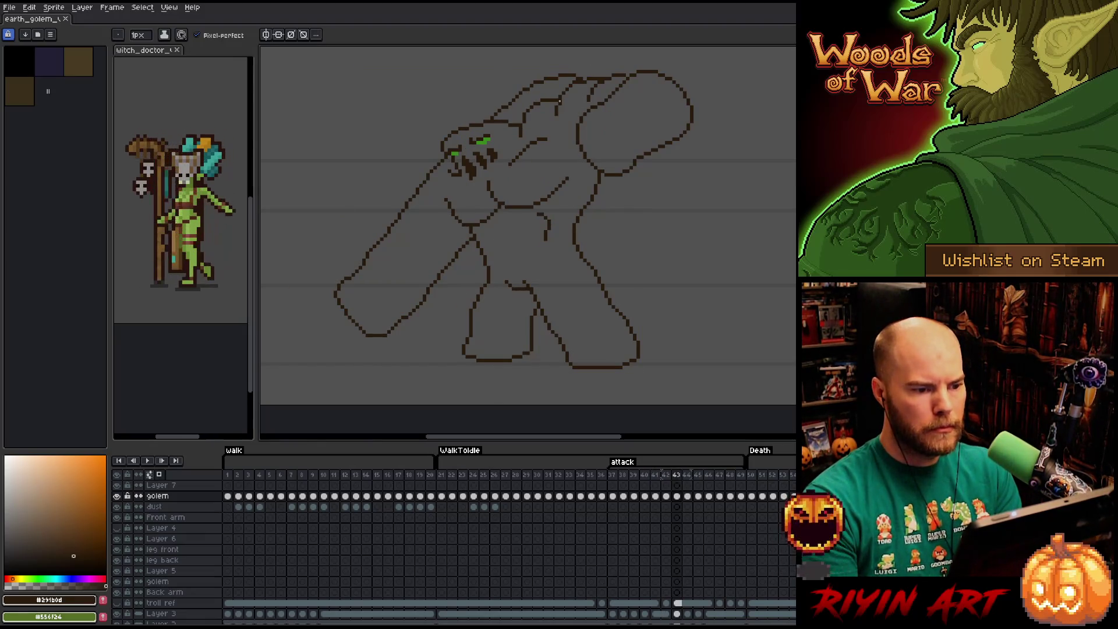
key(Right)
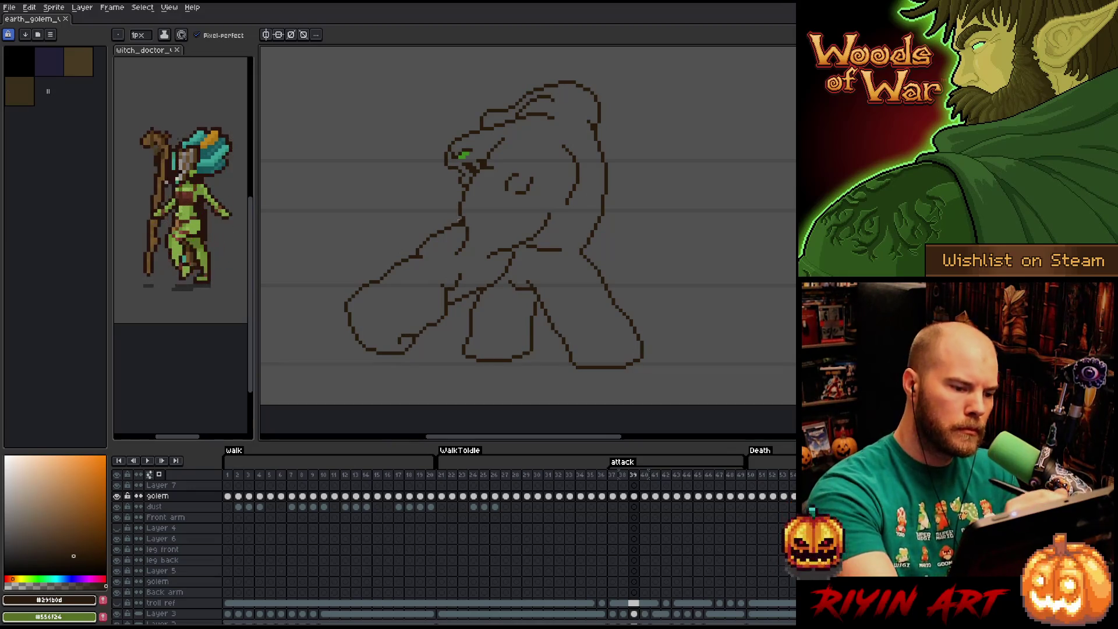
key(b)
key(Left)
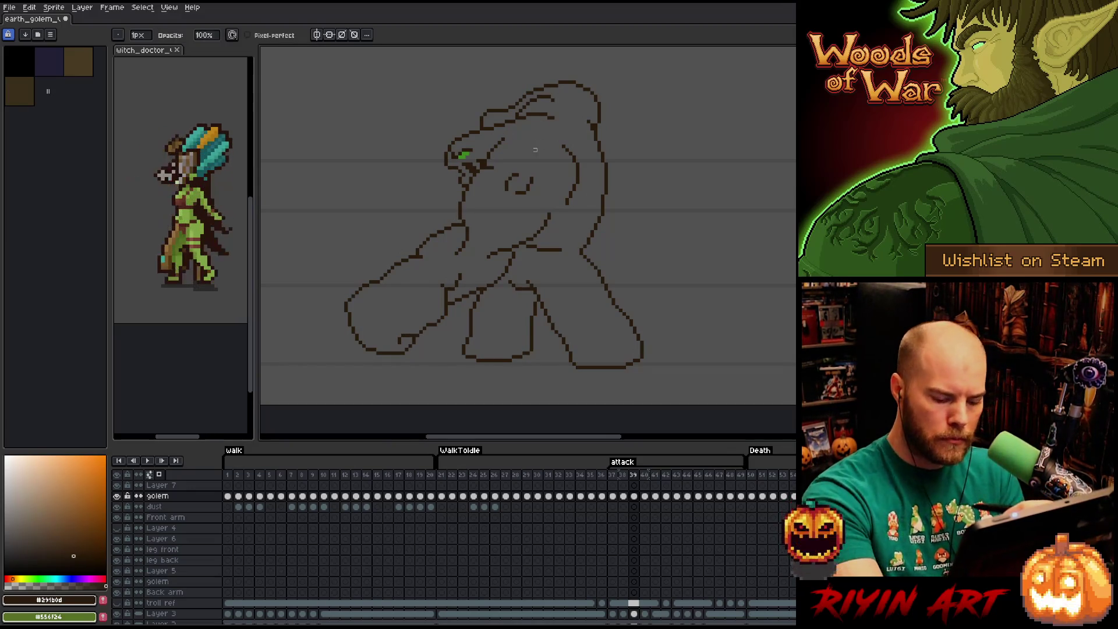
key(Right)
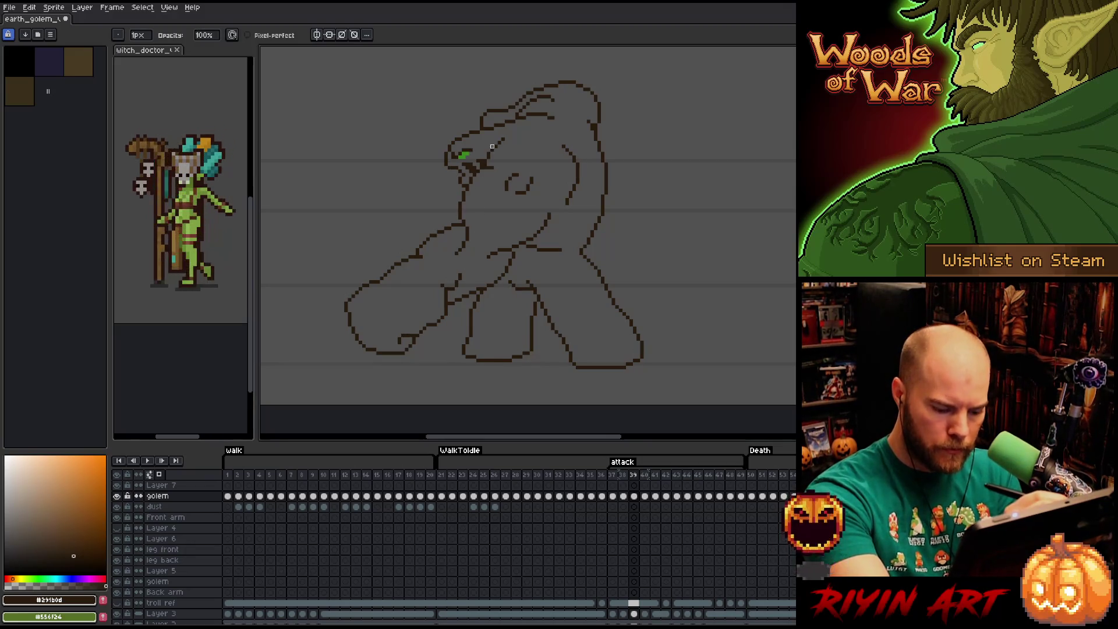
key(Right)
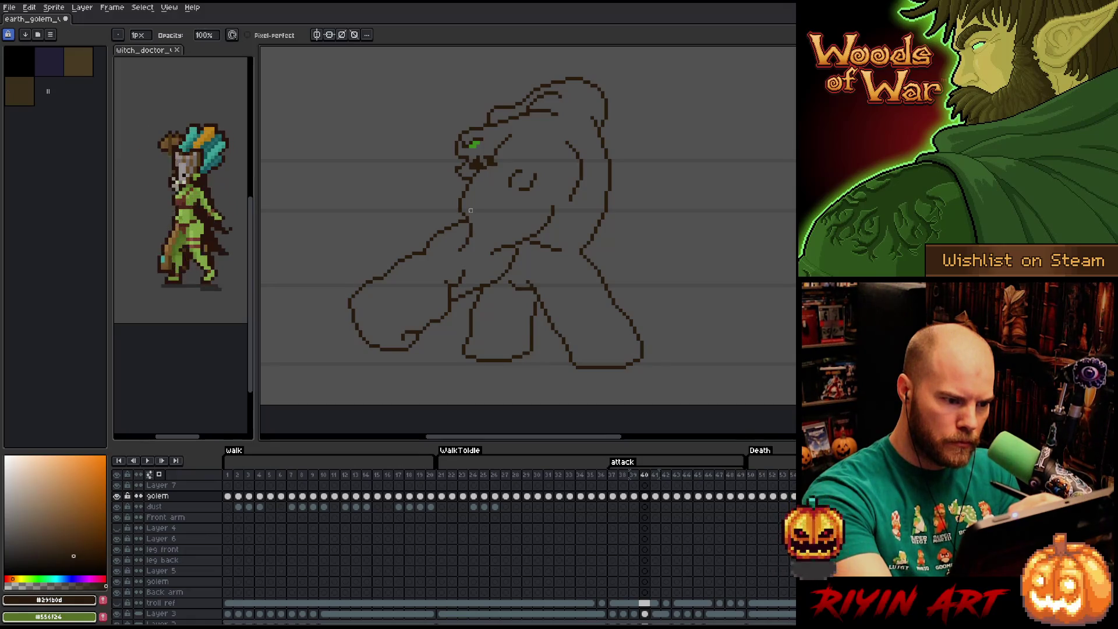
- Flip between the neighbouring attack frames to compare poses and settle on frame 39
key(q)
key(Left)
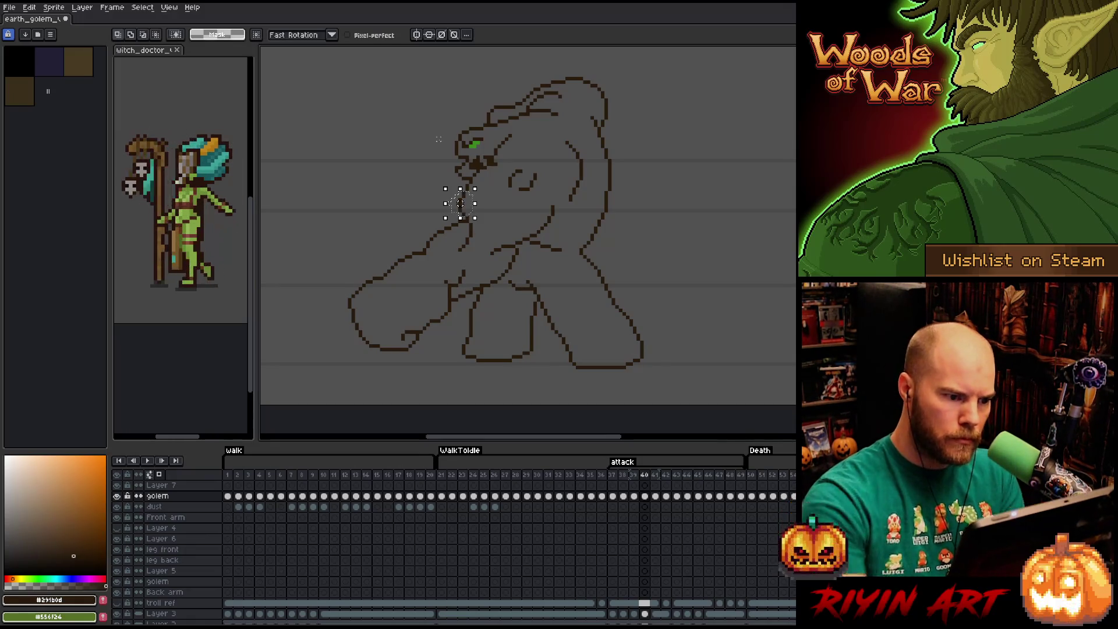
key(Right)
key(Left)
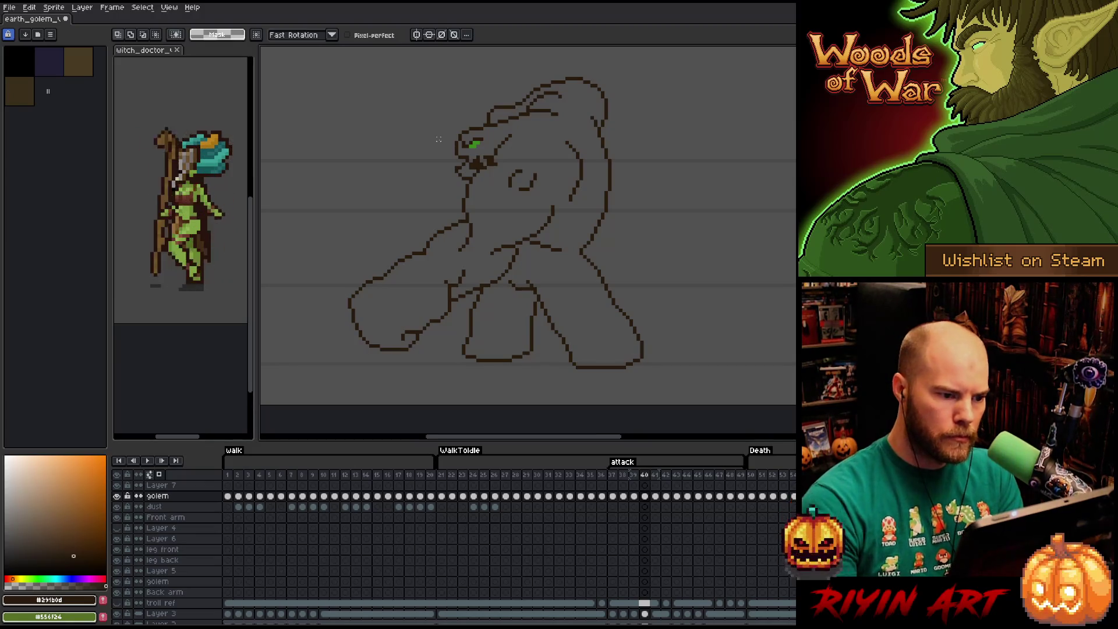
key(Right)
key(Left)
key(Right)
key(Right)
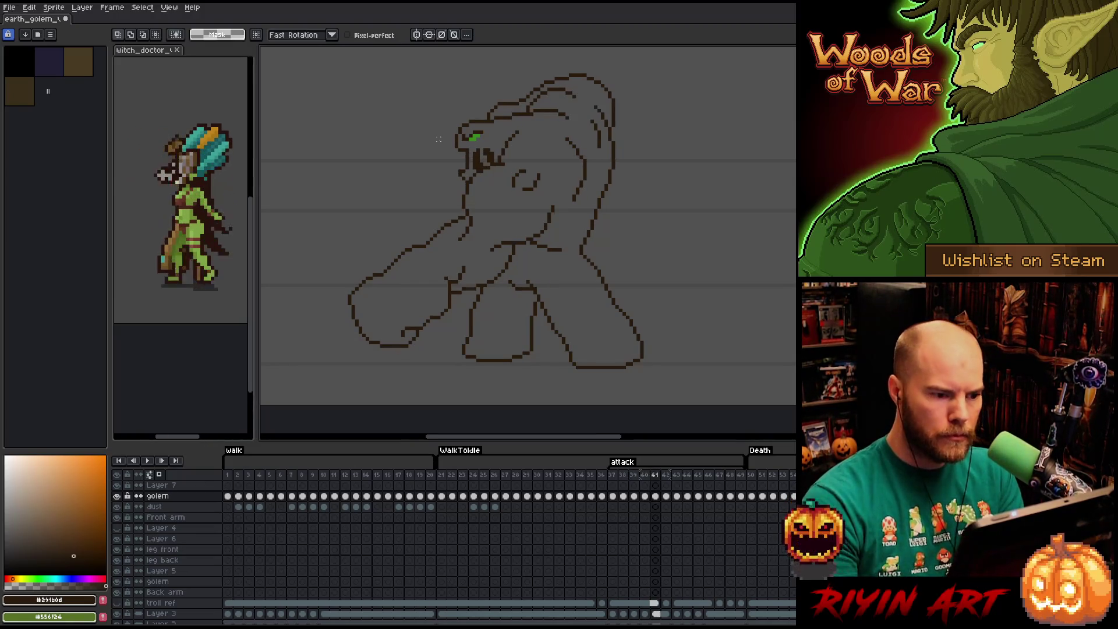
key(Left)
key(Left)
key(Left)
key(Right)
key(Left)
key(Right)
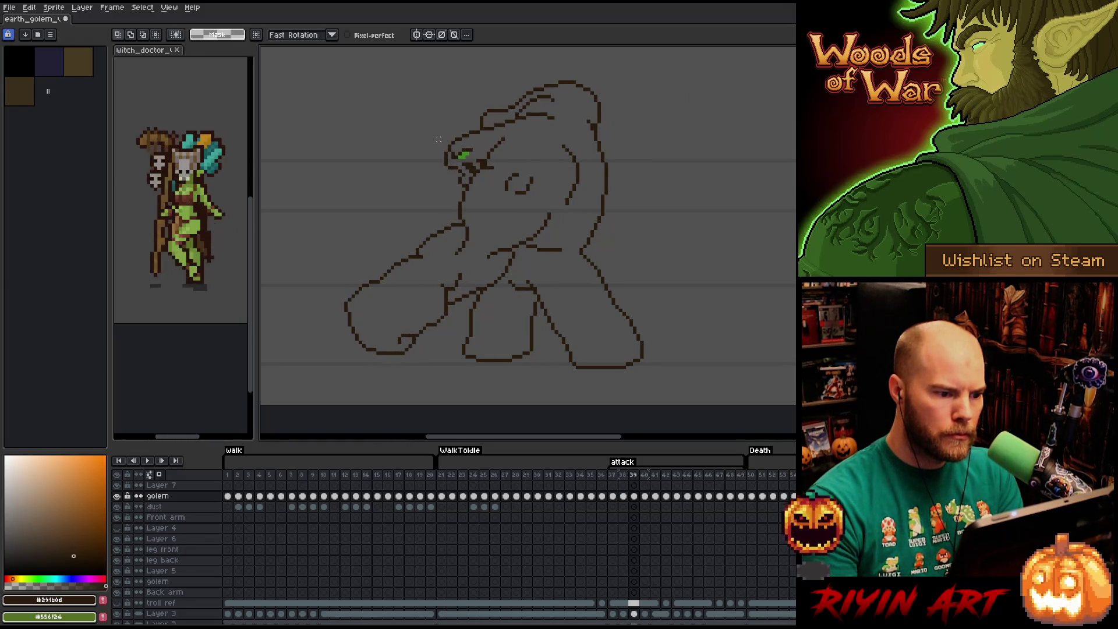
key(Left)
key(Right)
key(Right)
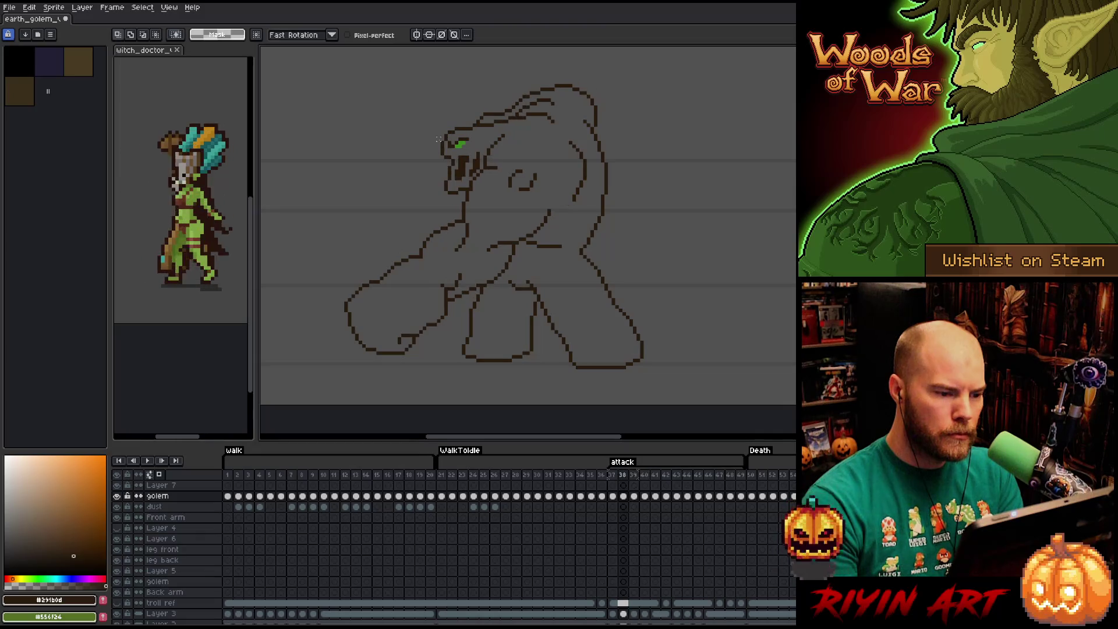
key(Left)
key(Left)
key(Right)
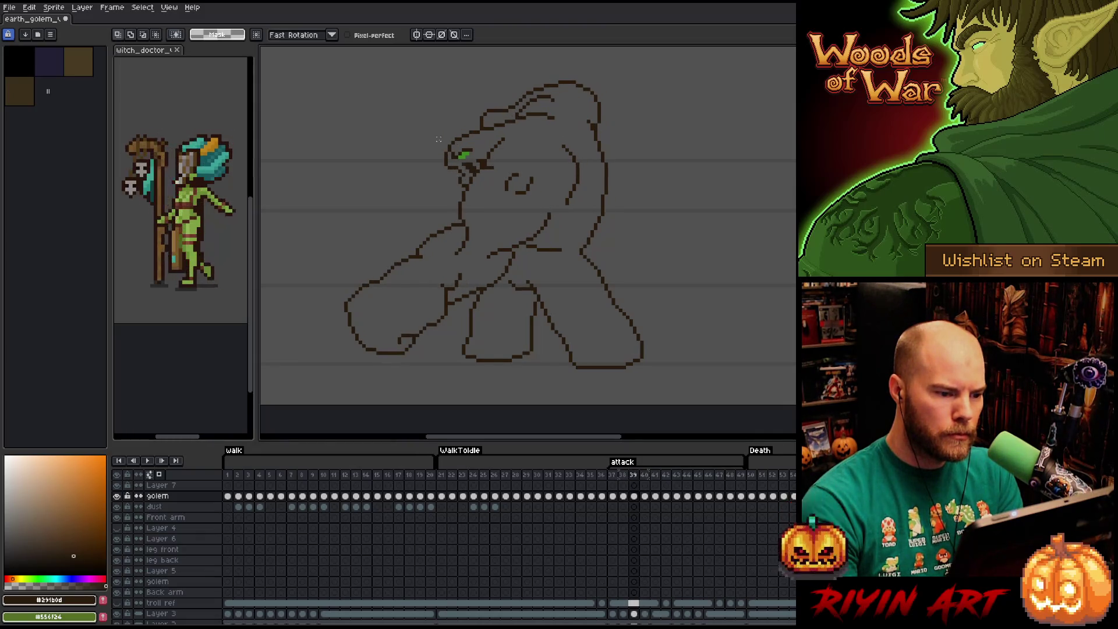
key(Left)
key(Right)
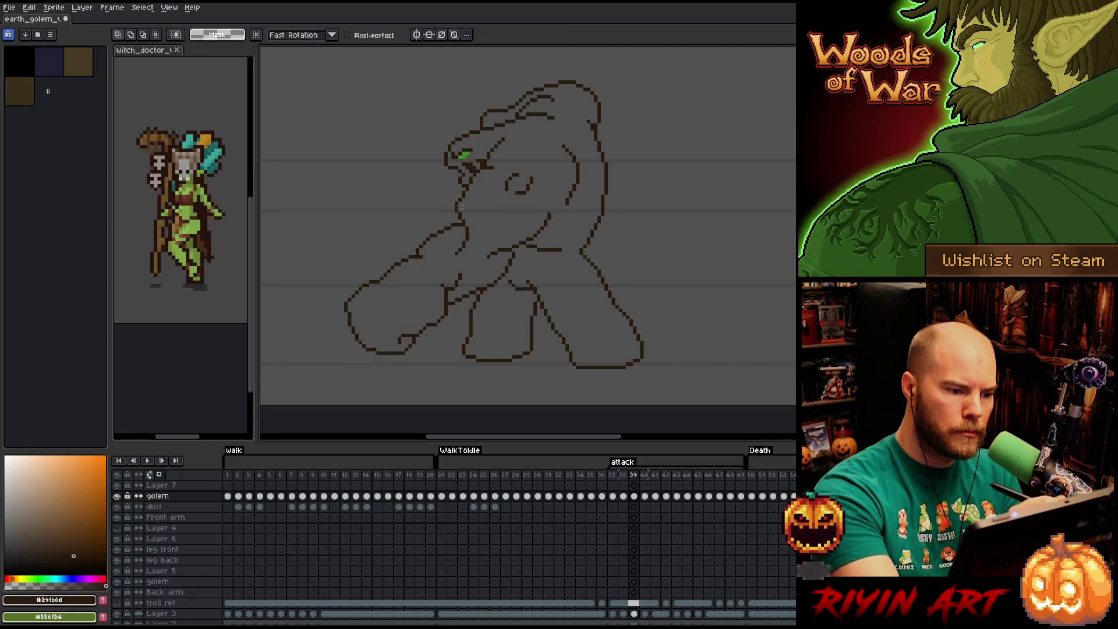
- Rework the small inner arm line on the hunched golem of frame 39
key(b)
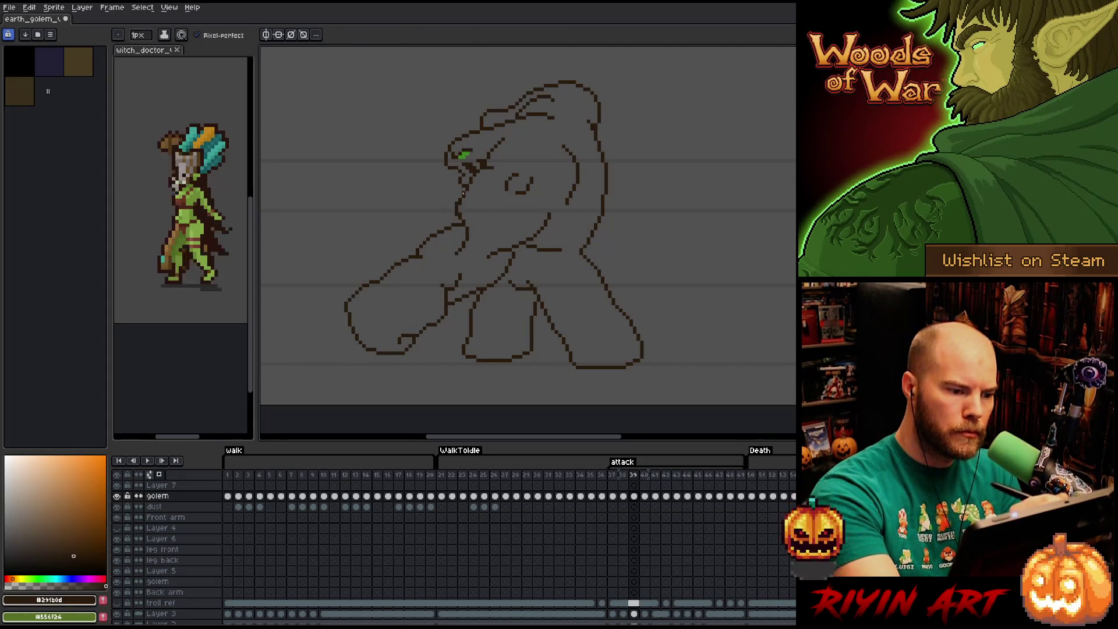
key(b)
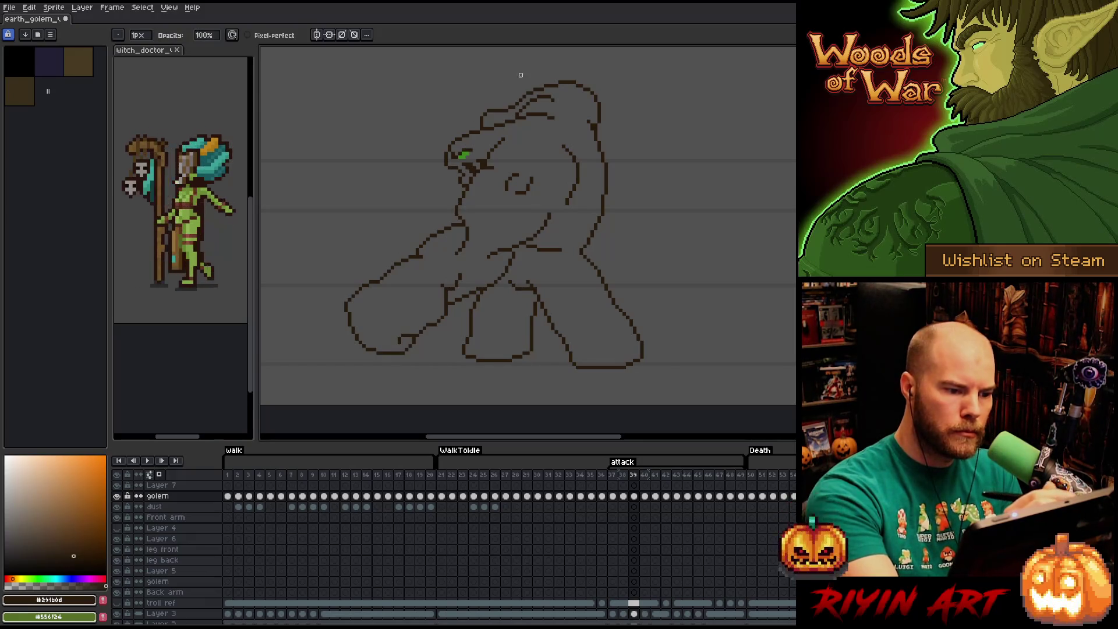
key(e)
key(b)
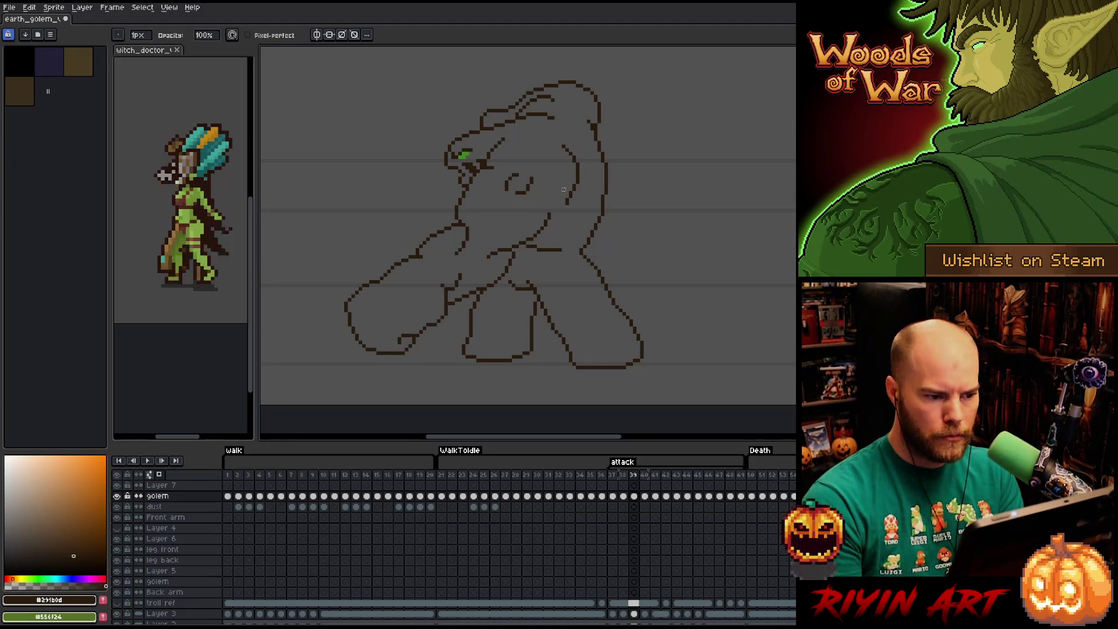
key(e)
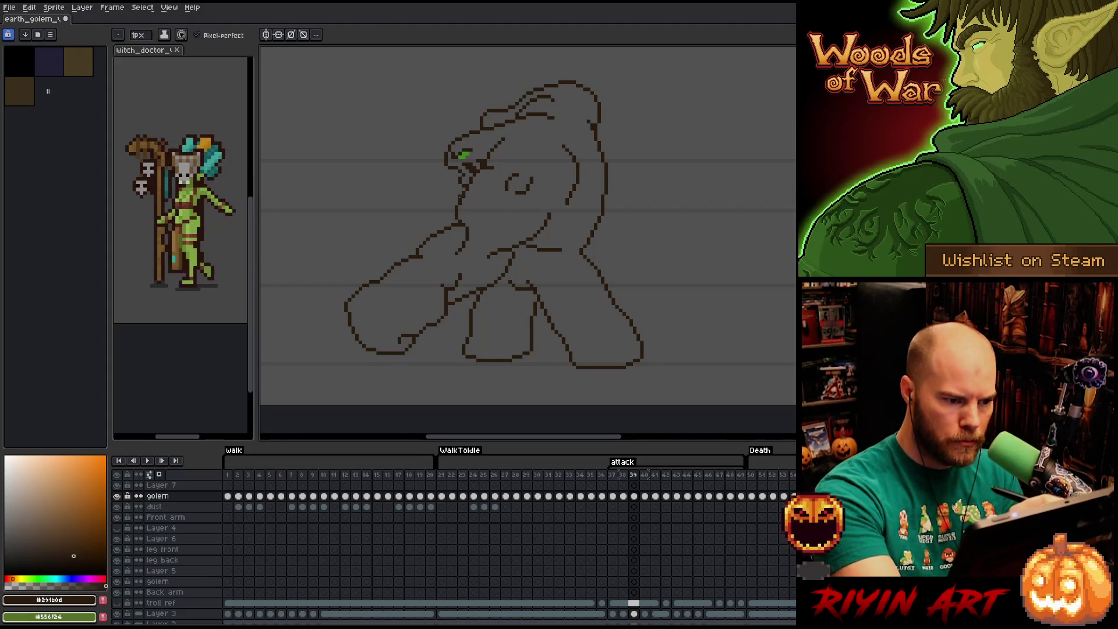
key(b)
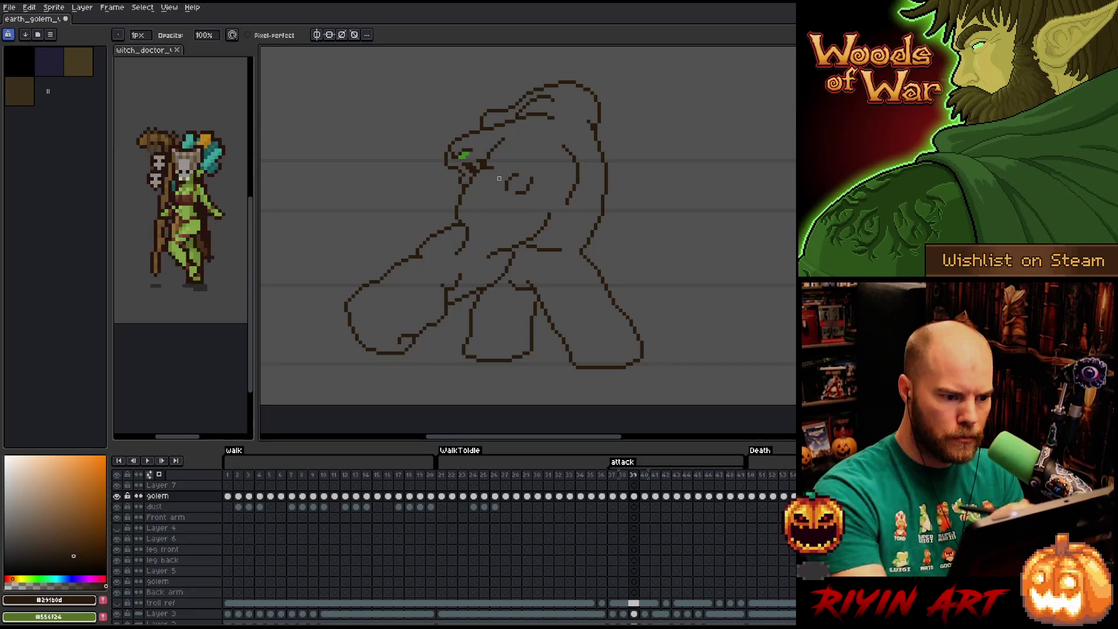
key(e)
key(b)
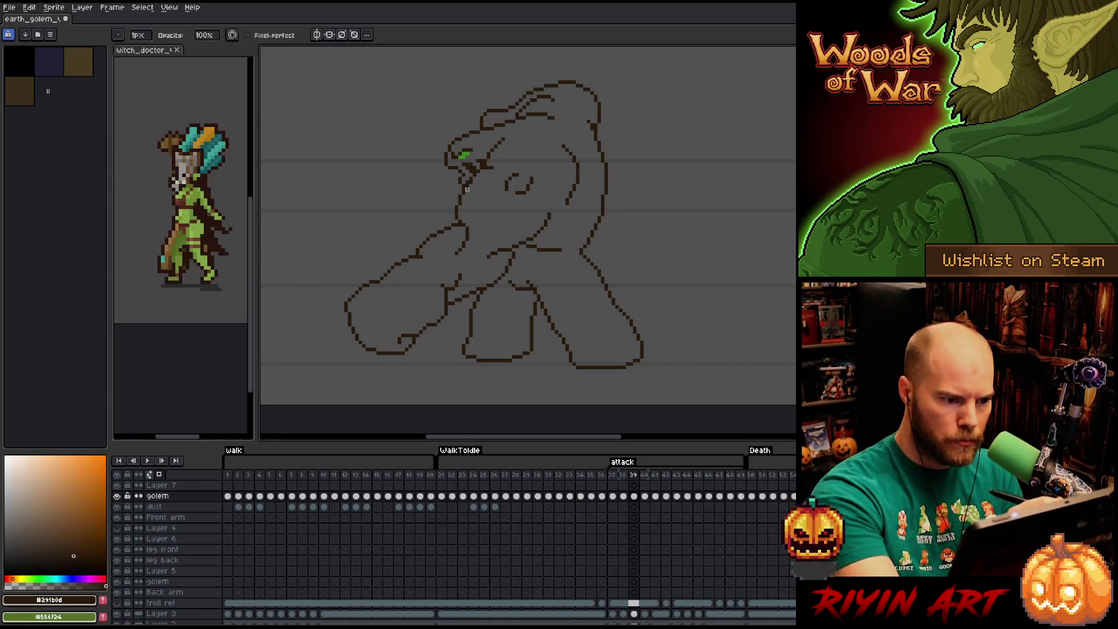
- Check the edit against the adjacent frames, then marquee a small area on the golem's arm
key(Left)
key(Right)
key(Right)
key(Left)
key(Right)
key(Left)
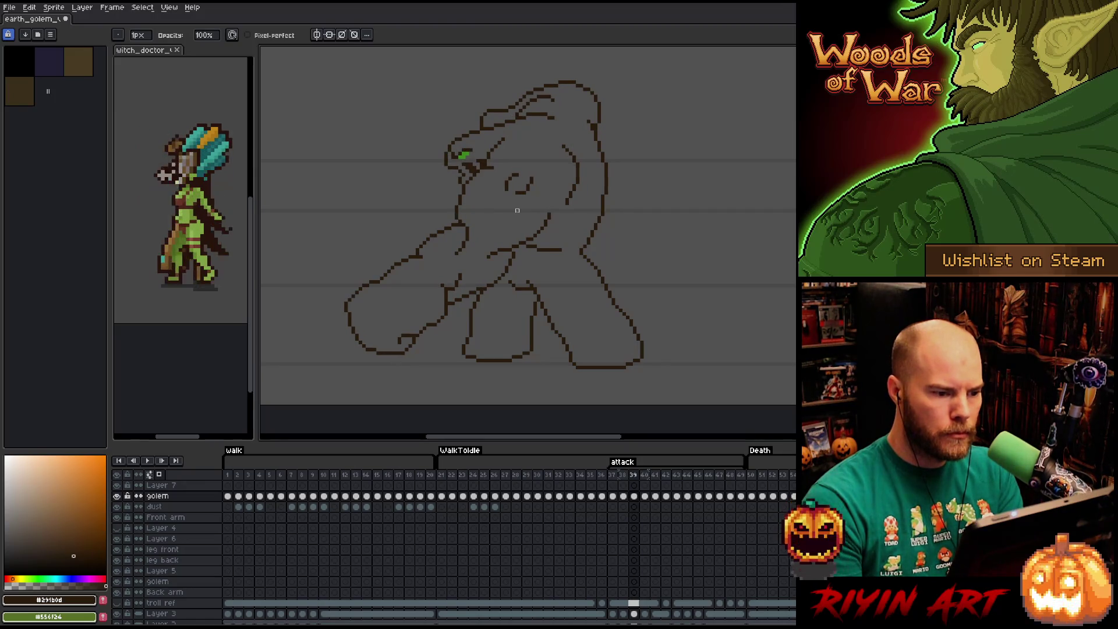
key(Right)
key(Right)
key(Left)
key(Left)
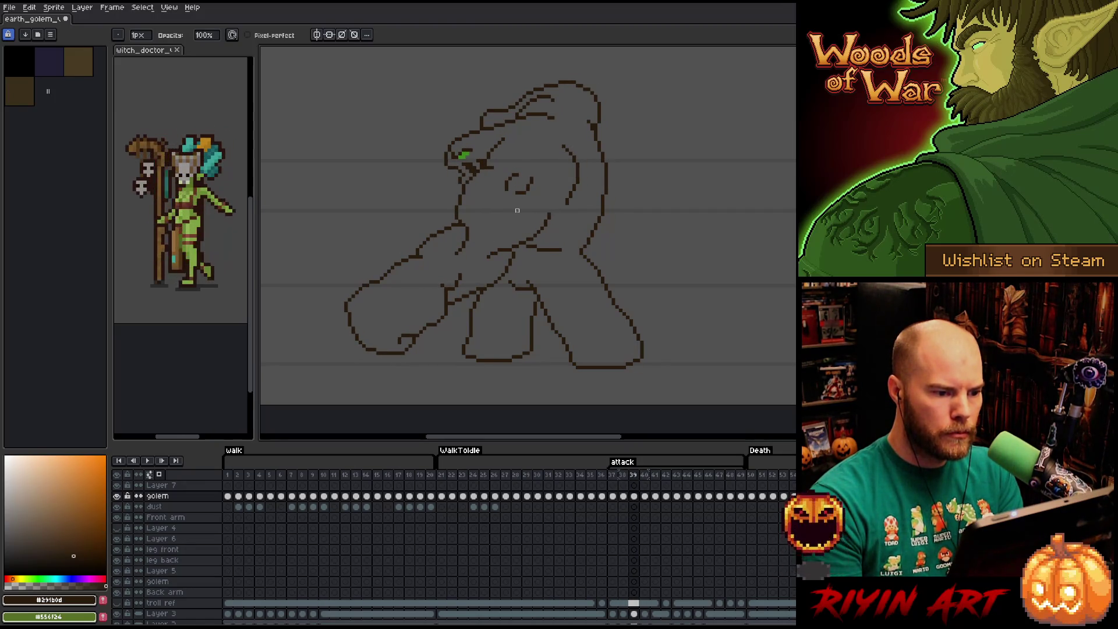
key(Right)
key(Right)
key(Right)
key(Left)
key(Left)
key(Left)
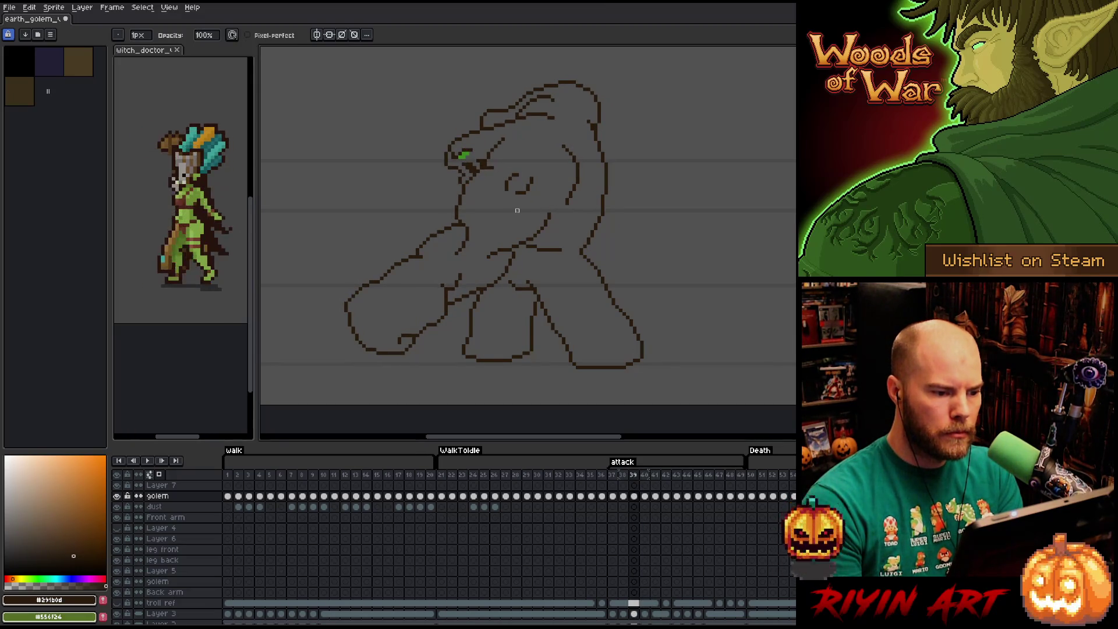
key(Right)
key(Left)
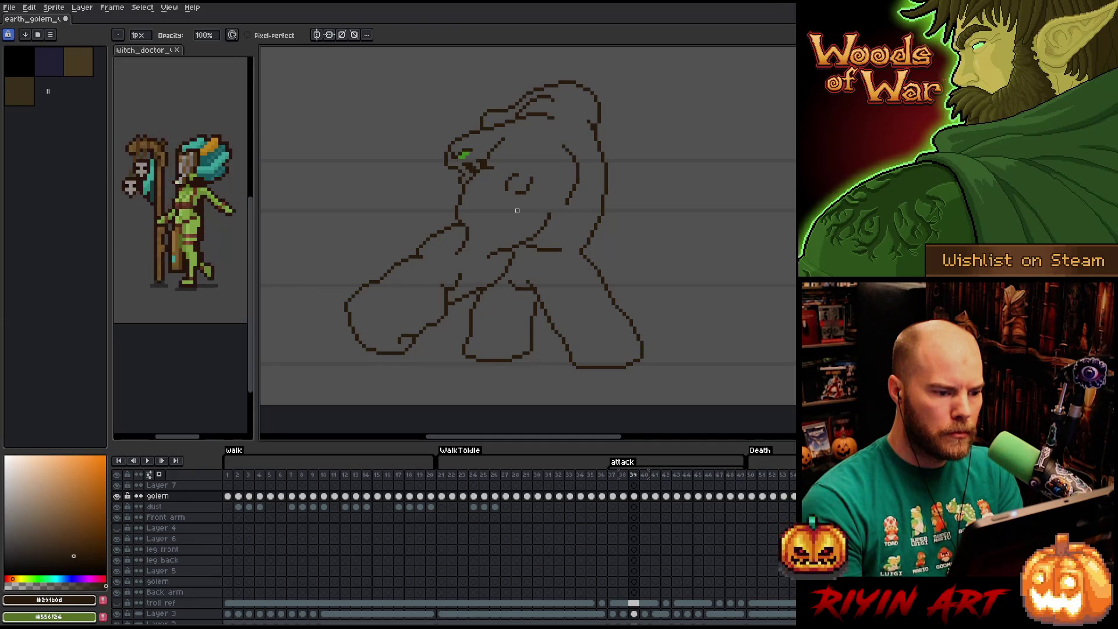
key(Right)
key(Left)
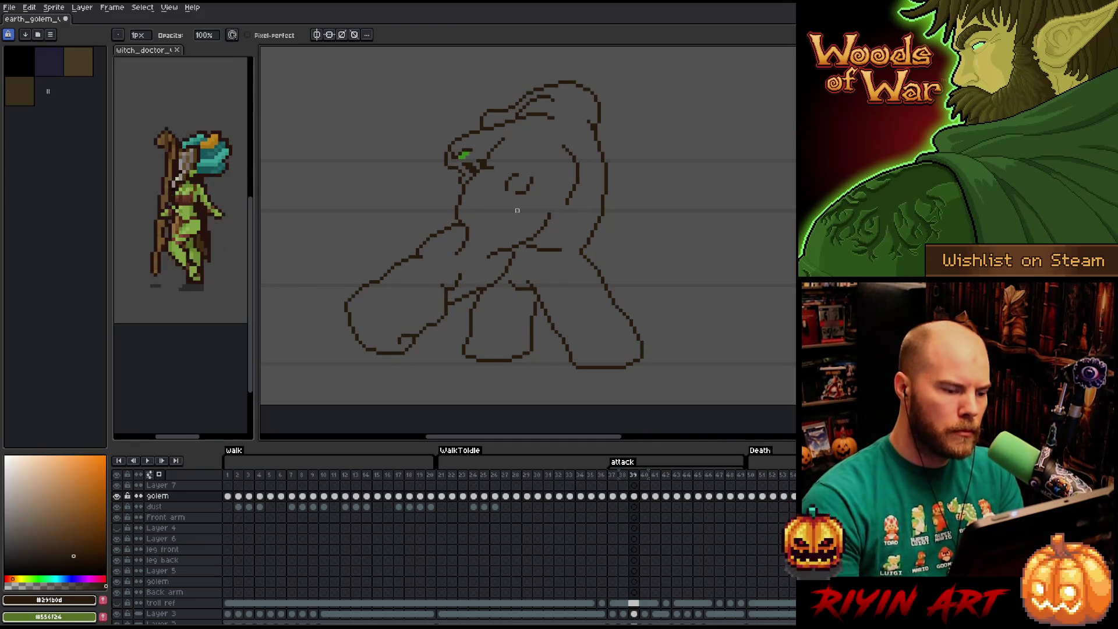
key(Right)
key(m)
drag(446, 225, 478, 263)
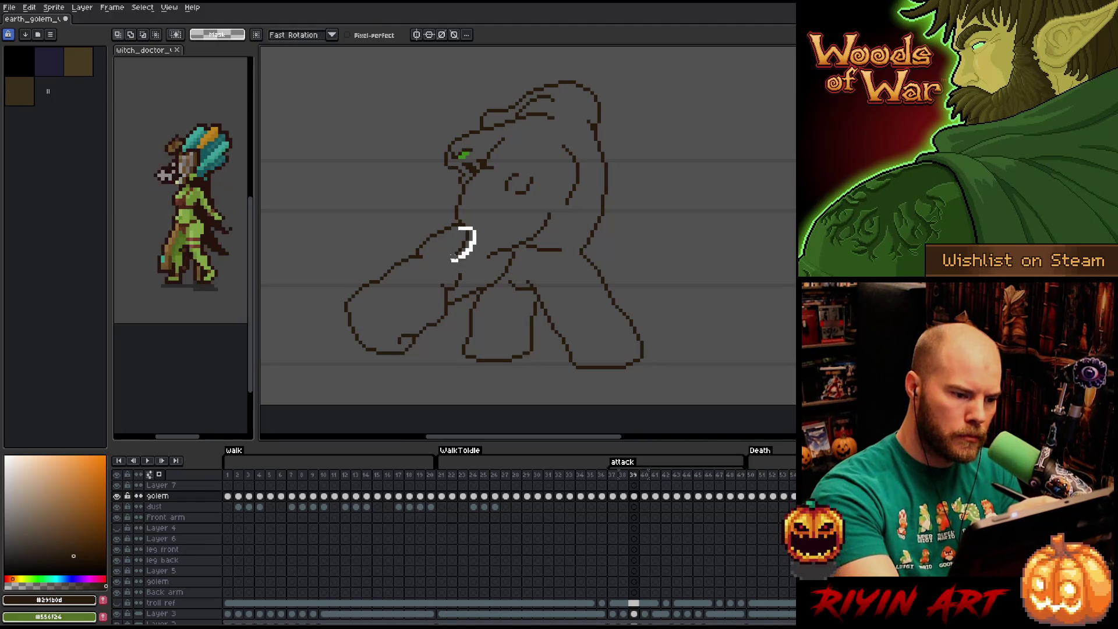
- Clear the arm selection, review attack frames 40–42 in playback, then return to frame 38's punching fist
key(Left)
key(ctrl+d)
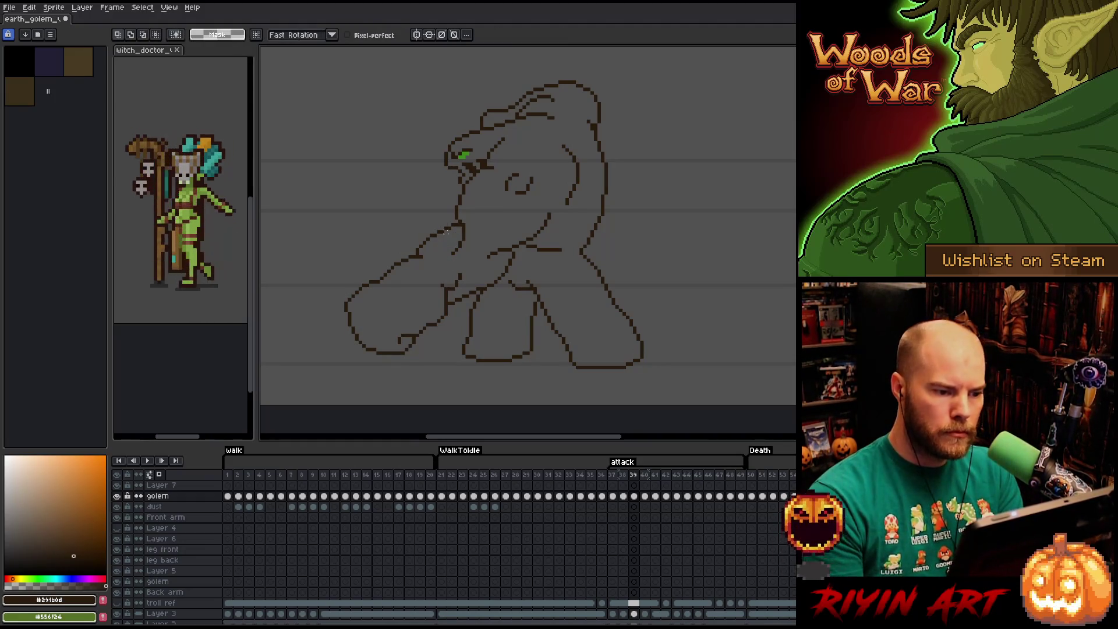
key(Right)
key(Left)
key(Right)
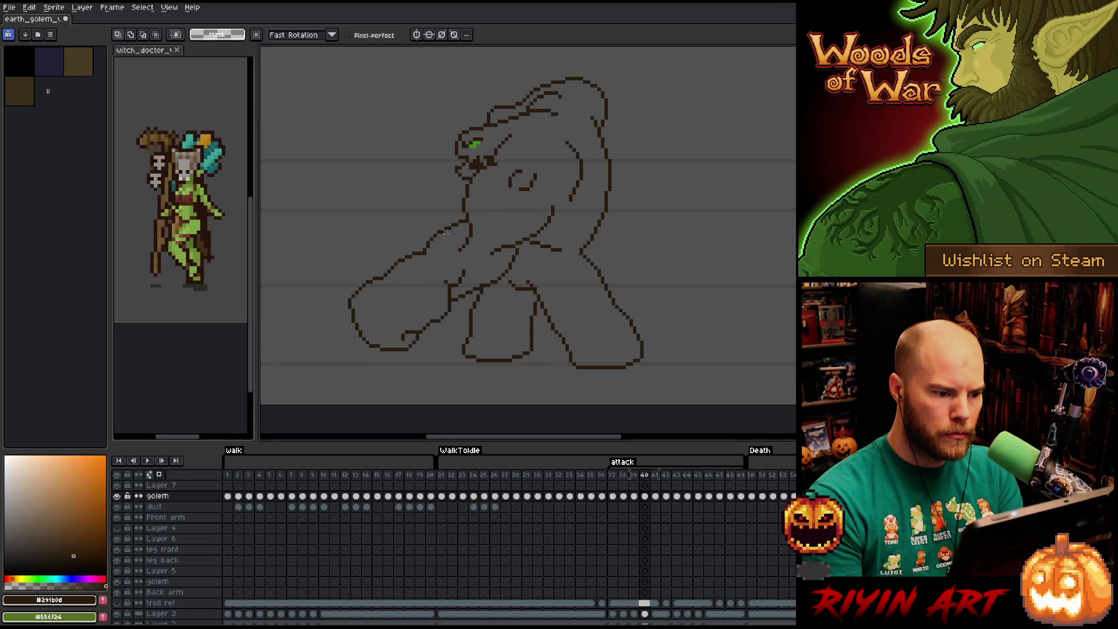
key(Right)
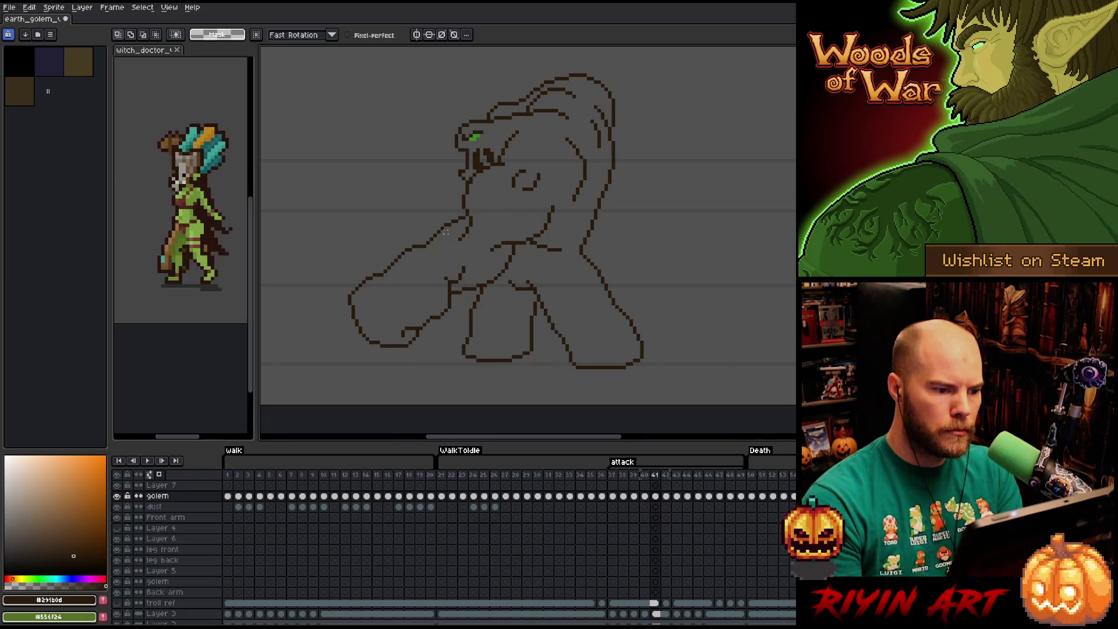
key(Return)
key(Return)
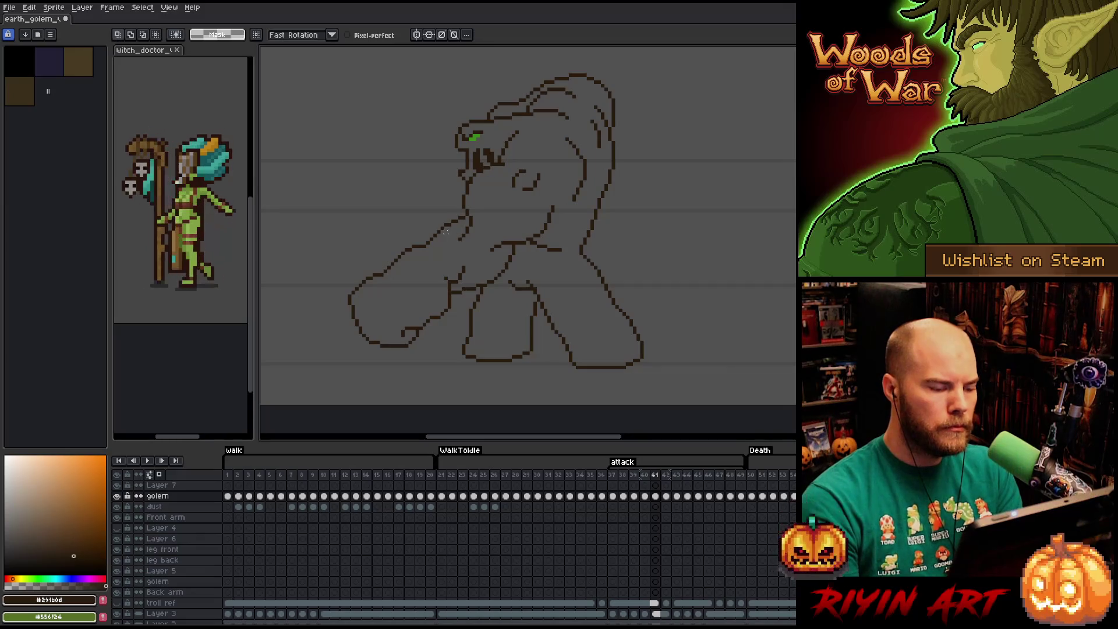
key(Return)
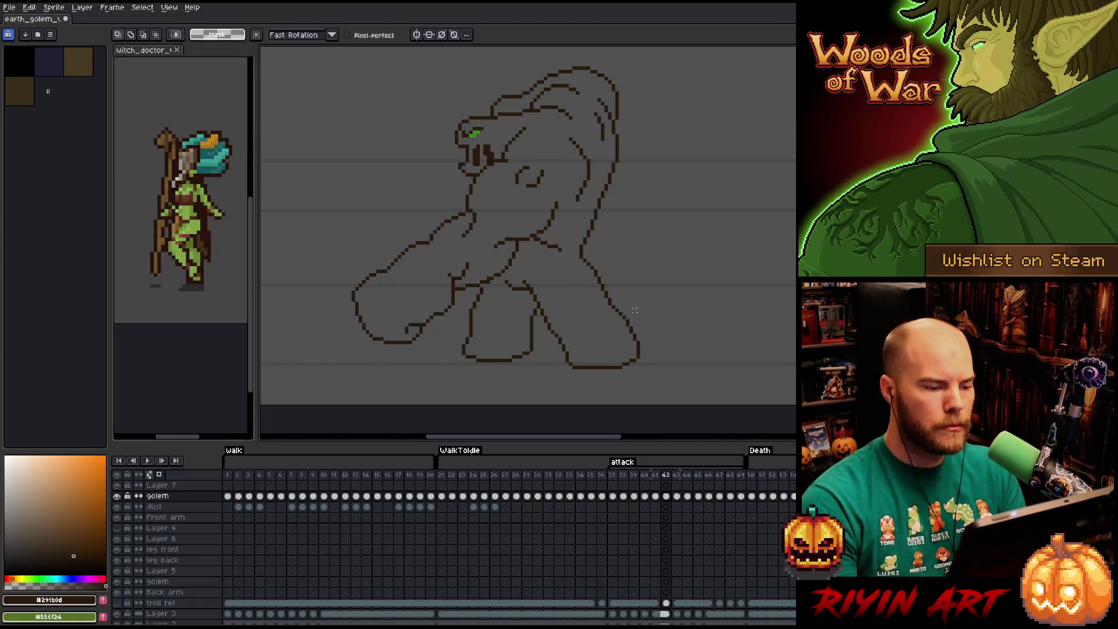
key(b)
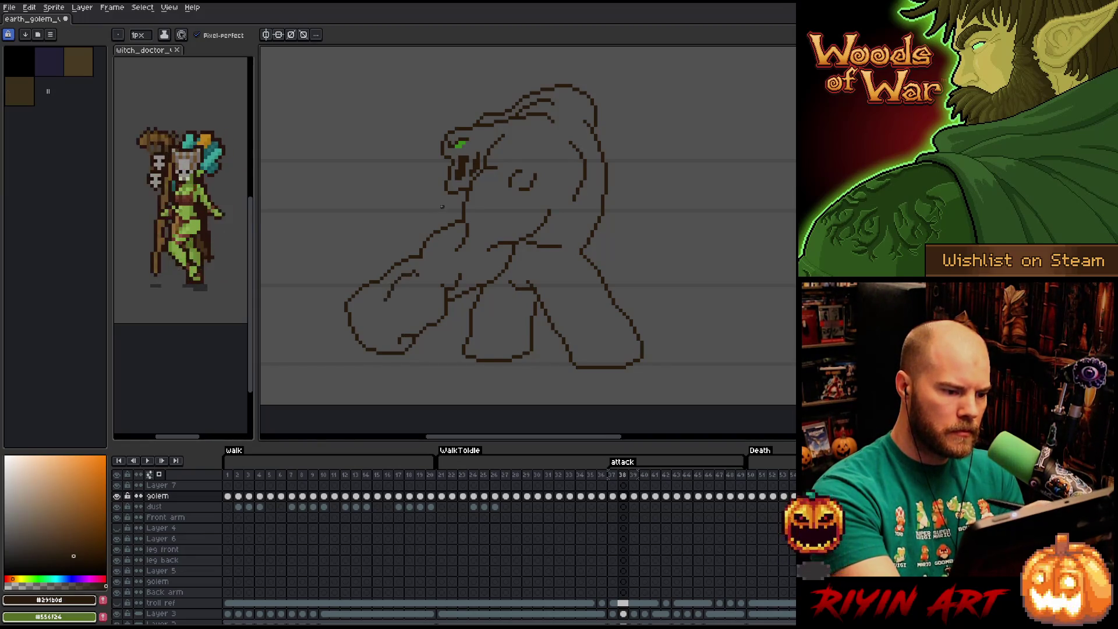
- Draw knuckle and finger lines inside the fist on frame 38 and add a short upper-arm stroke
key(b)
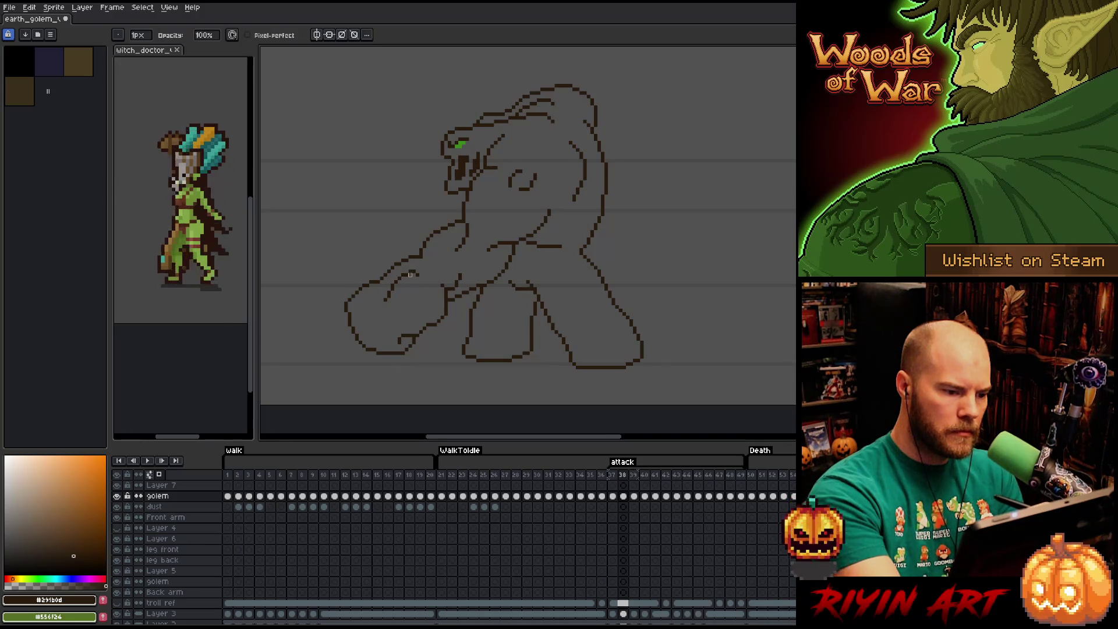
key(e)
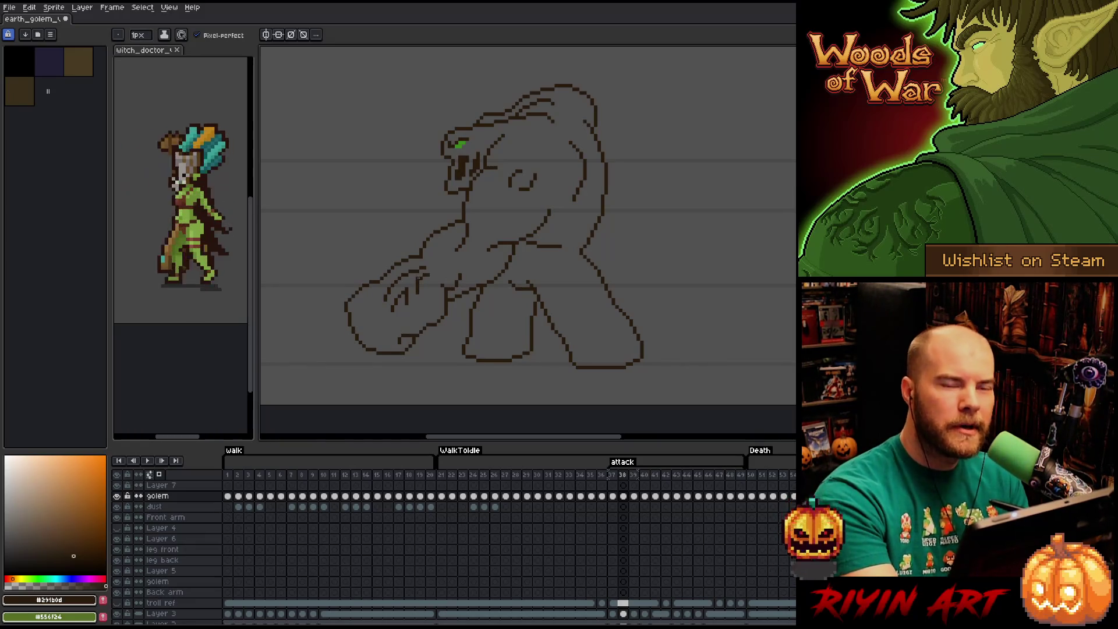
key(v)
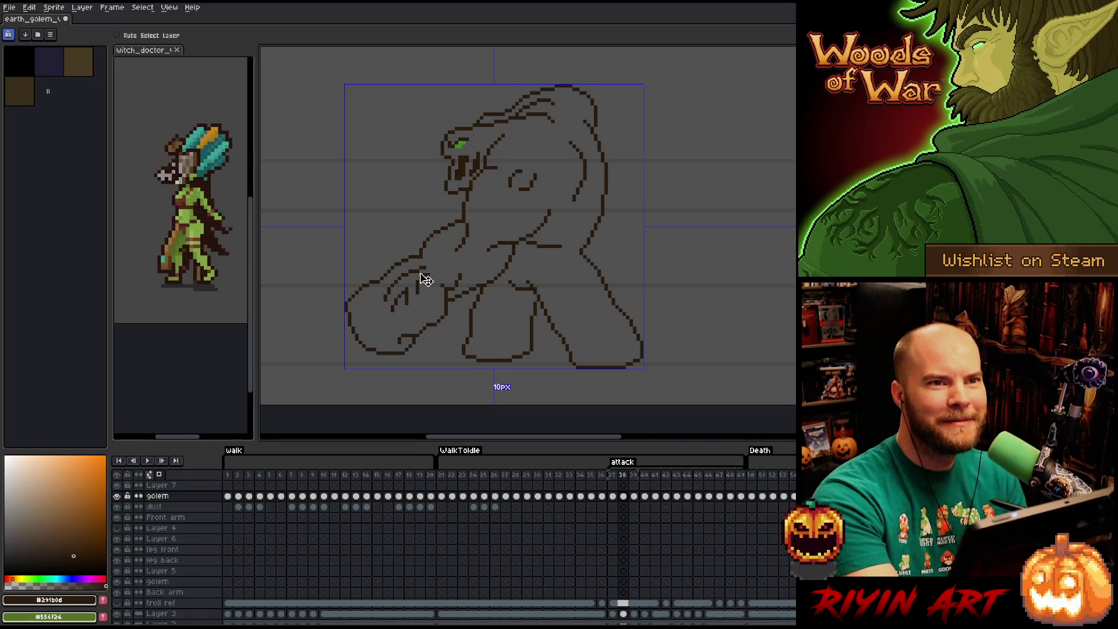
right_click(538, 285)
key(b)
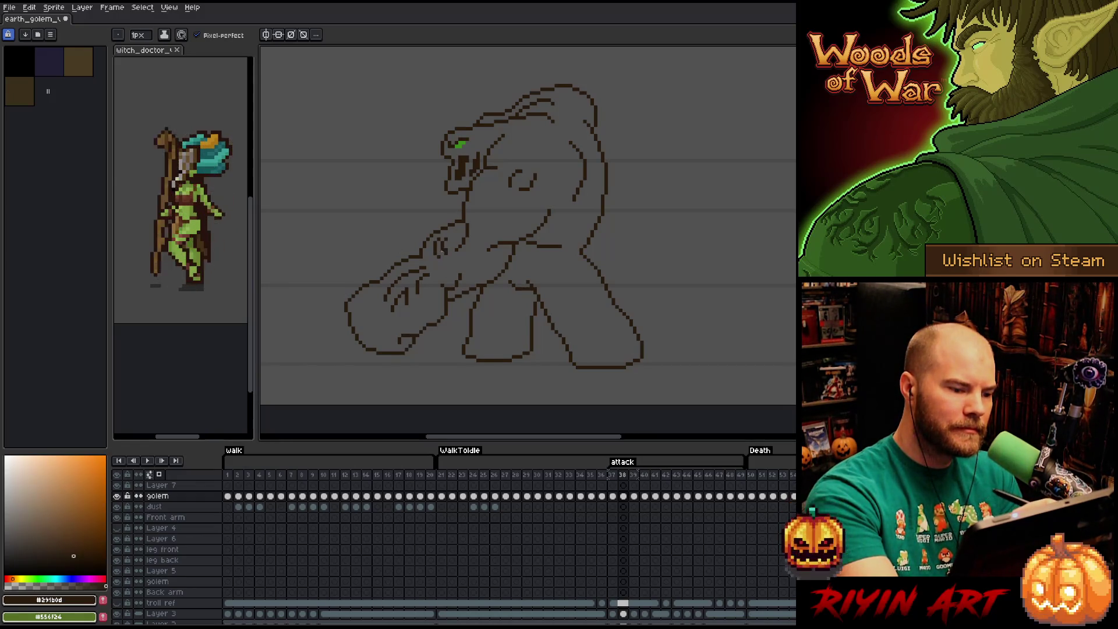
key(e)
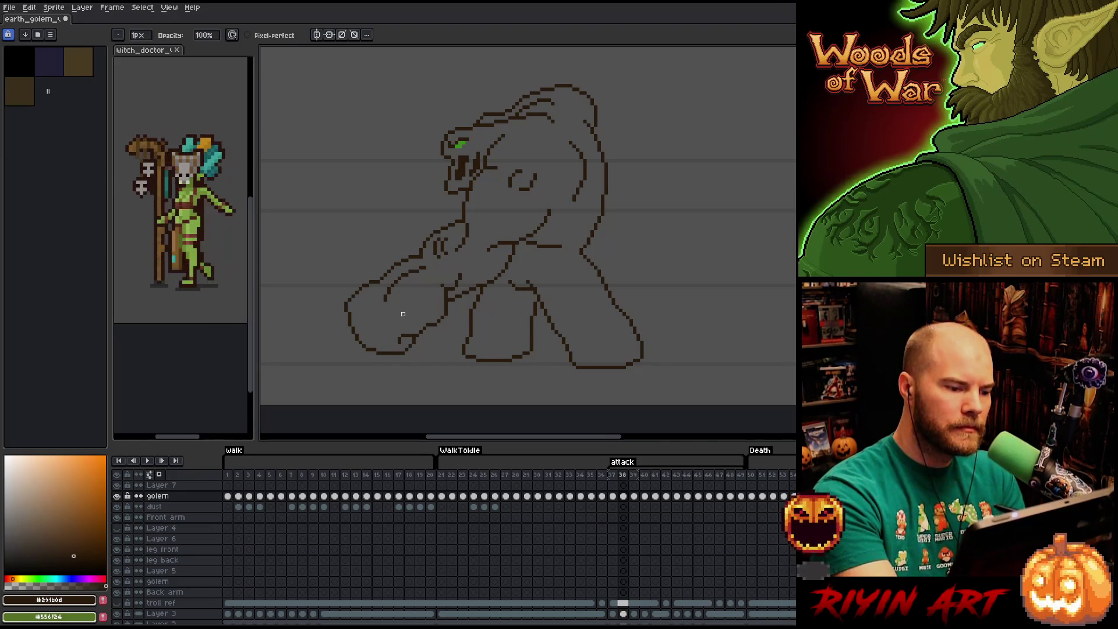
- Draw curved knuckle lines across the low fist and clean stray pixels around the elbow line
key(b)
drag(401, 307, 387, 291)
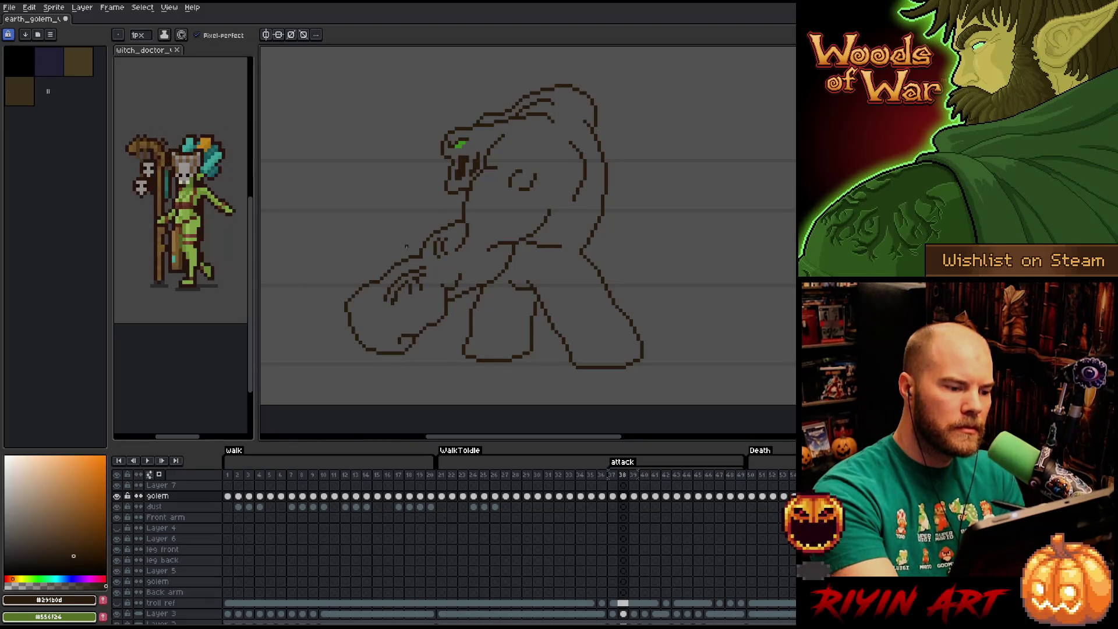
key(b)
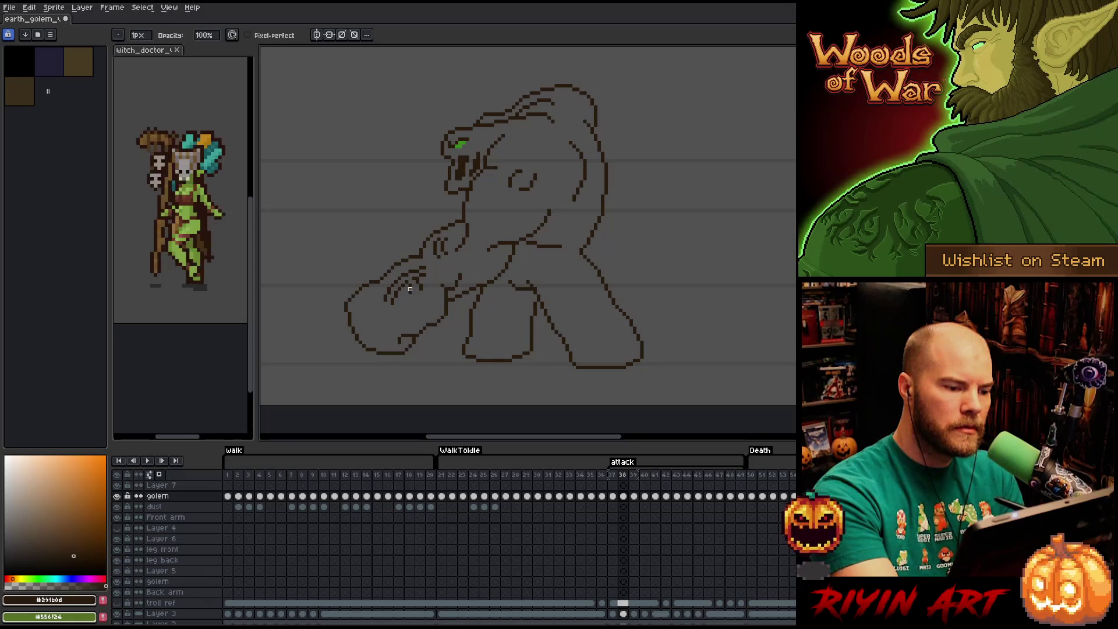
key(e)
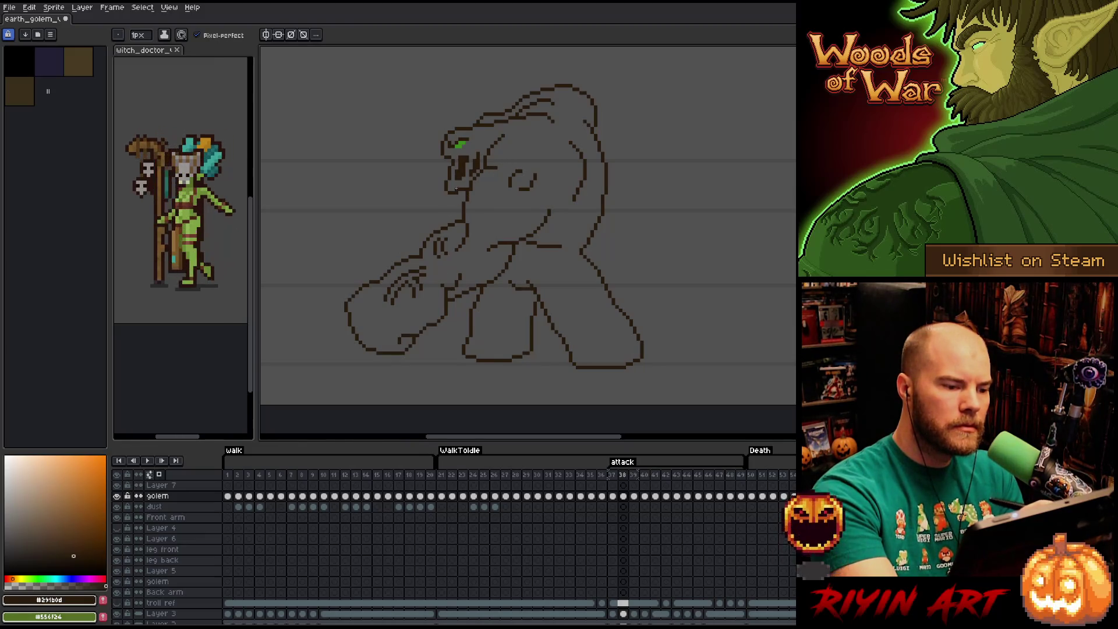
key(m)
- Adjust the small curve on the golem's forearm and tidy its pixels
drag(430, 231, 454, 269)
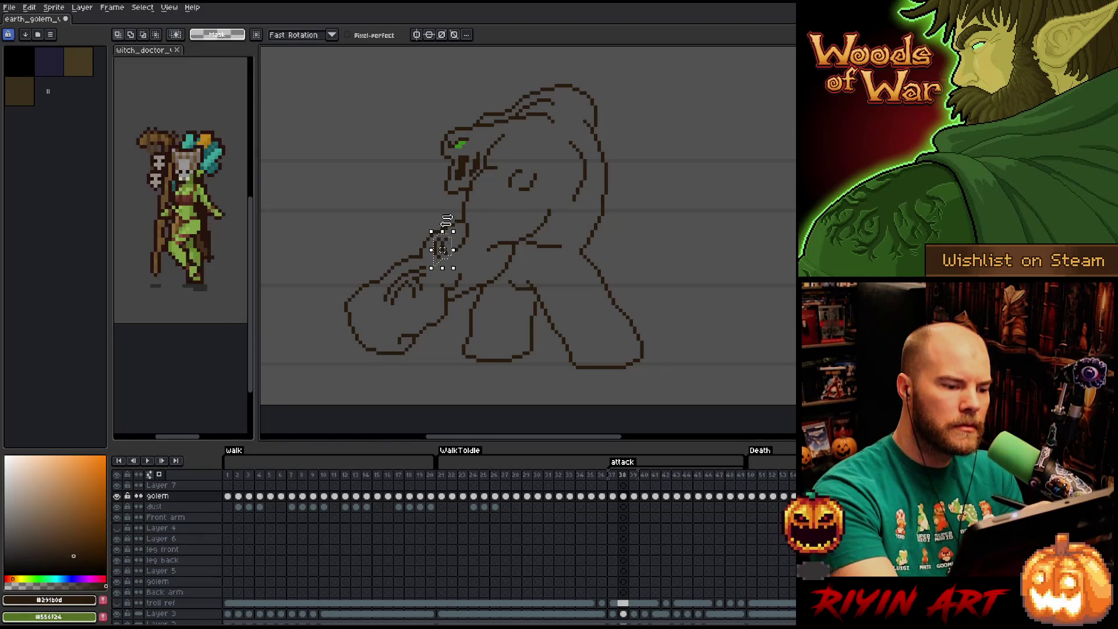
key(ctrl+d)
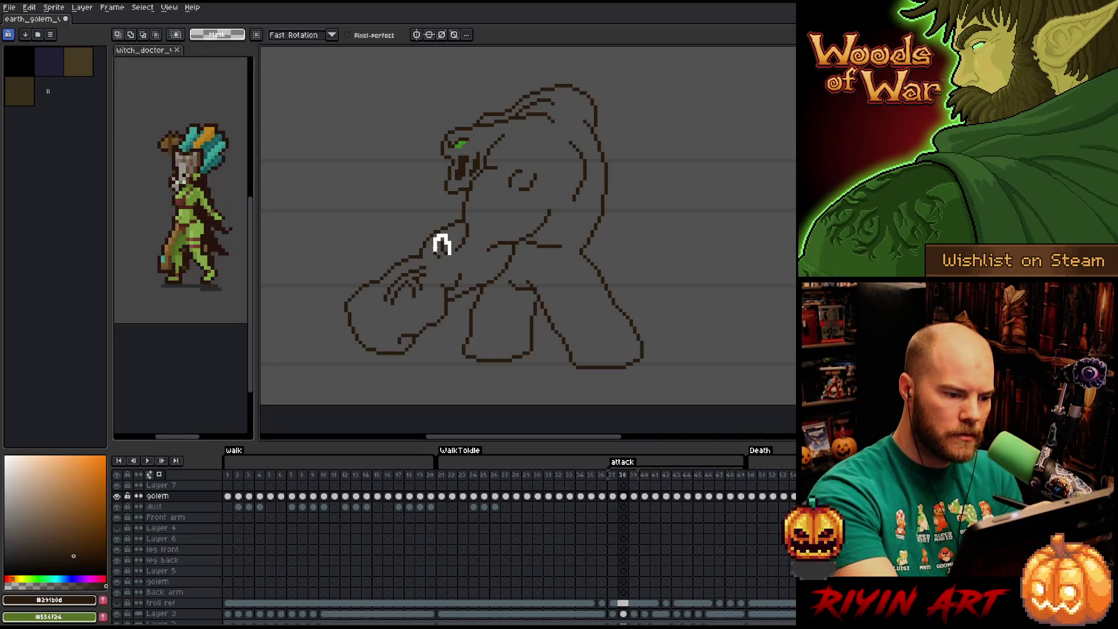
drag(426, 220, 454, 261)
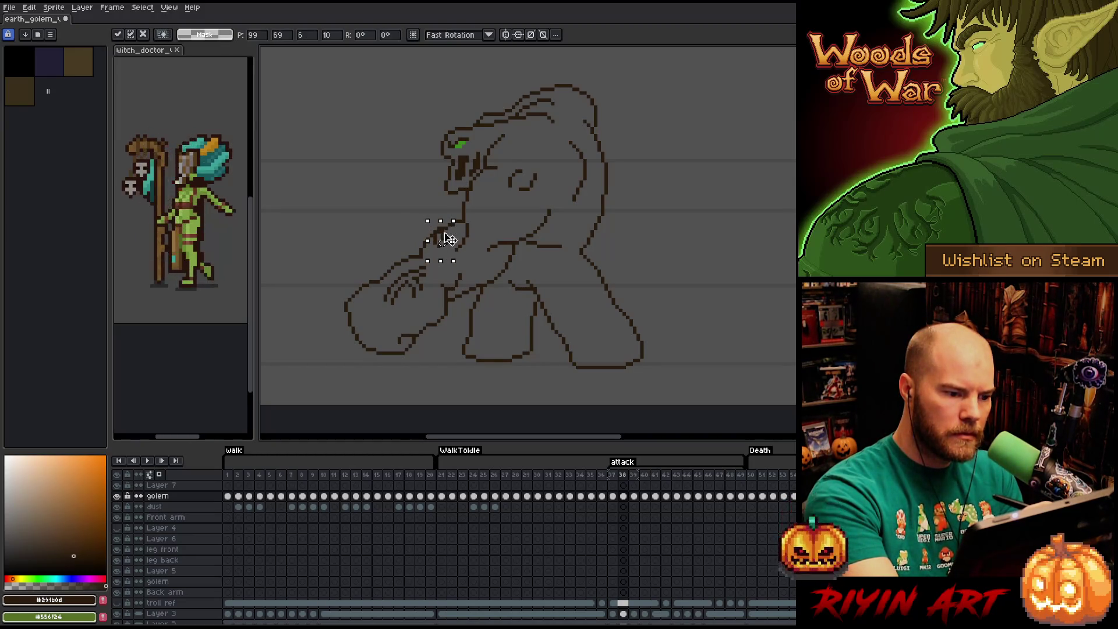
key(ctrl+d)
key(b)
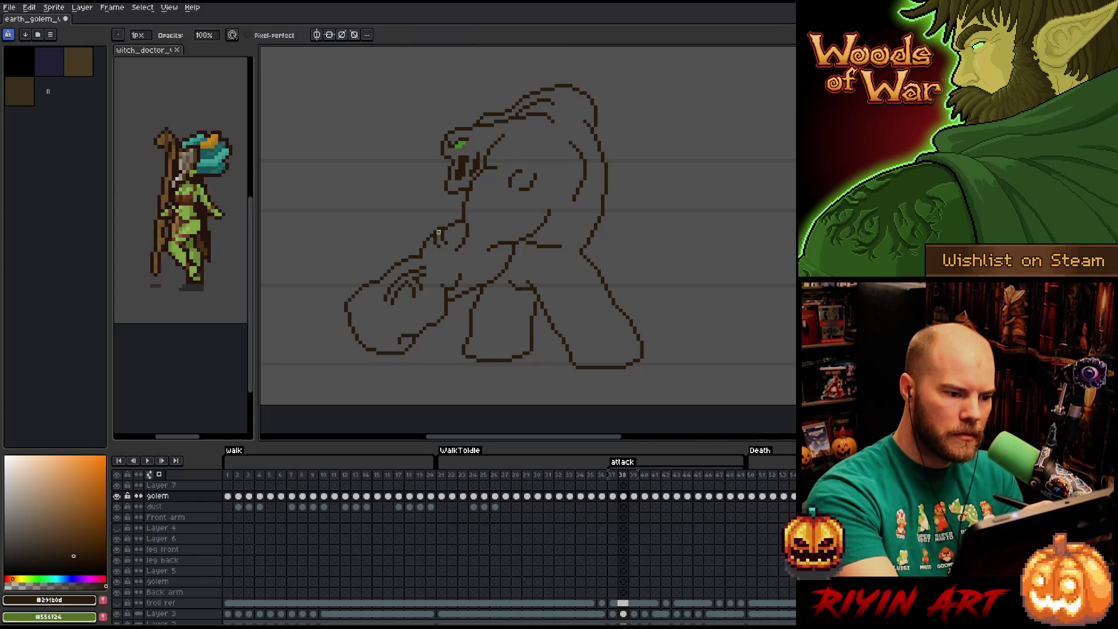
key(e)
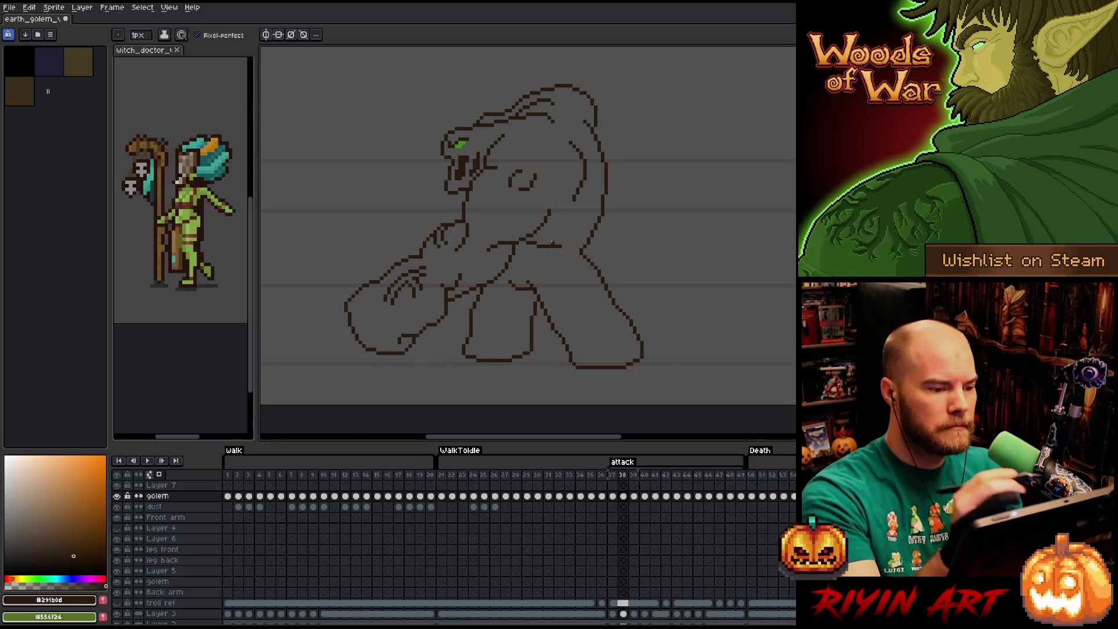
- Copy the fist's knuckle lines, paste them into the next attack frame and move them onto the raised fist
key(q)
drag(366, 315, 420, 251)
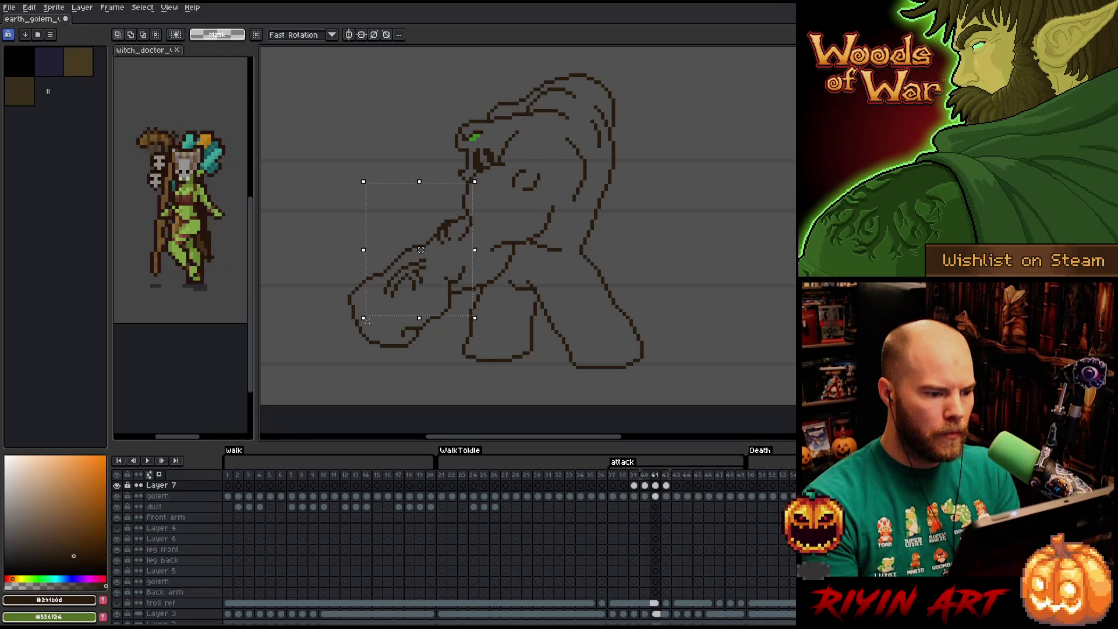
key(Left)
key(Right)
key(Right)
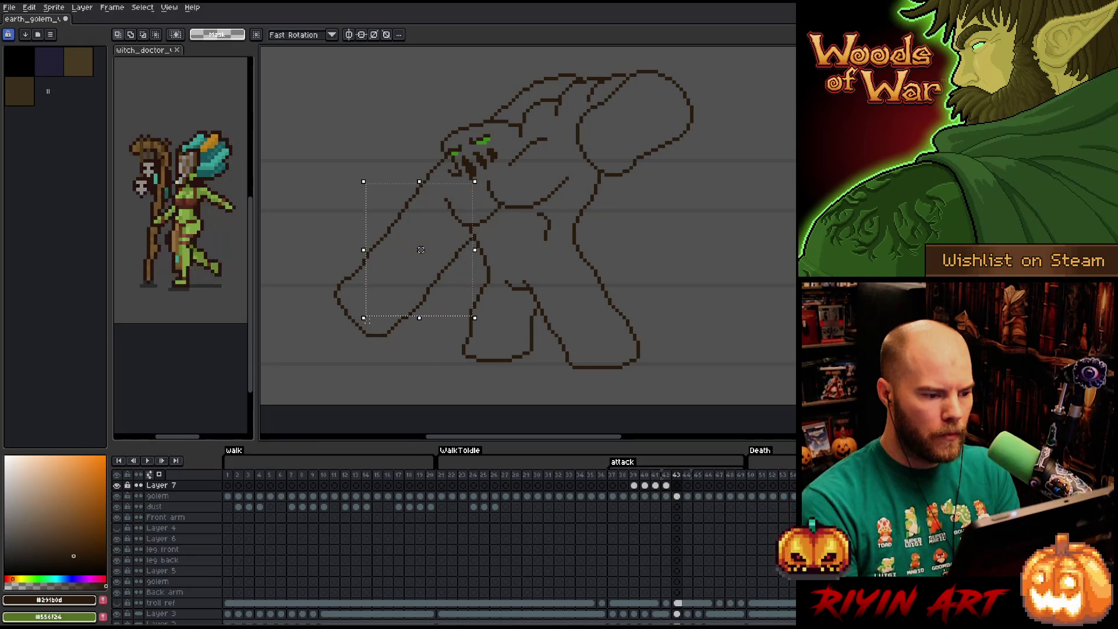
key(Left)
key(ctrl+c)
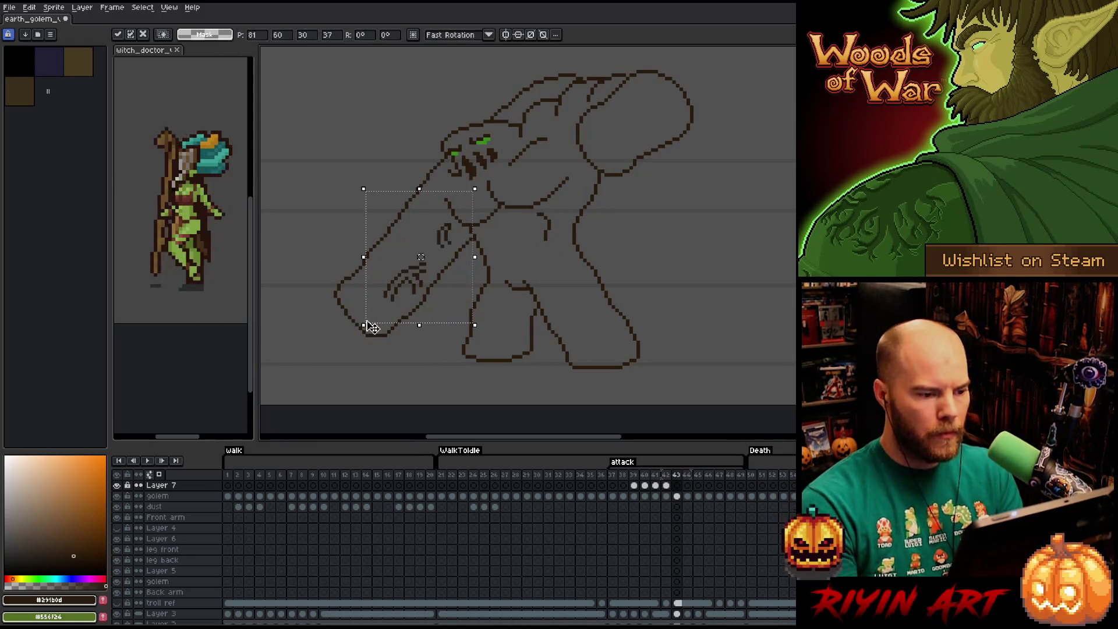
key(Right)
key(ctrl+v)
mouse_move(404, 287)
mouse_down()
mouse_move(642, 138)
mouse_move(645, 108)
mouse_up()
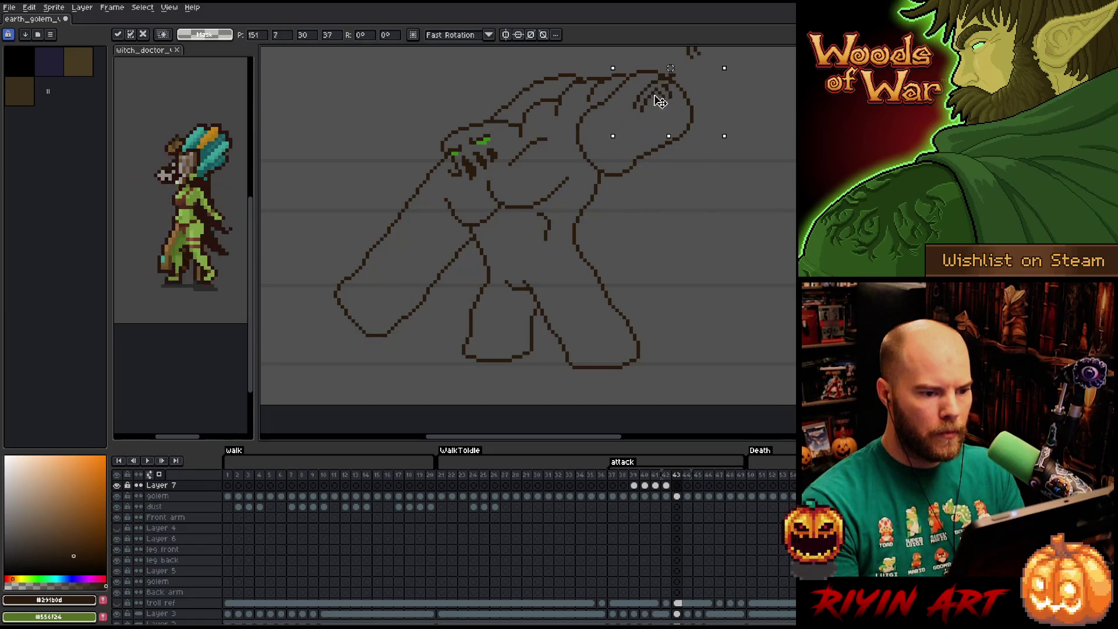
- Re-paste the knuckle lines on the raised fist and nudge them up a pixel, checking neighbouring frames
key(Left)
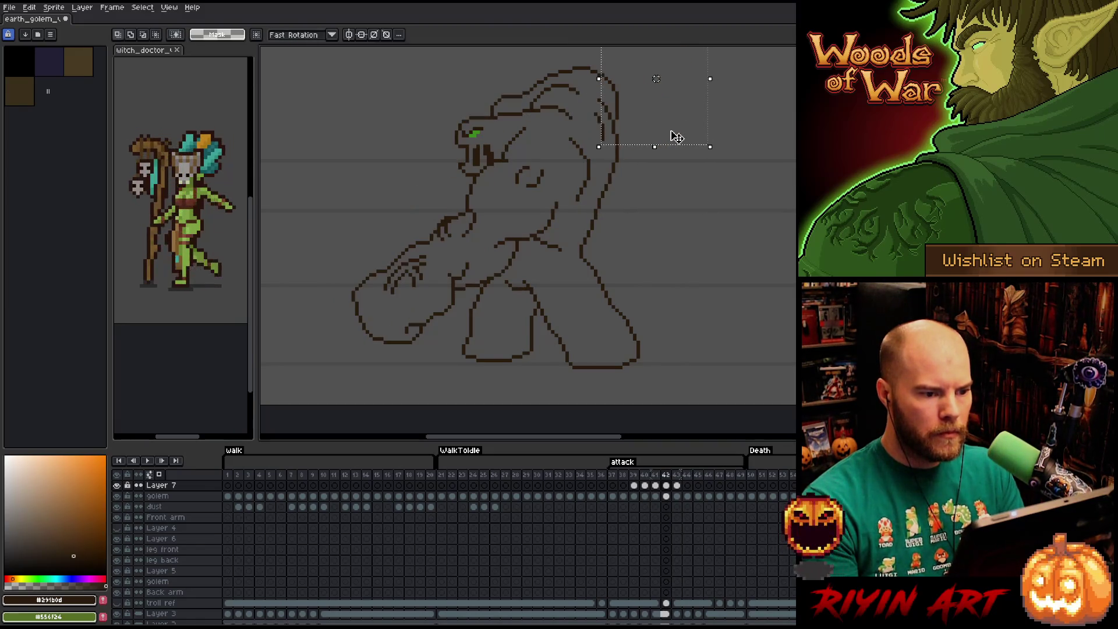
key(Right)
key(Left)
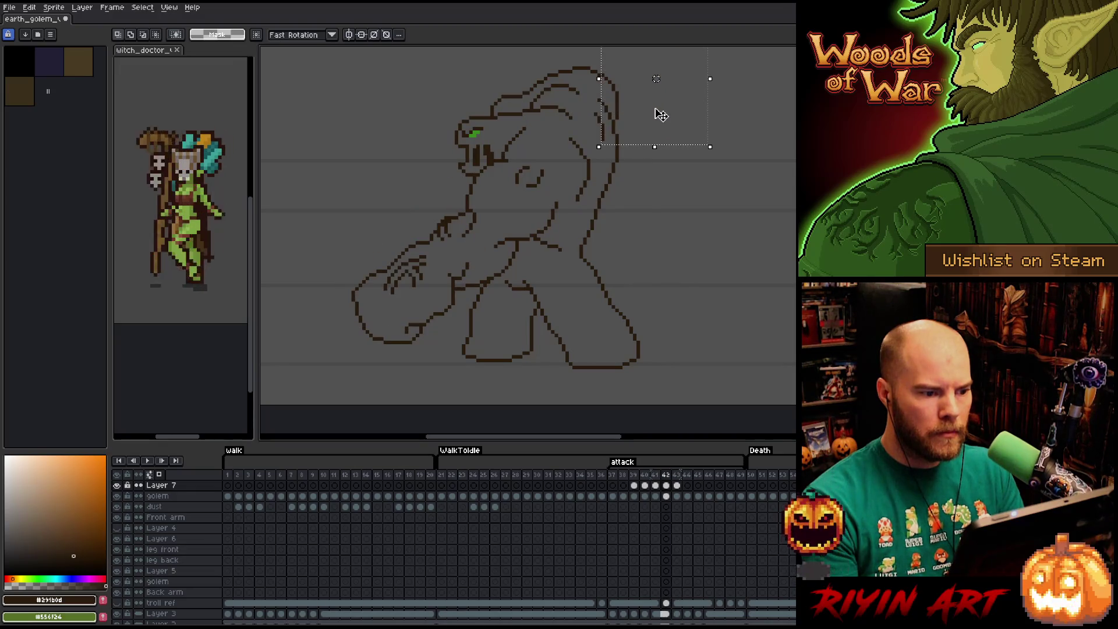
key(Right)
key(ctrl+v)
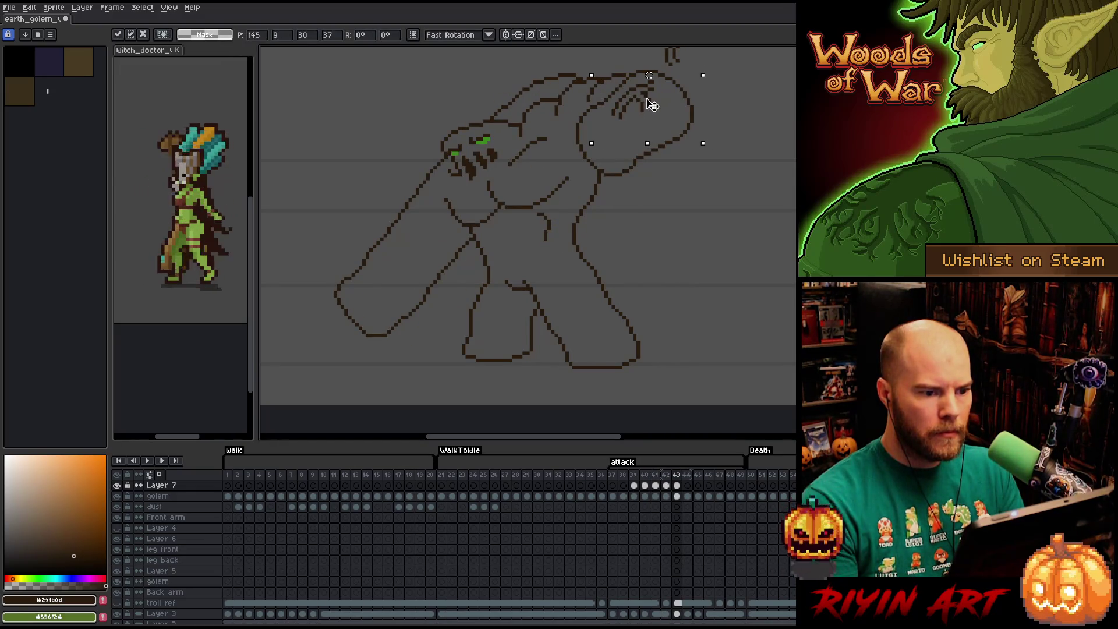
key(Left)
key(Right)
key(Up)
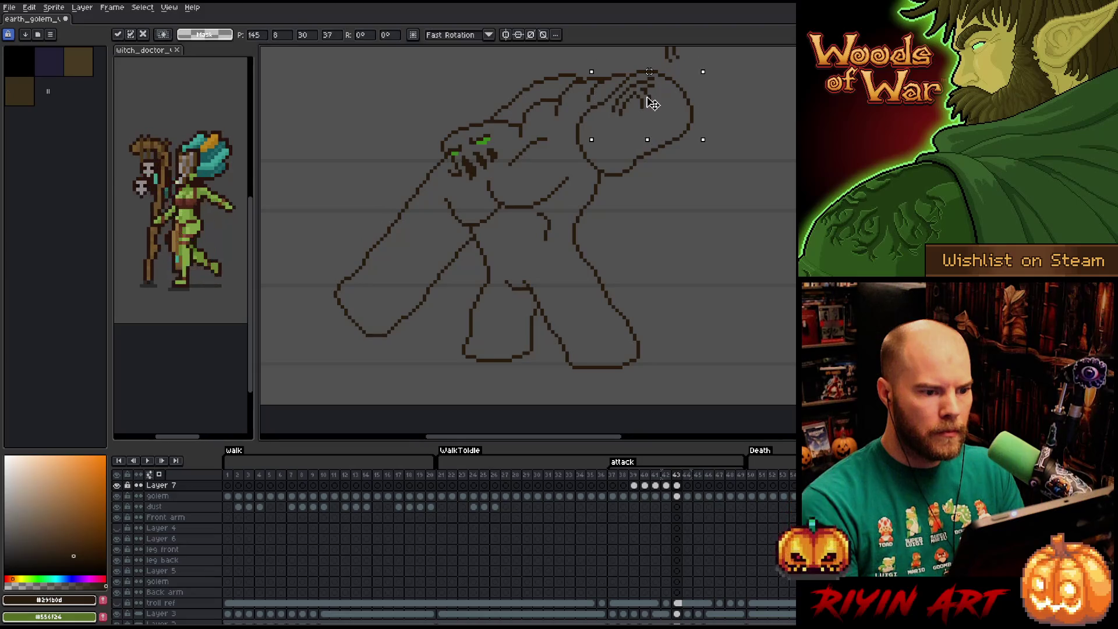
key(Left)
key(Right)
scroll(666, 131, up, 3)
key(Left)
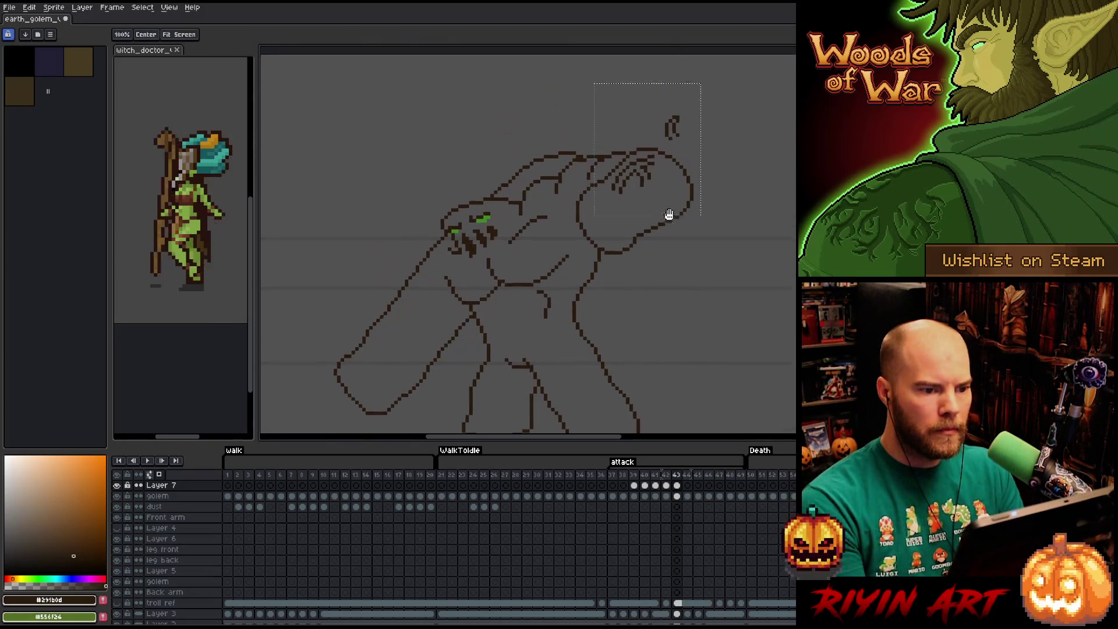
key(Right)
- Commit the knuckle lines, then copy the raised fist detail onto frame 44 and compare frames
drag(721, 157, 614, 193)
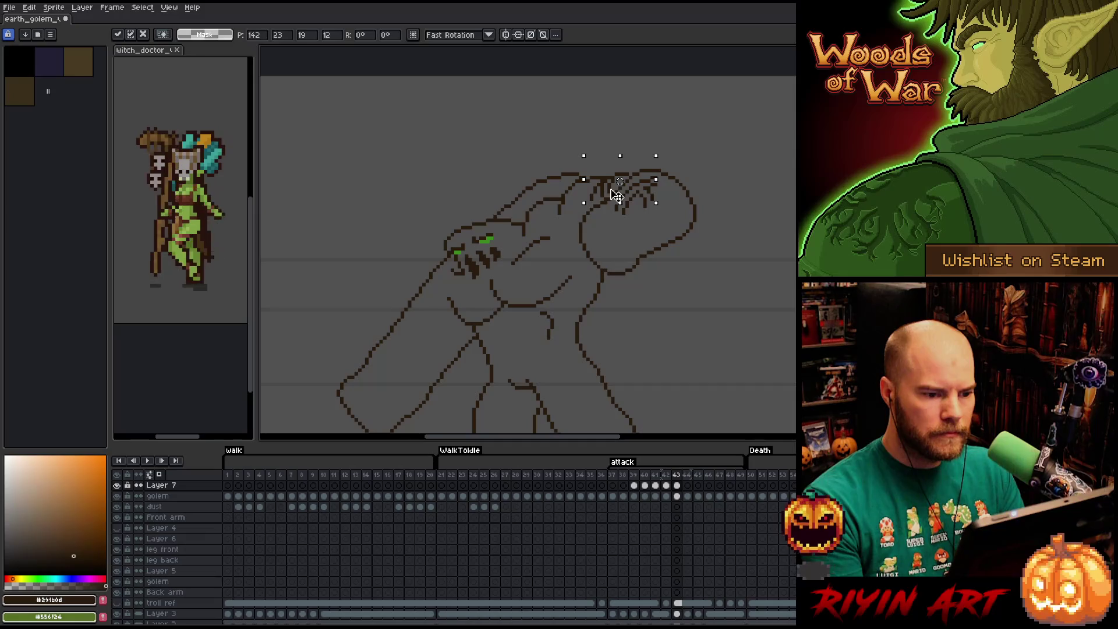
key(Return)
key(Right)
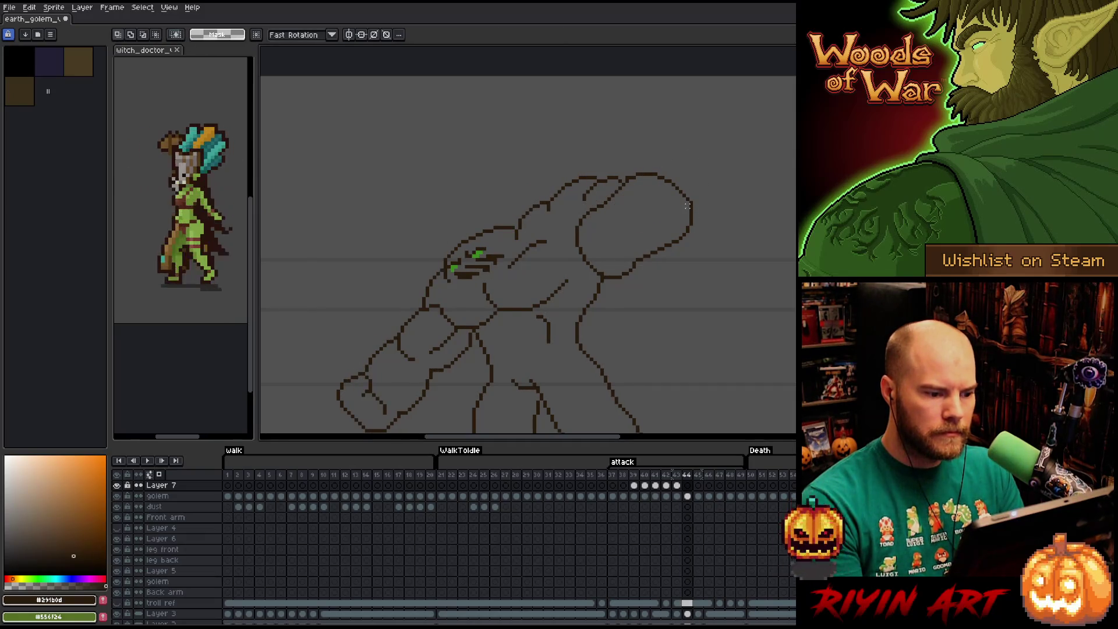
key(Left)
drag(699, 149, 562, 262)
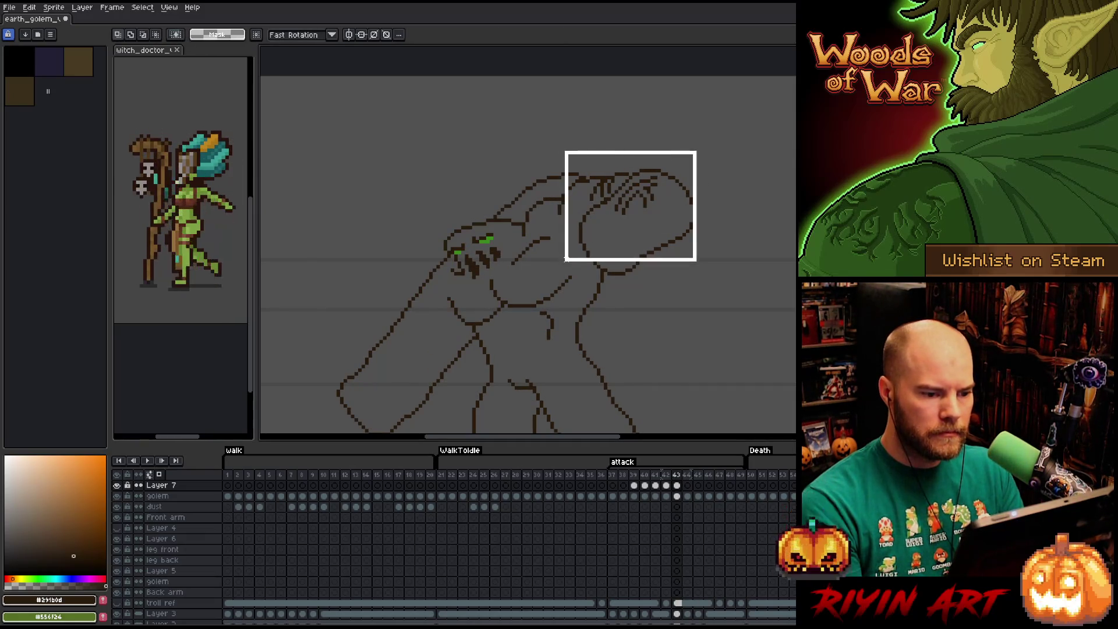
key(Right)
click(568, 263)
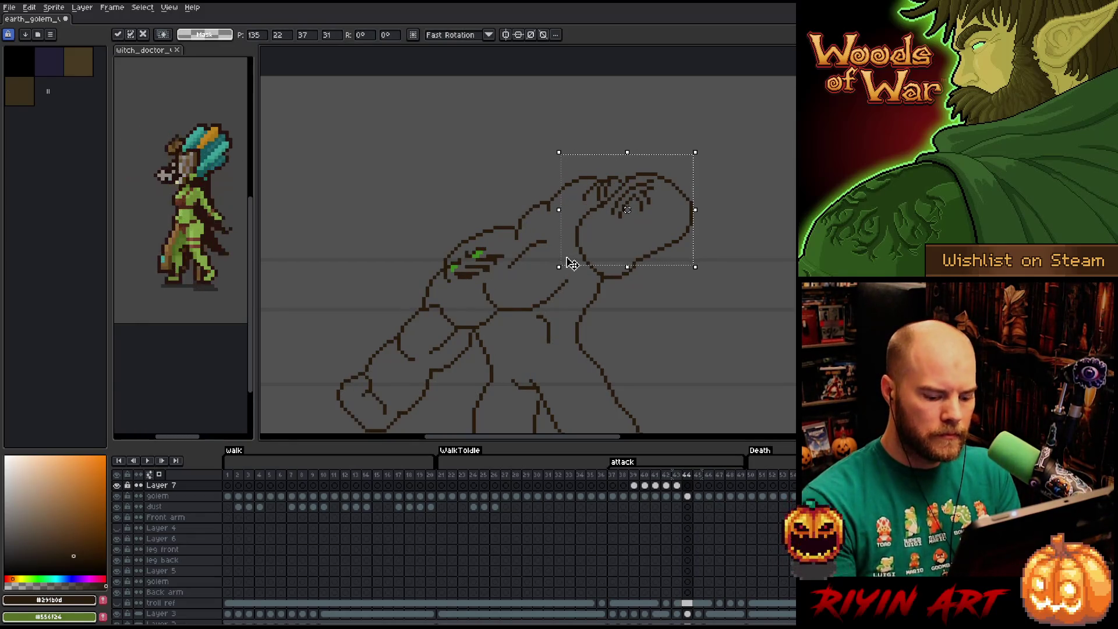
key(Left)
key(Right)
key(Left)
key(Right)
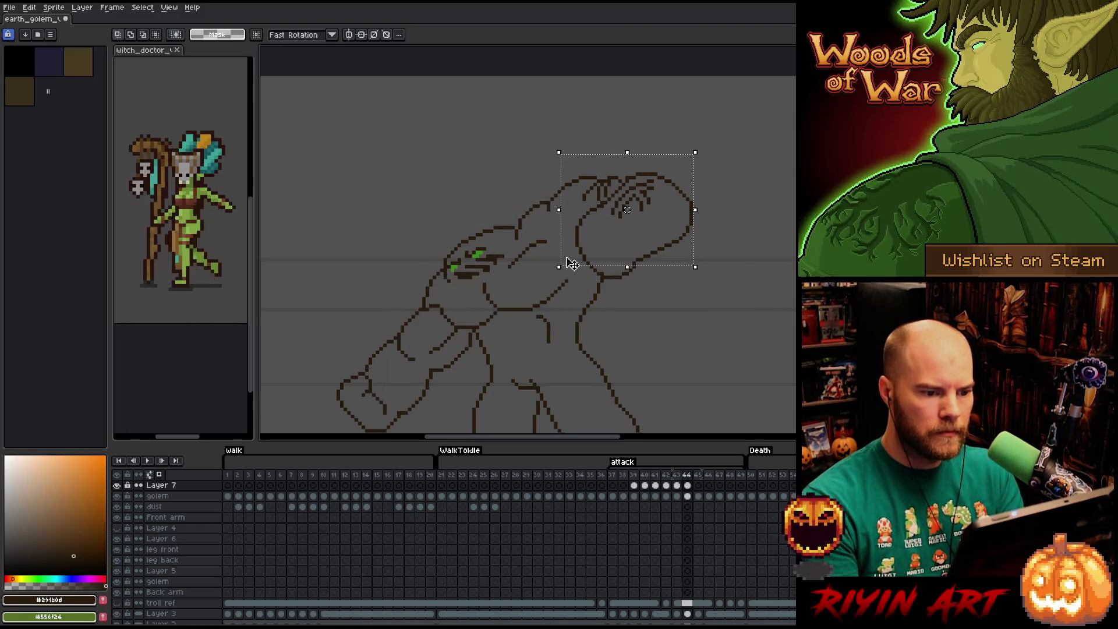
- Settle the pasted lines on Layer 7 and flip between frames 43 and 44 to check the fist
key(b)
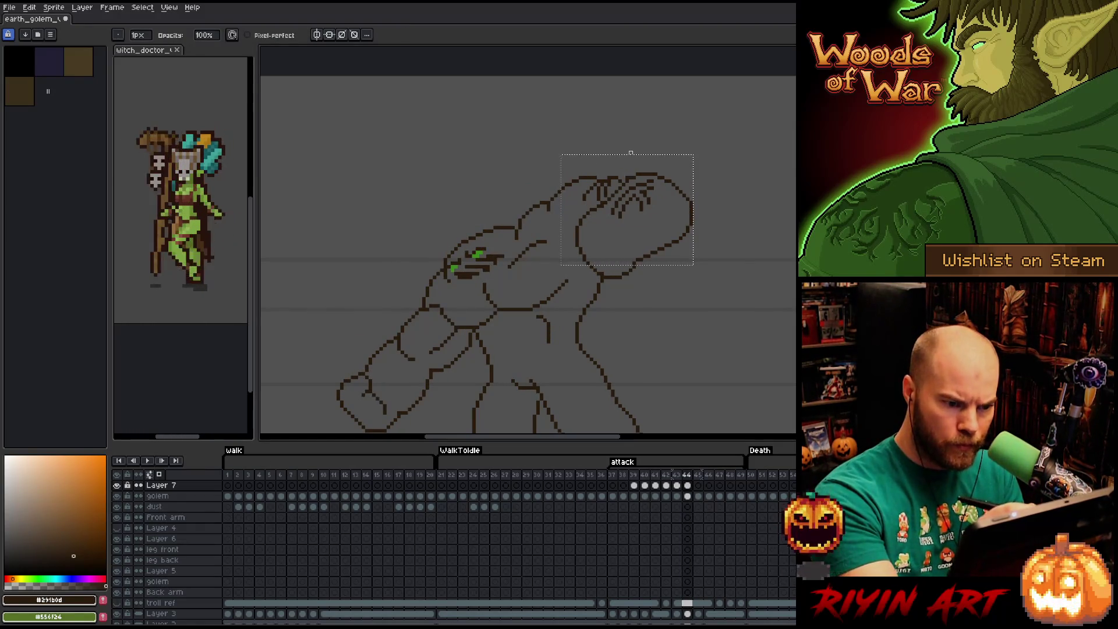
key(Down)
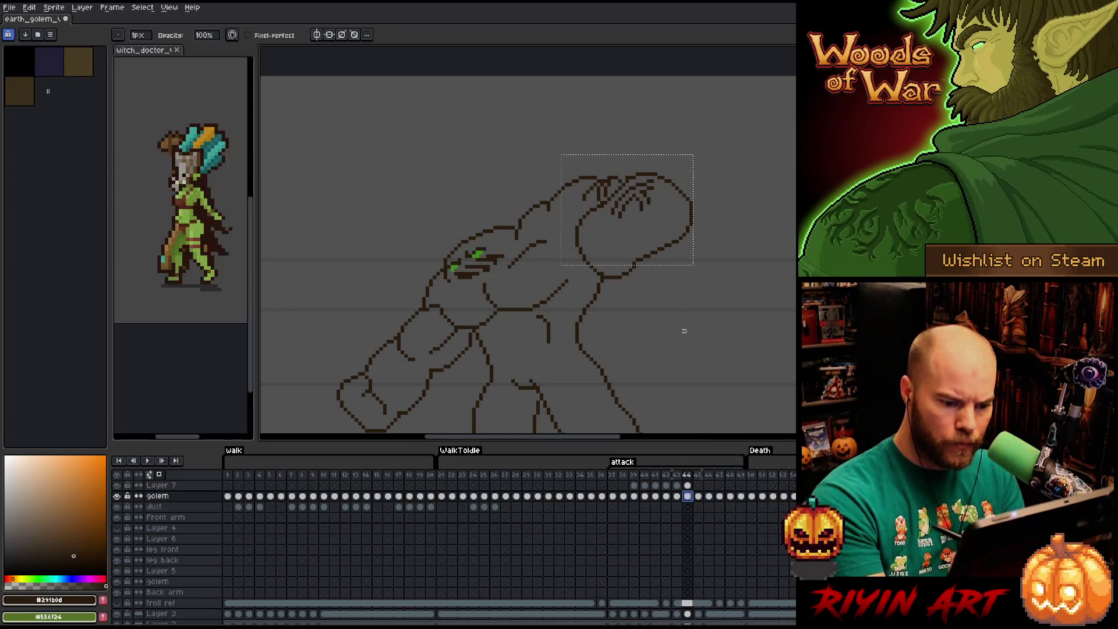
key(e)
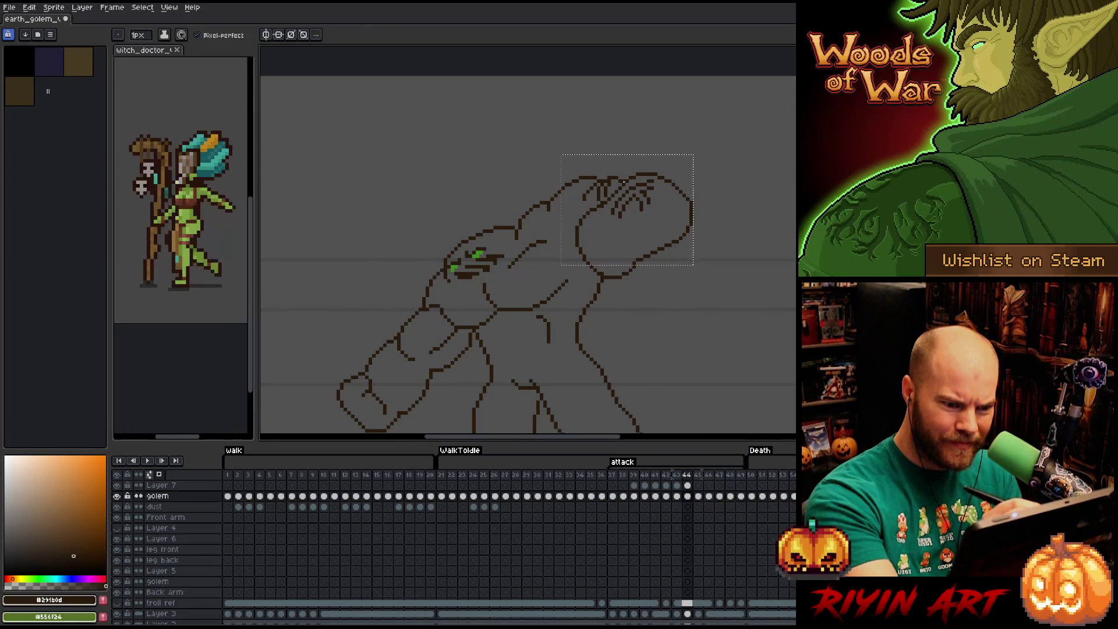
key(Up)
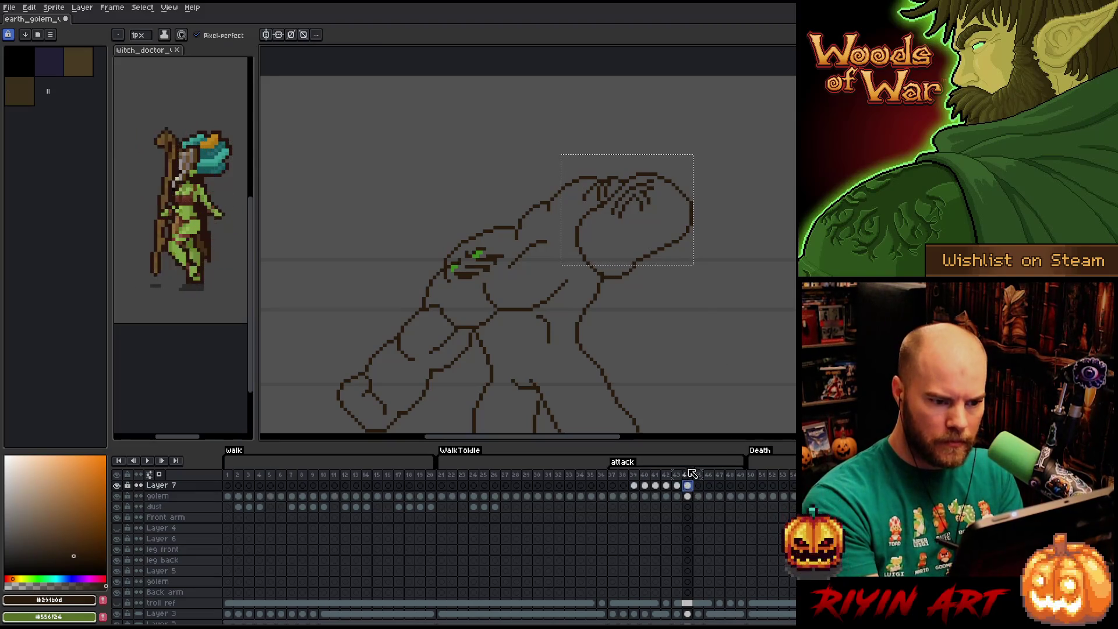
key(Left)
key(Right)
key(Left)
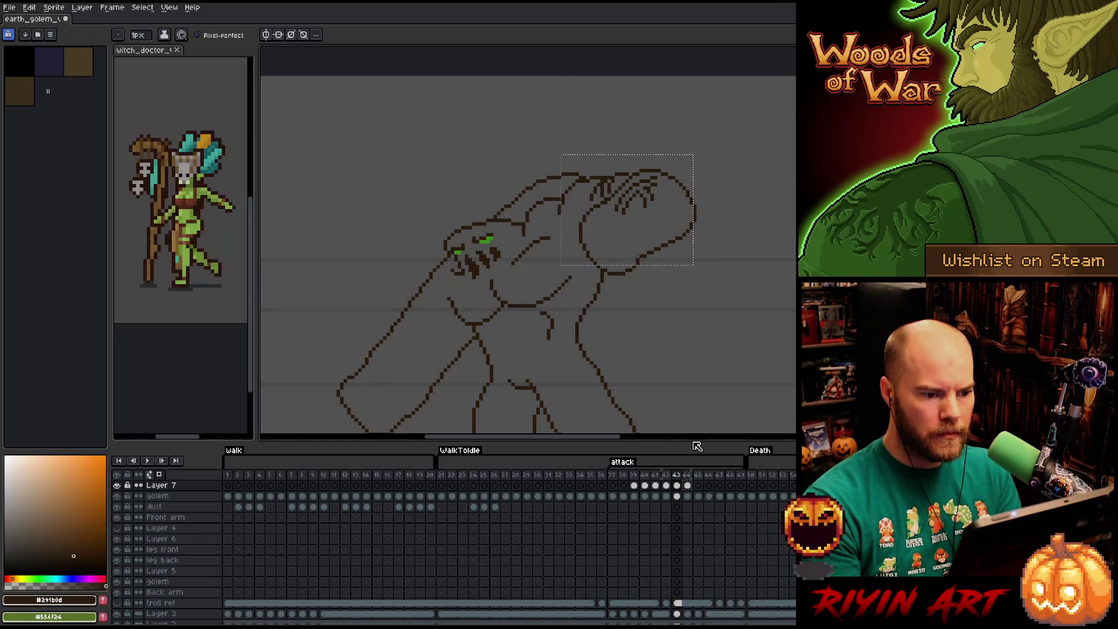
key(Right)
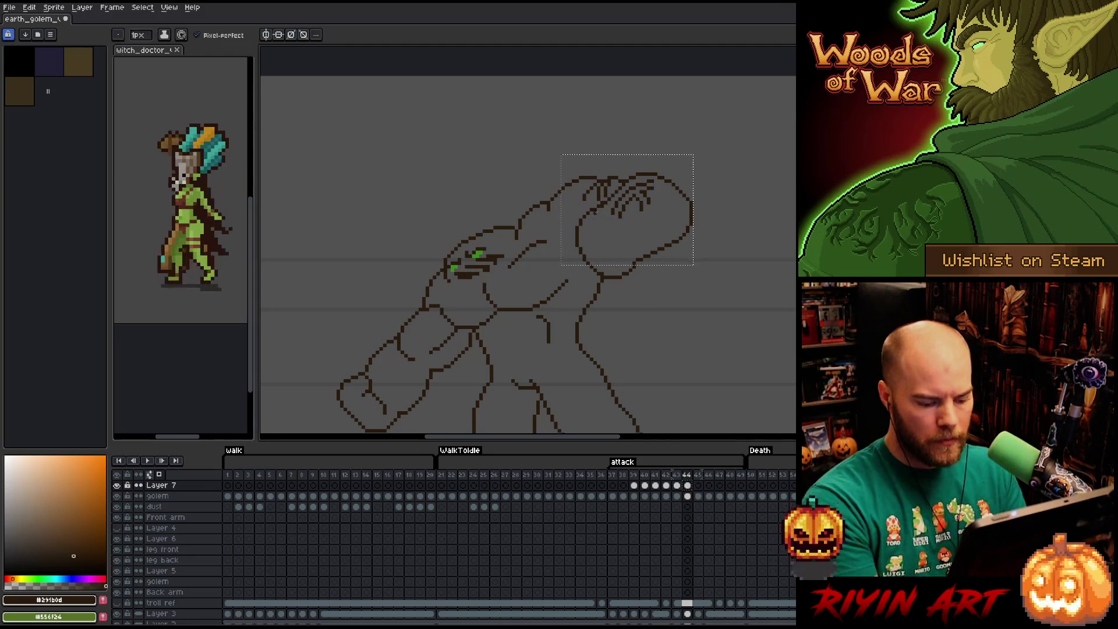
key(v)
- Nudge the shoulder detail up, then try the knuckle lines on the next frame and discard them
drag(566, 145, 613, 206)
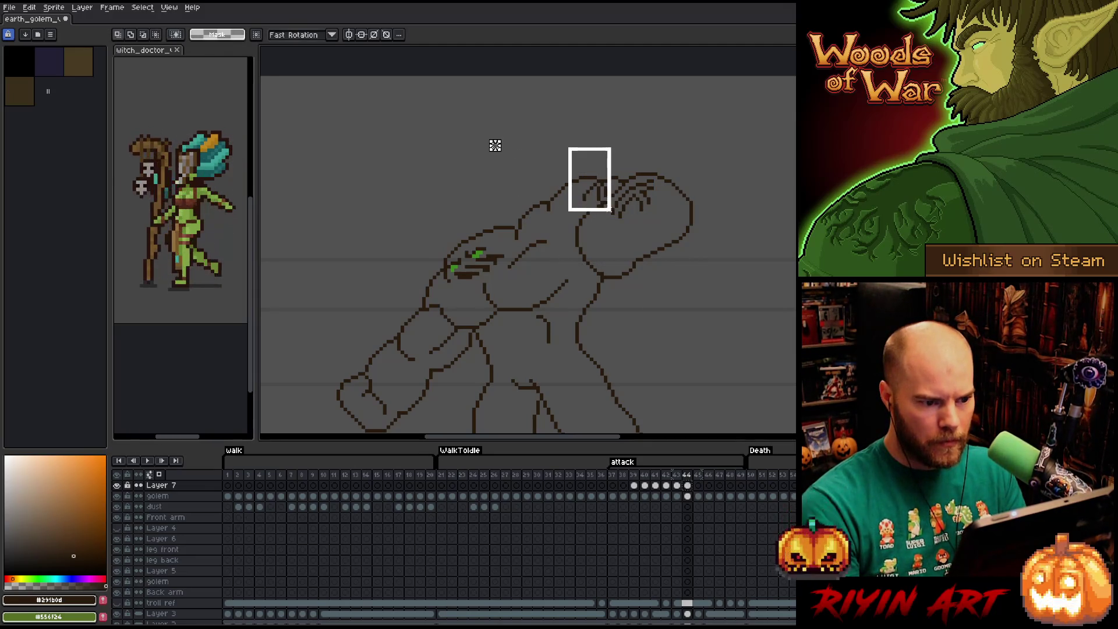
key(Up)
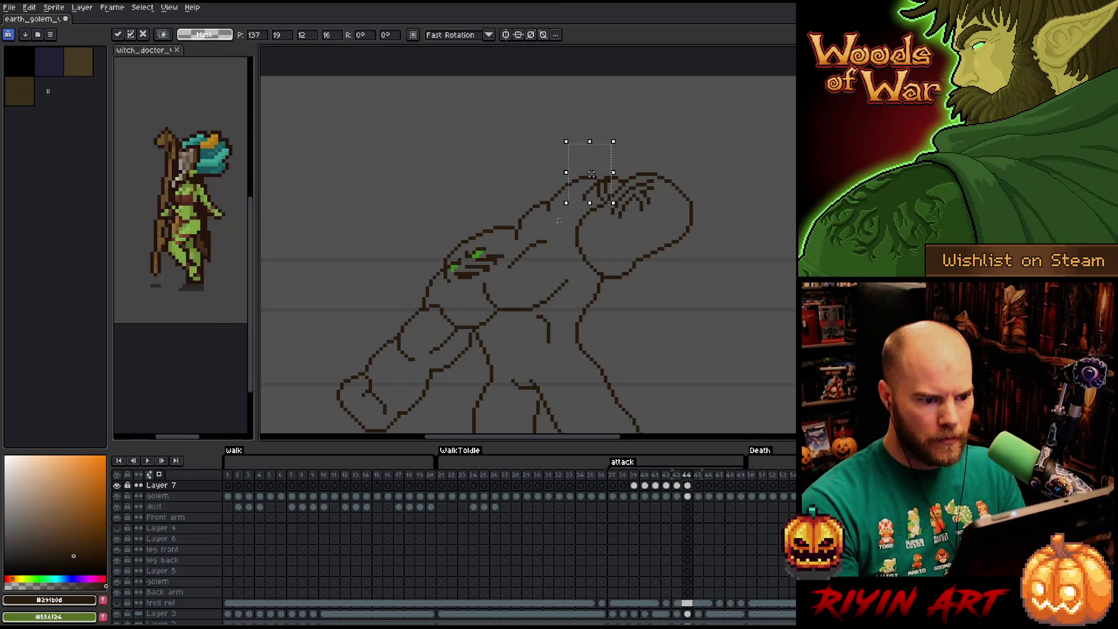
key(ctrl+d)
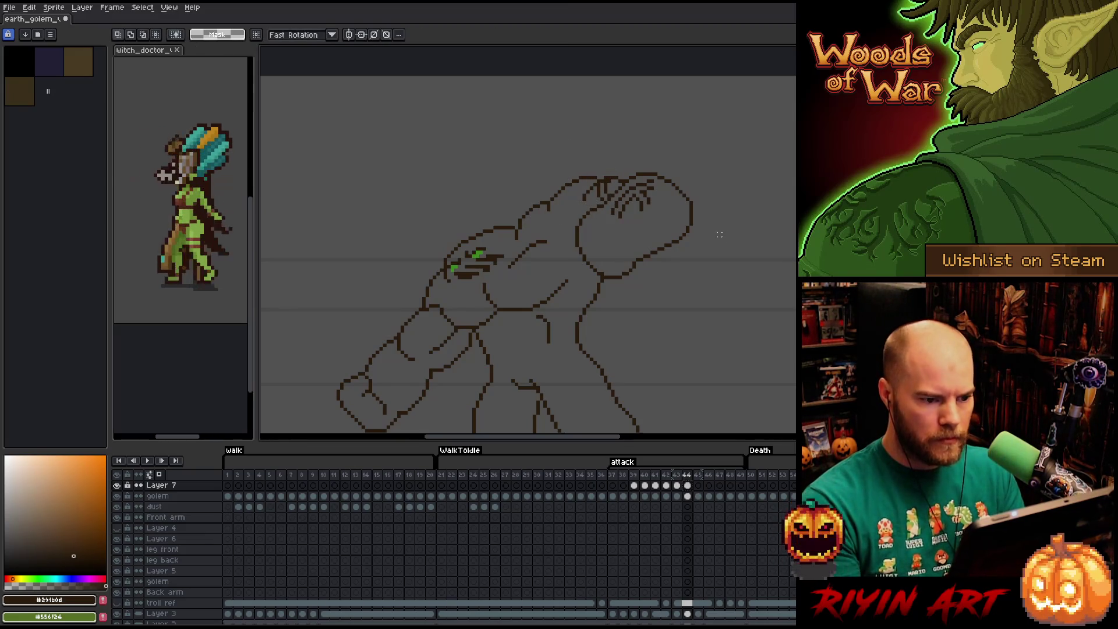
key(Right)
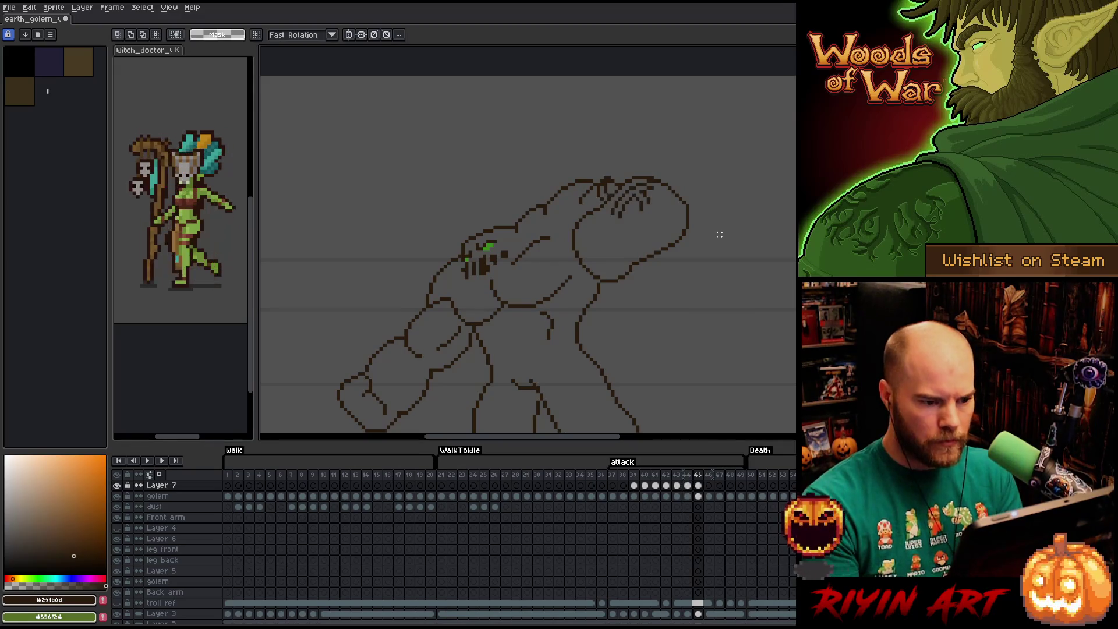
key(Left)
key(Right)
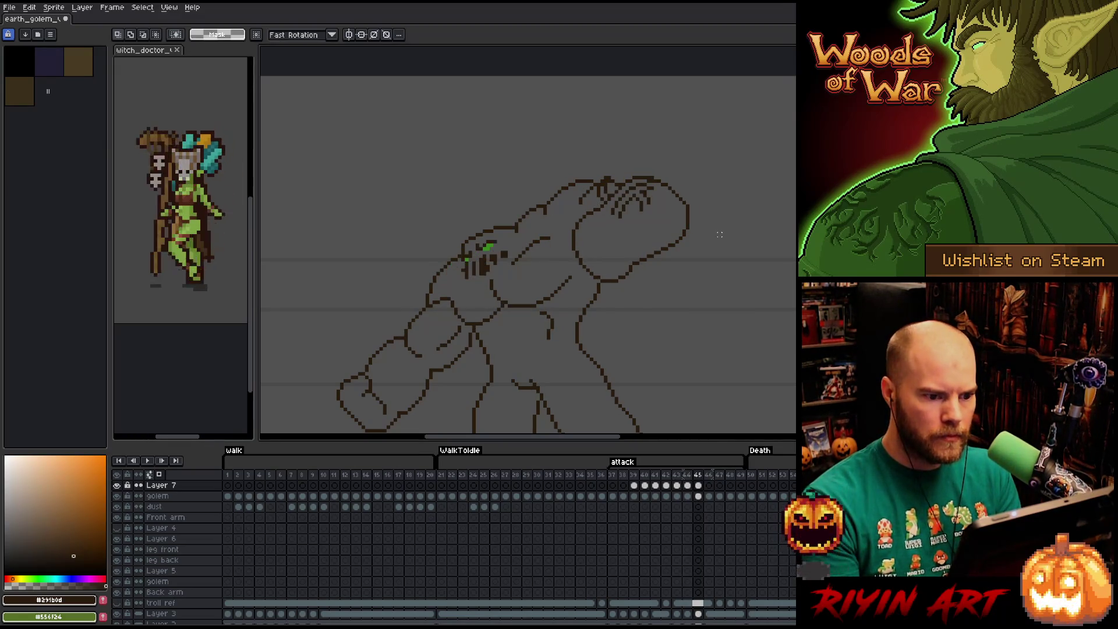
key(ctrl+v)
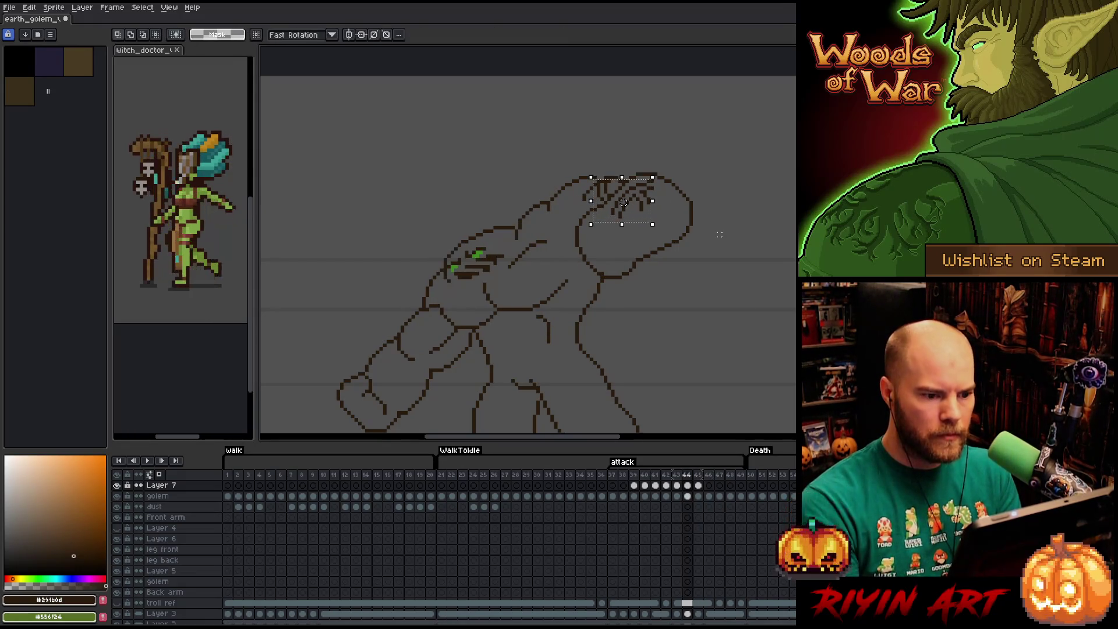
key(Left)
key(Down)
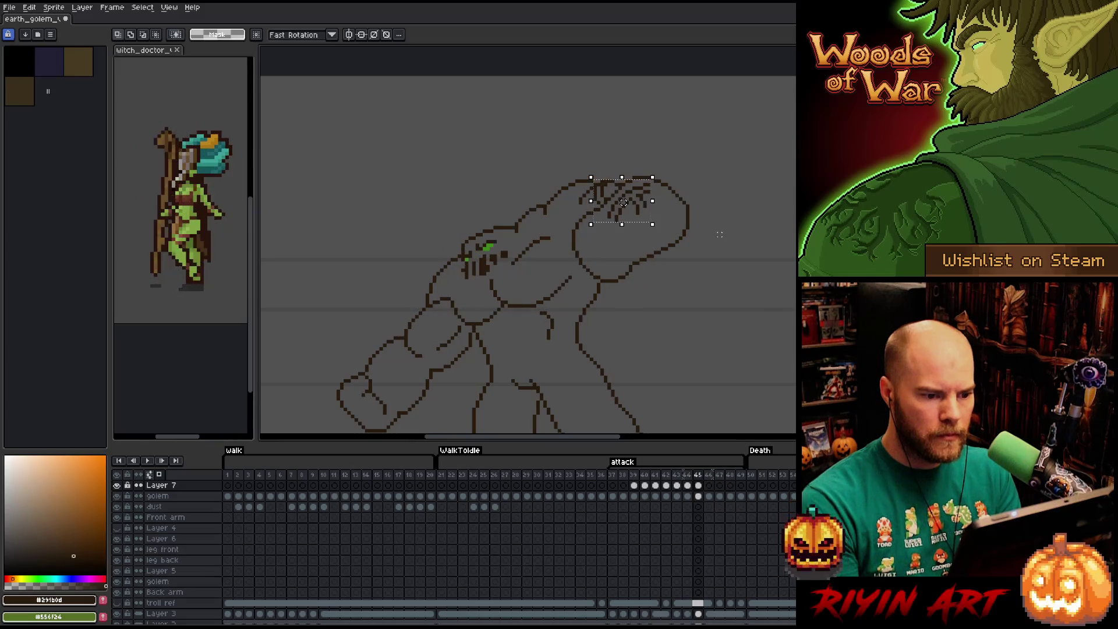
key(Right)
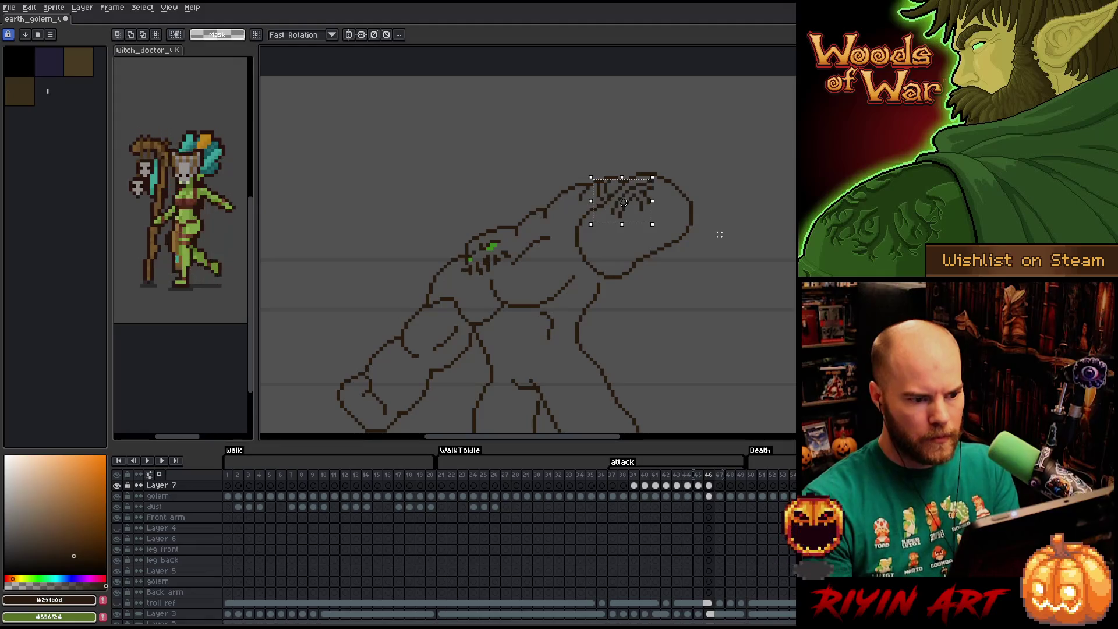
key(Left)
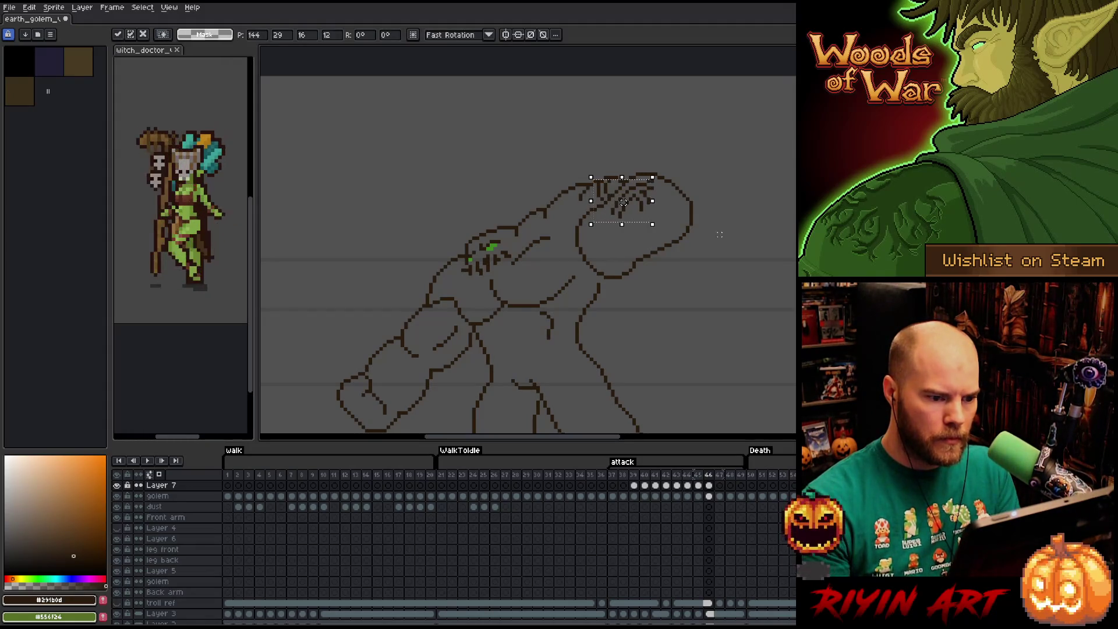
key(Delete)
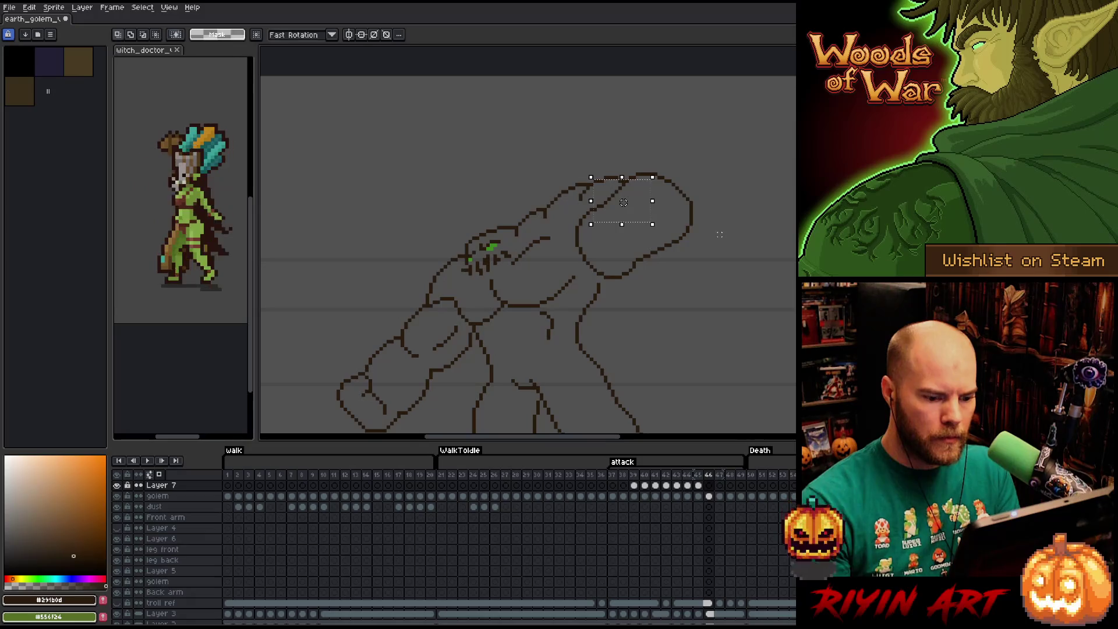
- Step to frame 47, paste the knuckle lines onto the raised fist, nudged right and up, and commit
key(comma)
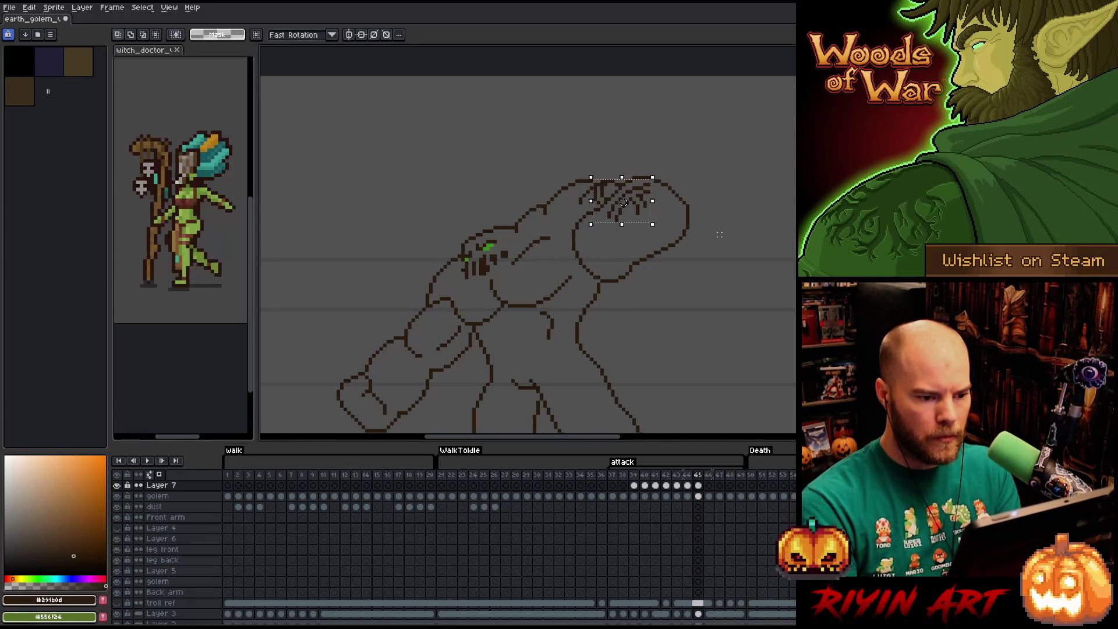
key(period)
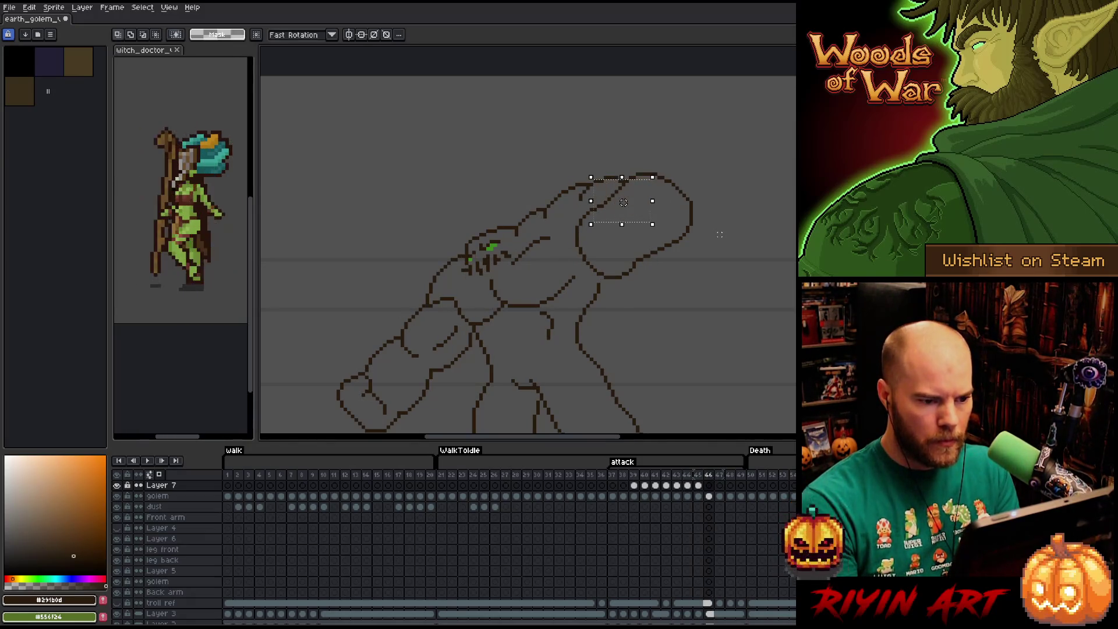
key(Up)
key(Return)
key(comma)
key(comma)
key(period)
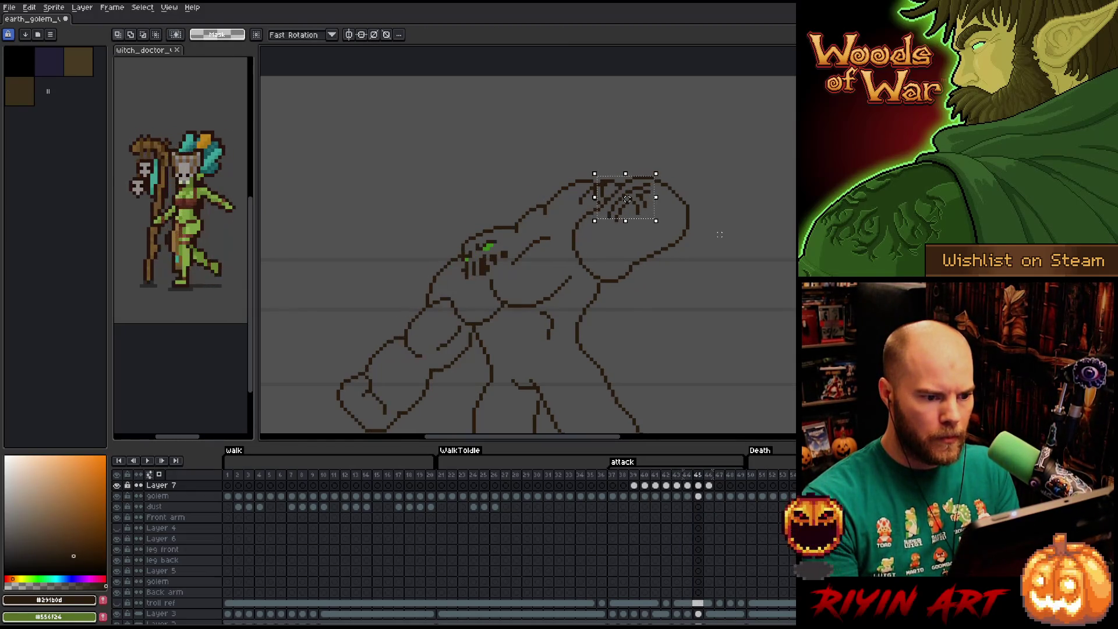
key(period)
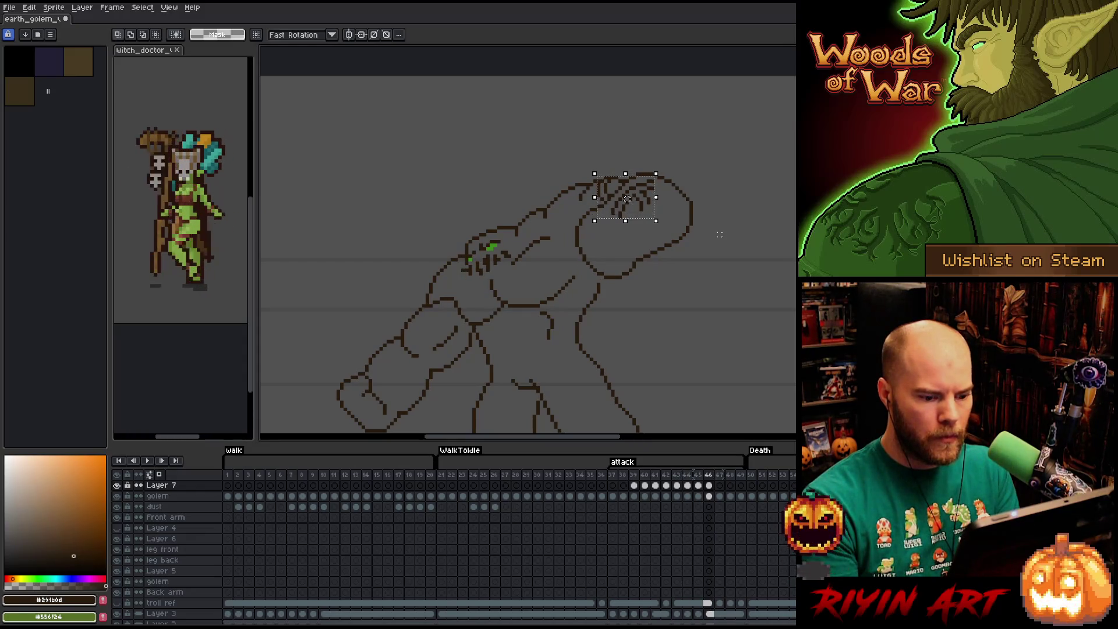
key(period)
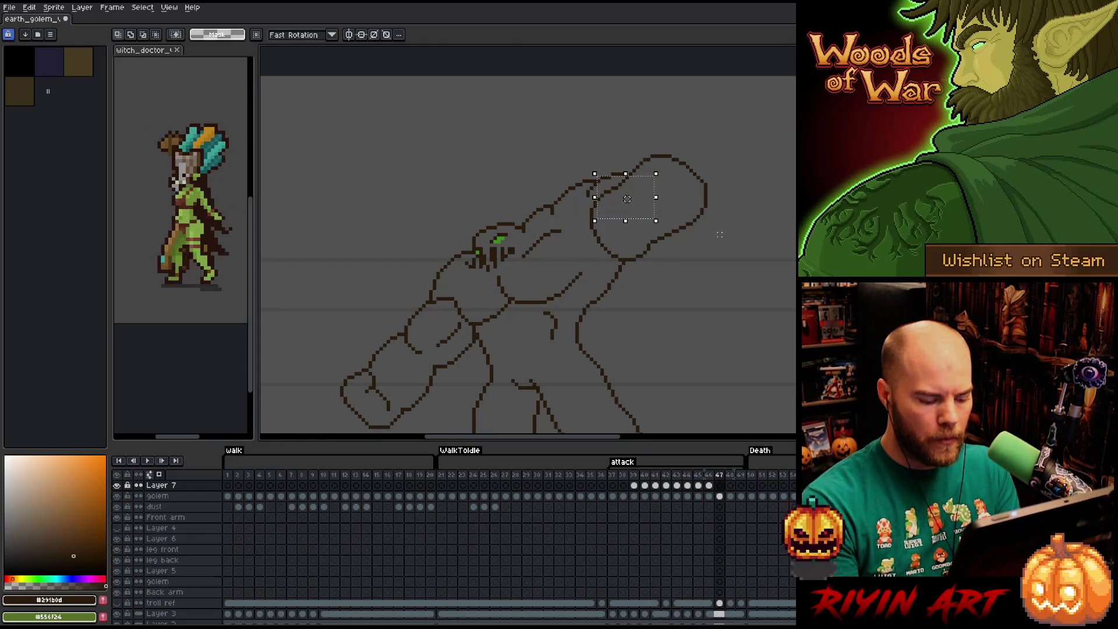
key(ctrl+v)
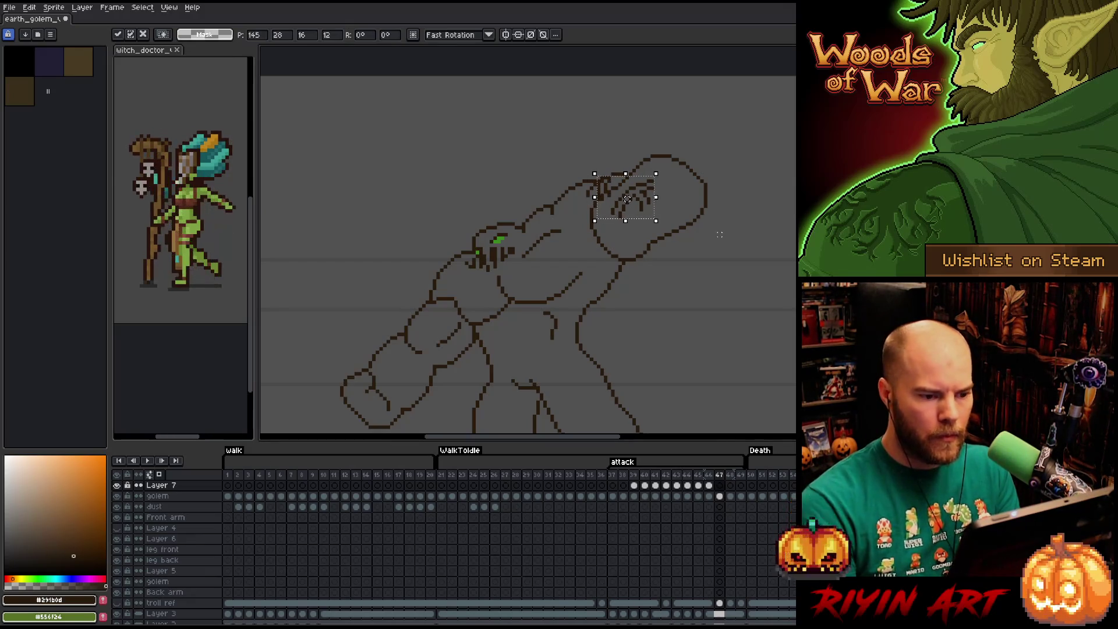
key(Right)
key(Up)
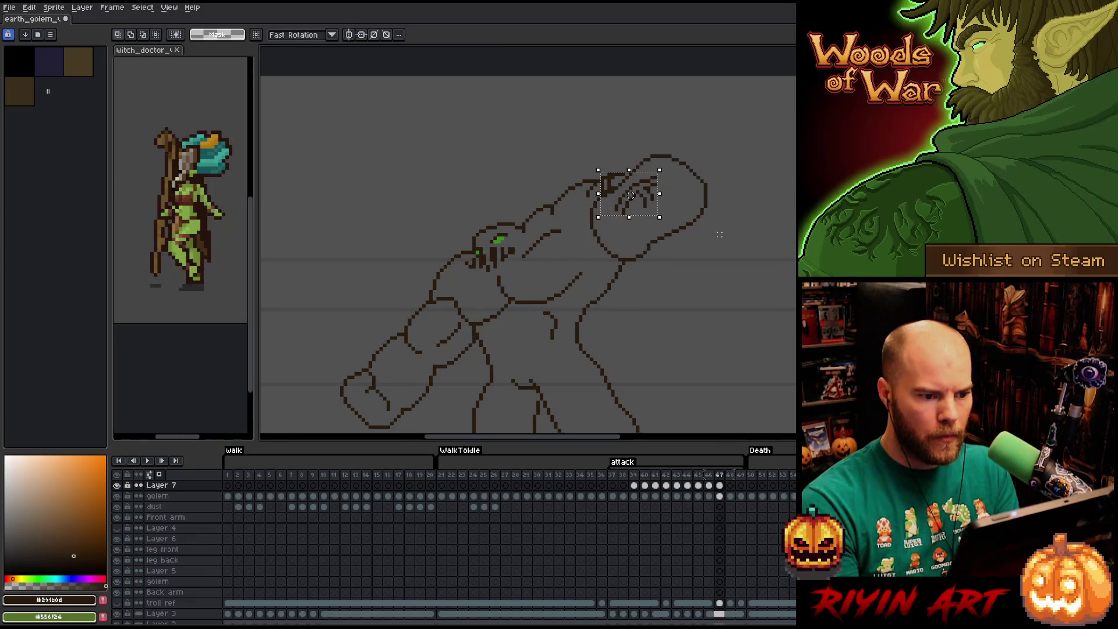
key(Return)
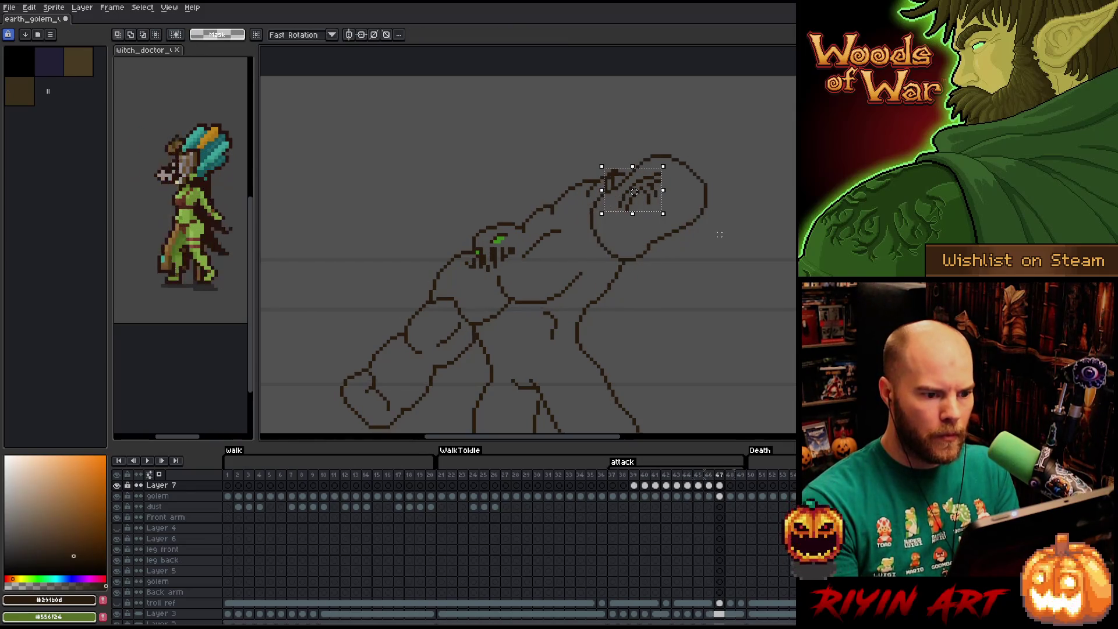
key(ctrl+d)
key(b)
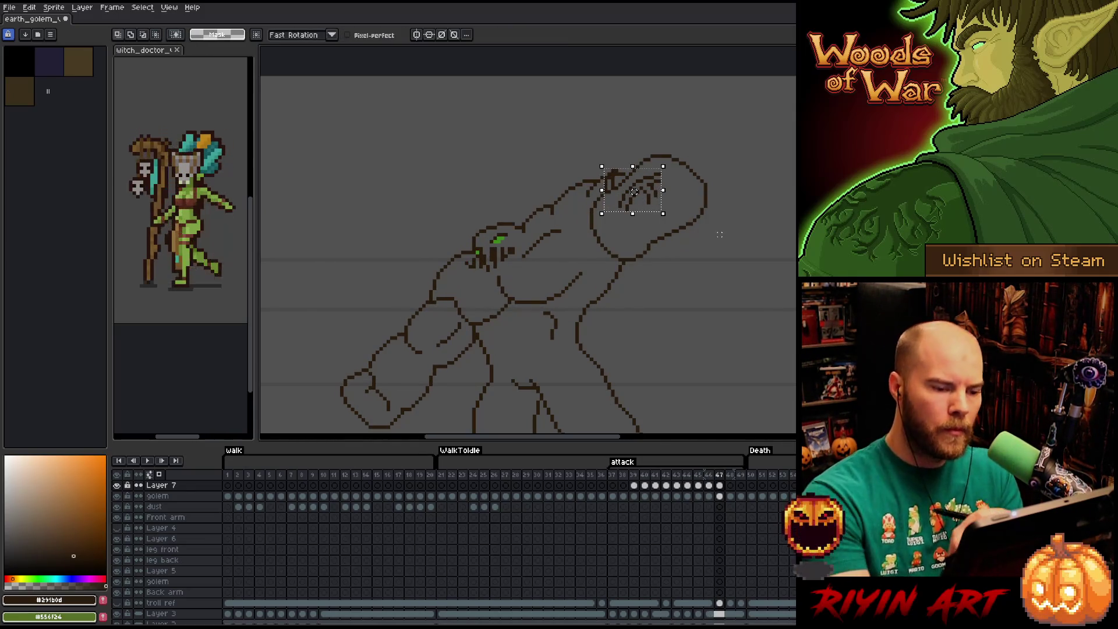
- Lasso the whole fist on frame 47 and flip frames to compare its pose with the previous one
key(q)
drag(699, 262, 625, 245)
key(ctrl+t)
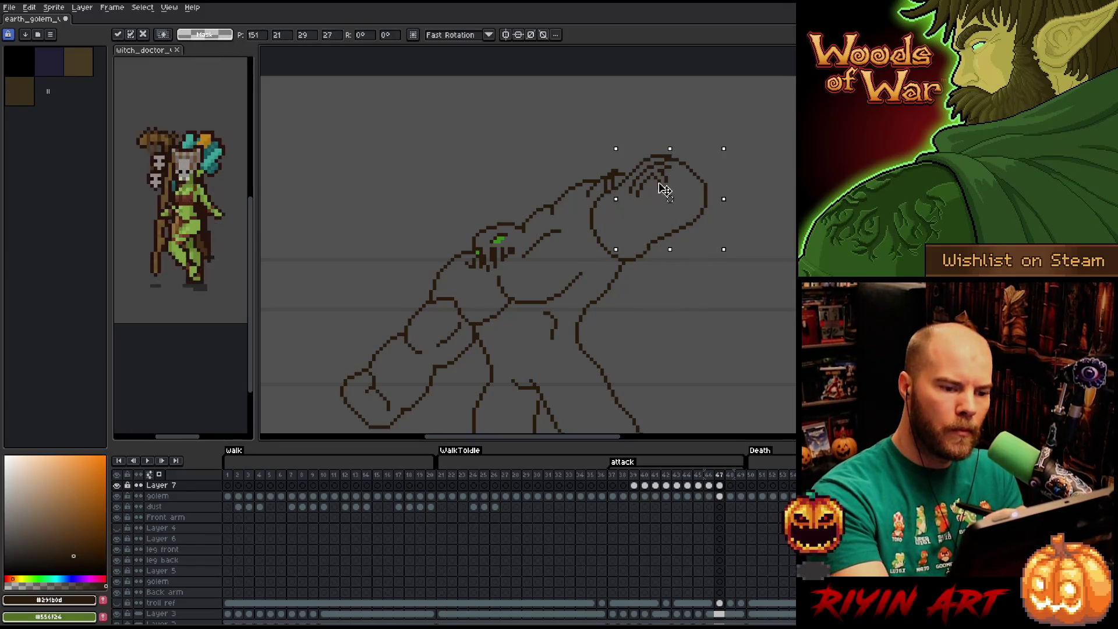
key(Return)
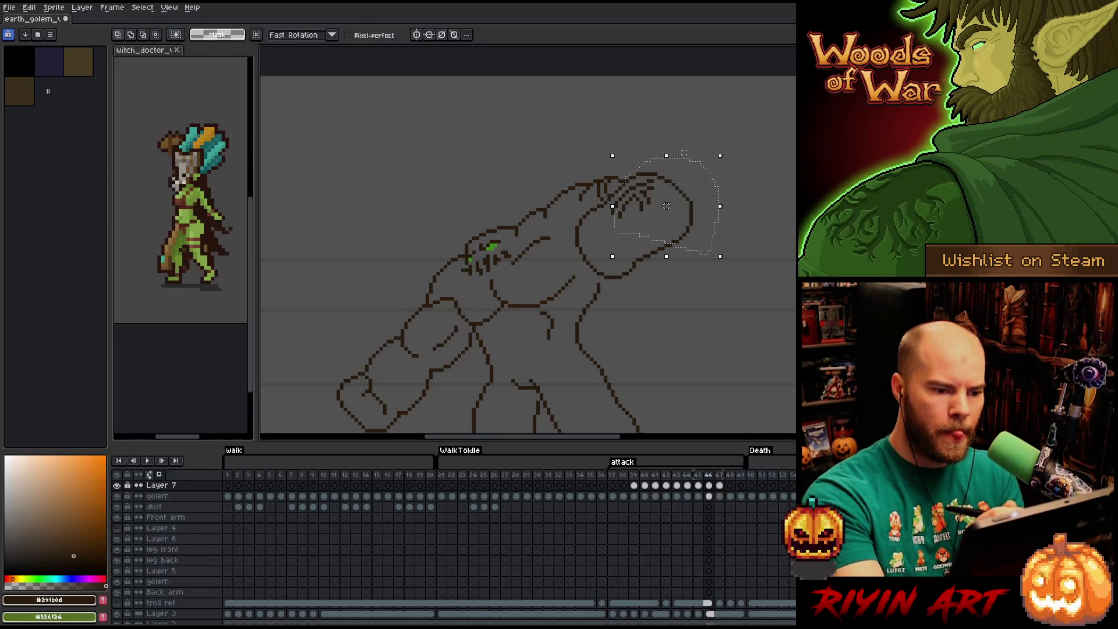
key(Left)
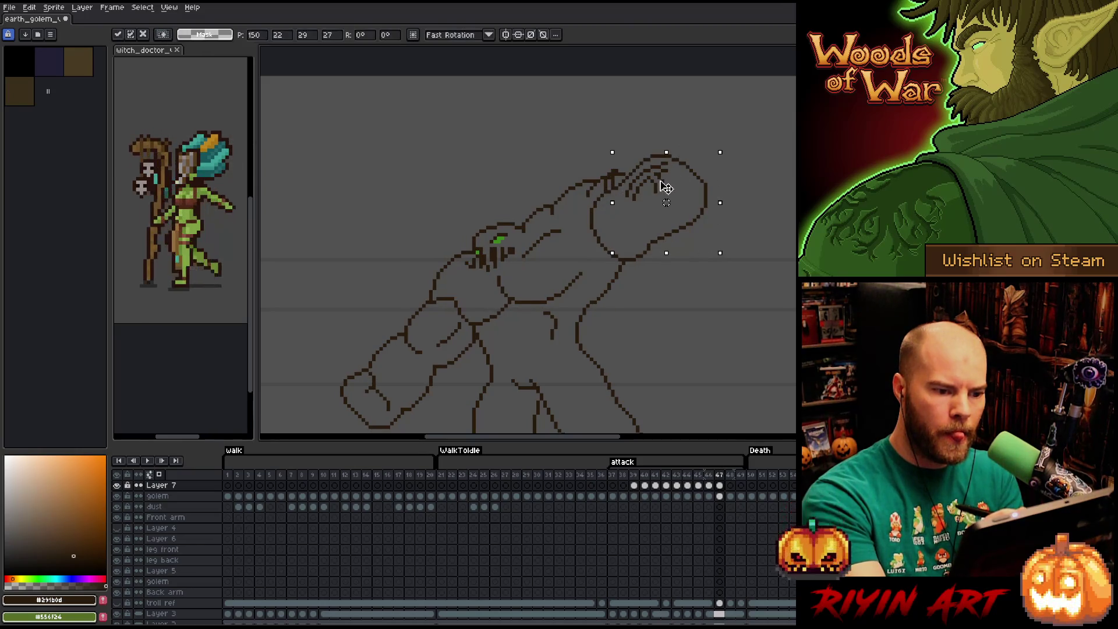
key(Right)
key(Left)
key(Right)
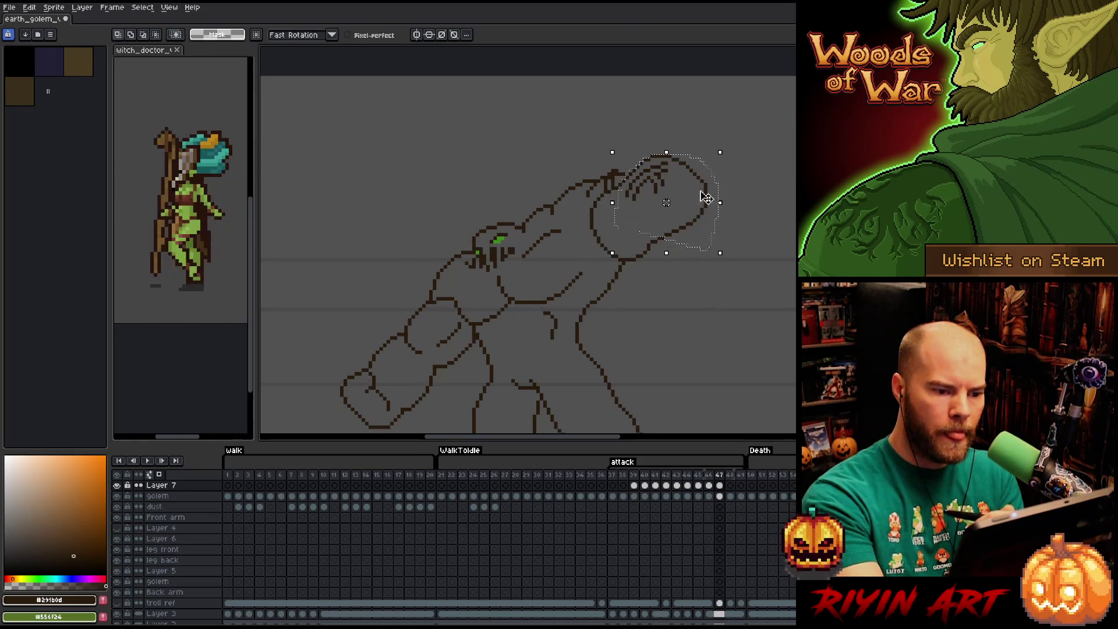
key(Left)
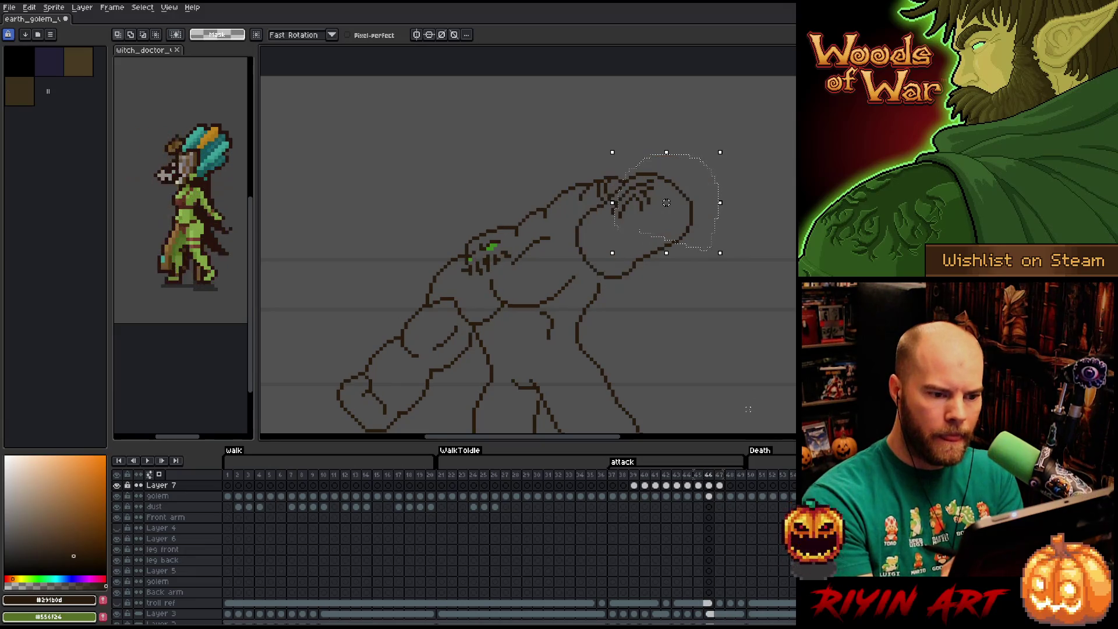
key(Right)
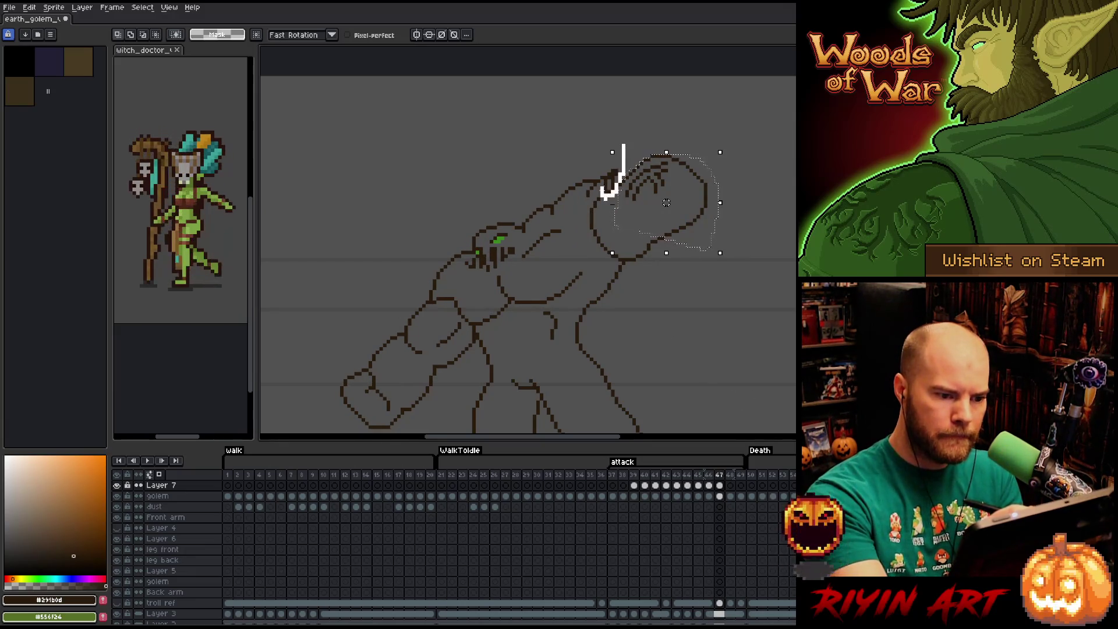
- Nudge the small spike atop the fist by a pixel, check it across frames, then lasso the knuckled fist
drag(617, 179, 615, 109)
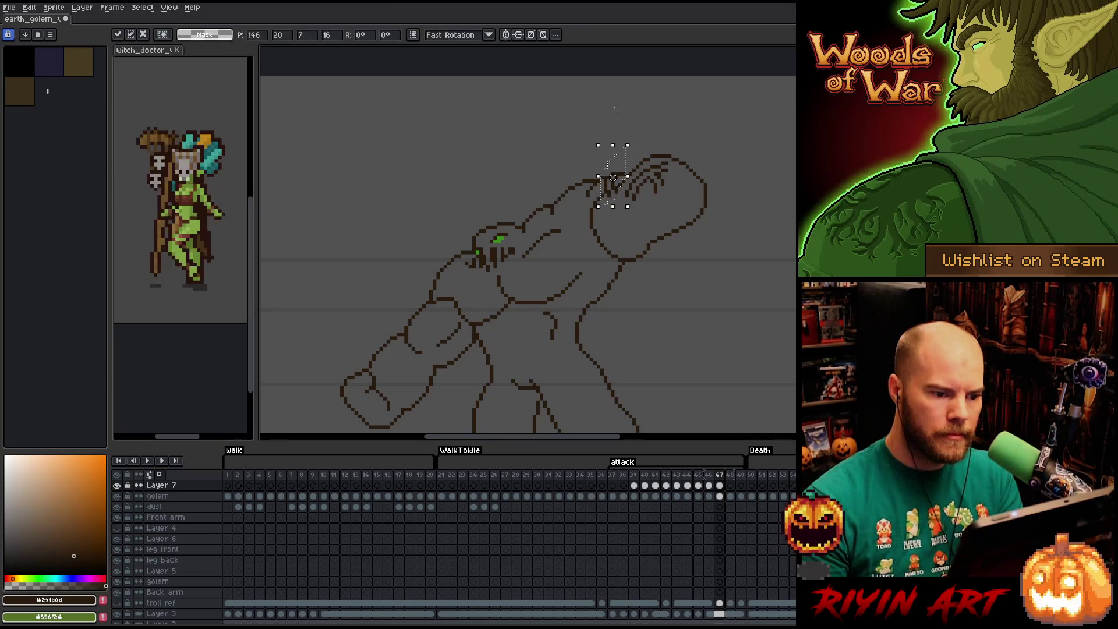
key(Left)
key(Right)
key(Left)
key(Right)
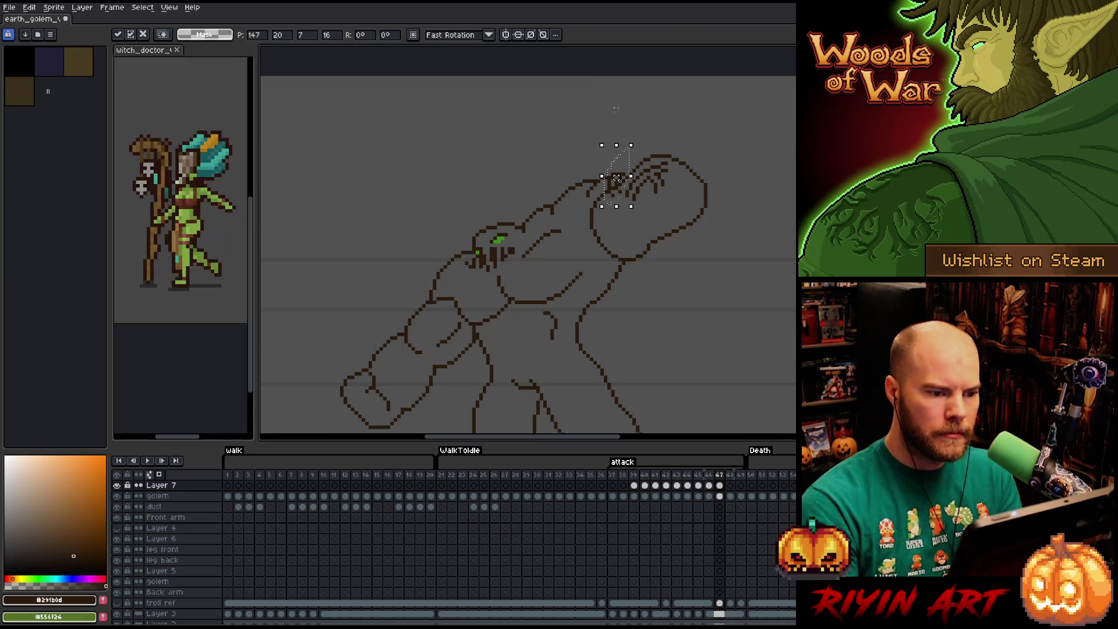
key(Up)
key(Return)
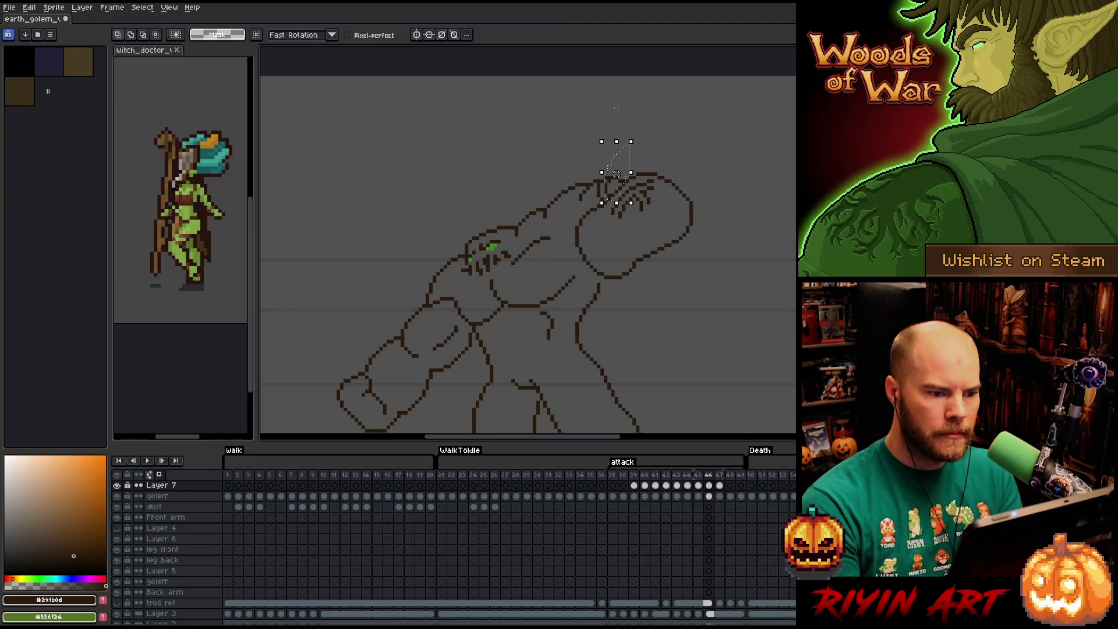
key(Down)
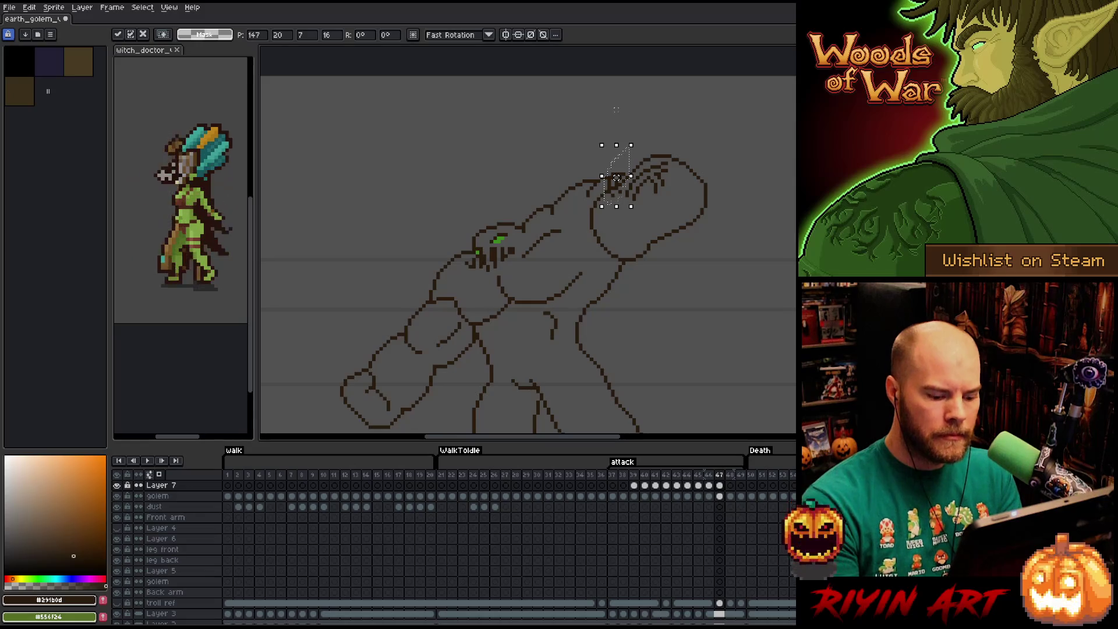
key(comma)
key(period)
key(comma)
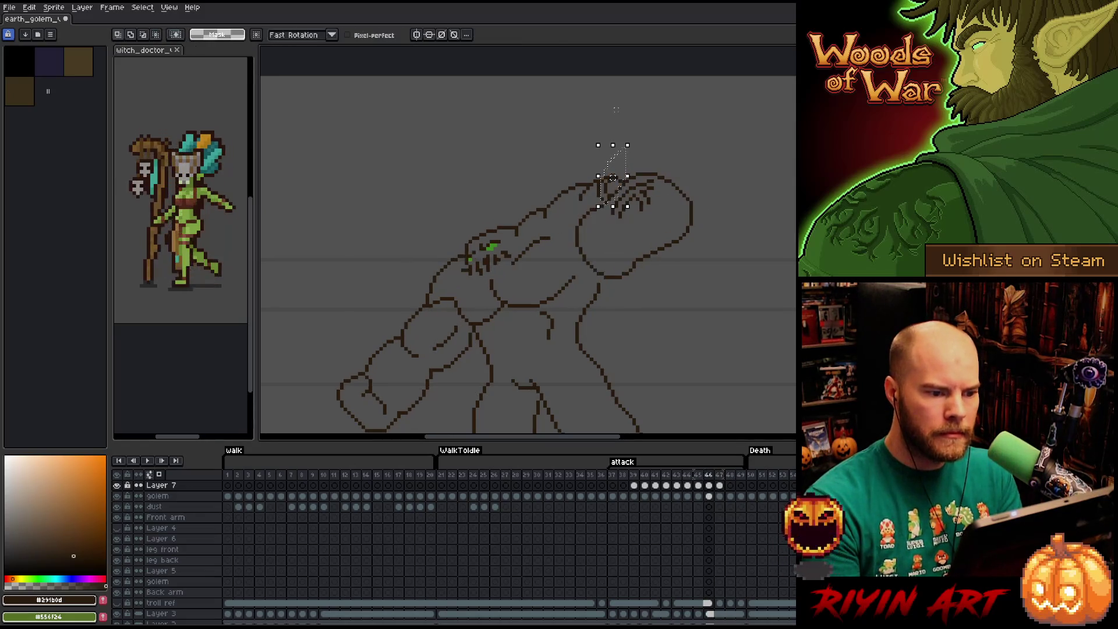
key(period)
key(comma)
key(period)
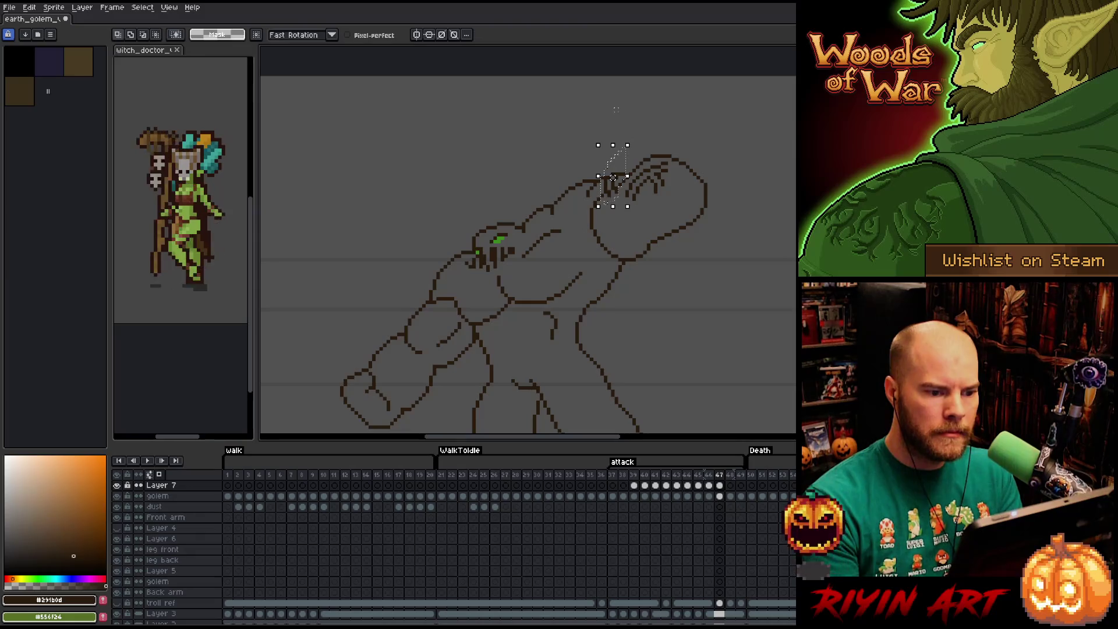
key(comma)
key(period)
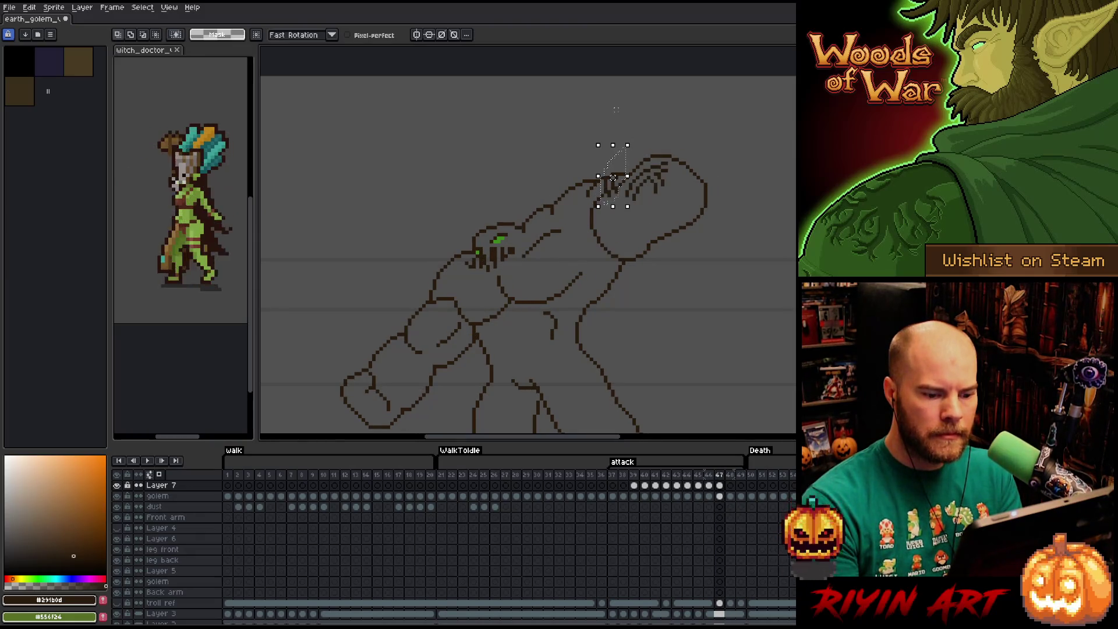
drag(666, 267, 613, 314)
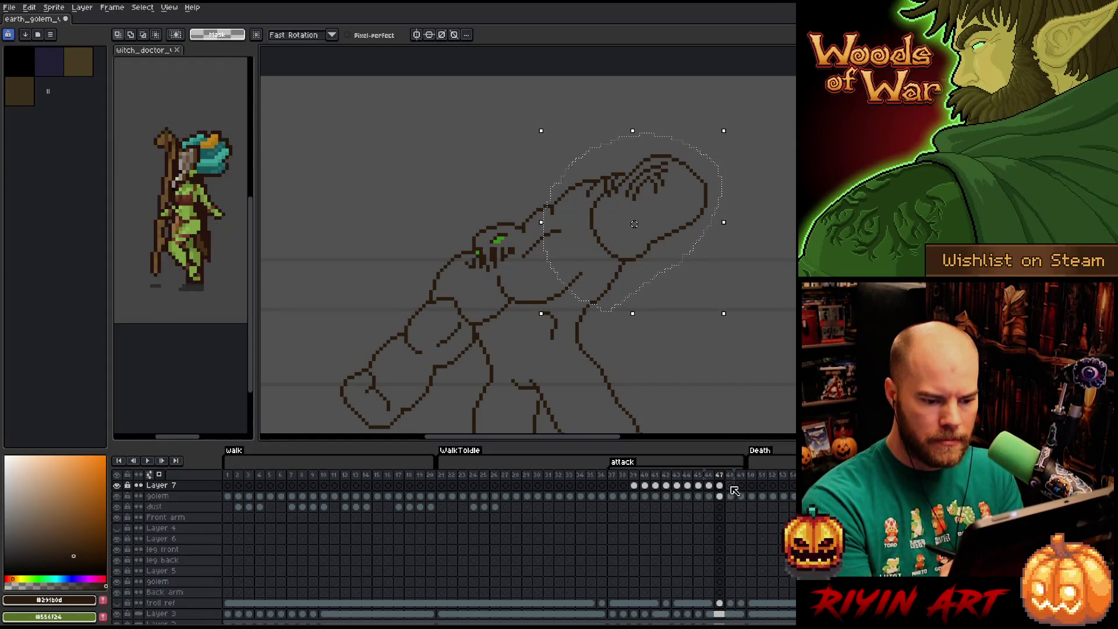
- Carry the knuckled fist onto frame 48, nudged up and right, and commit it
key(period)
key(Right)
key(Up)
key(comma)
key(period)
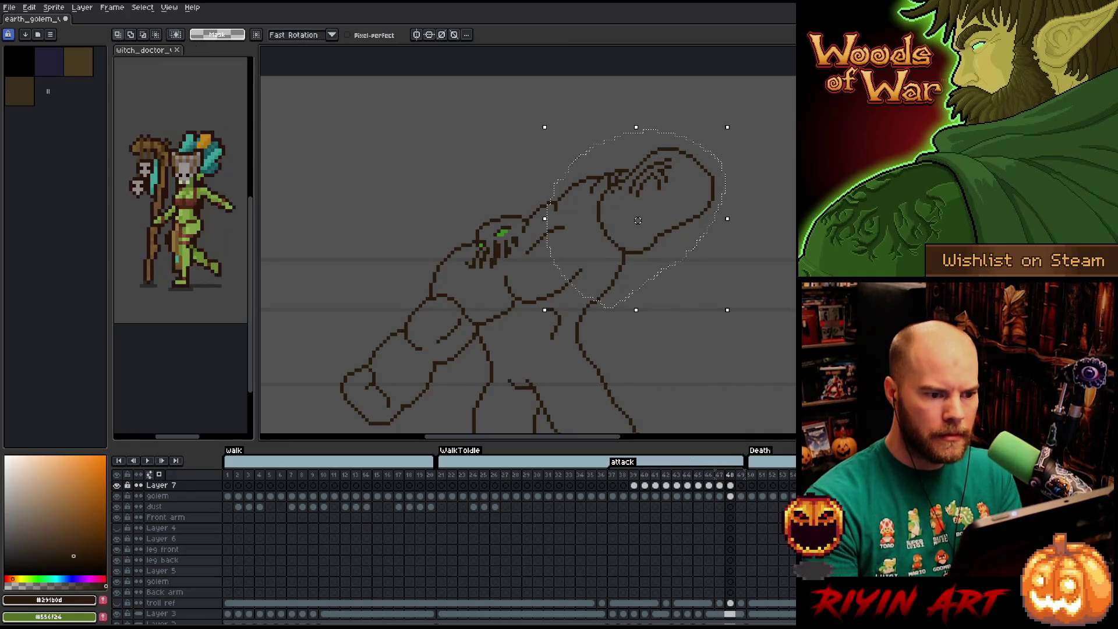
key(ctrl+d)
- Shift the golem's head slightly up and right on frame 48 and compare frames
drag(731, 154, 636, 213)
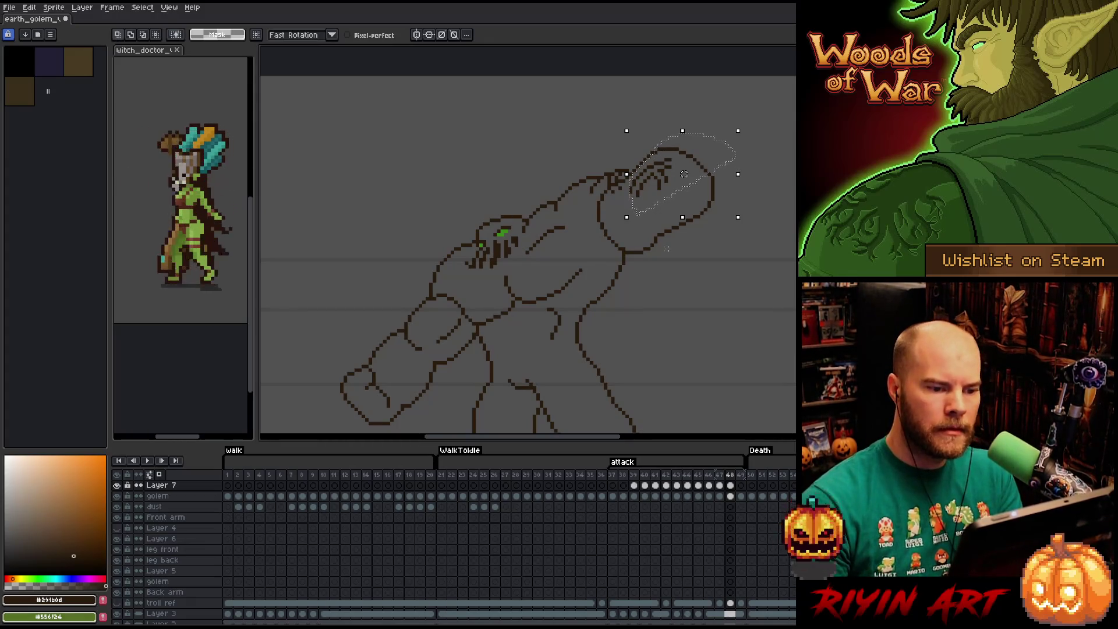
drag(684, 174, 687, 169)
key(Return)
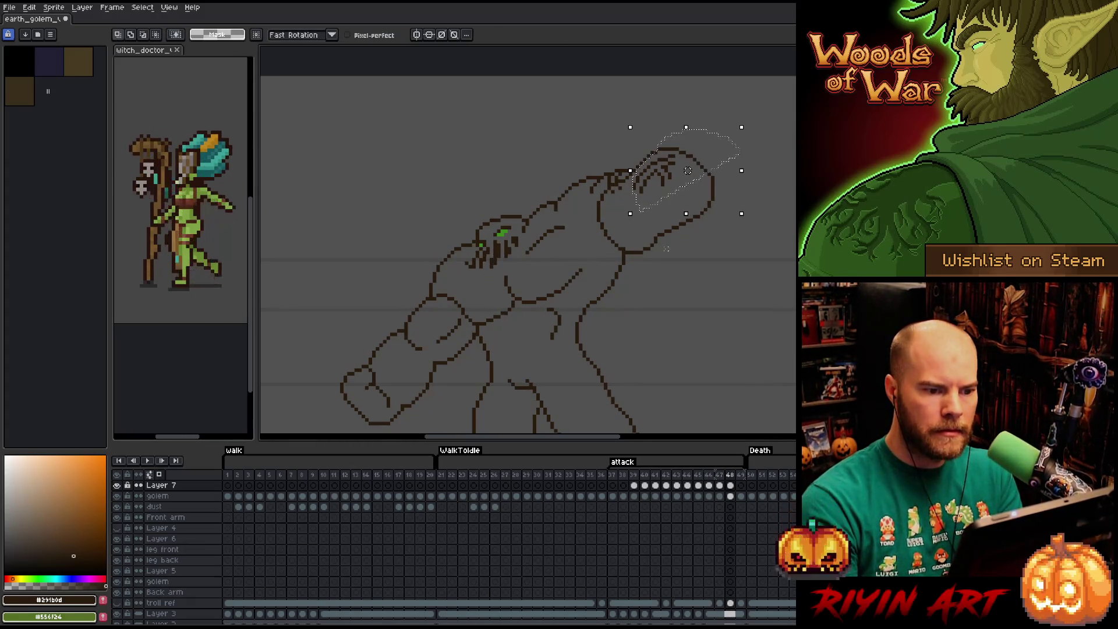
key(Left)
key(Right)
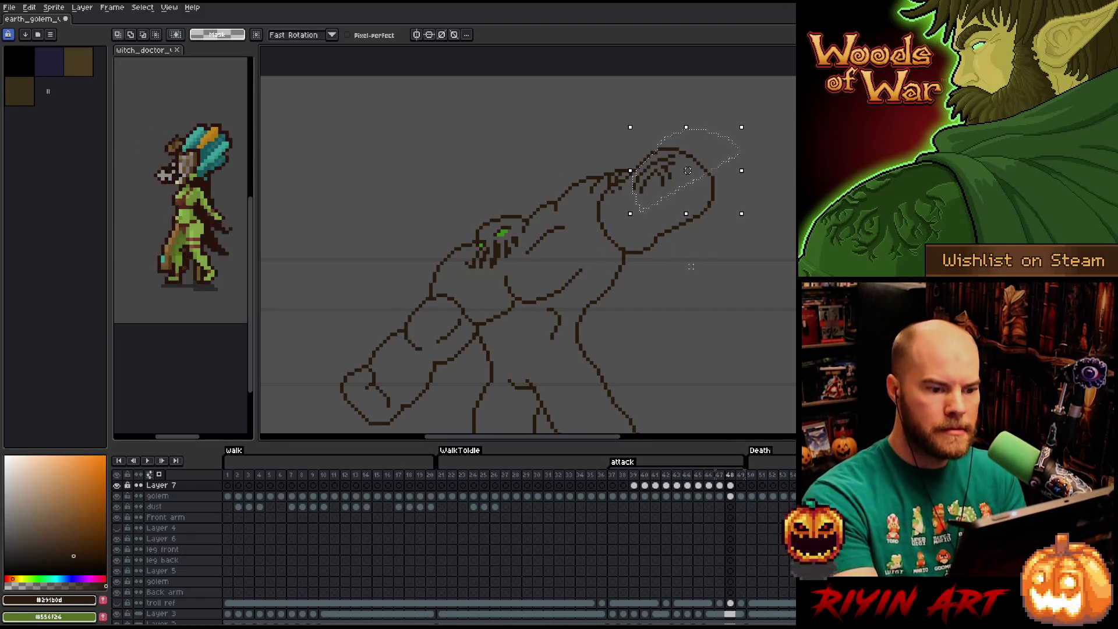
- Bring the fist onto frame 49 nudged slightly left, then flip frames 48 and 49 to compare
drag(584, 194, 603, 258)
key(Right)
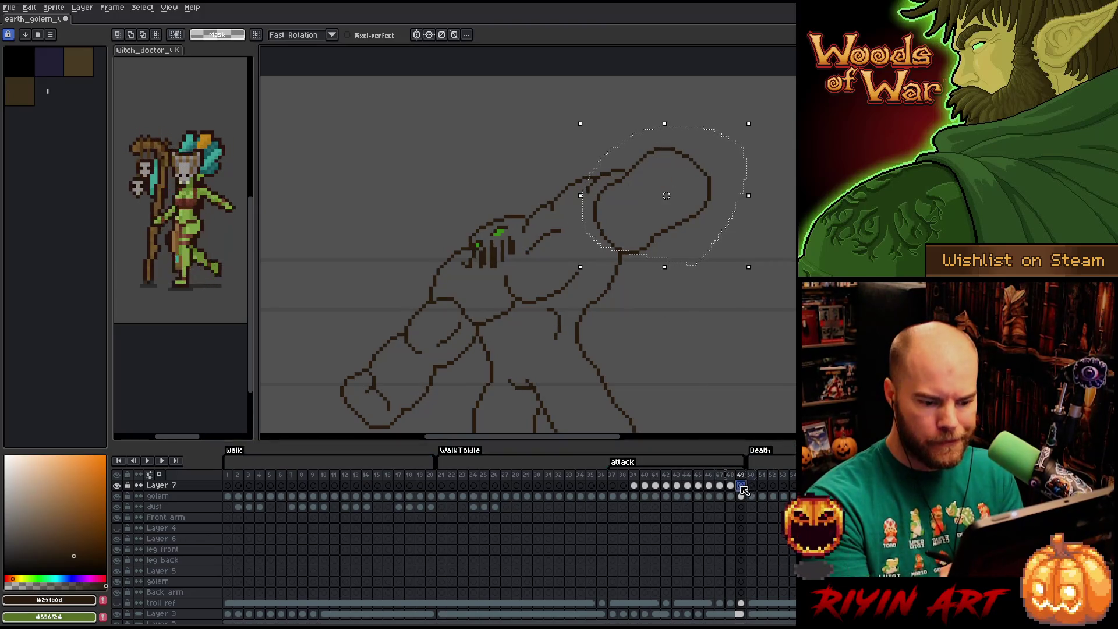
key(ctrl+t)
drag(665, 195, 662, 196)
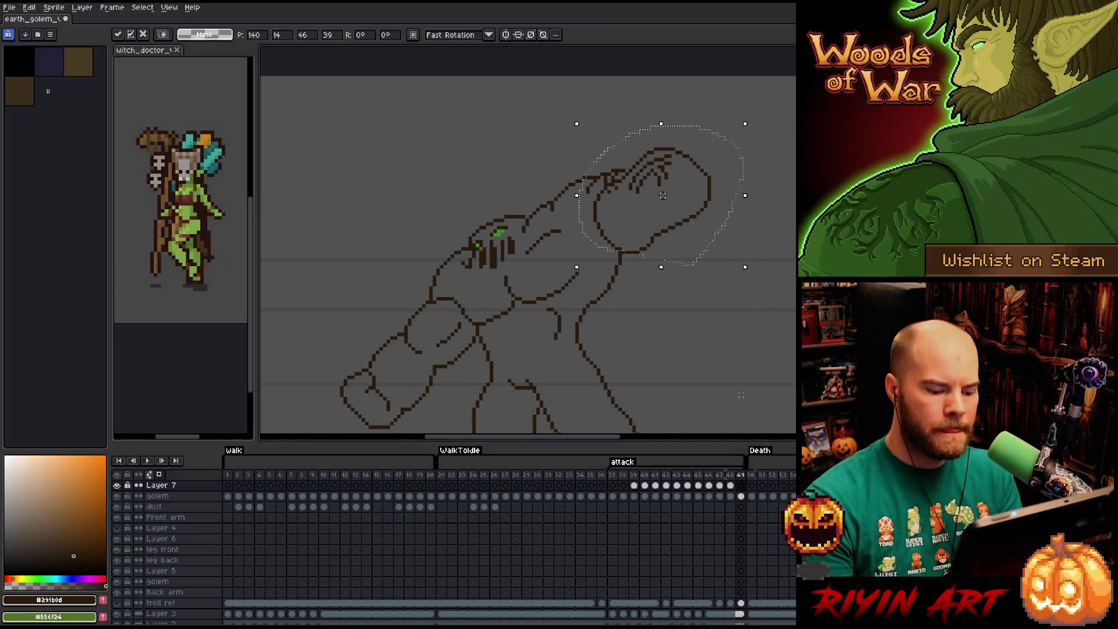
key(Left)
key(Right)
key(Left)
key(Right)
key(Left)
key(Right)
key(Left)
key(Right)
key(Right)
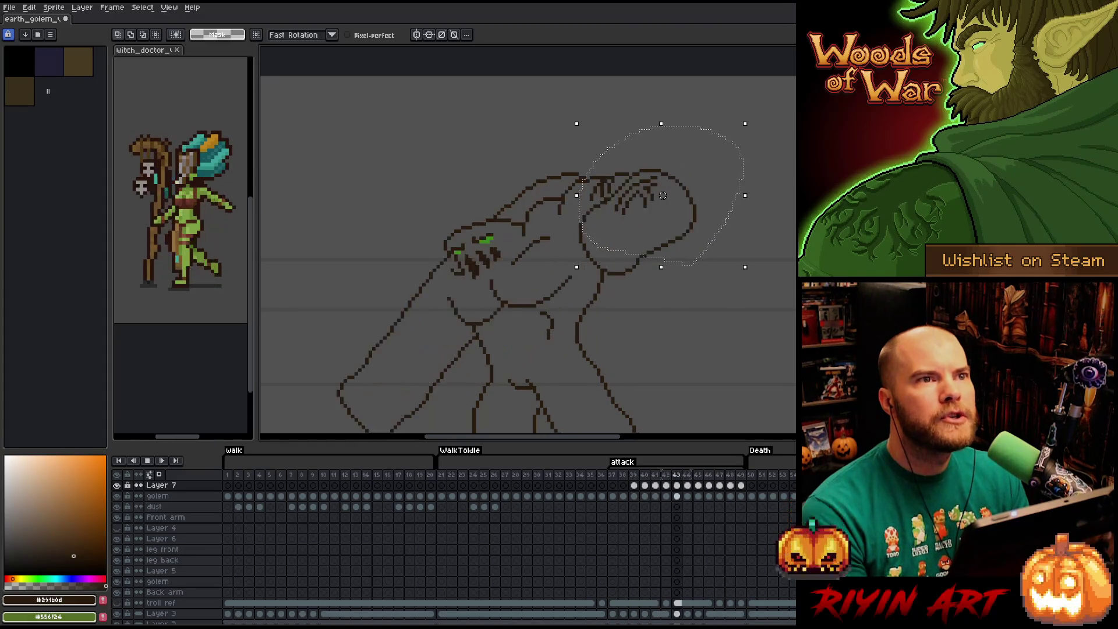
scroll(502, 246, down, 1)
scroll(499, 229, down, 1)
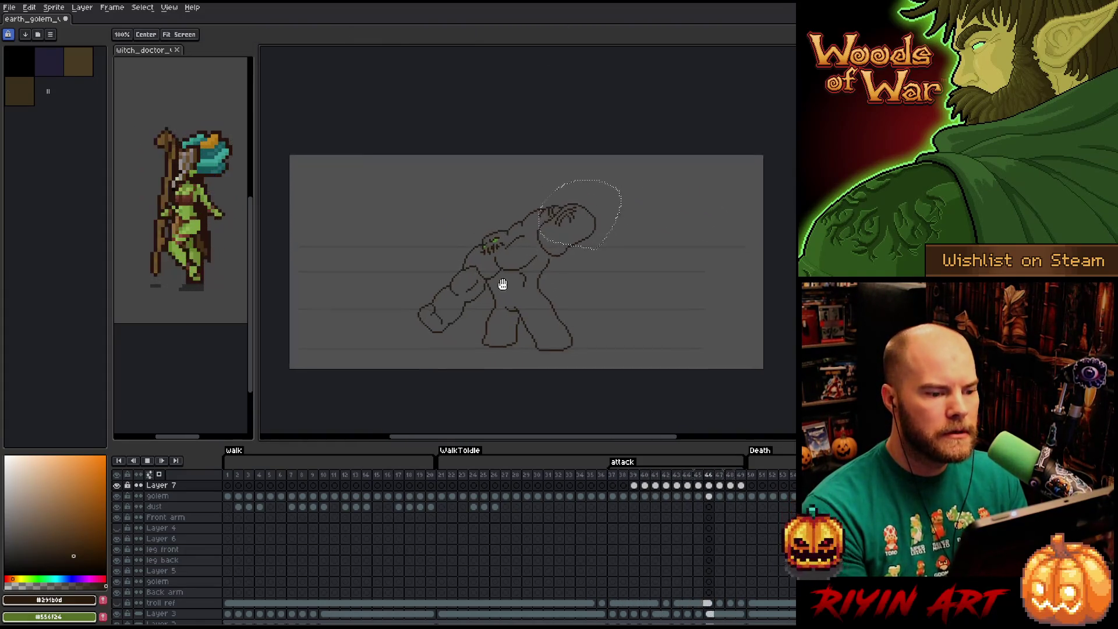
scroll(495, 222, up, 1)
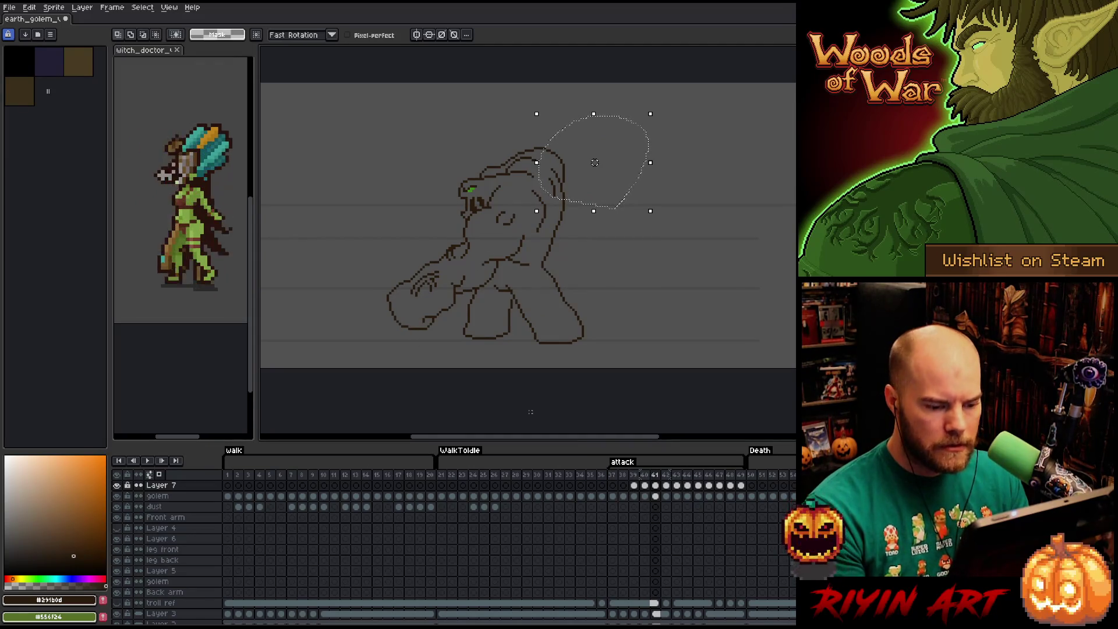
- Select the golem layer cel at frame 39 and drop the current selection
click(635, 496)
scroll(438, 275, up, 1)
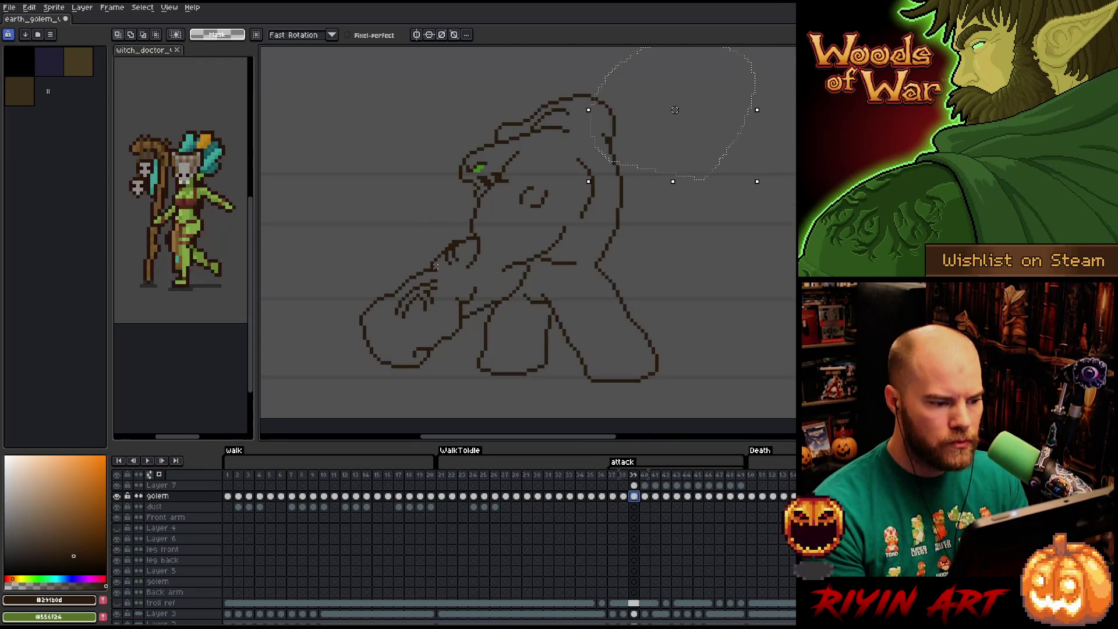
scroll(675, 110, up, 1)
scroll(675, 110, down, 1)
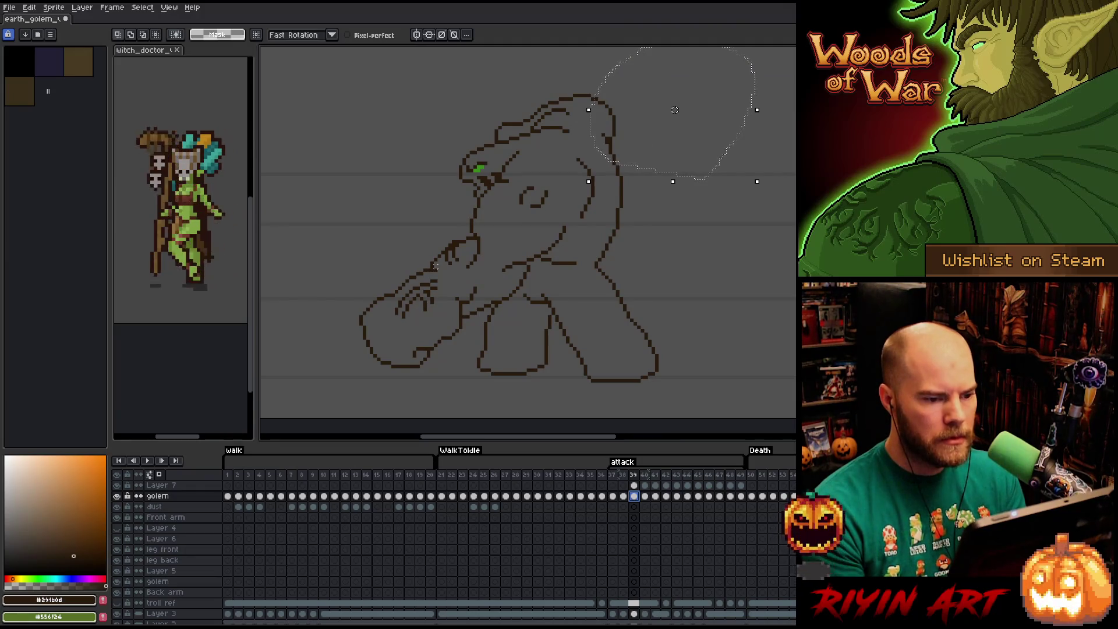
key(ctrl+d)
- Step through the golem layer's attack frames from 38 up to 47
key(b)
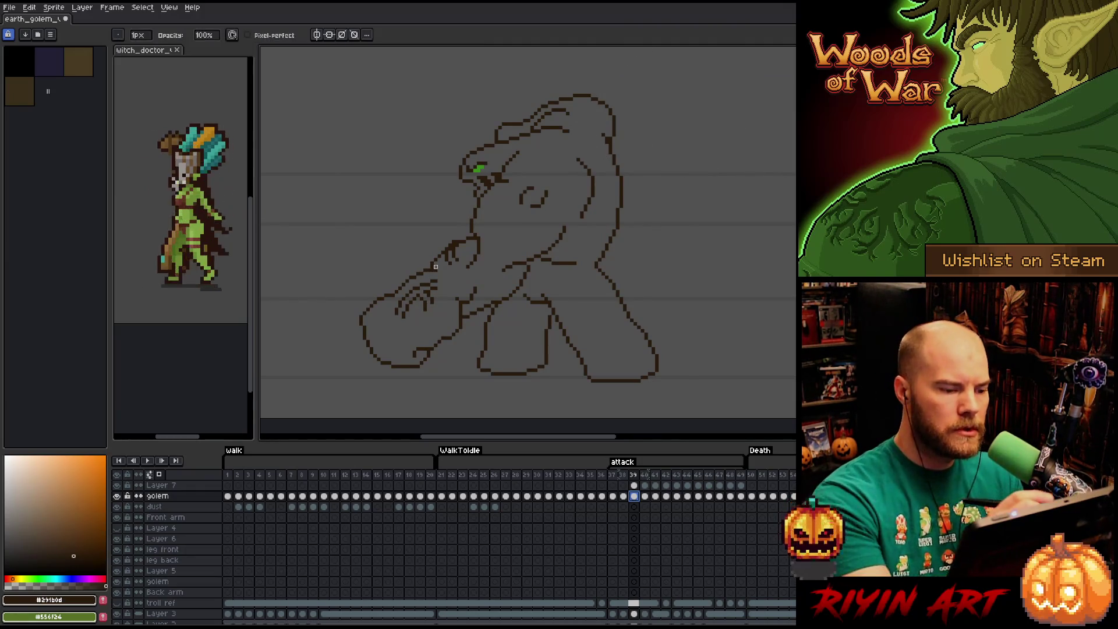
click(614, 496)
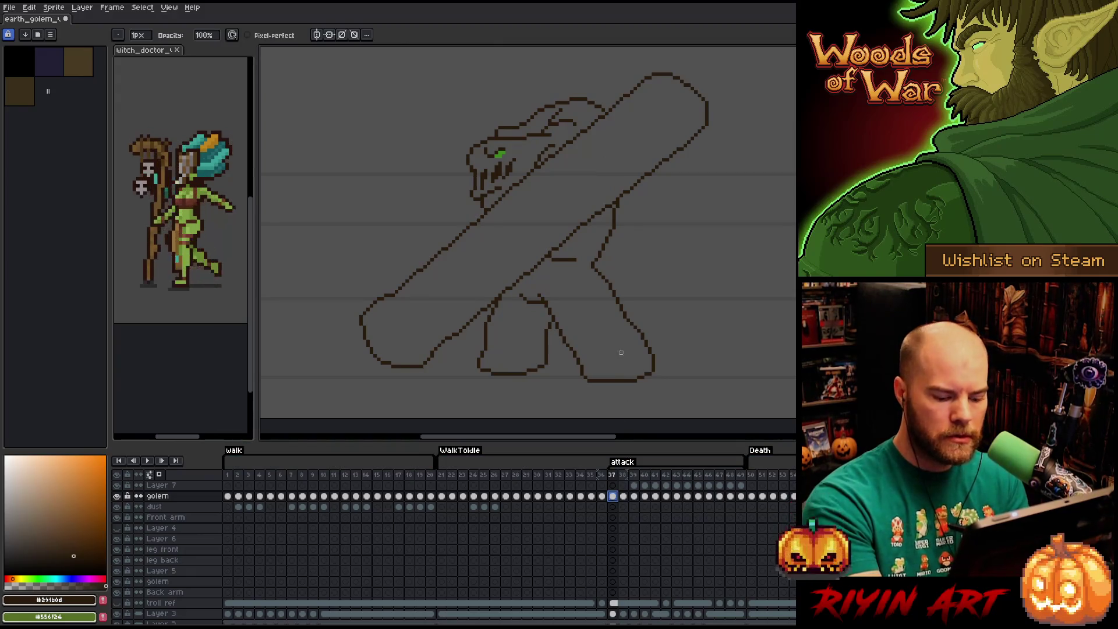
key(Right)
key(Right)
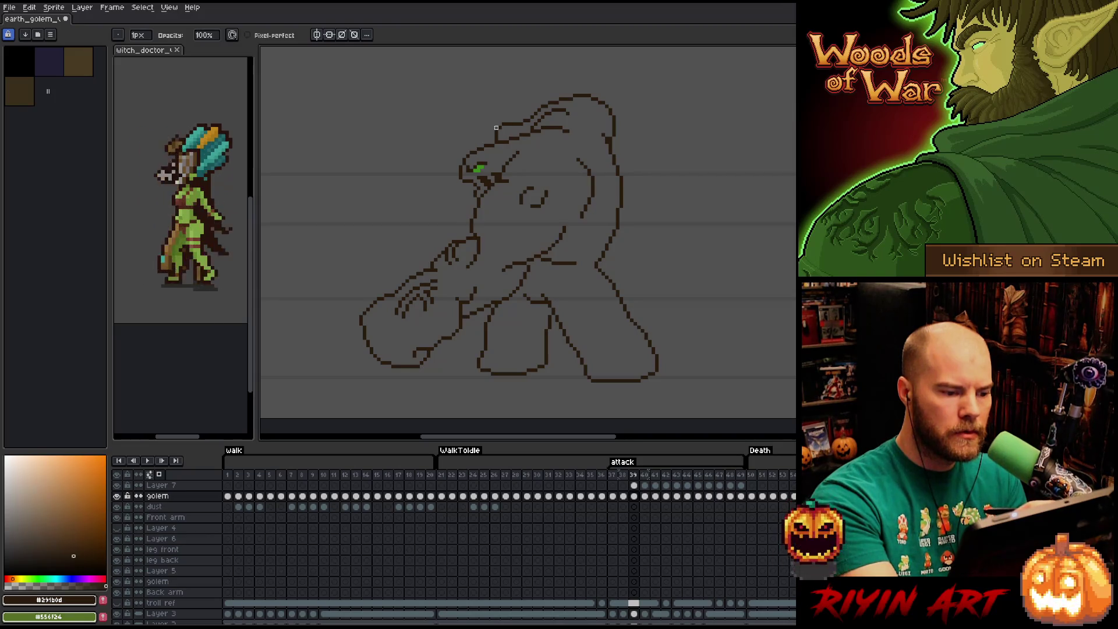
key(Right)
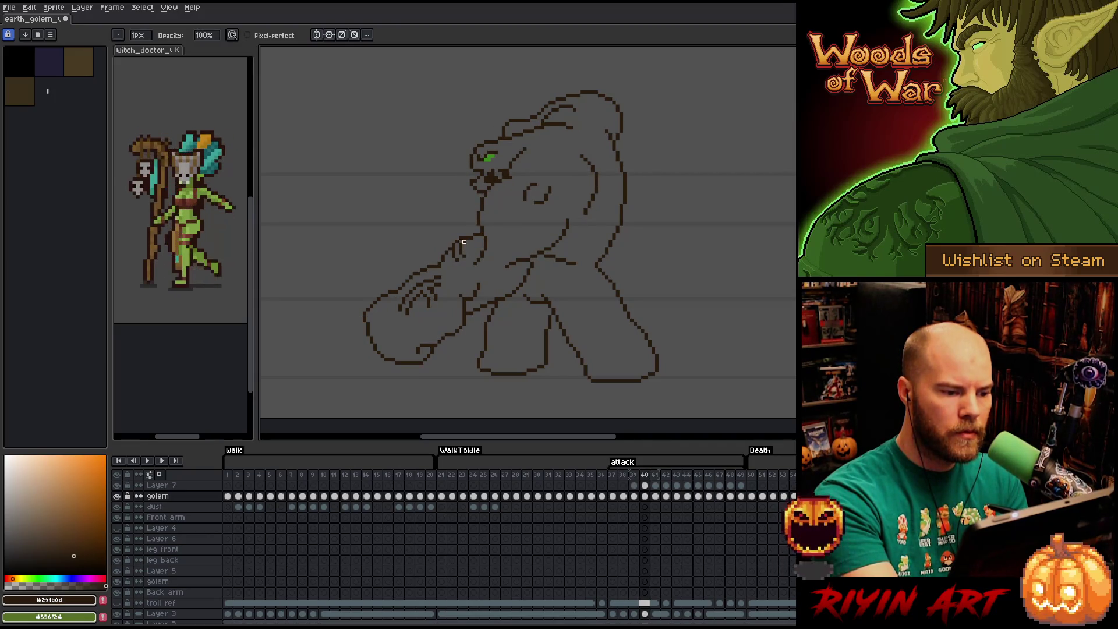
key(Right)
key(Right)
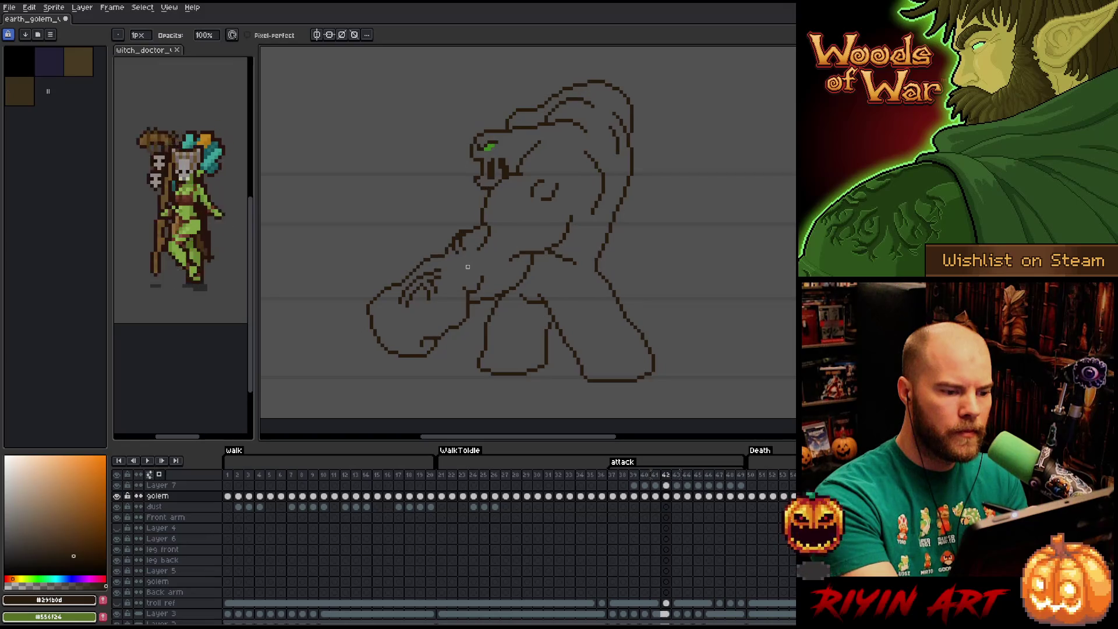
key(Right)
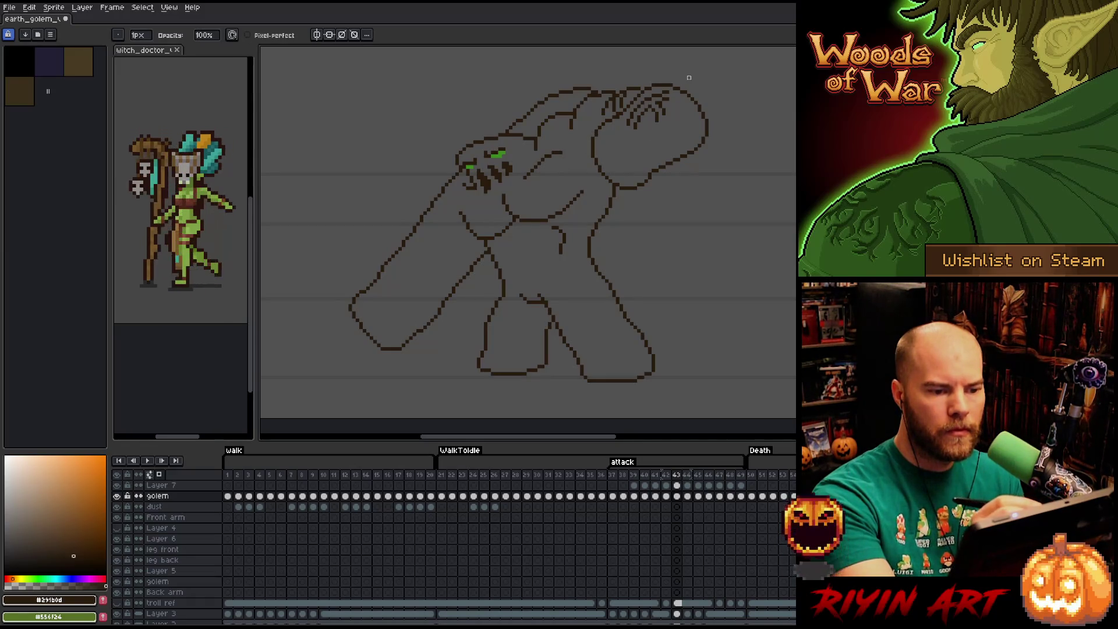
key(Right)
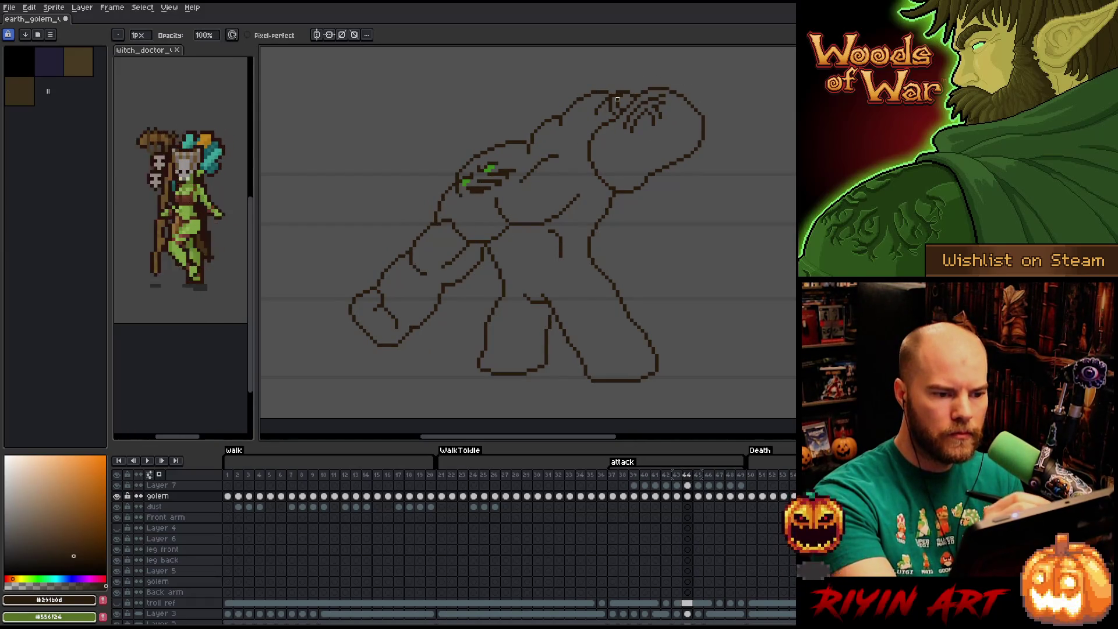
key(Right)
key(Right)
key(Right)
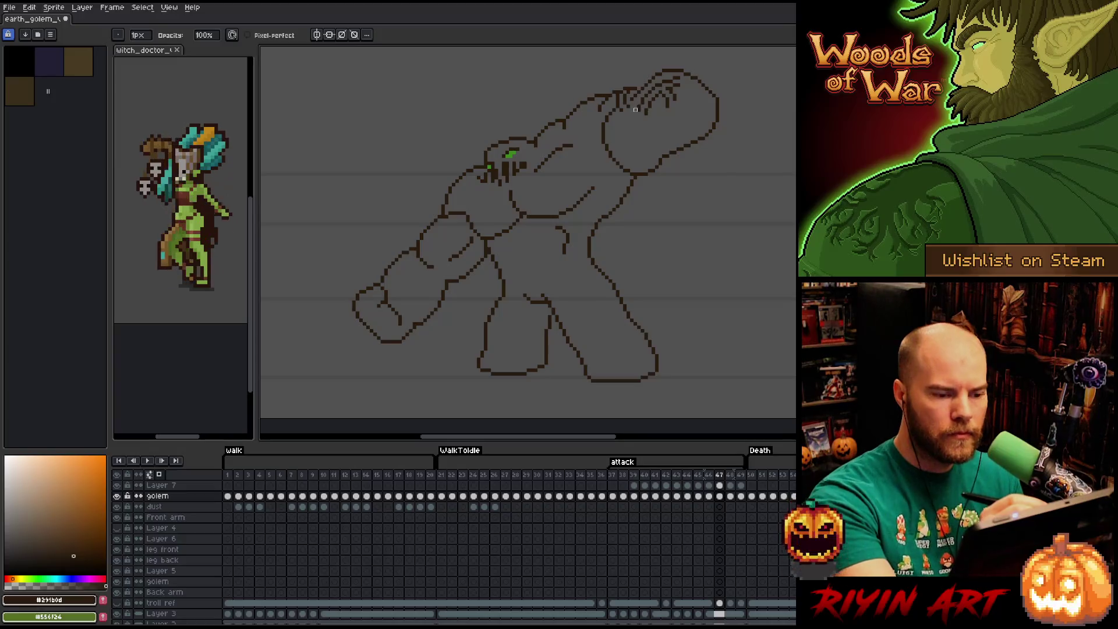
- Review frames 48 and 49 on Layer 7, scrub back through the attack, and lasso the lowered hand on frame 42
key(Up)
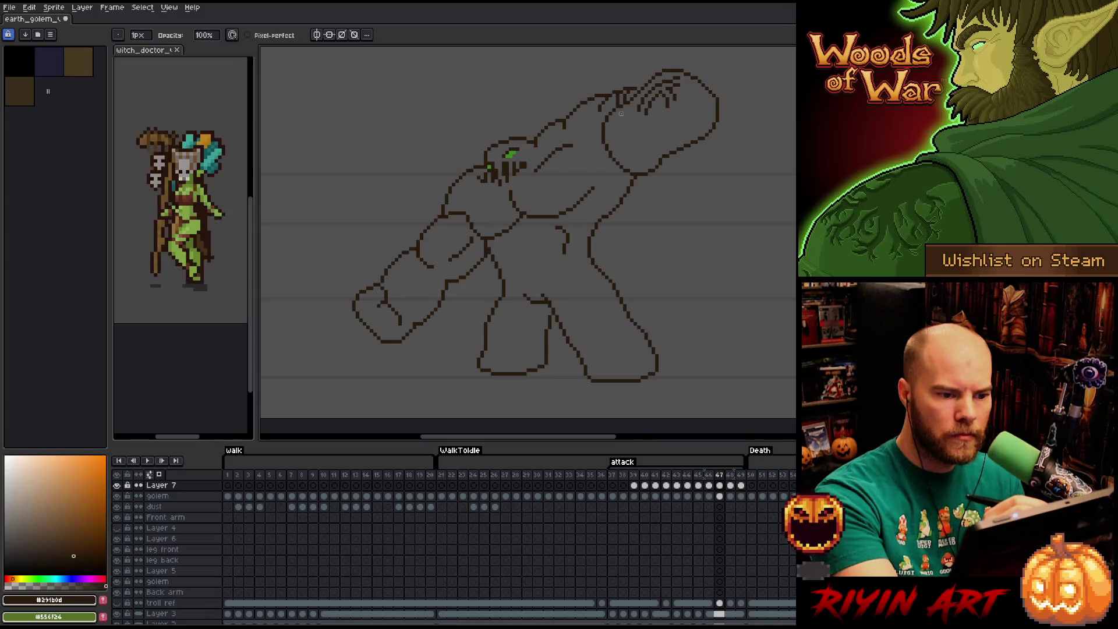
key(Right)
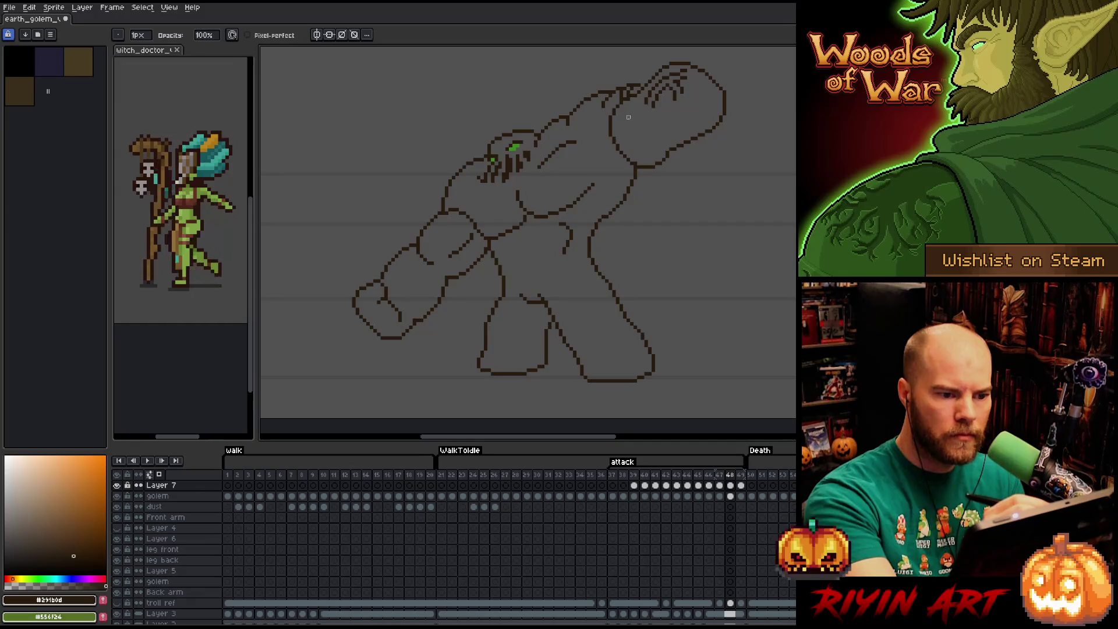
key(Right)
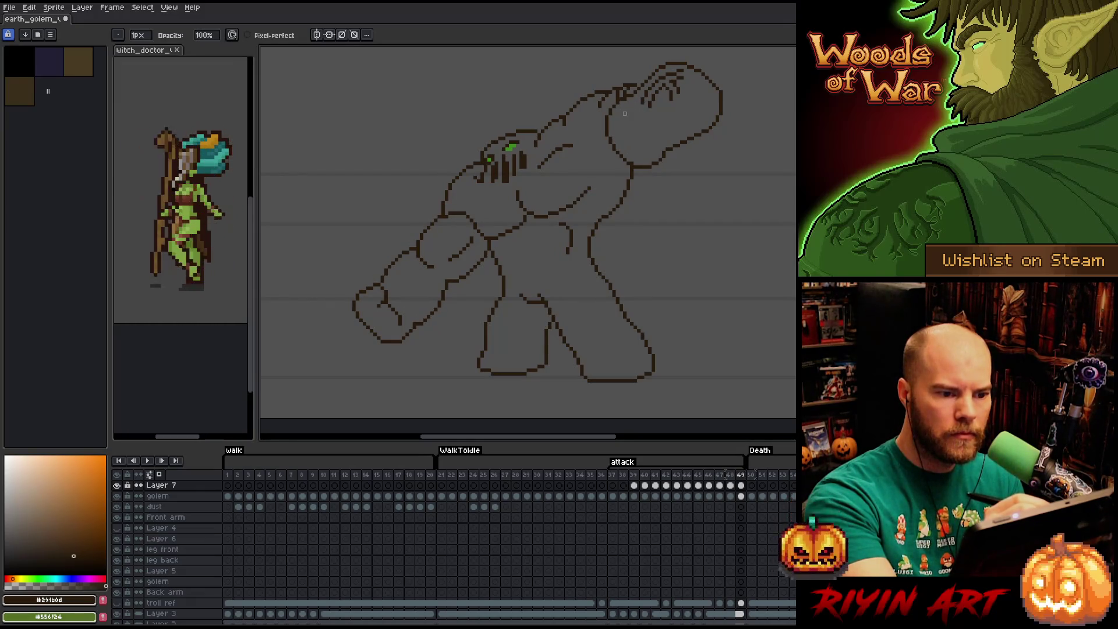
key(Right)
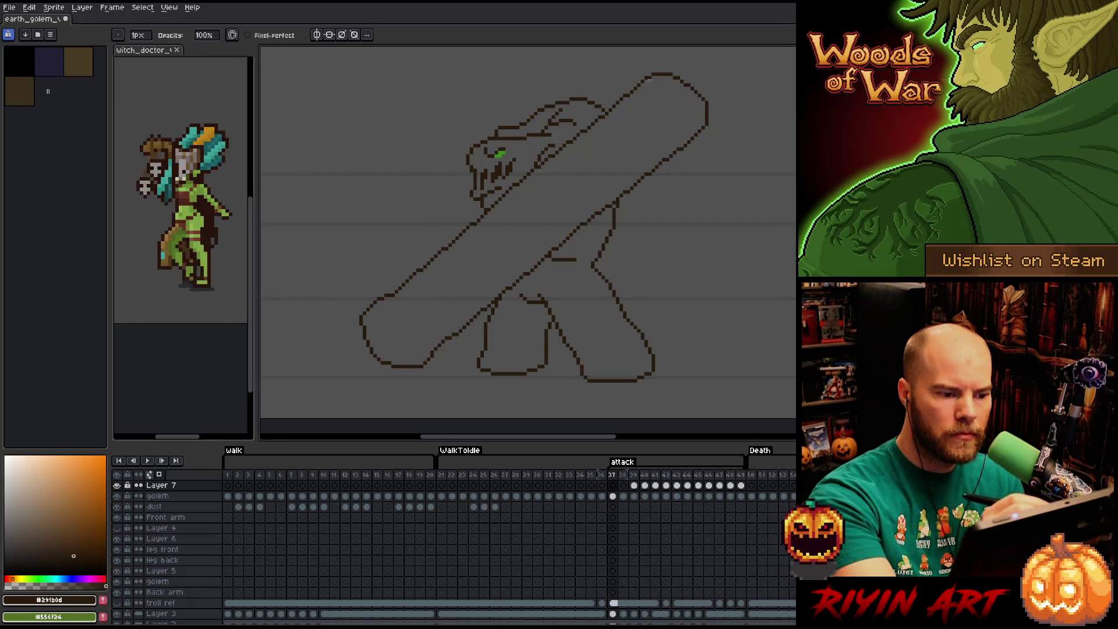
key(Right)
key(Right)
key(Right)
key(Right)
key(Right)
key(Left)
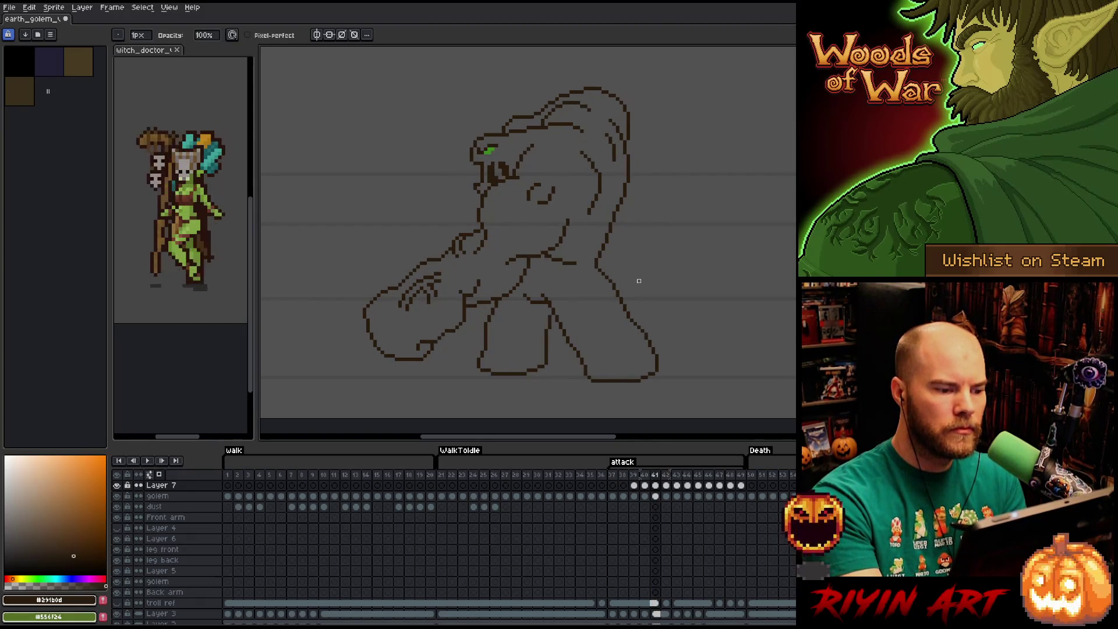
key(Left)
key(Right)
key(Left)
key(Right)
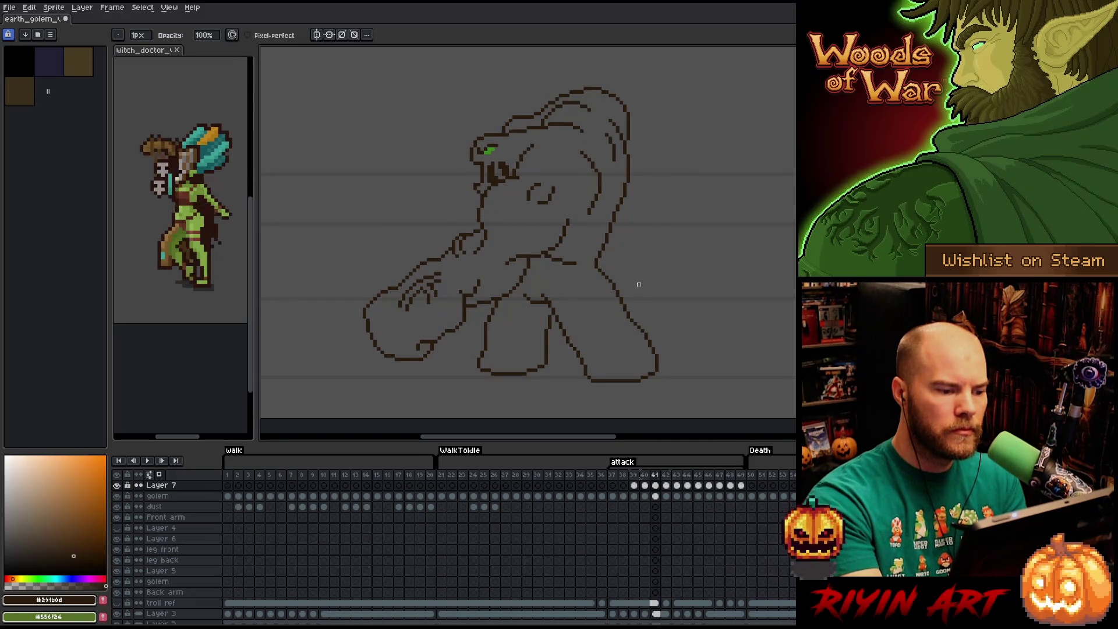
key(Right)
key(Left)
key(Right)
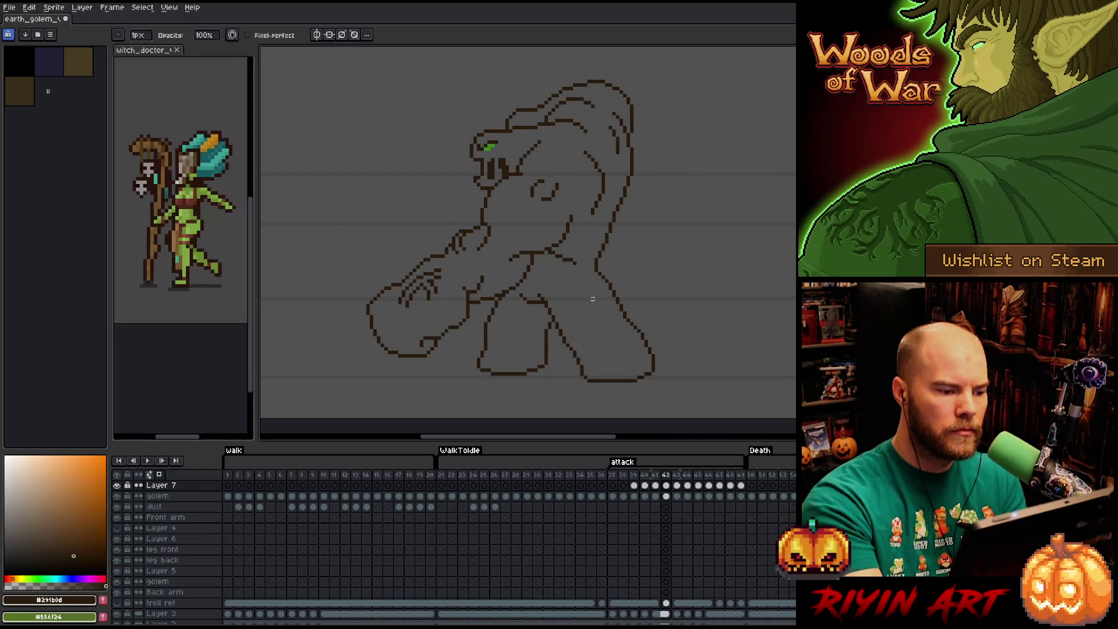
key(q)
drag(451, 267, 449, 289)
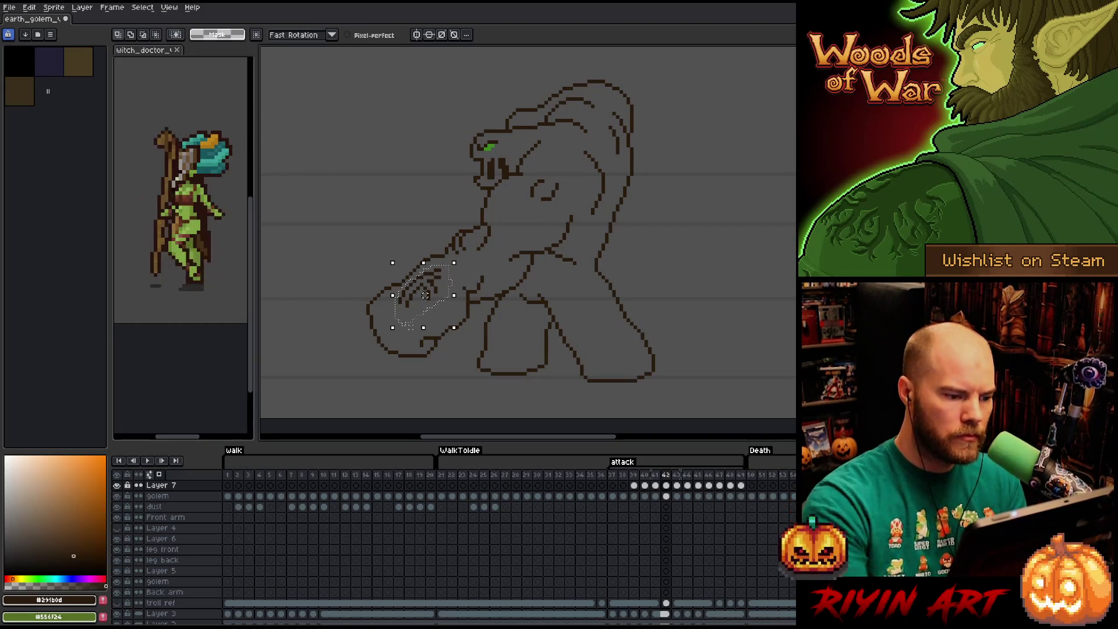
- Drag the lowered hand down slightly, nudge it up-right, and advance to frame 43
drag(411, 329, 416, 333)
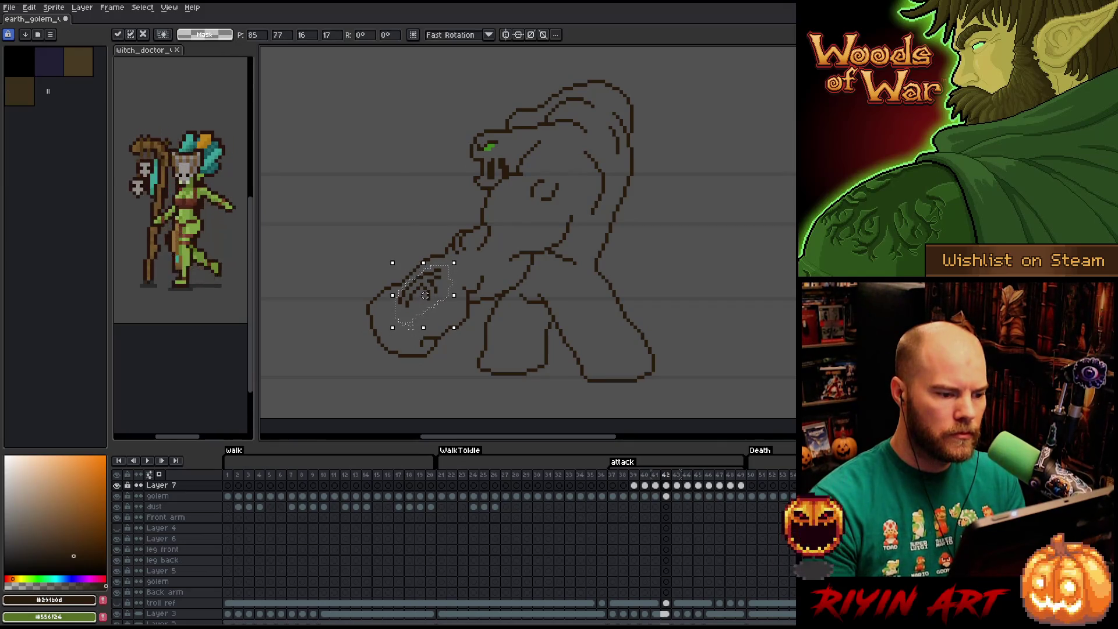
key(Up)
key(Right)
key(period)
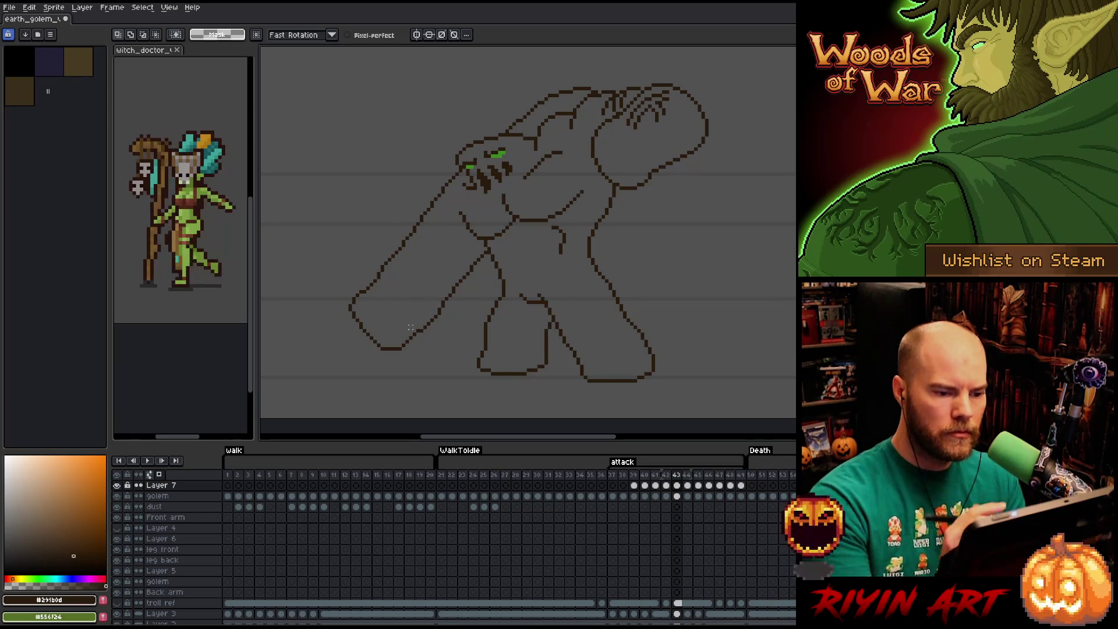
- Check frame 42 against 43, touch up pixels, and ready a marquee on the knuckle detail
key(Left)
key(Right)
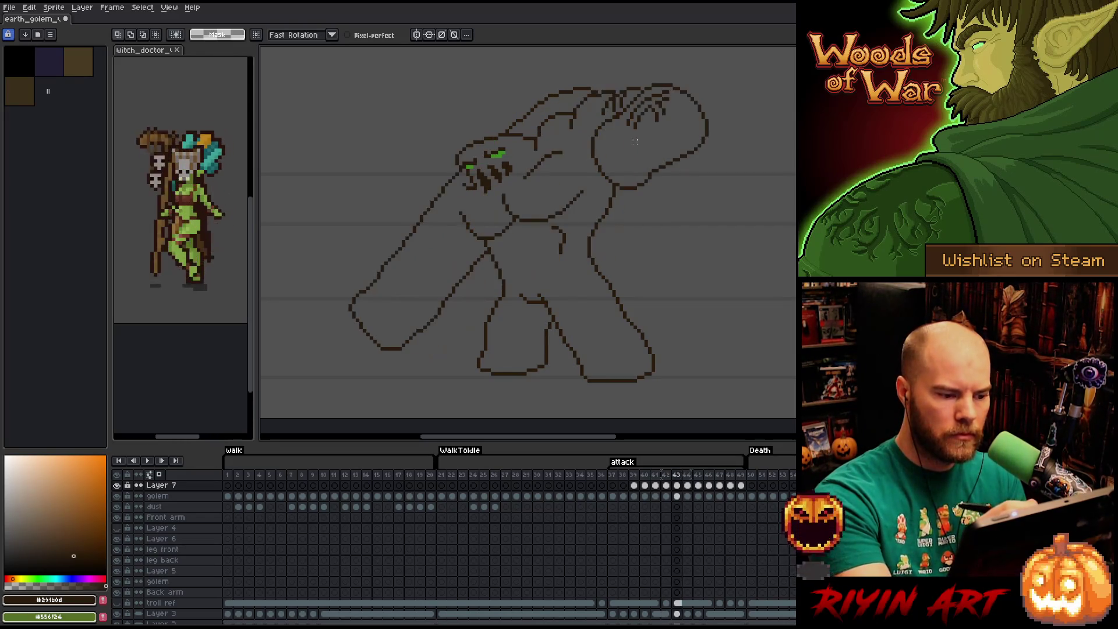
key(b)
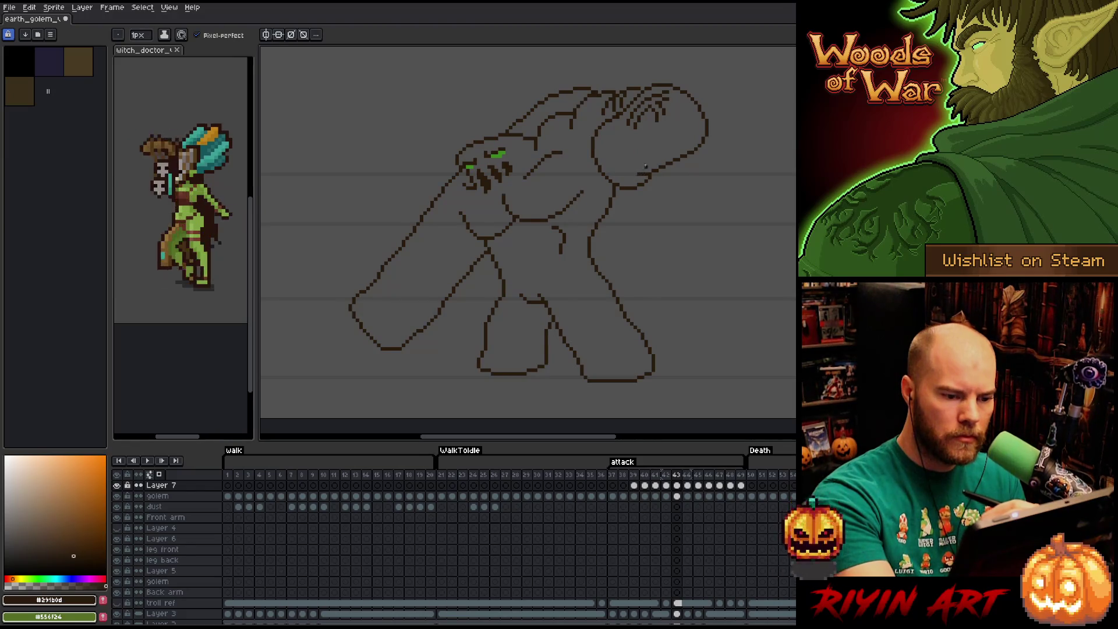
key(b)
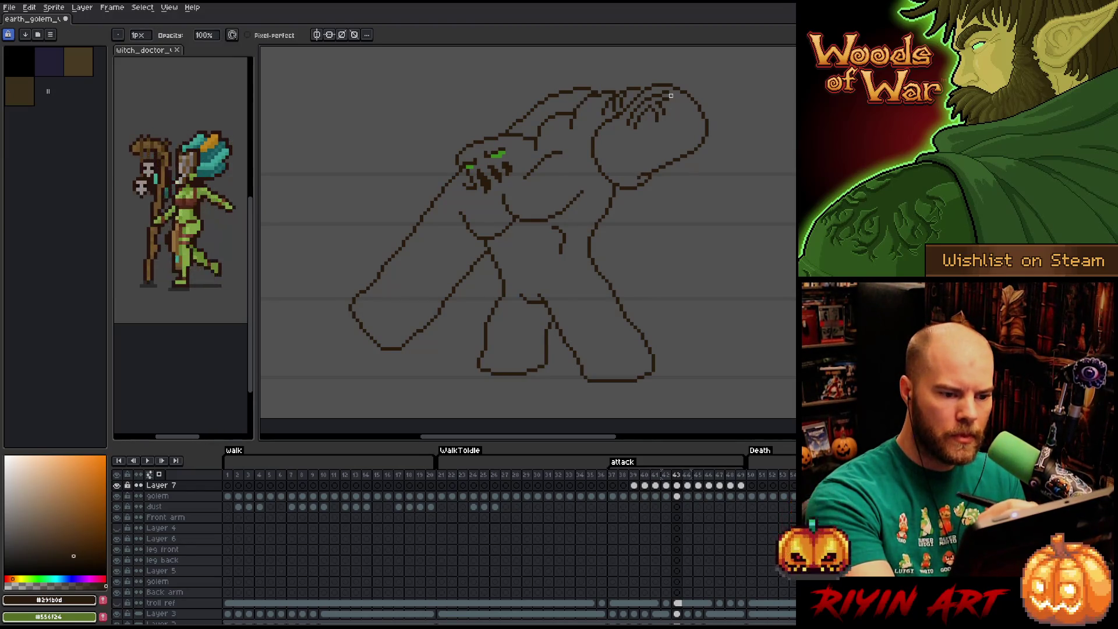
key(m)
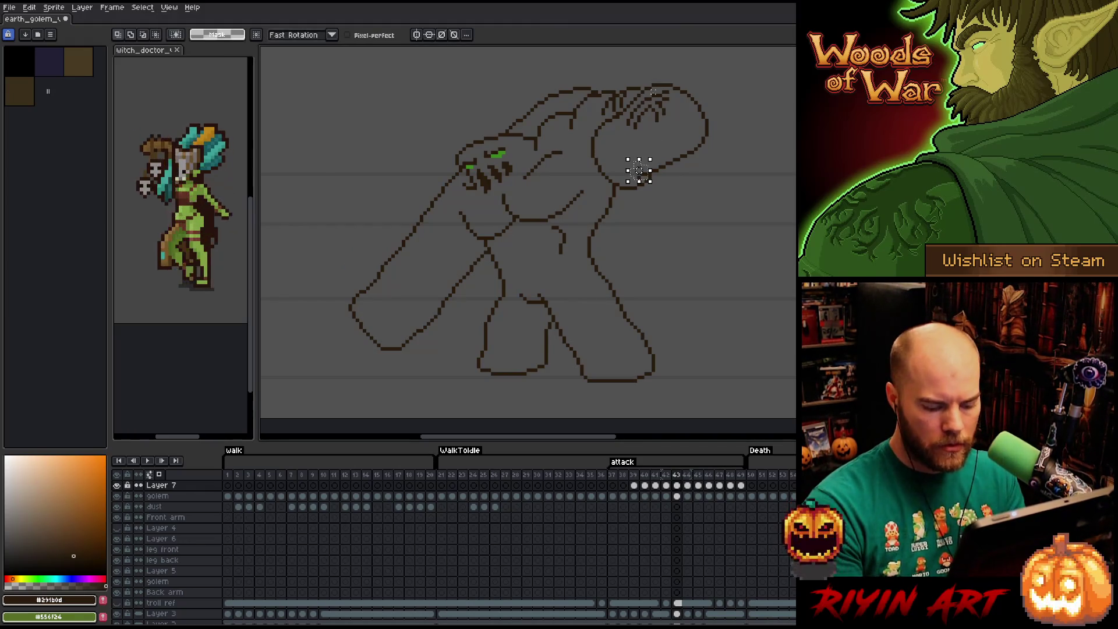
- Nudge the small knuckle selection into place on attack frames 44, 45 and 46
key(Right)
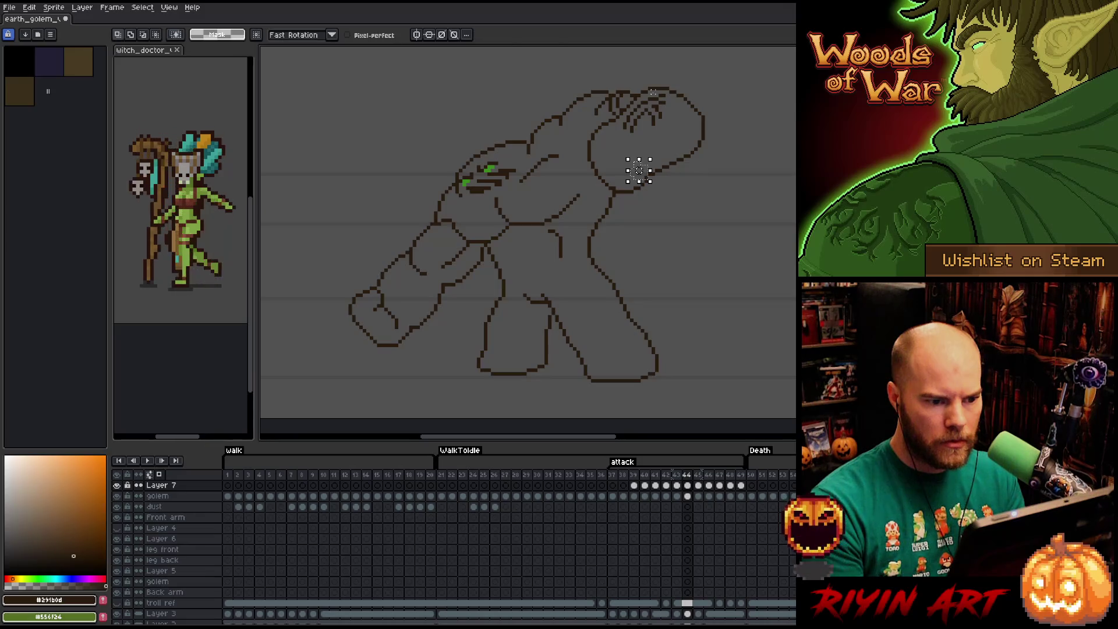
click(638, 170)
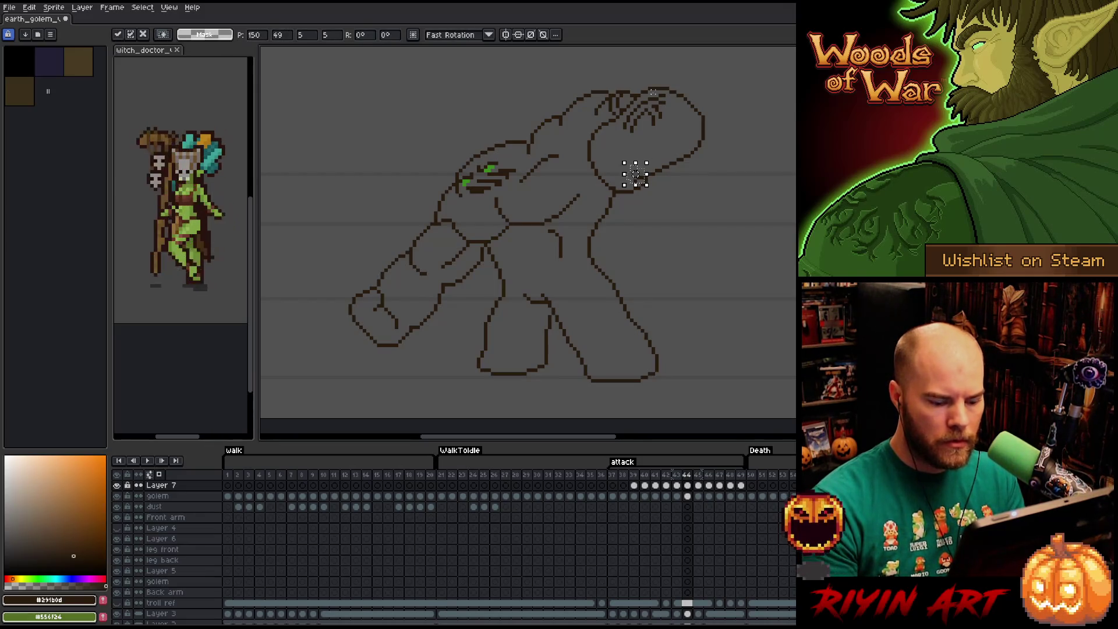
key(Right)
key(Right)
key(Left)
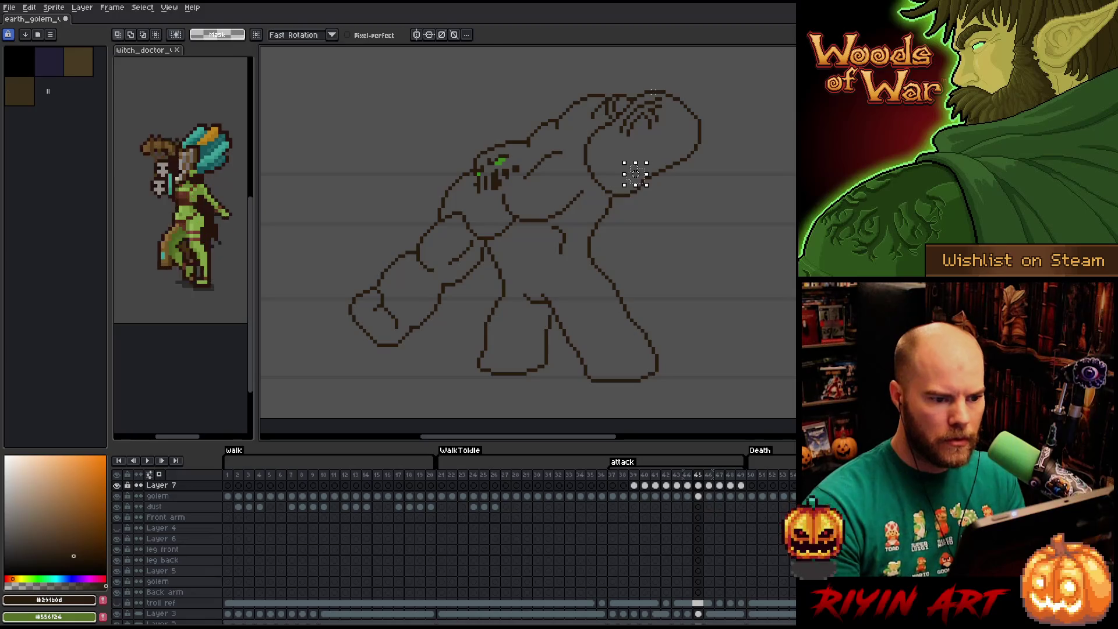
click(634, 173)
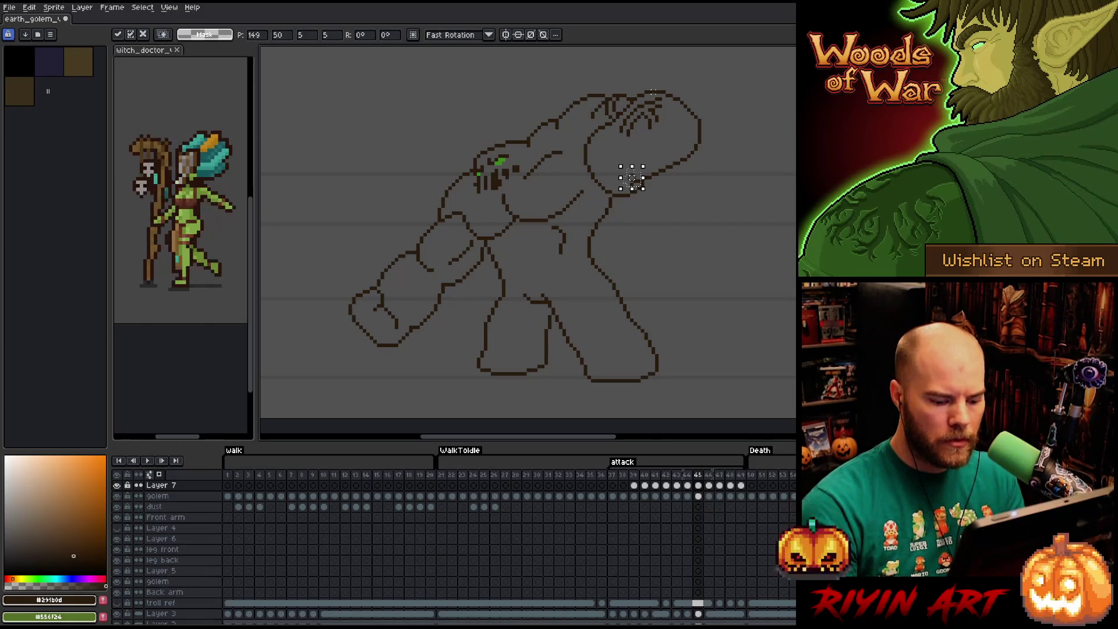
key(Right)
key(Left)
key(Right)
click(638, 171)
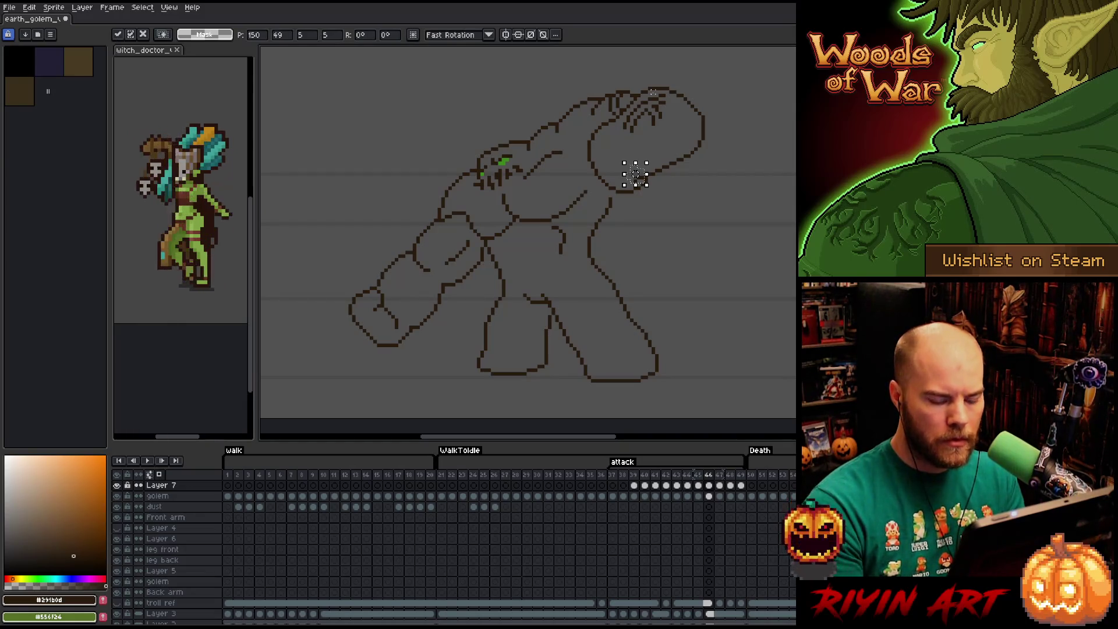
- Shift the knuckle patch to follow the fist on frames 47, 48 and 49, then play the attack
key(Right)
drag(635, 172, 638, 166)
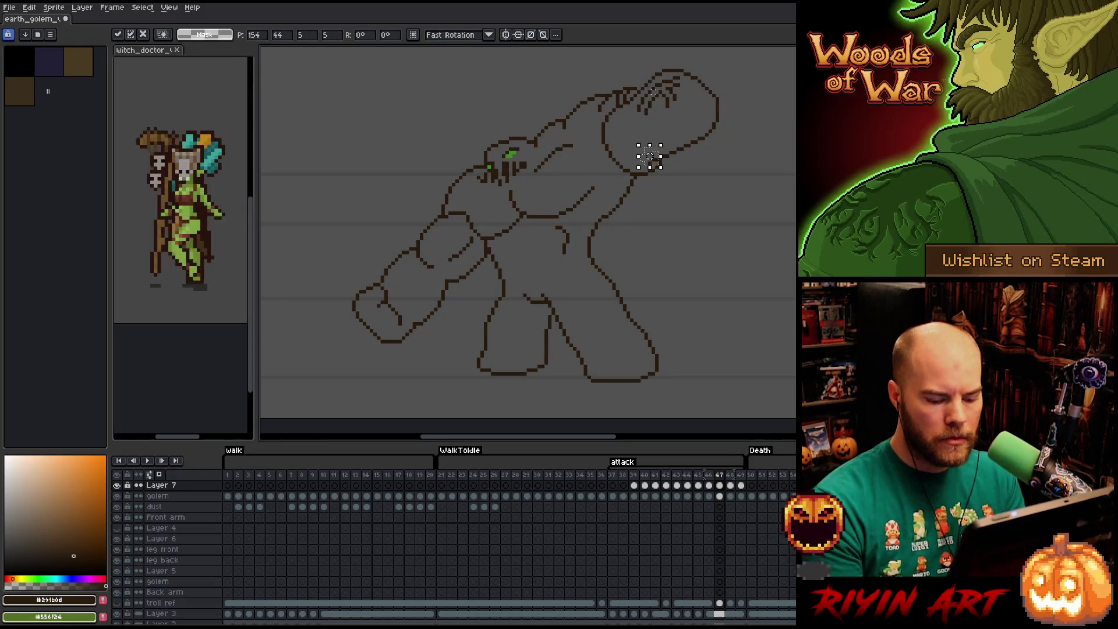
key(Right)
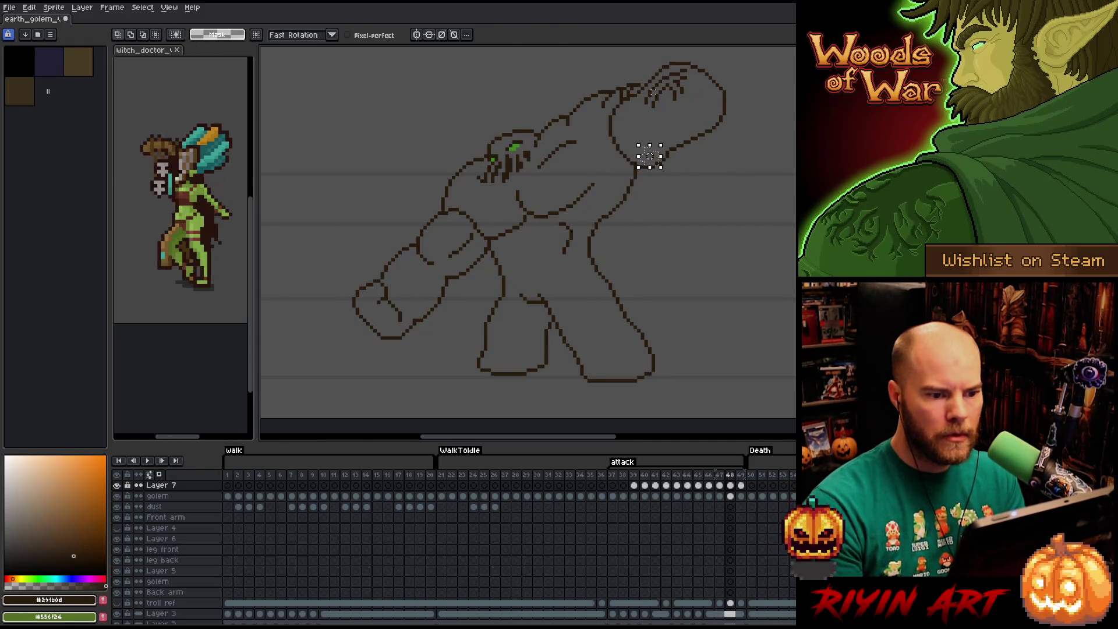
drag(649, 155, 642, 167)
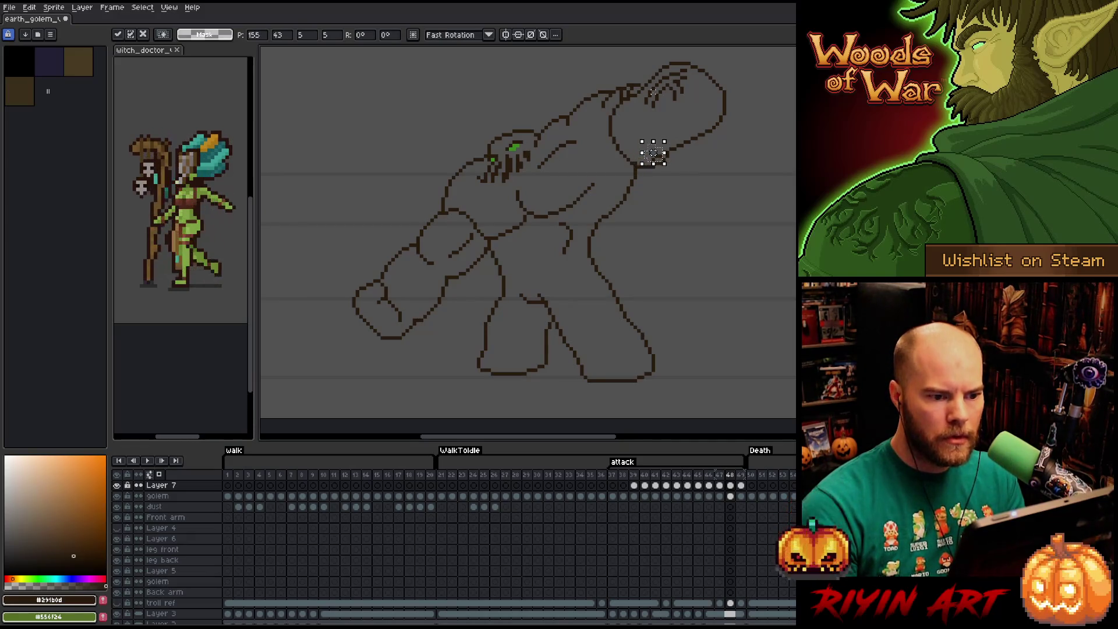
key(Right)
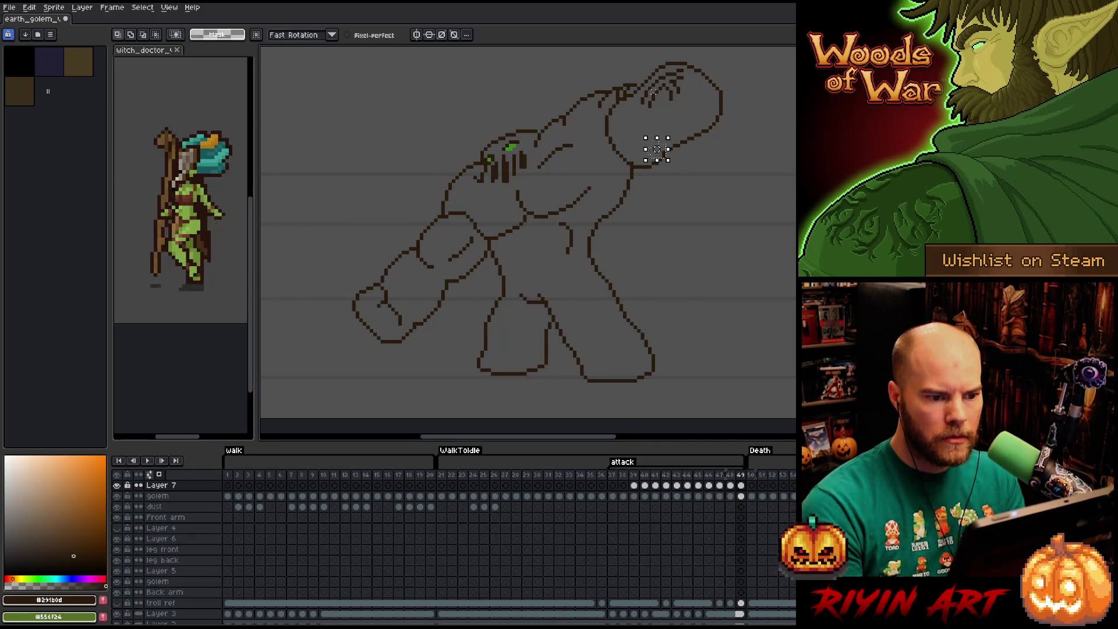
drag(657, 151, 638, 170)
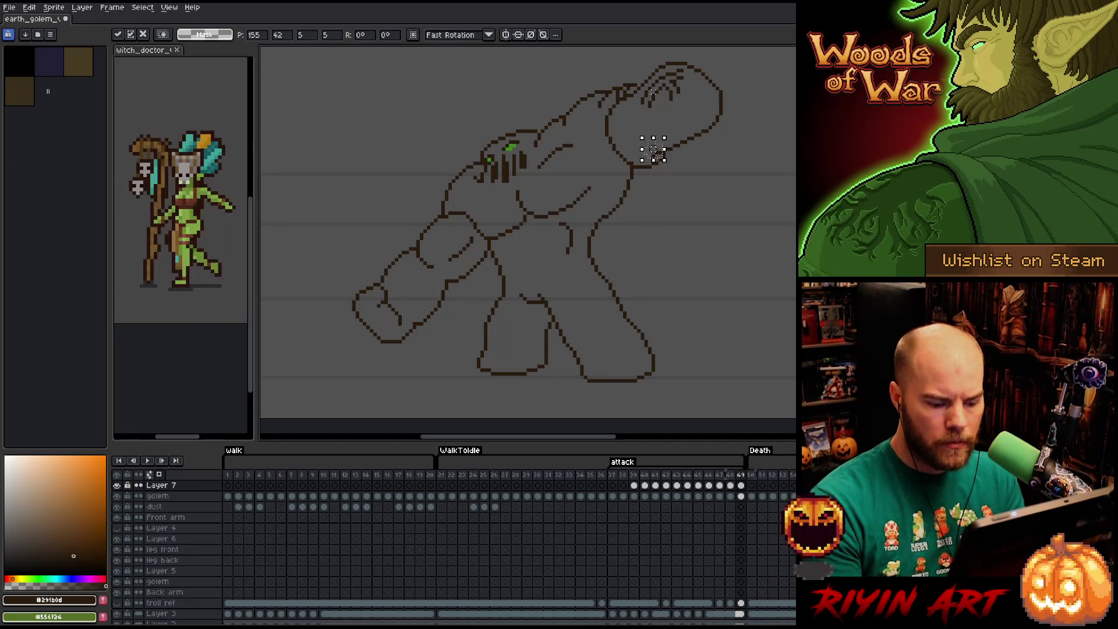
key(Return)
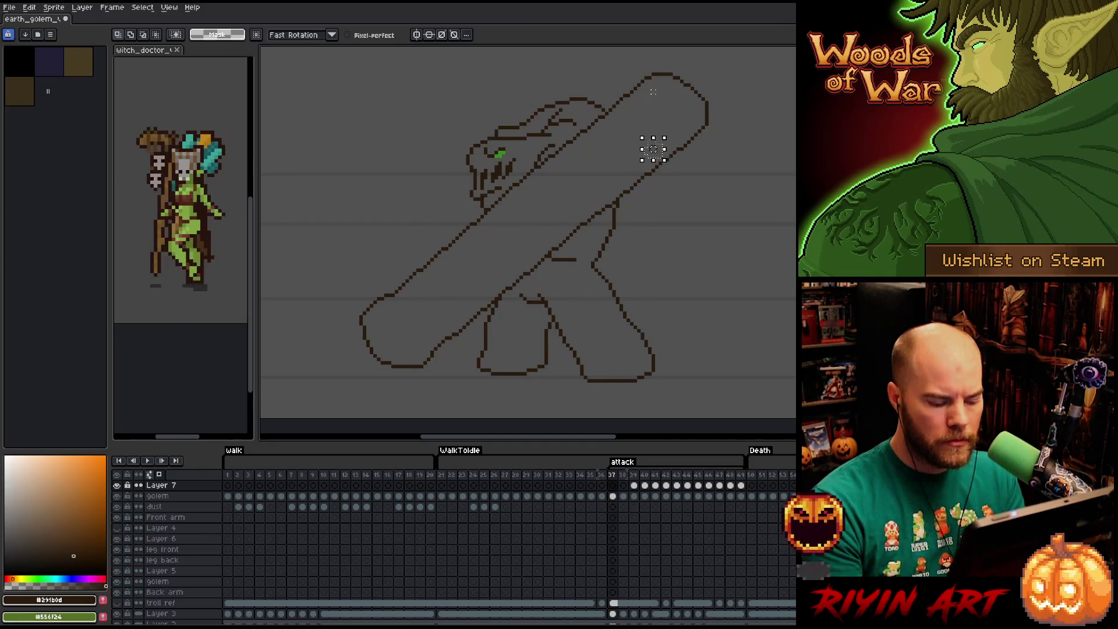
- Deselect the knuckle patch and fix the fist and arm outline pixels on frame 44 with pencil and eraser
key(ctrl+d)
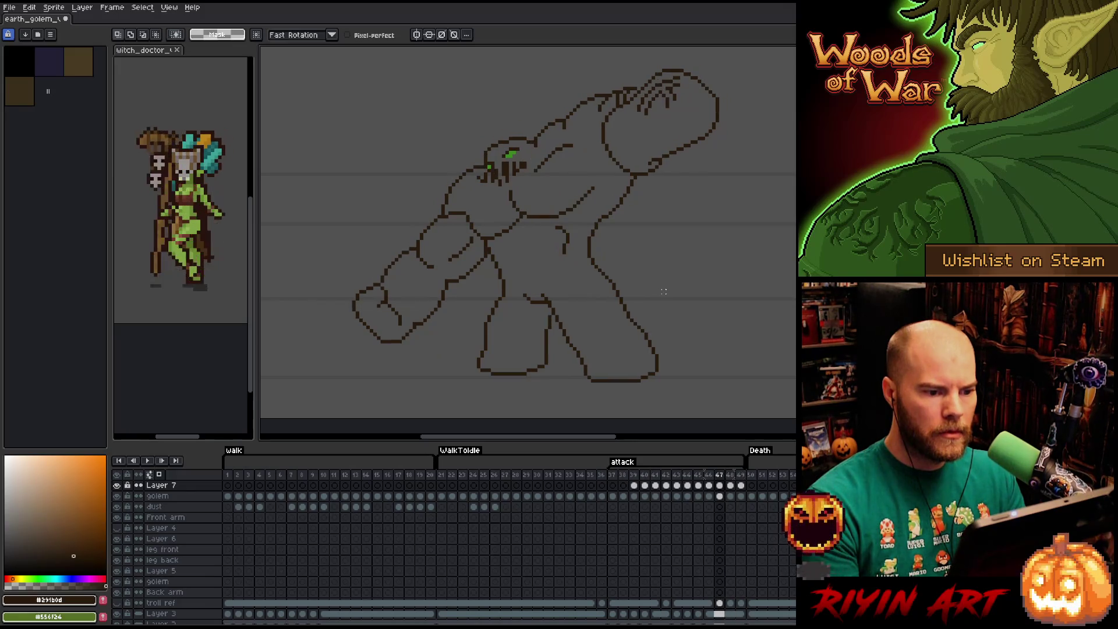
key(b)
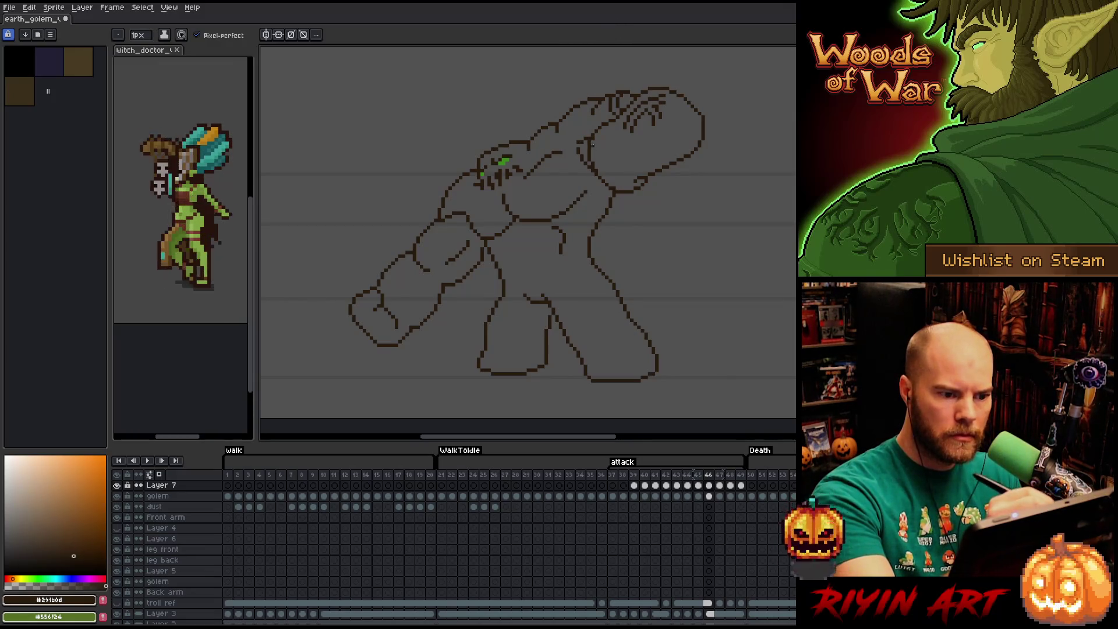
key(e)
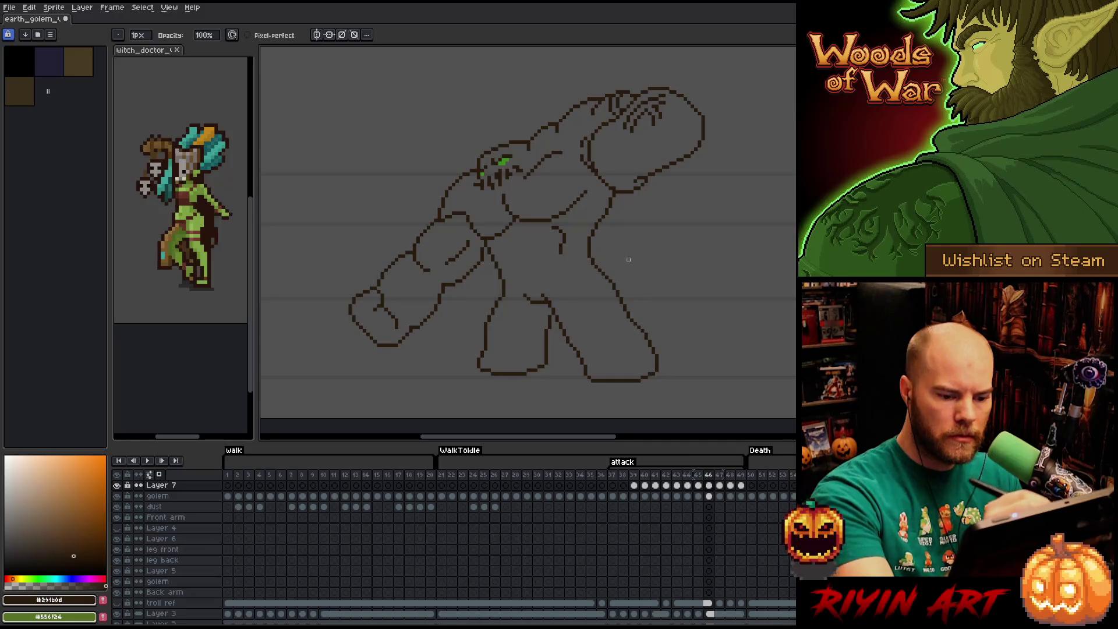
key(m)
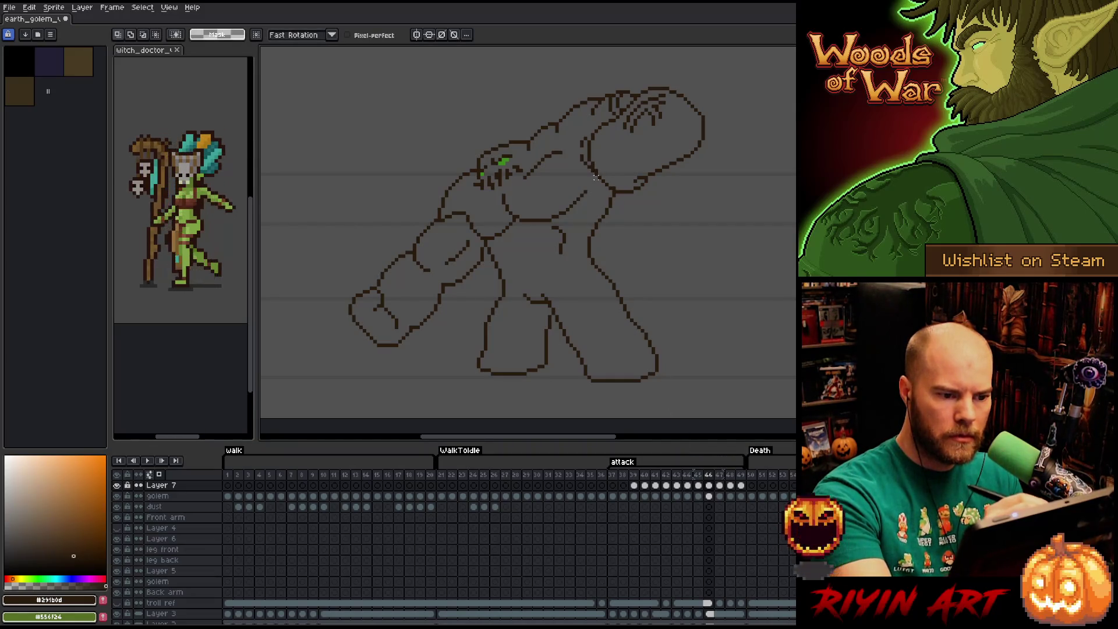
- Make the golem layer active and redraw the forearm lines with pencil and eraser
drag(577, 120, 613, 193)
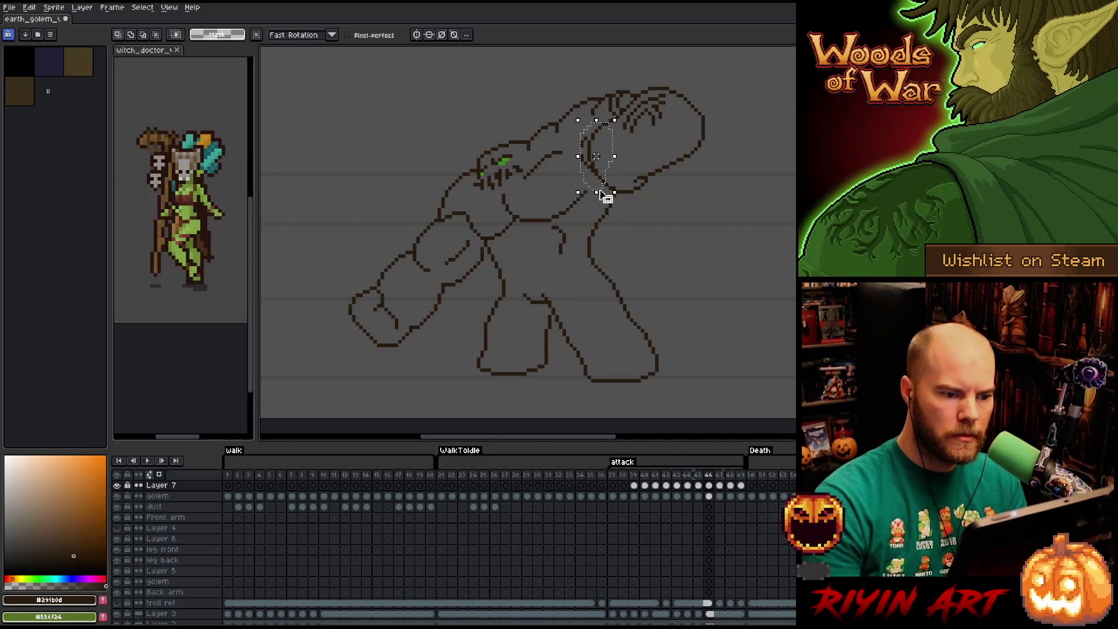
key(Down)
key(ctrl+d)
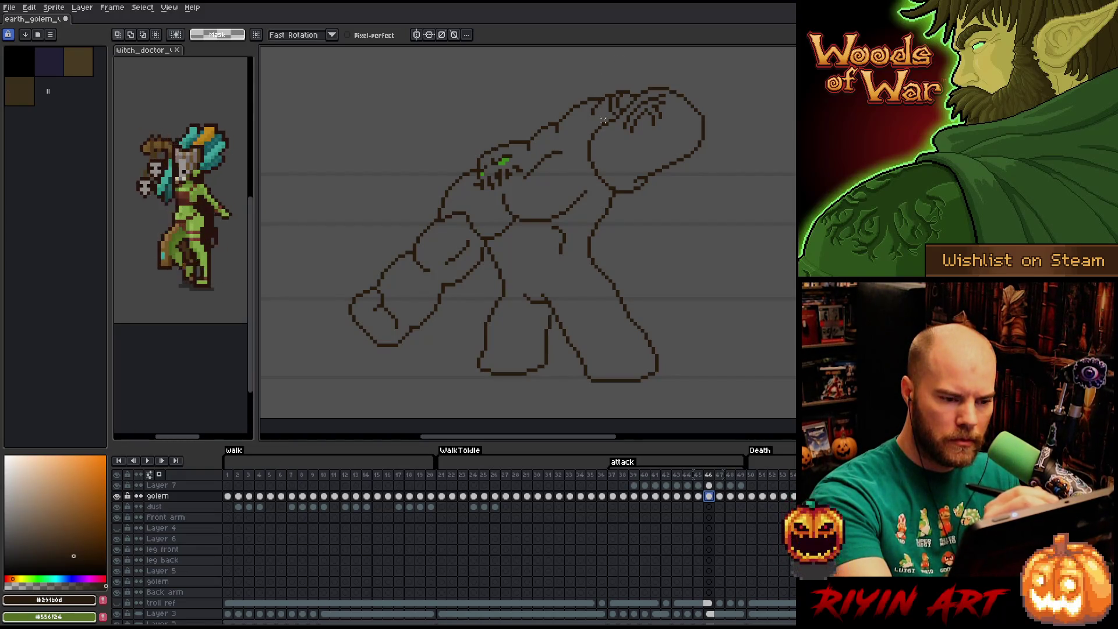
key(b)
key(e)
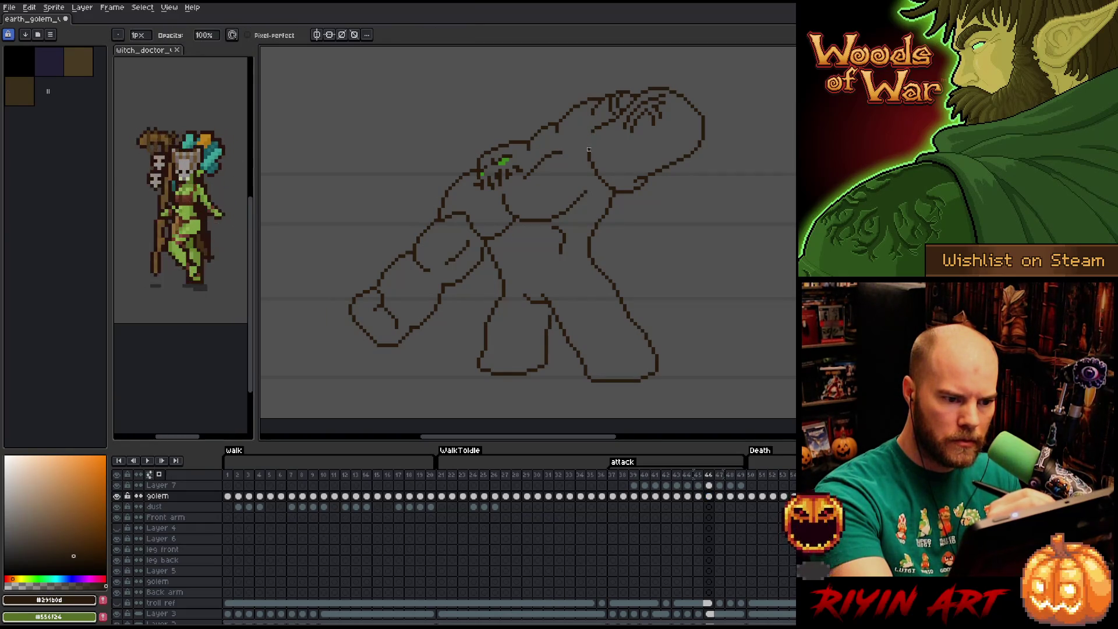
key(b)
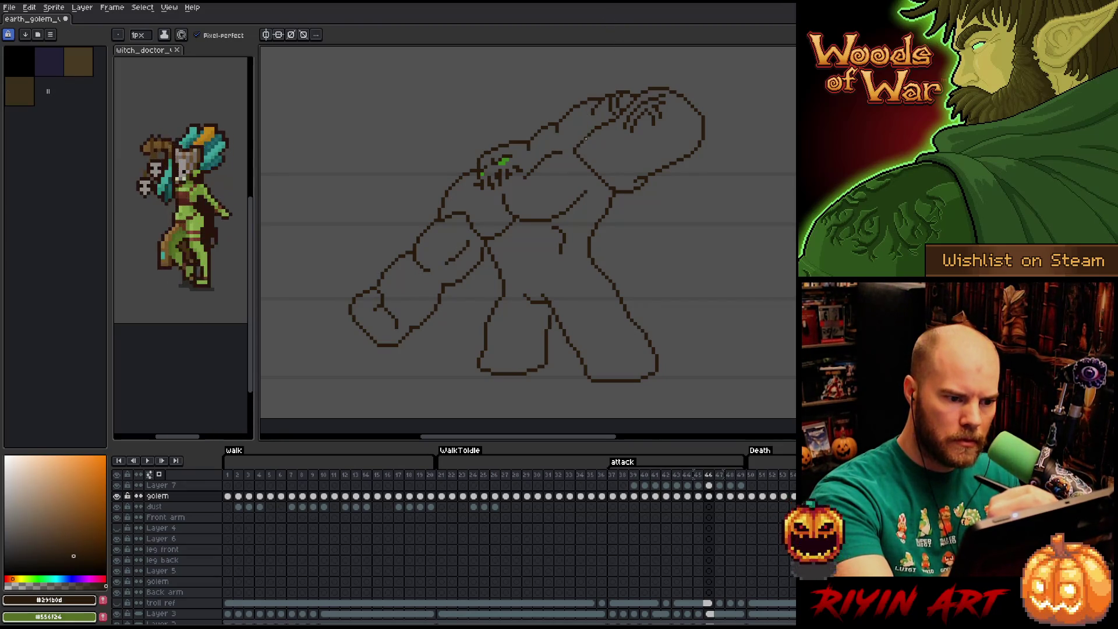
key(b)
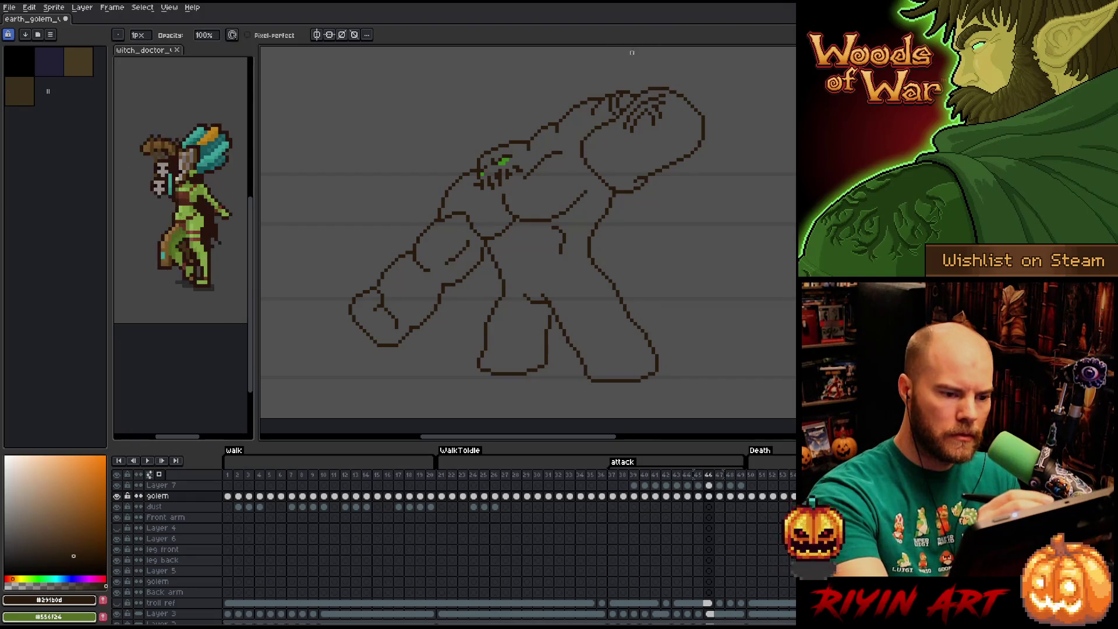
- Lasso the forearm section just behind the fist and carry it to attack frame 47
key(m)
drag(603, 181, 598, 111)
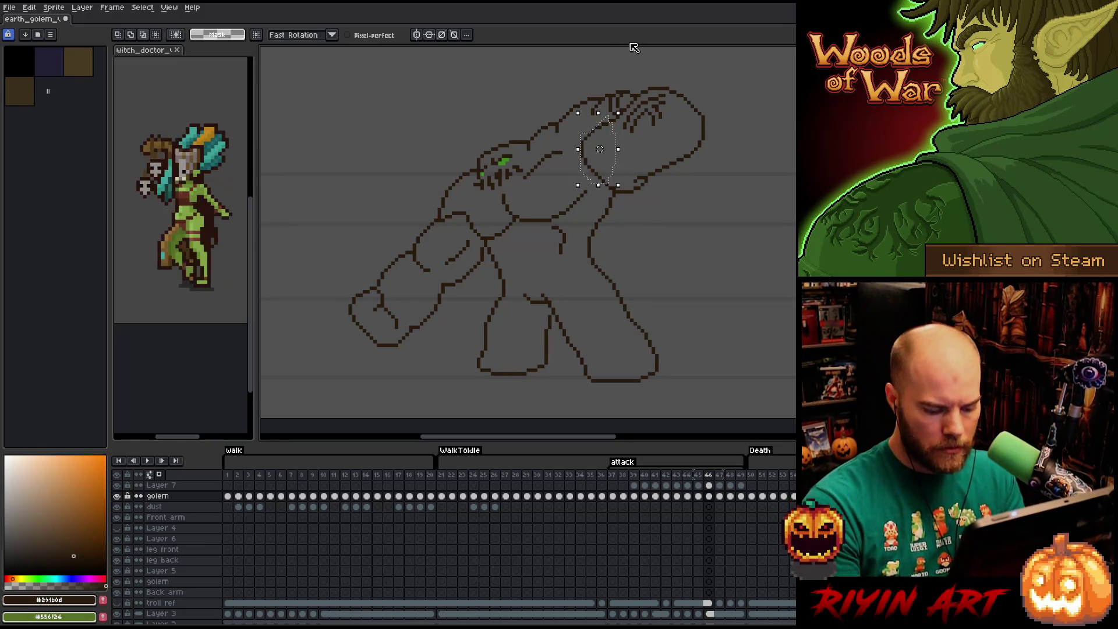
key(period)
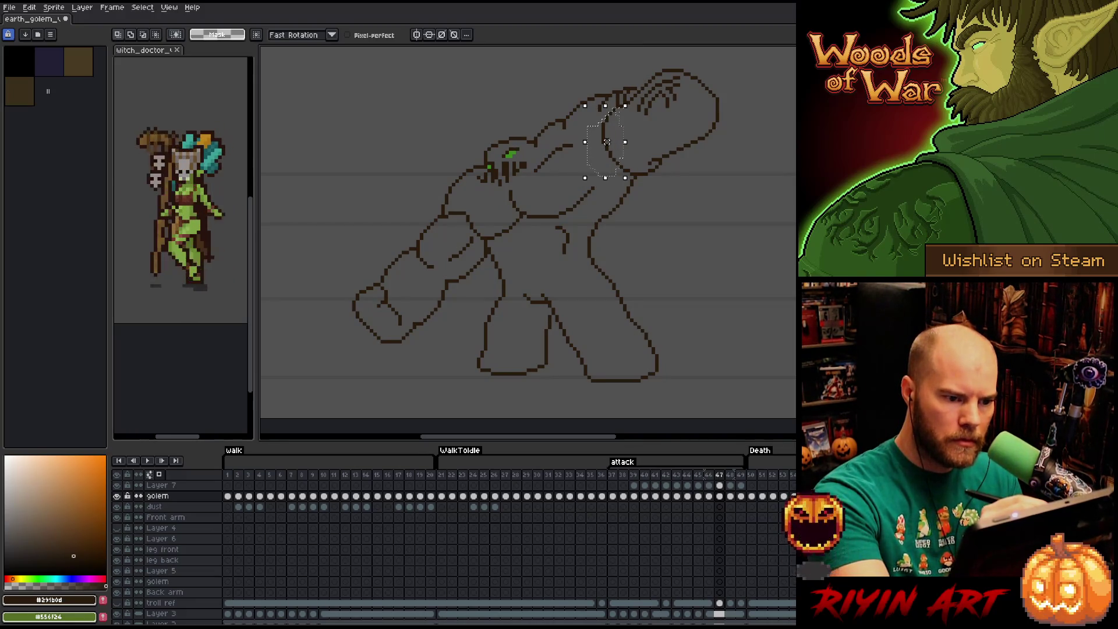
- Move the forearm selection up onto the raised fist, comparing neighbouring frames, and commit it
drag(604, 141, 597, 144)
drag(622, 107, 632, 100)
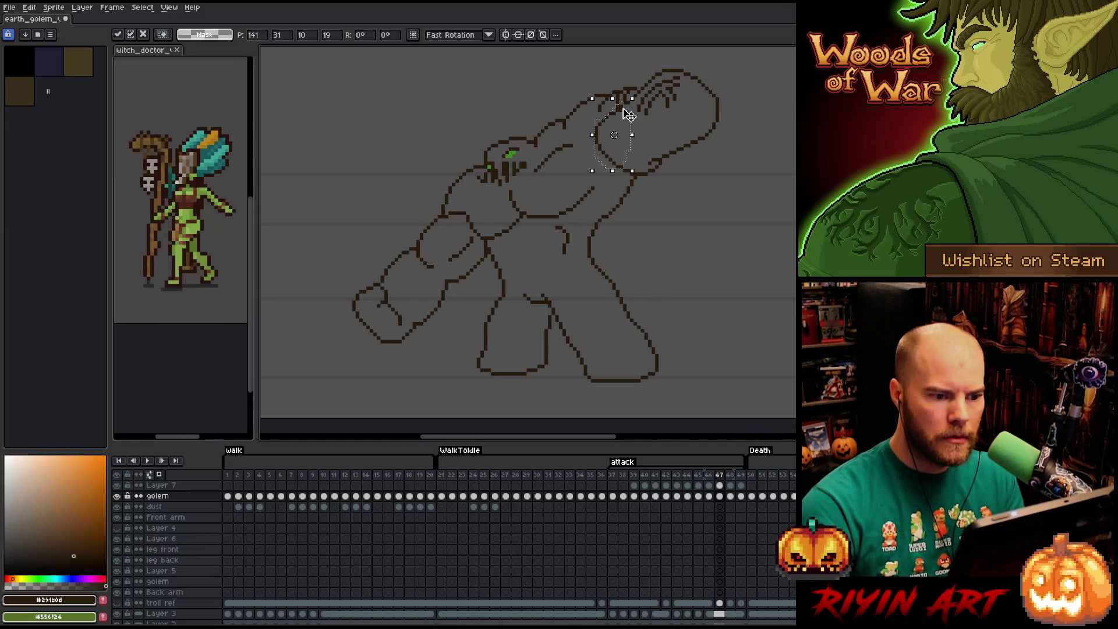
key(comma)
key(period)
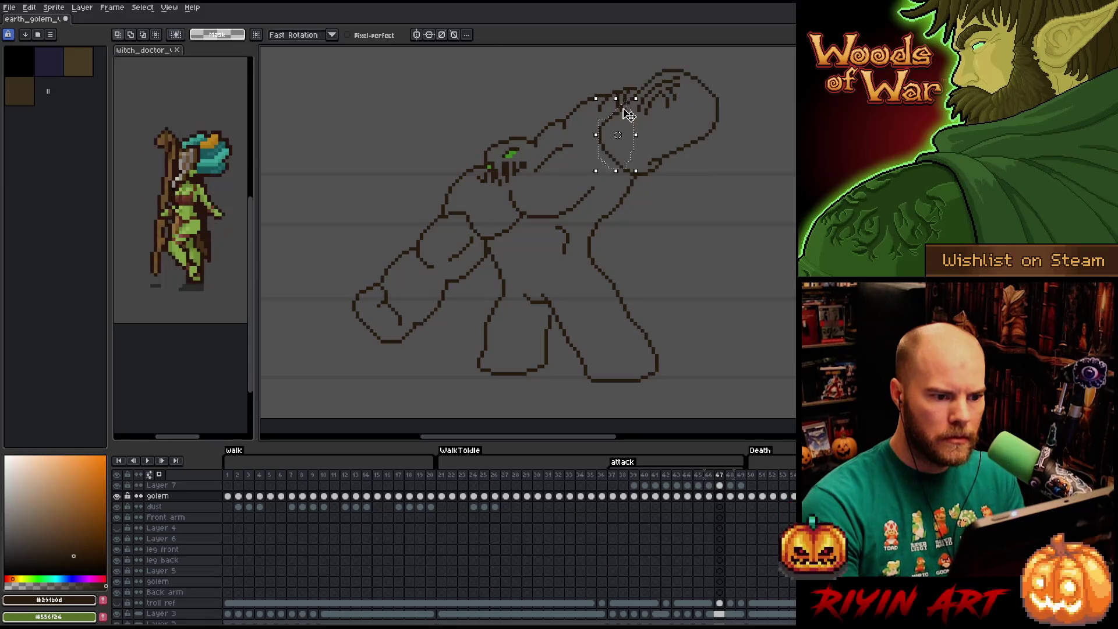
key(comma)
key(period)
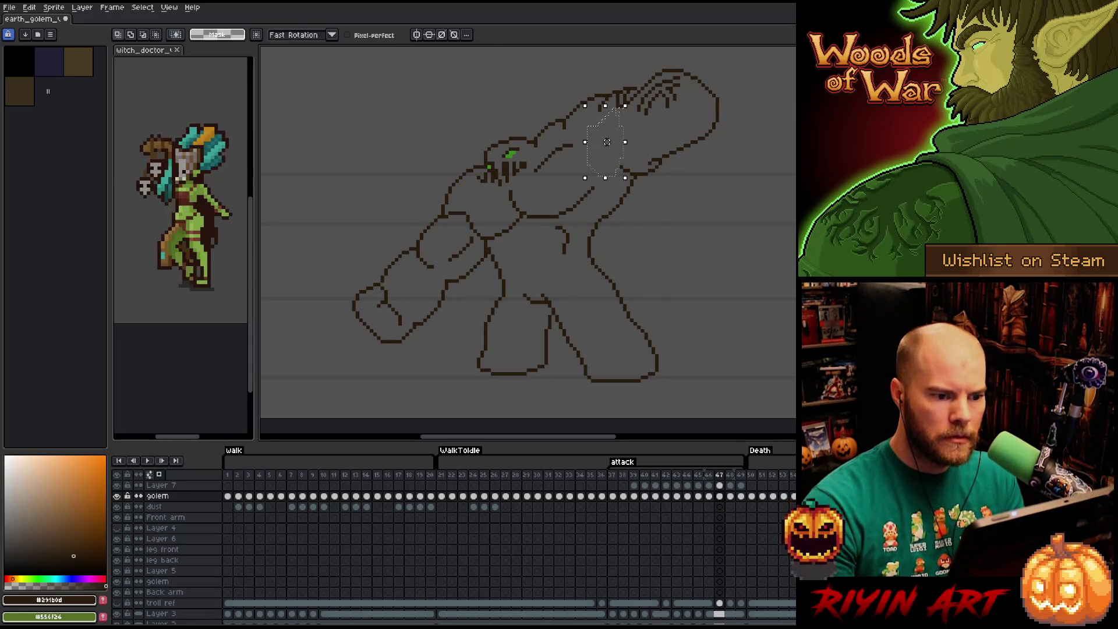
drag(629, 104, 621, 108)
key(Right)
key(Right)
key(Right)
key(Up)
key(Up)
key(Up)
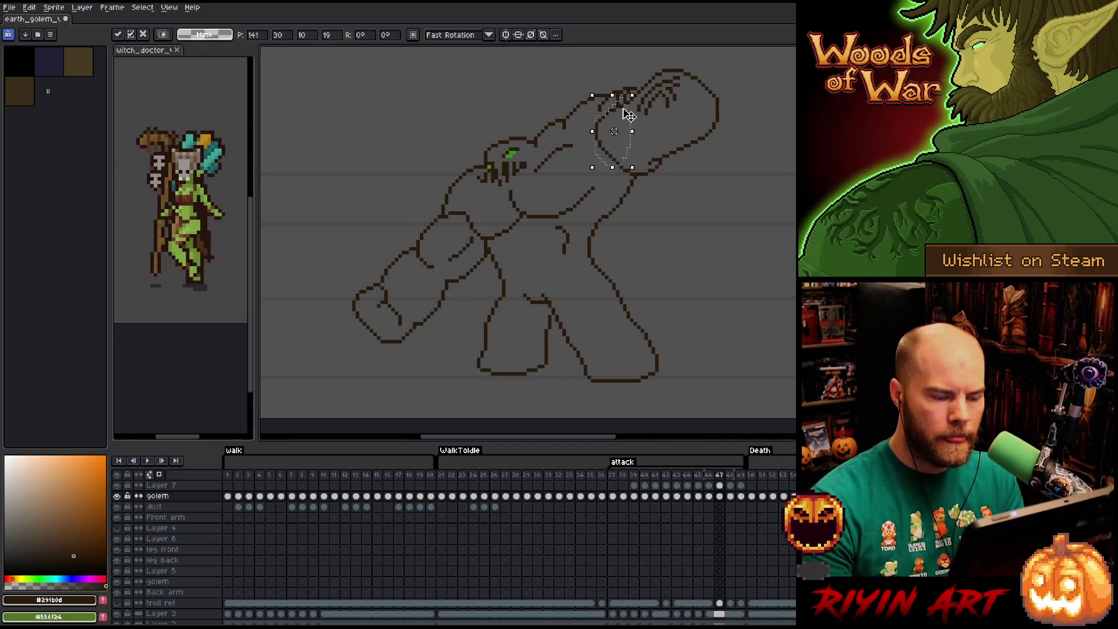
key(Return)
- Flip frames to compare, then nudge the knuckle lines down-left on frame 48 and commit
key(comma)
key(period)
key(comma)
key(period)
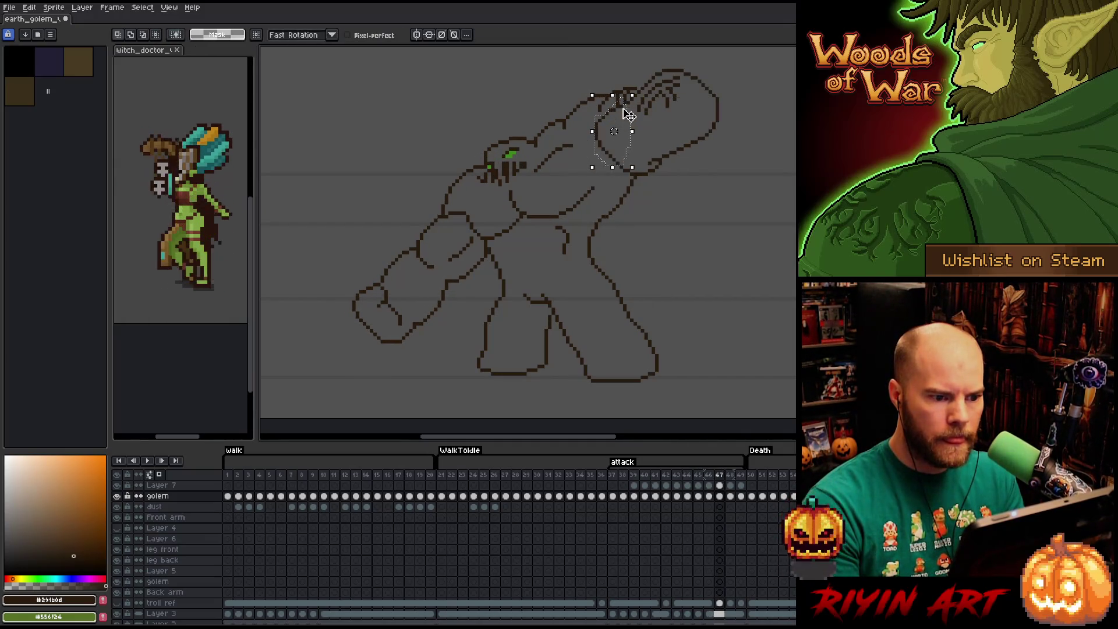
key(period)
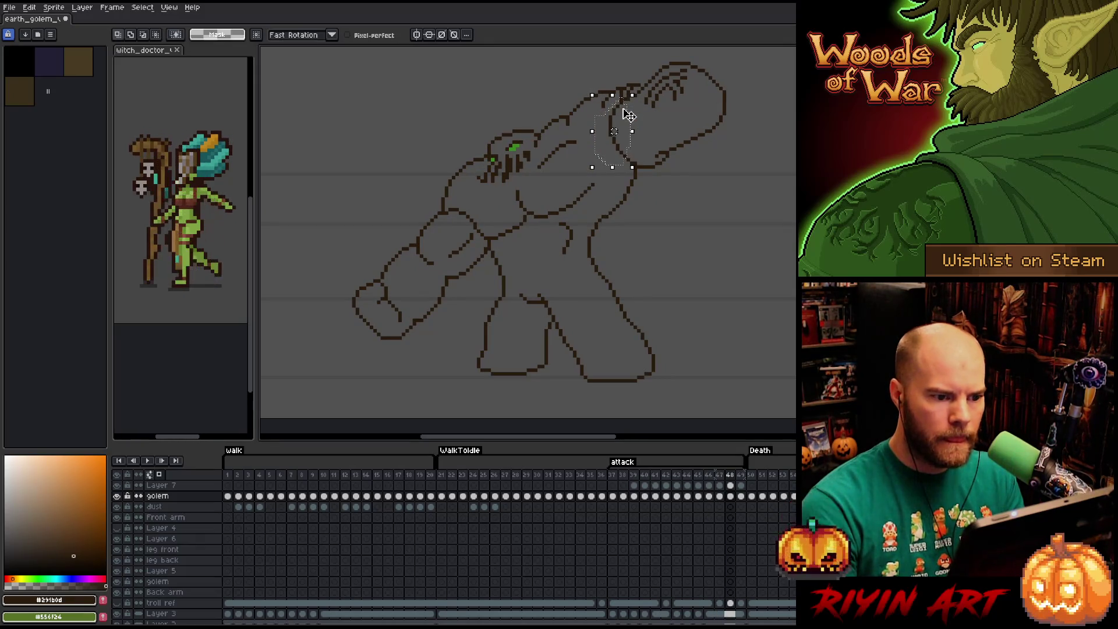
key(Down)
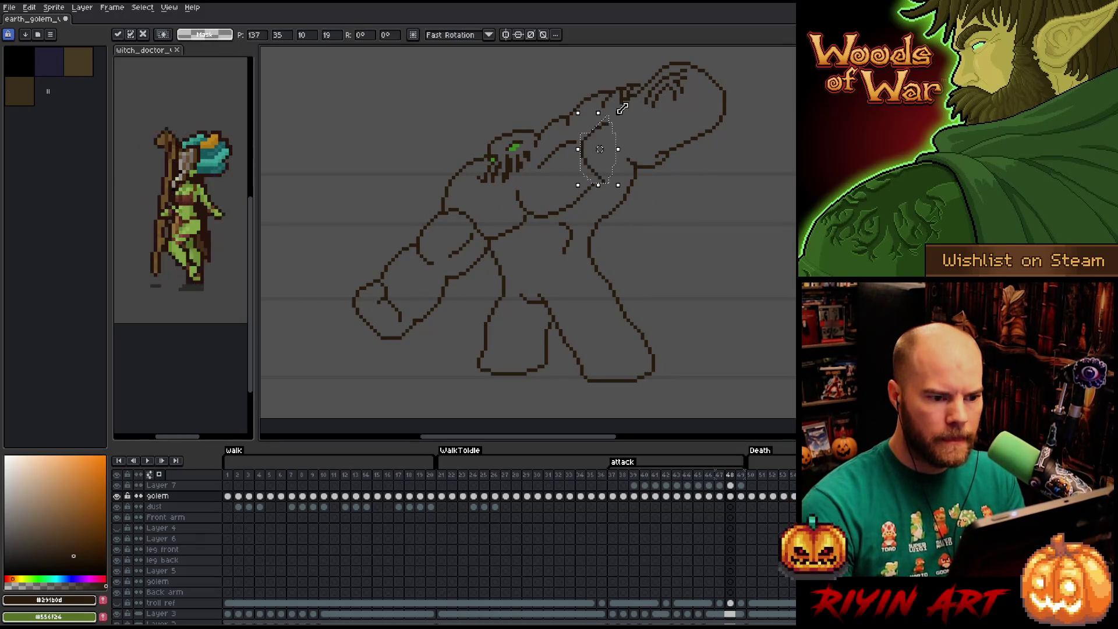
key(Left)
key(Down)
key(Right)
key(Return)
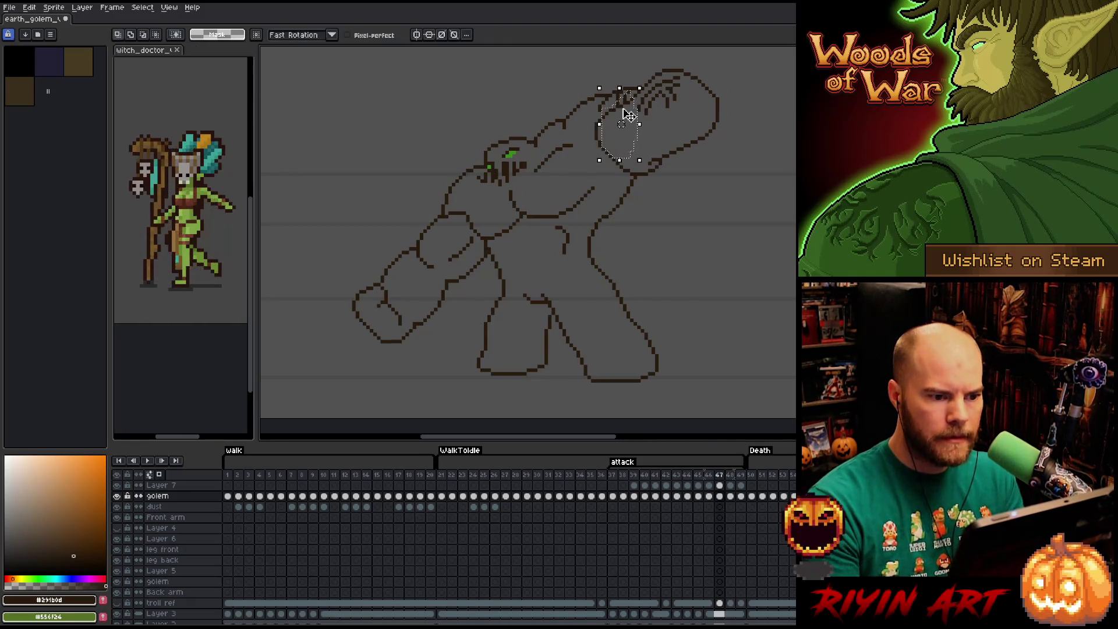
- Move the knuckle detail onto the fist on frame 49, commit, touch up a pixel and play the attack
key(period)
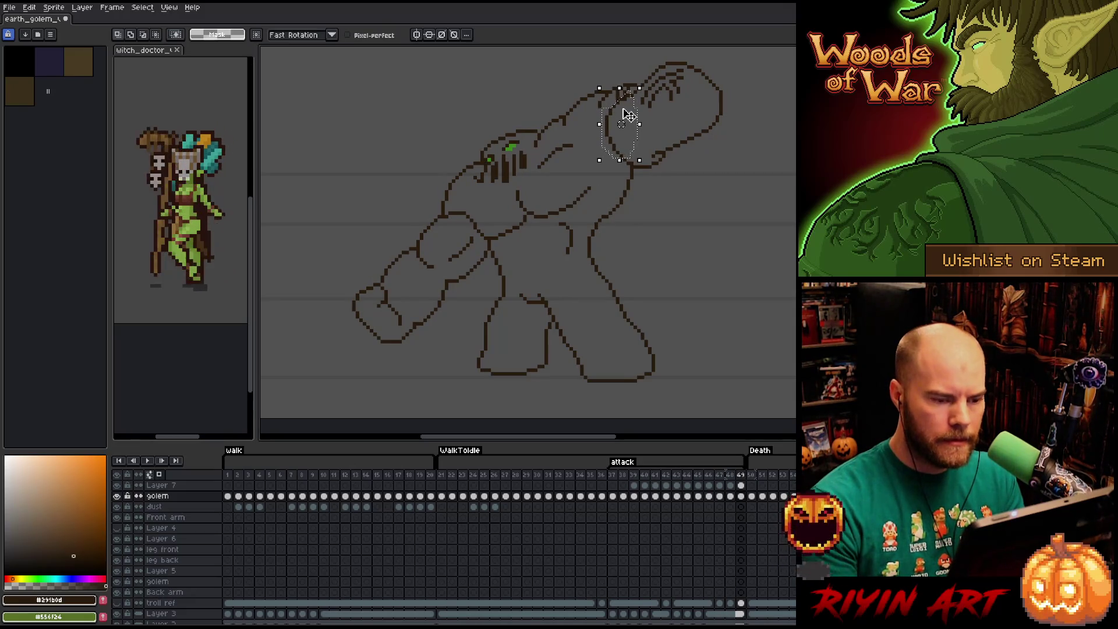
mouse_move(627, 114)
mouse_down()
mouse_move(605, 138)
mouse_move(627, 114)
mouse_up()
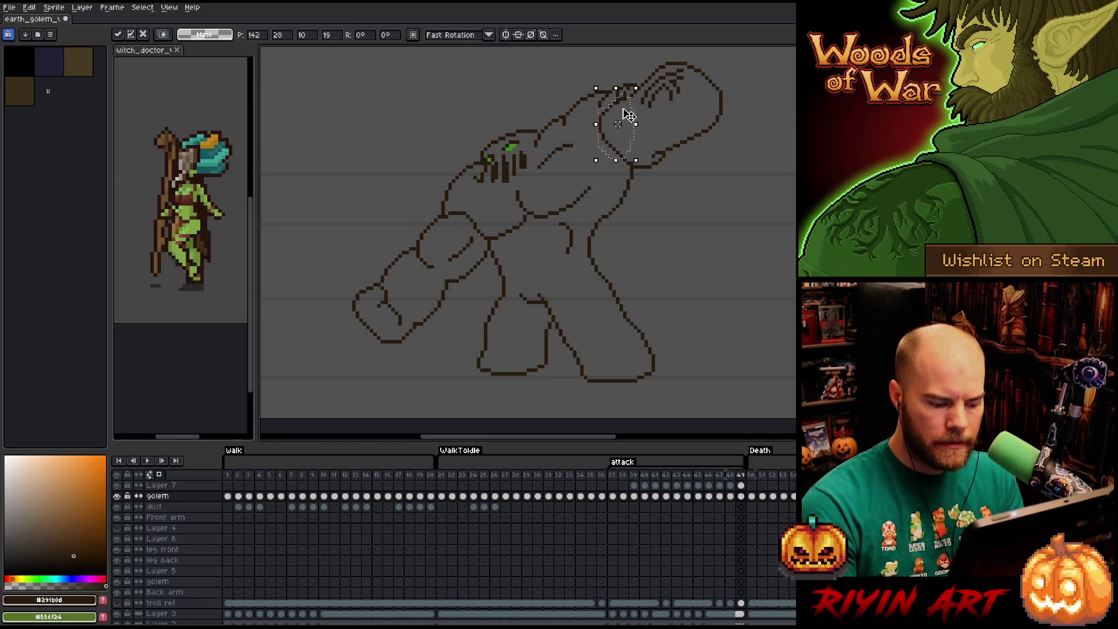
key(Return)
key(Right)
key(Left)
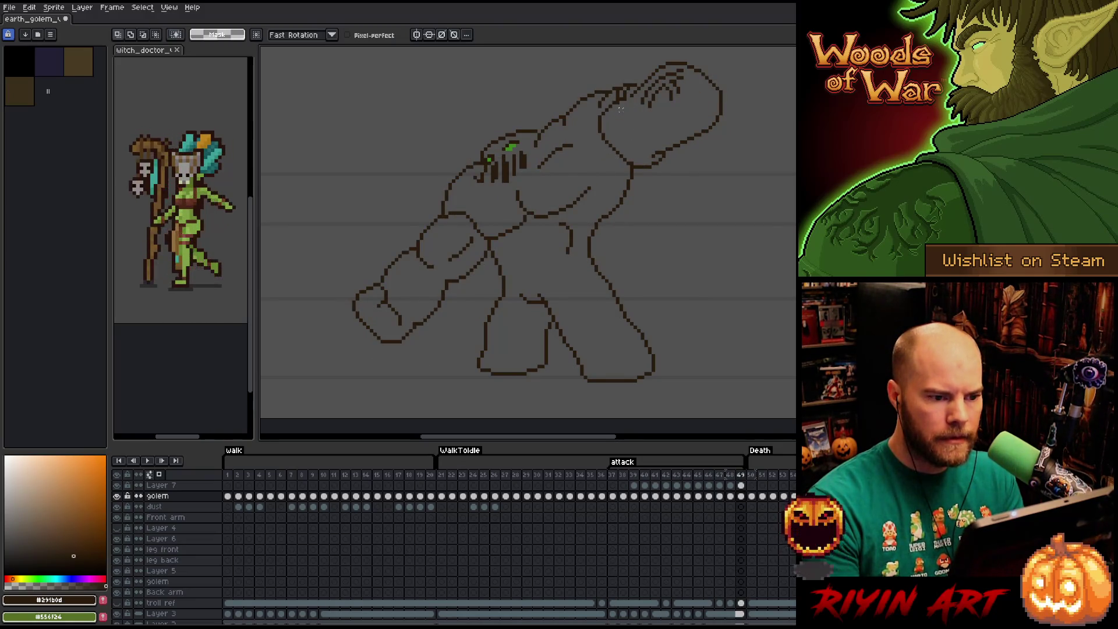
key(b)
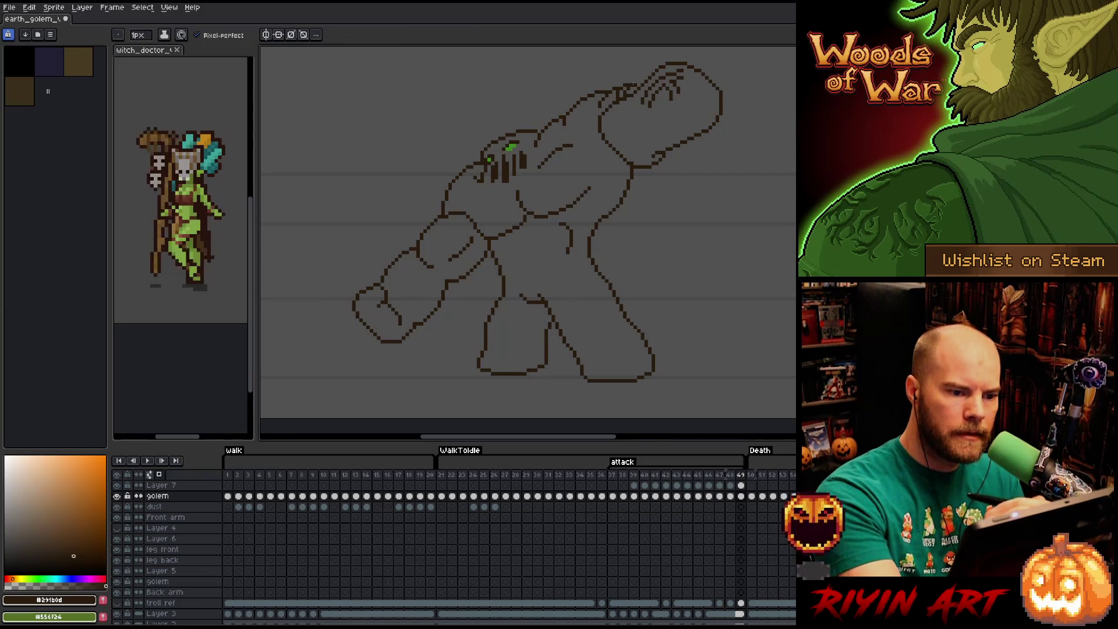
right_click(538, 283)
click(589, 202)
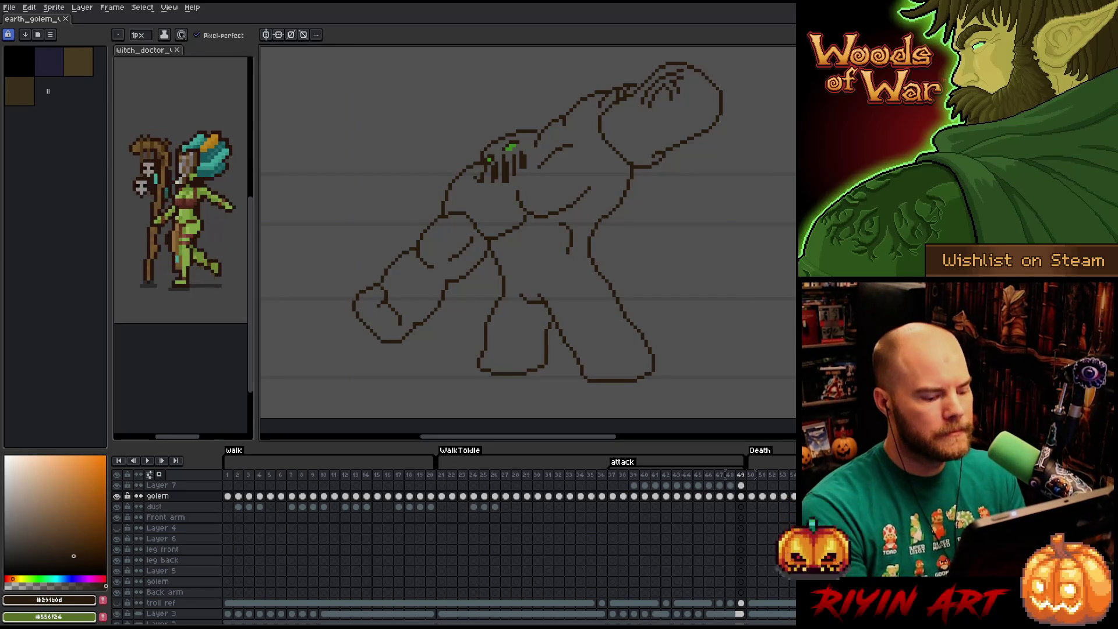
key(Return)
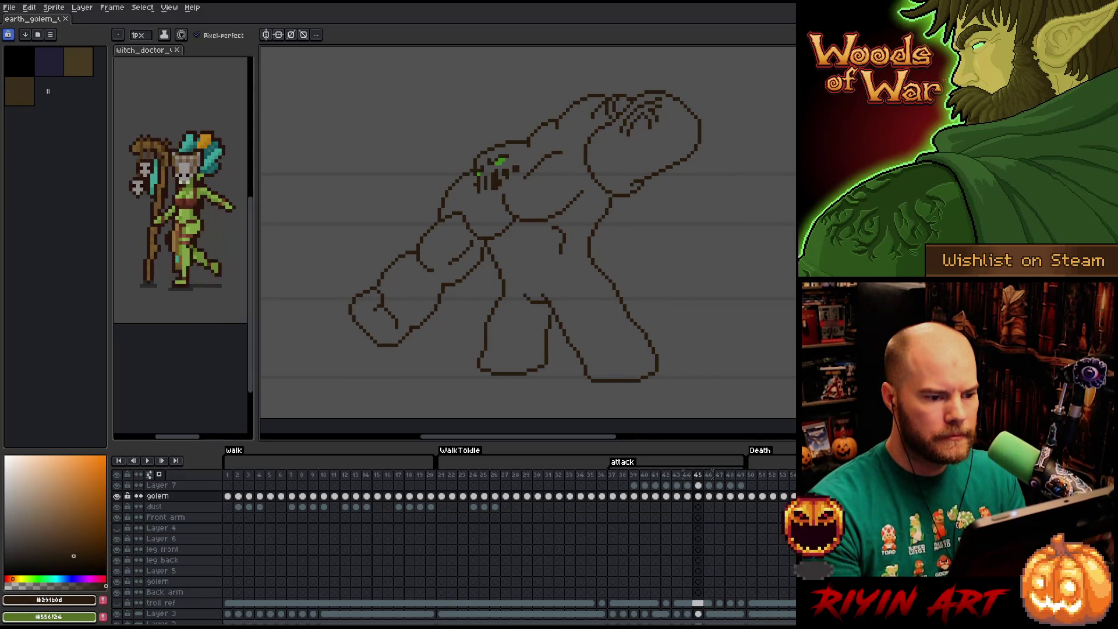
- Lasso the knuckle lines on frame 45, nudge them down-left into place, and play the attack
key(m)
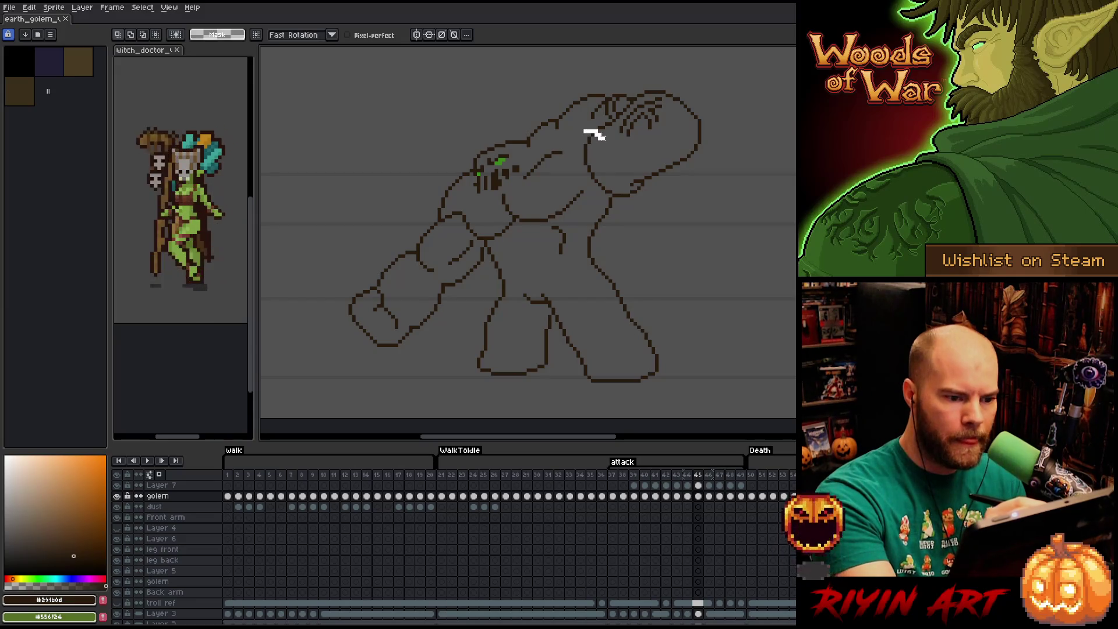
mouse_move(599, 166)
mouse_down()
mouse_move(598, 182)
mouse_move(585, 122)
mouse_up()
click(578, 112)
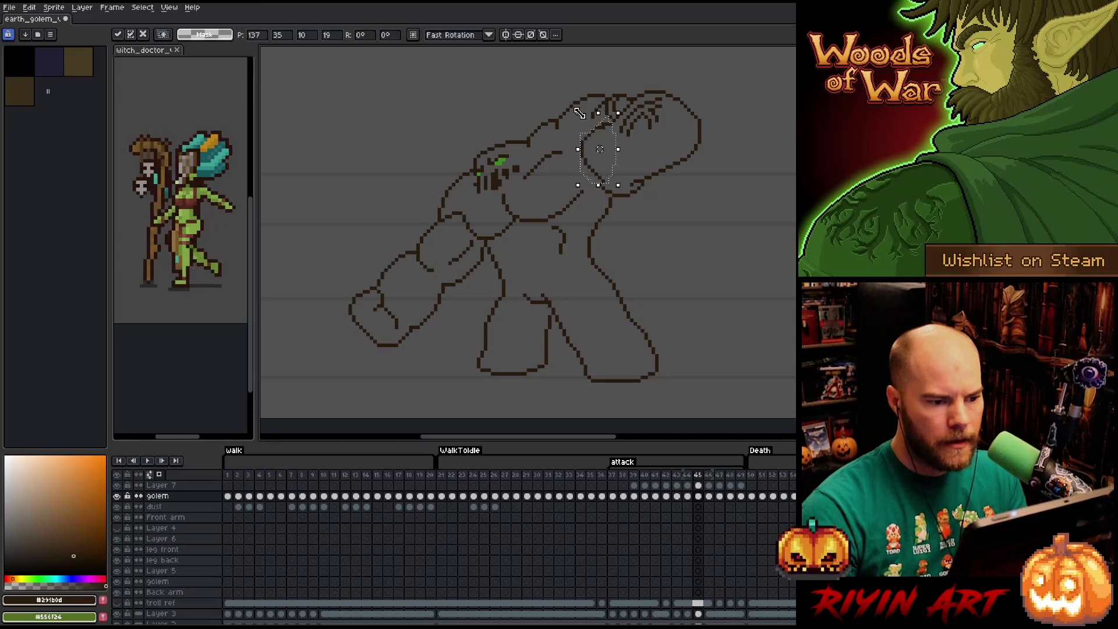
key(Left)
key(Down)
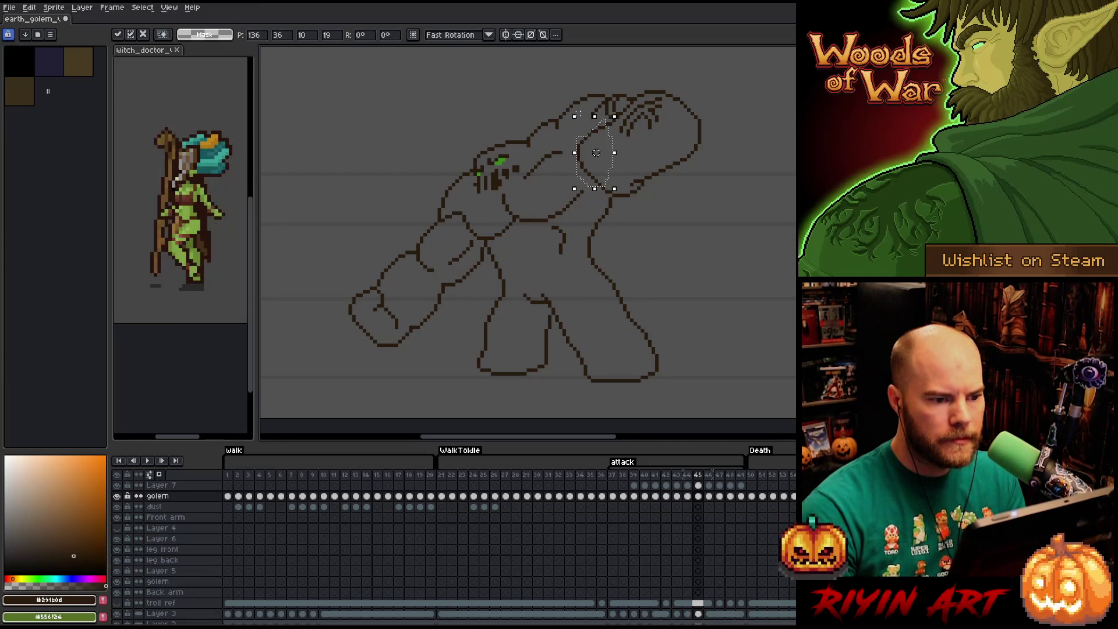
key(ctrl+d)
key(Return)
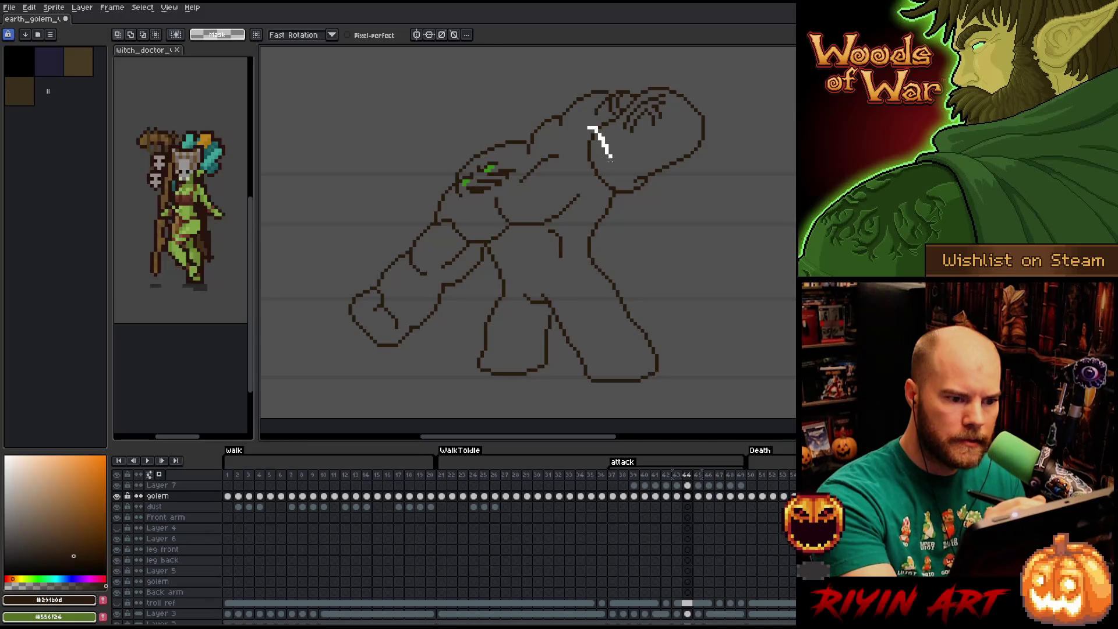
- Select the knuckles, move them up-right on the previous frame, commit and flip frames to compare
drag(610, 157, 577, 180)
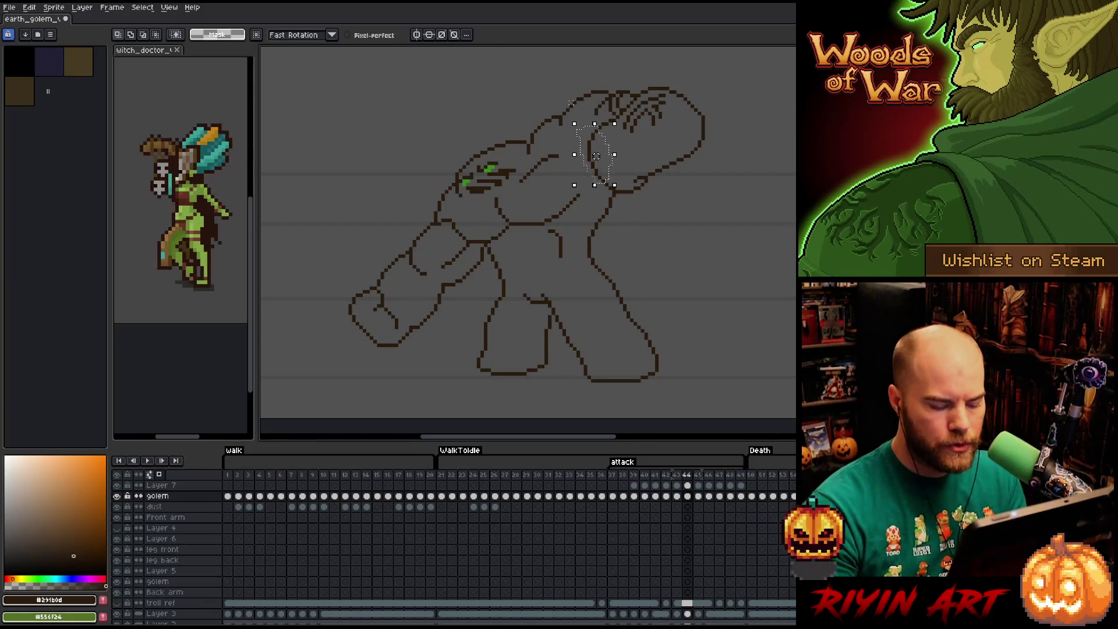
key(Left)
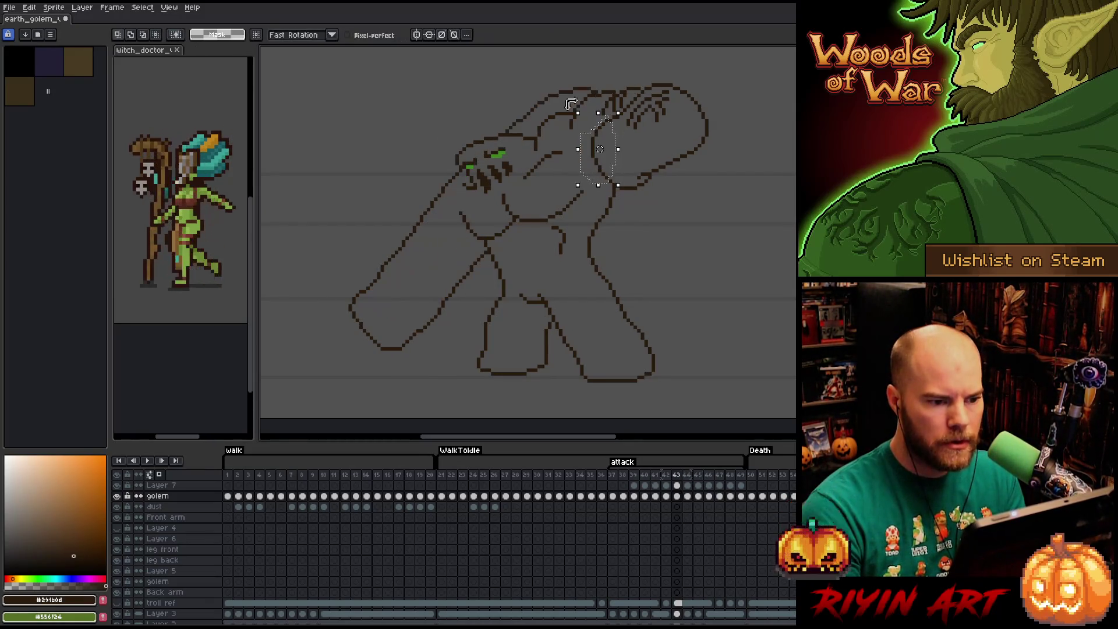
click(577, 112)
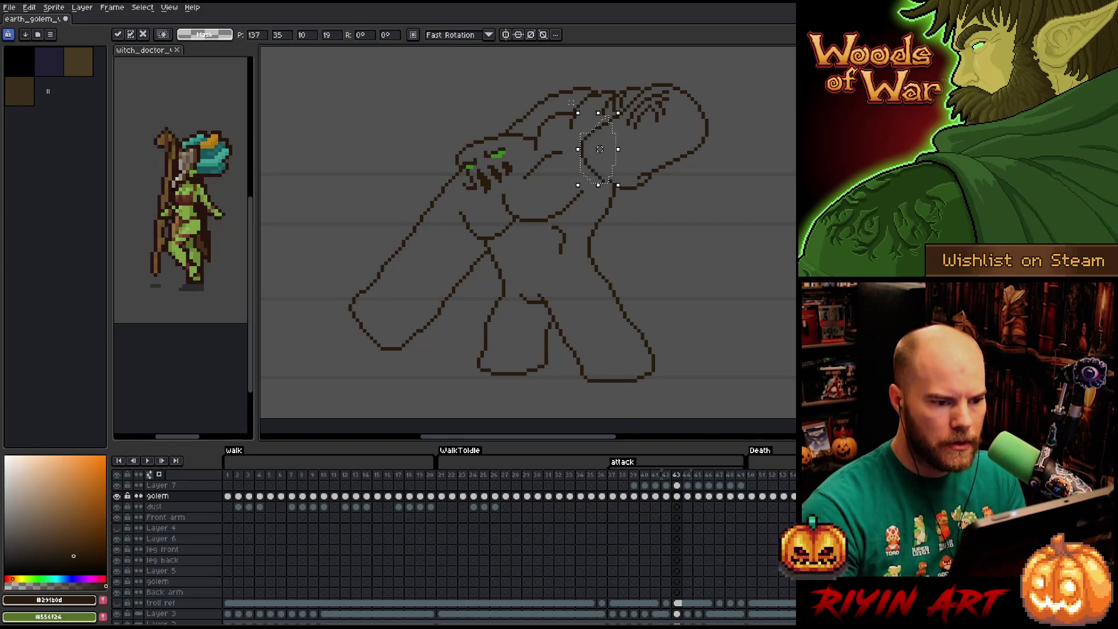
key(Right)
key(Up)
key(Return)
key(Right)
key(Left)
key(Right)
key(Right)
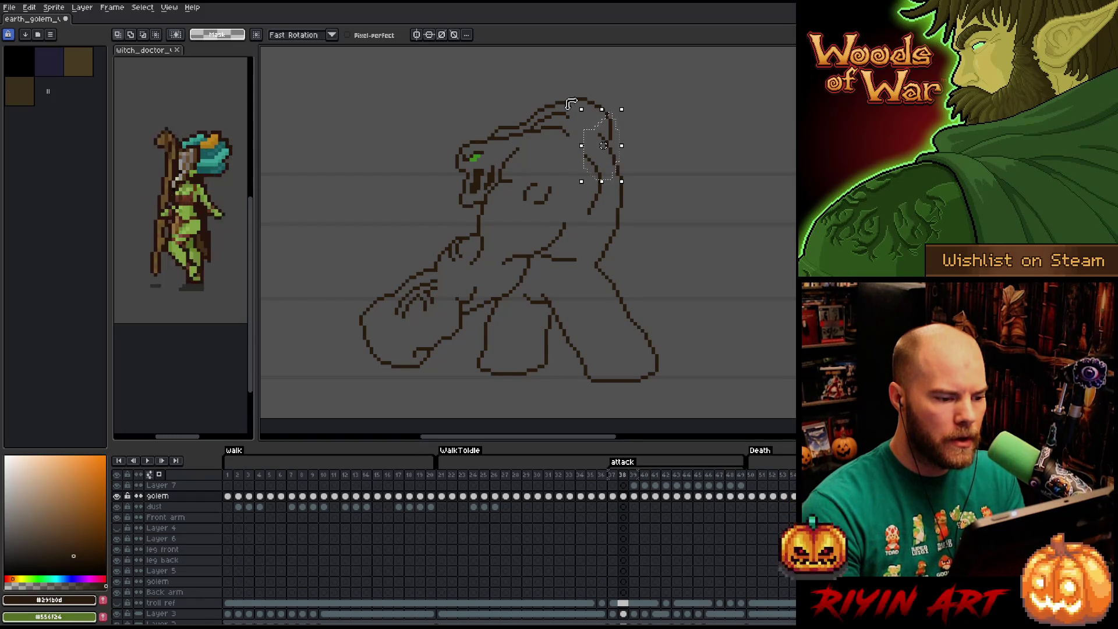
- Clear the selection around the head and make Layer 7 the active layer
key(ctrl+d)
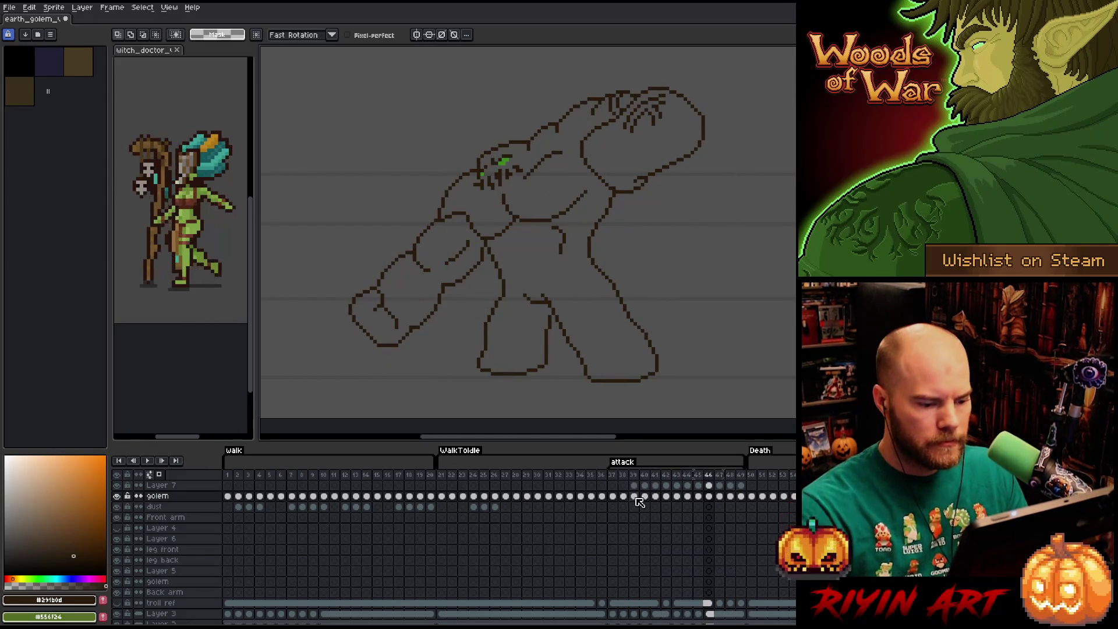
click(150, 486)
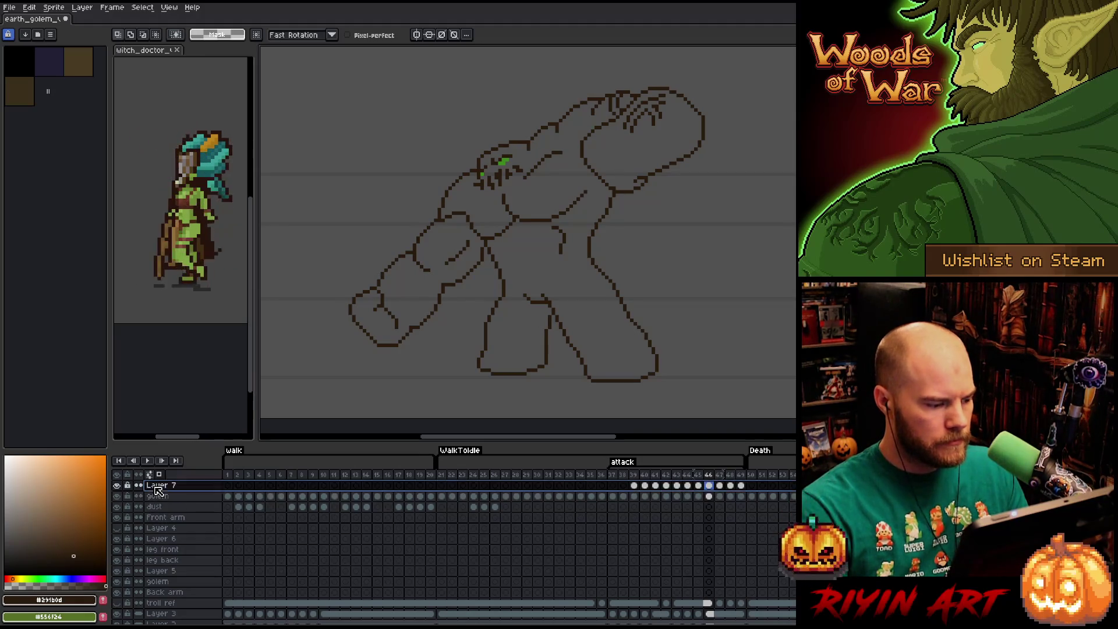
- Return to the golem layer and step through the attack frames back to frame 44
key(ctrl+z)
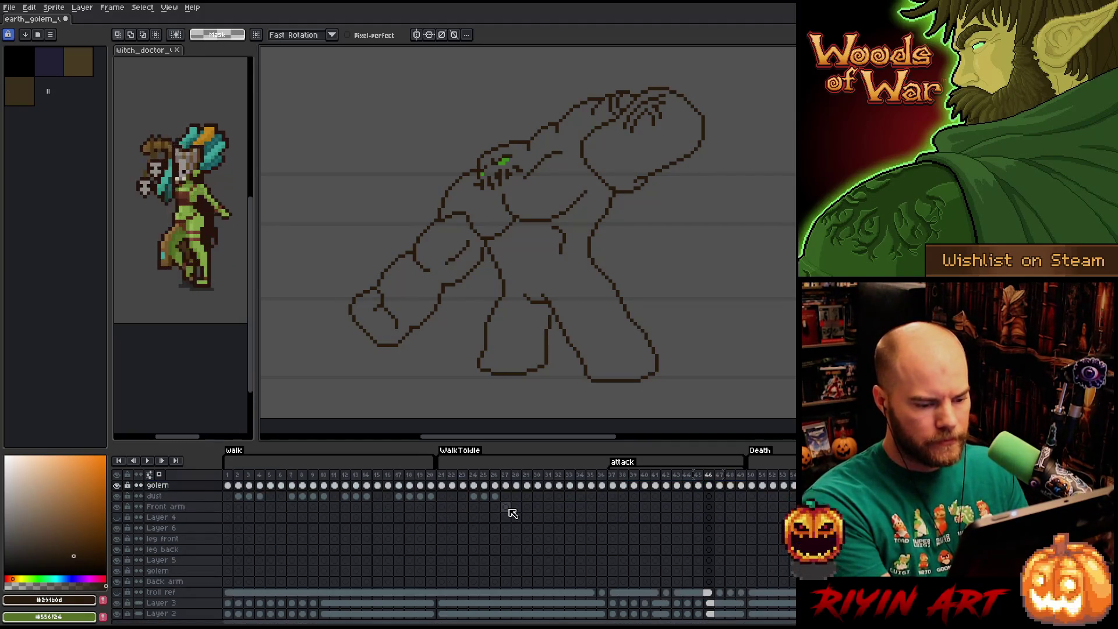
key(Left)
key(Left)
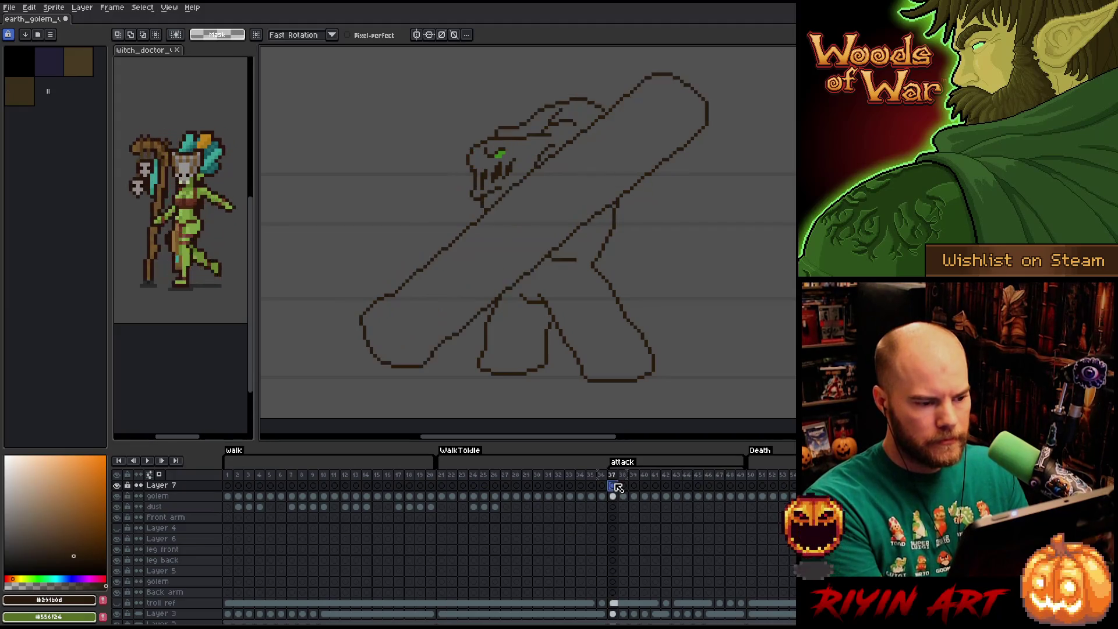
key(Left)
key(Left)
key(Left)
key(Left)
key(Right)
key(Right)
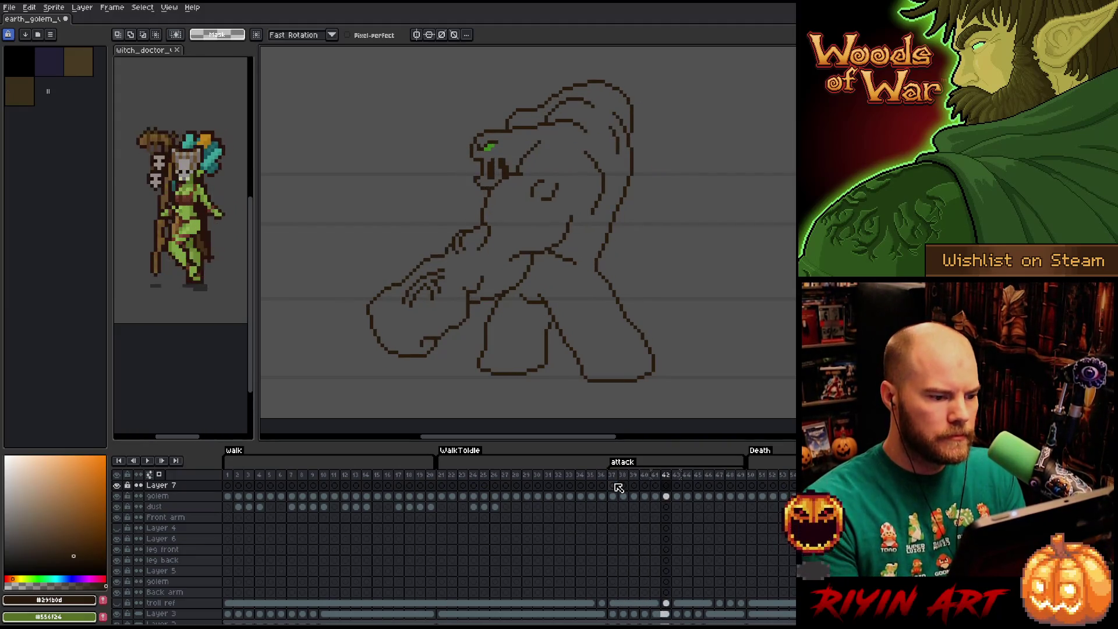
key(Right)
key(Right)
- Redraw the knuckle lines on the reaching front arm with pencil and eraser, removing the short arm strokes
key(b)
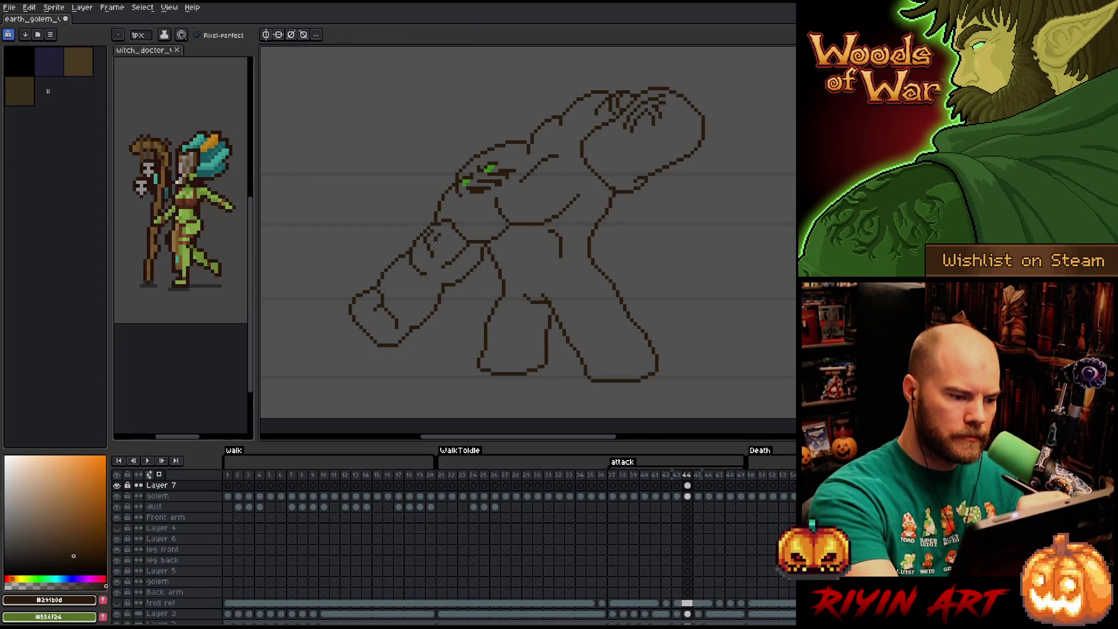
key(e)
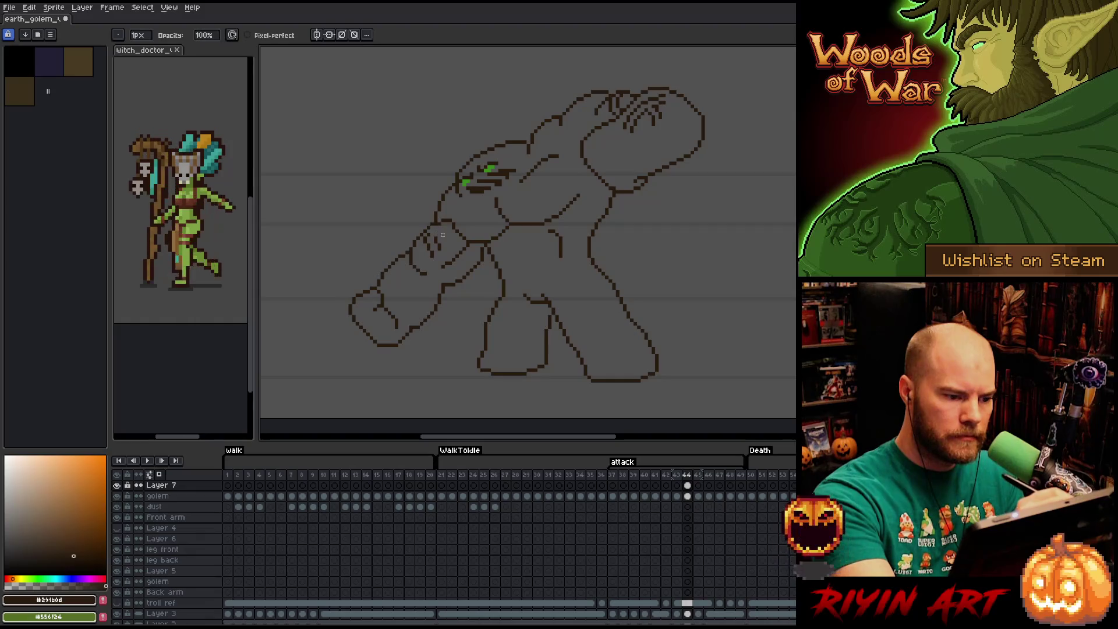
key(b)
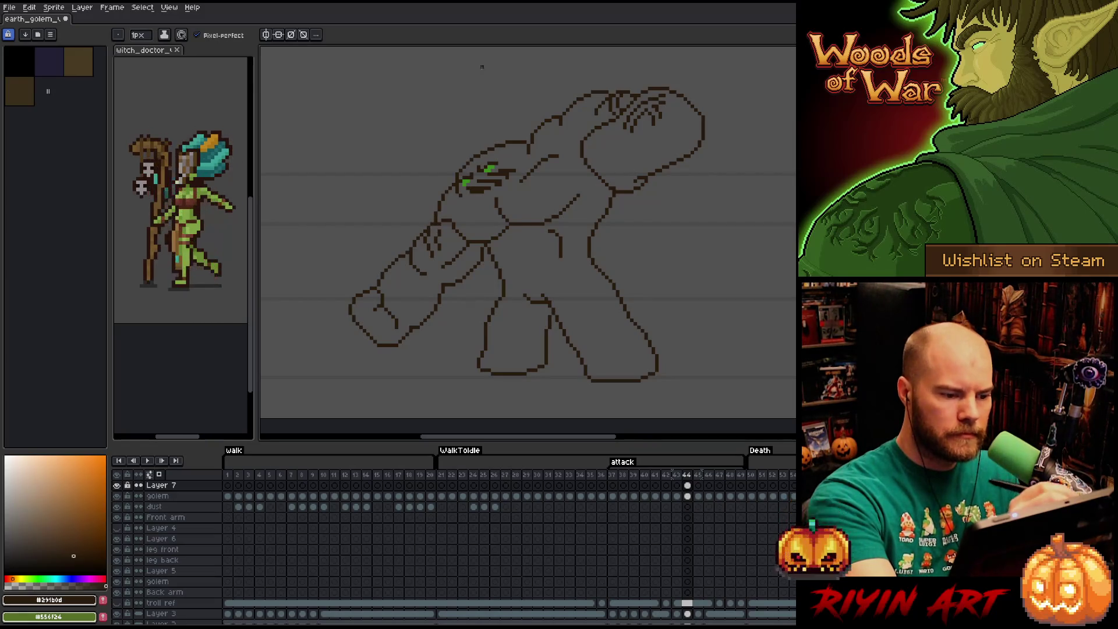
key(e)
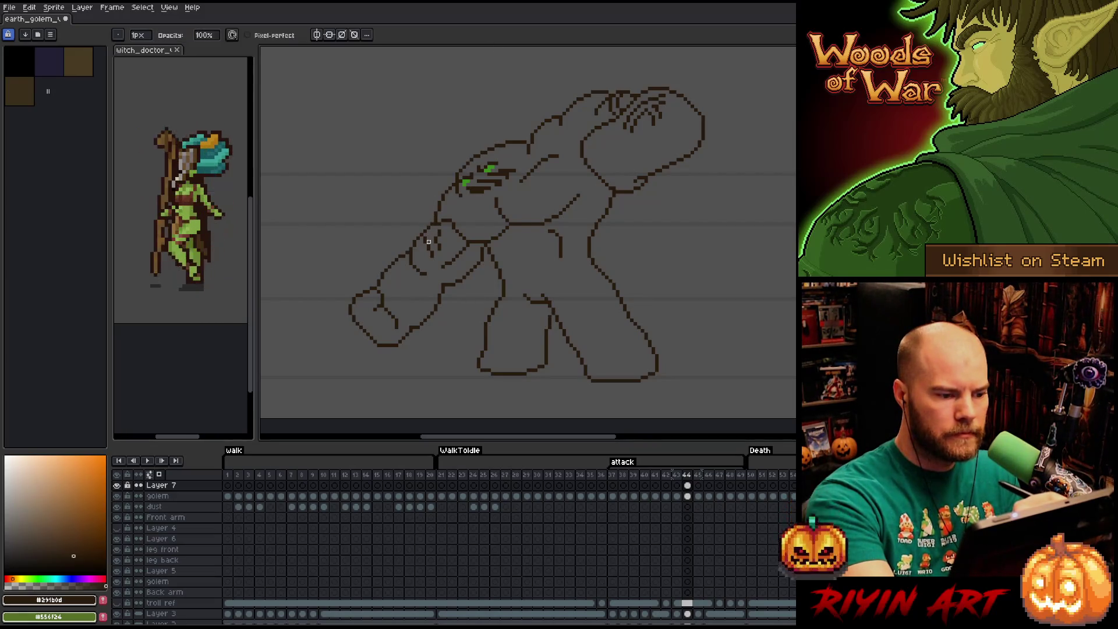
key(b)
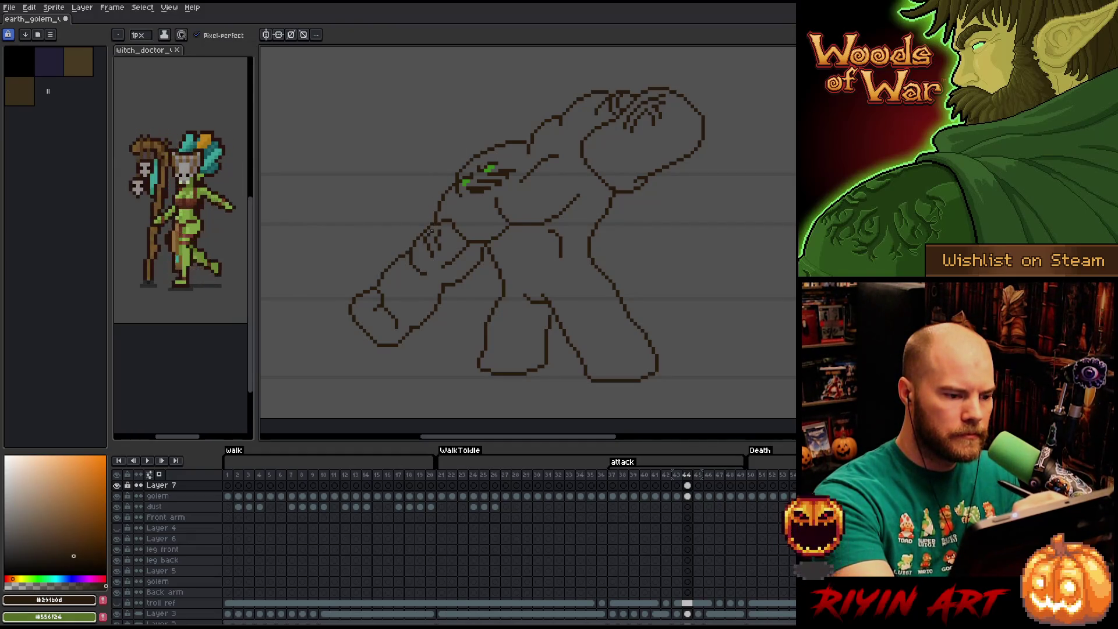
key(e)
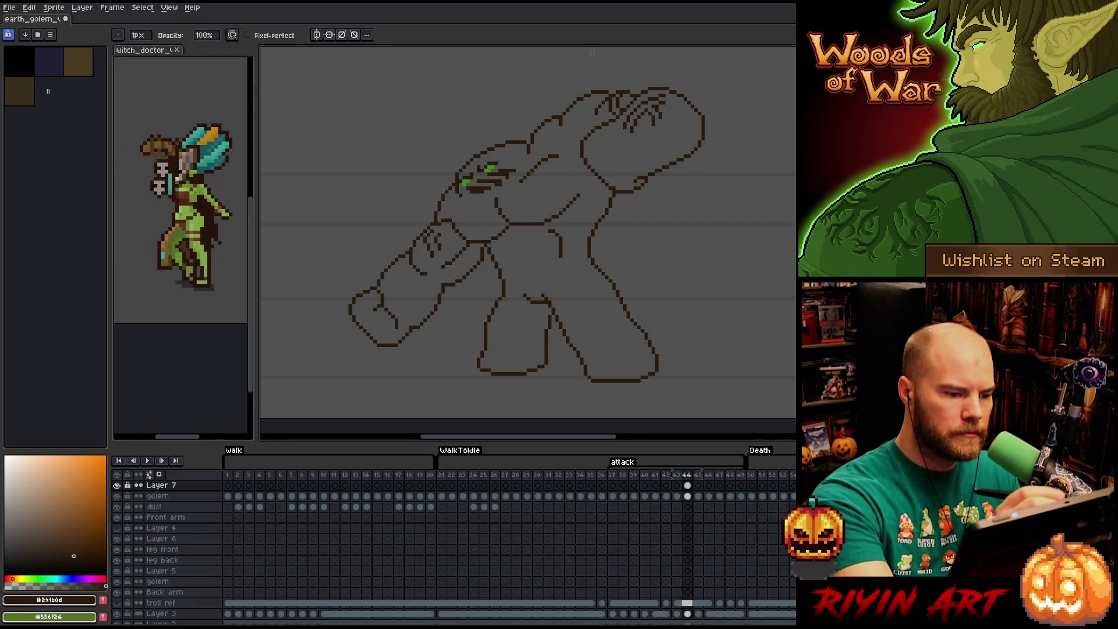
key(b)
key(e)
drag(423, 235, 428, 245)
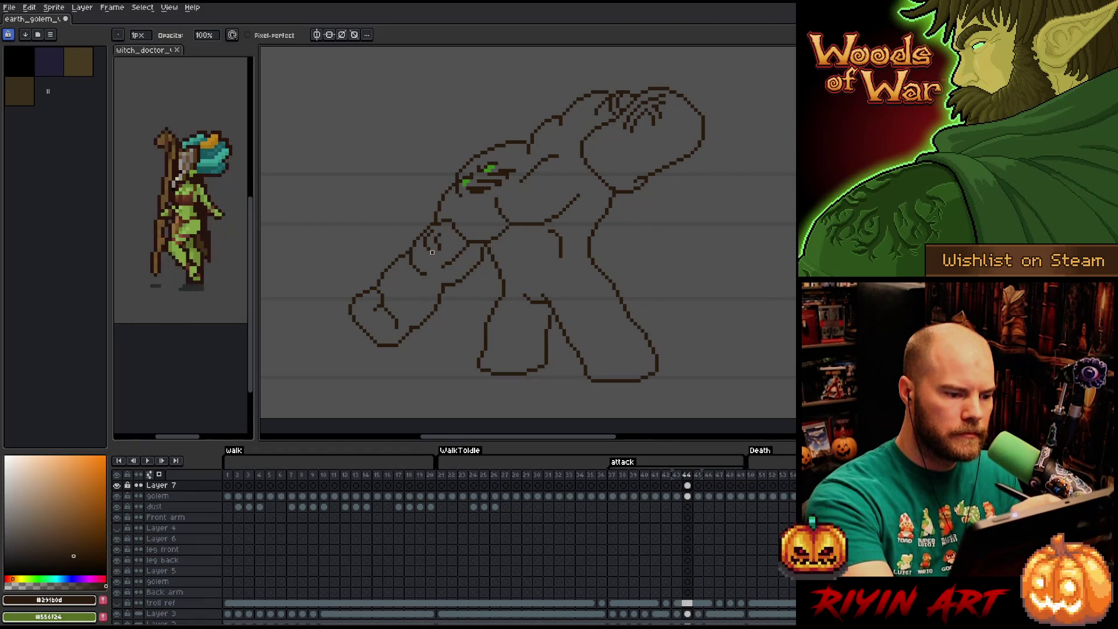
key(b)
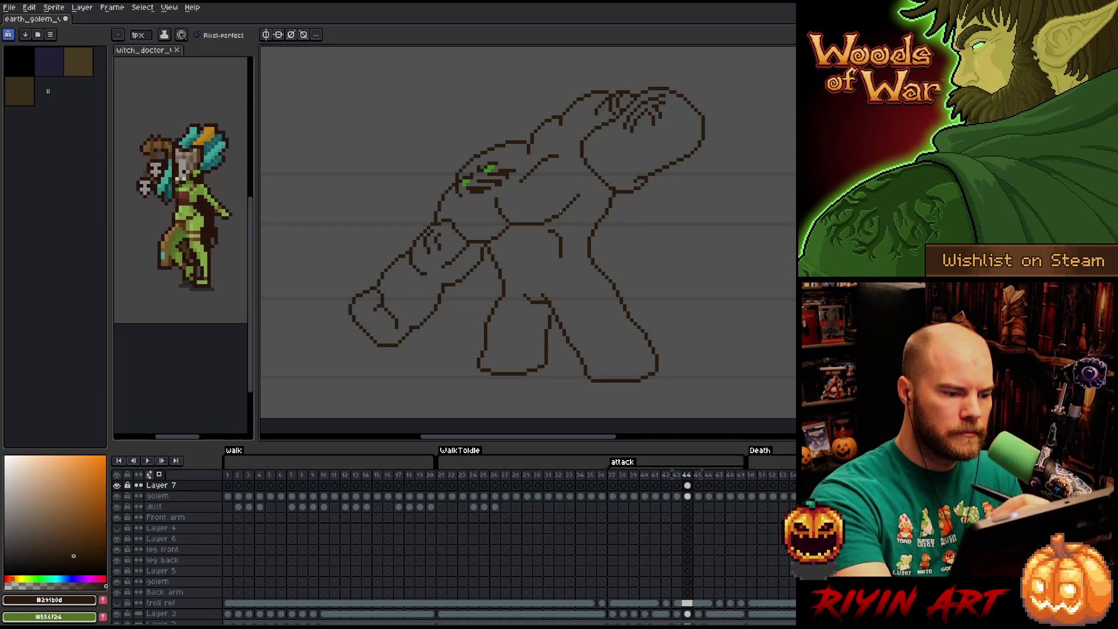
key(m)
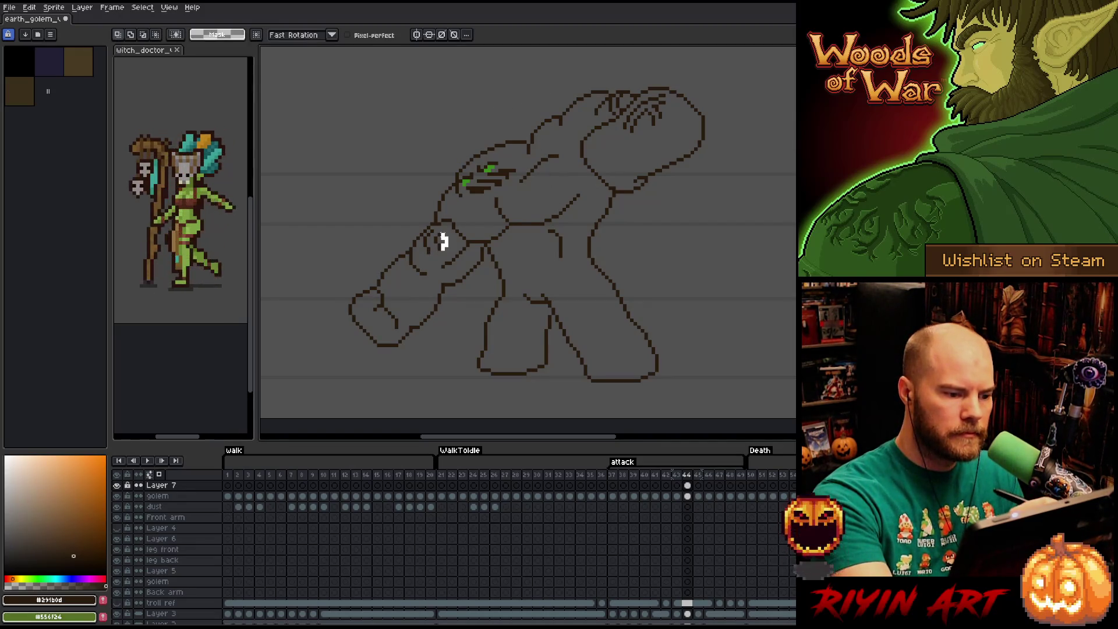
drag(418, 223, 447, 255)
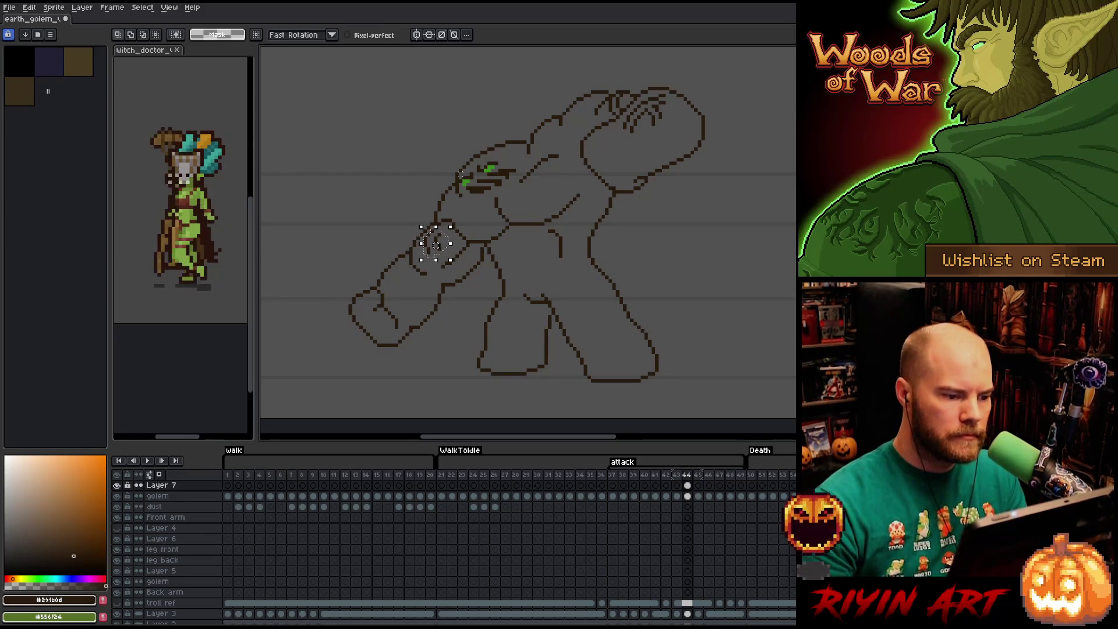
key(ctrl+d)
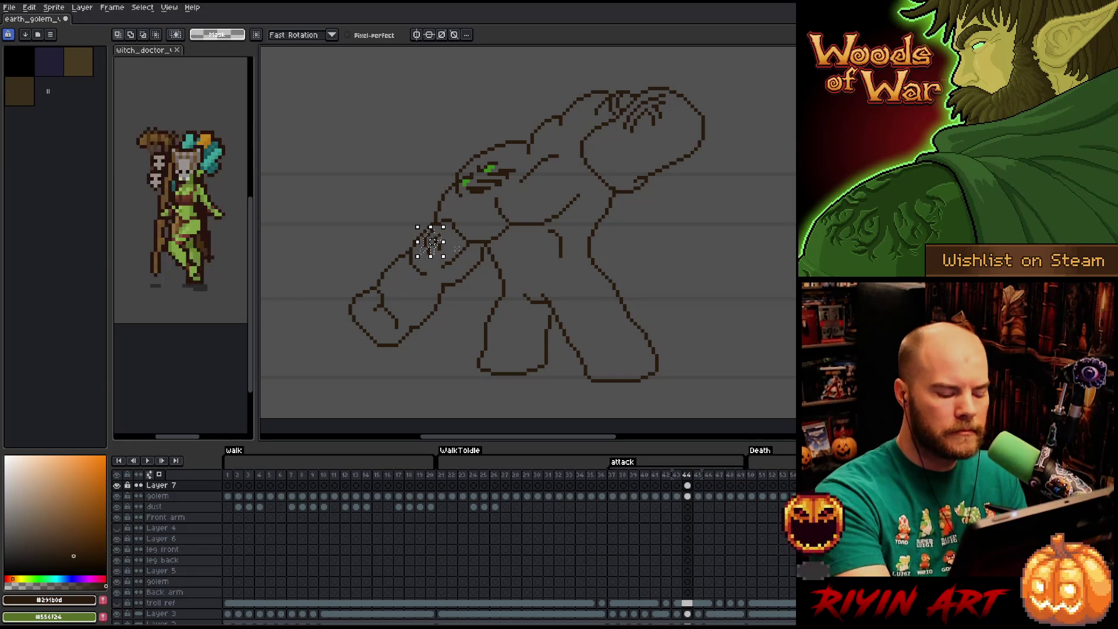
key(b)
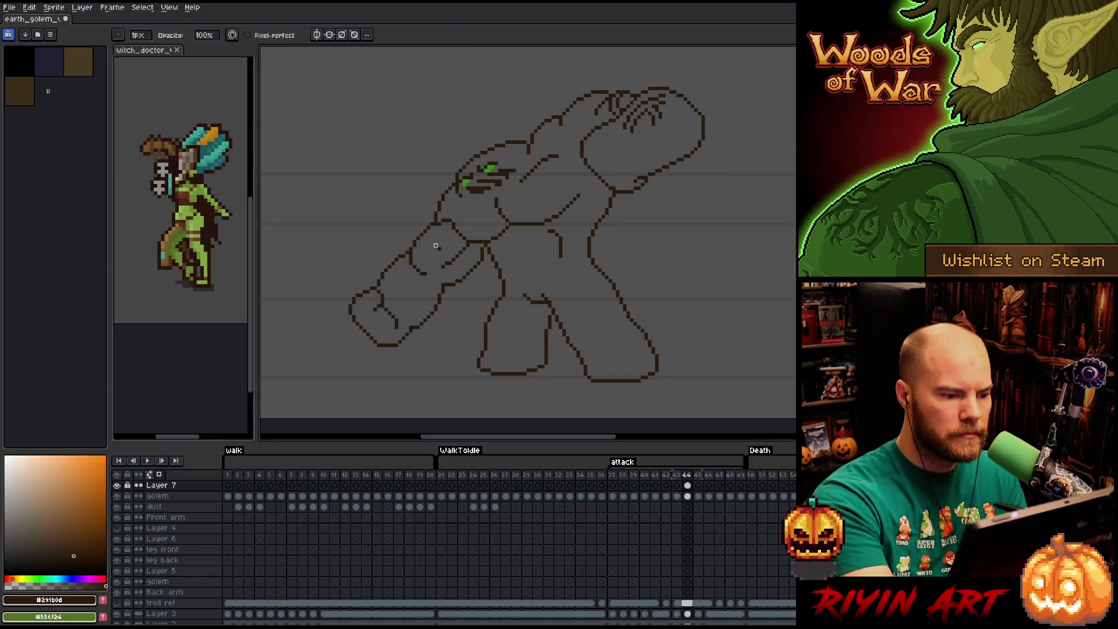
key(e)
- Add a short line on the upper arm and touch up the forward-arm knuckle pixels with pencil and eraser
drag(445, 236, 427, 232)
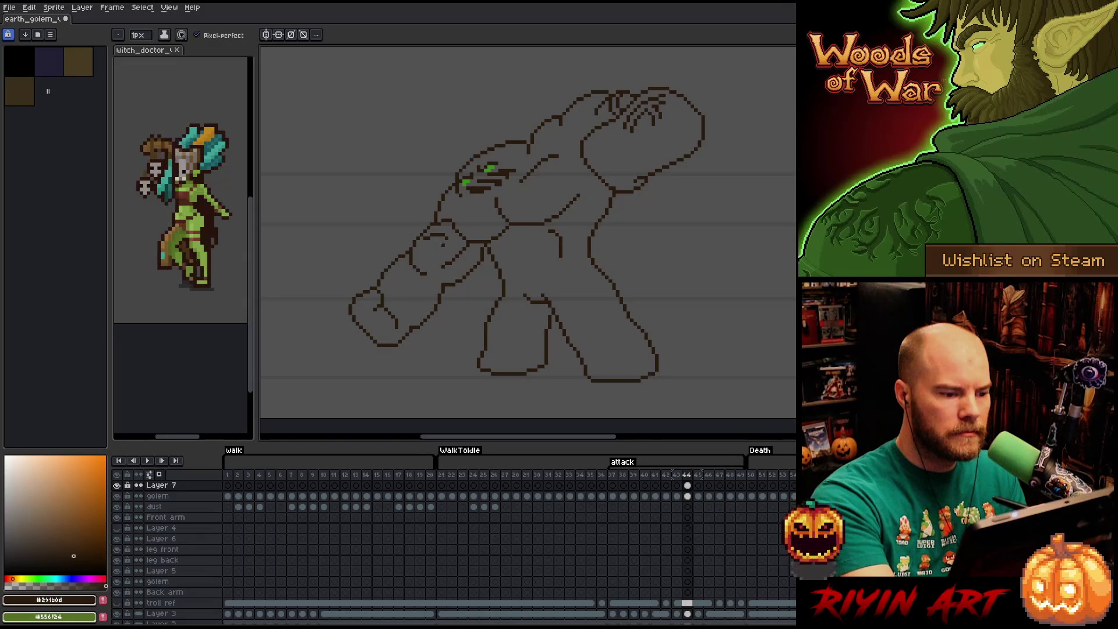
key(e)
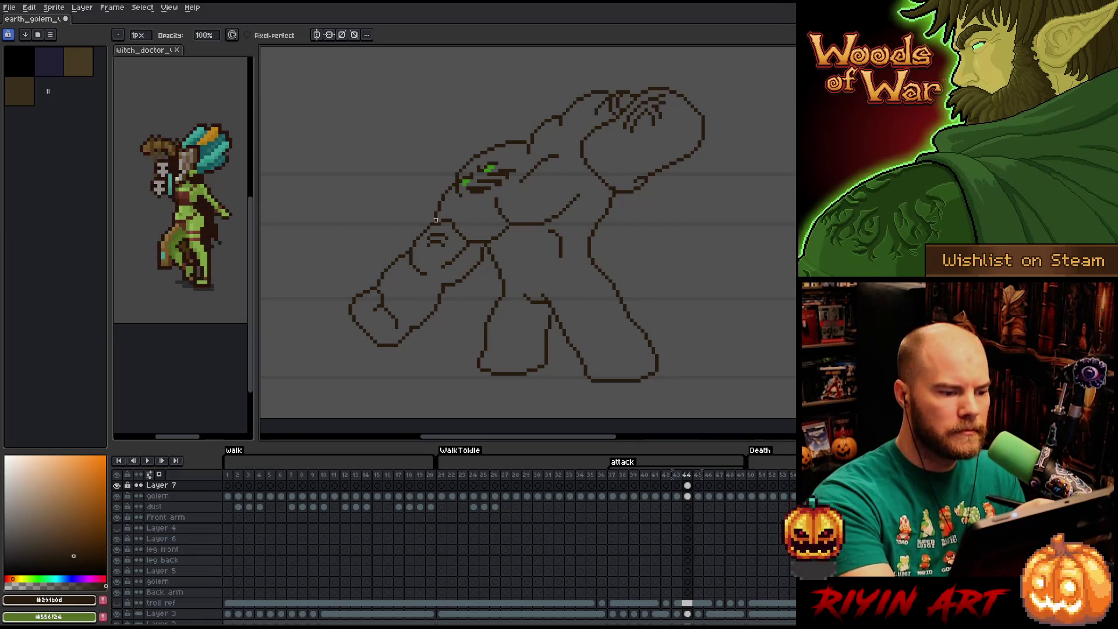
key(b)
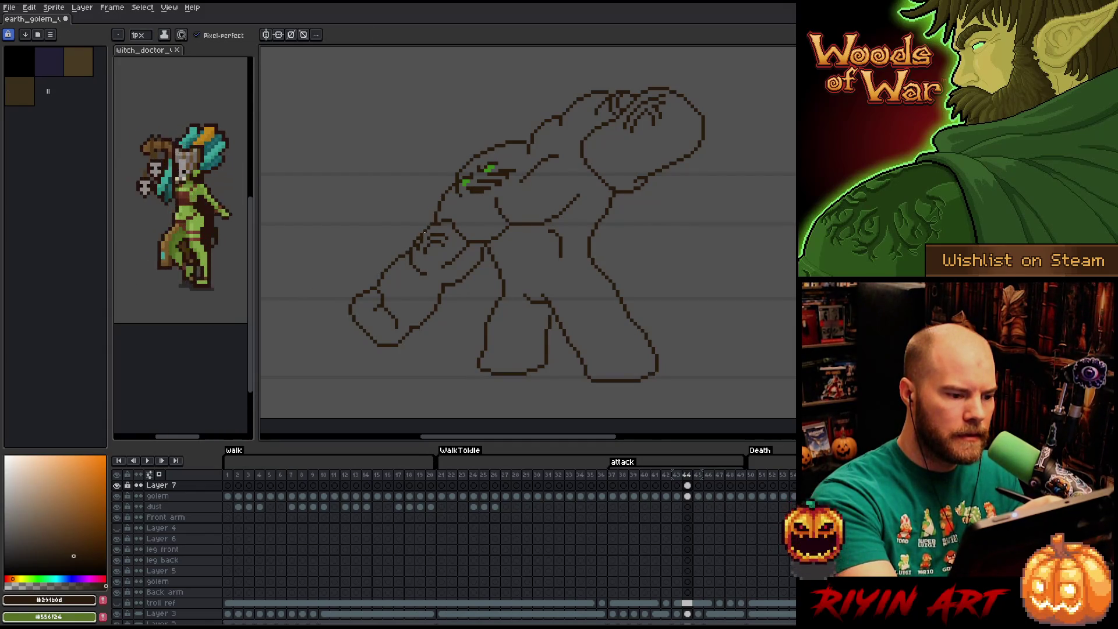
key(b)
key(e)
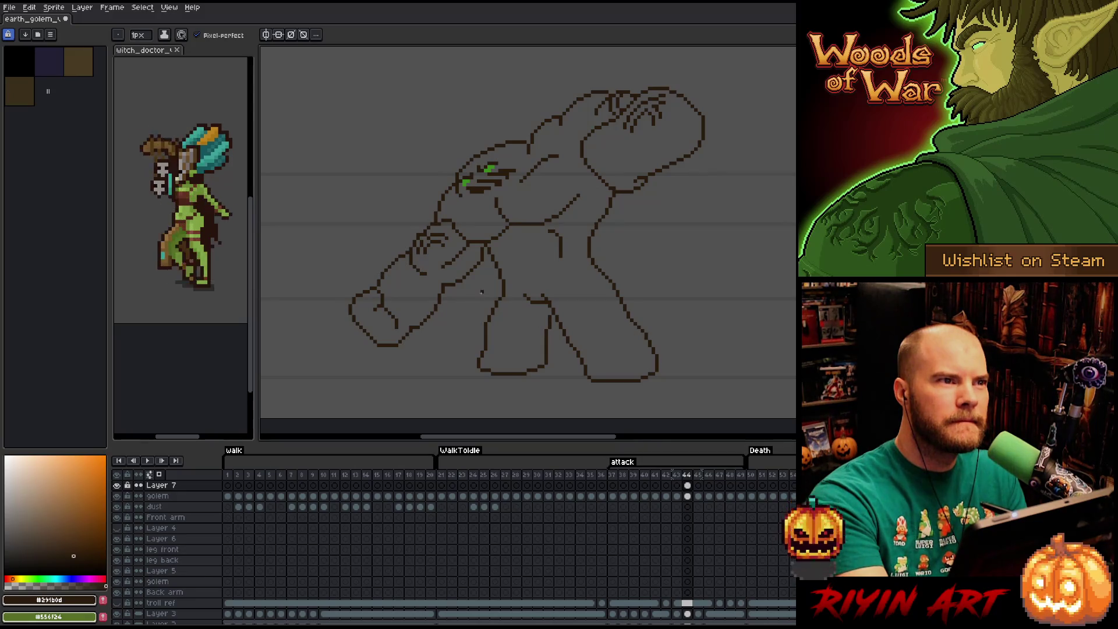
key(m)
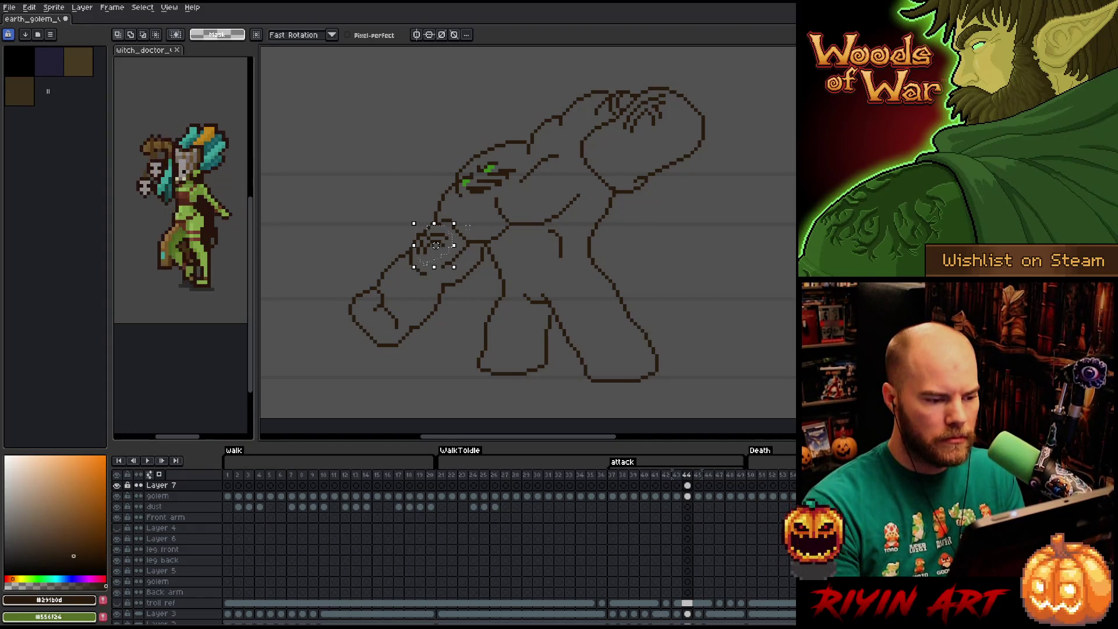
- Bring the knuckle detail to frame 45, compare against frame 44, and nudge it up into place
key(Right)
click(435, 245)
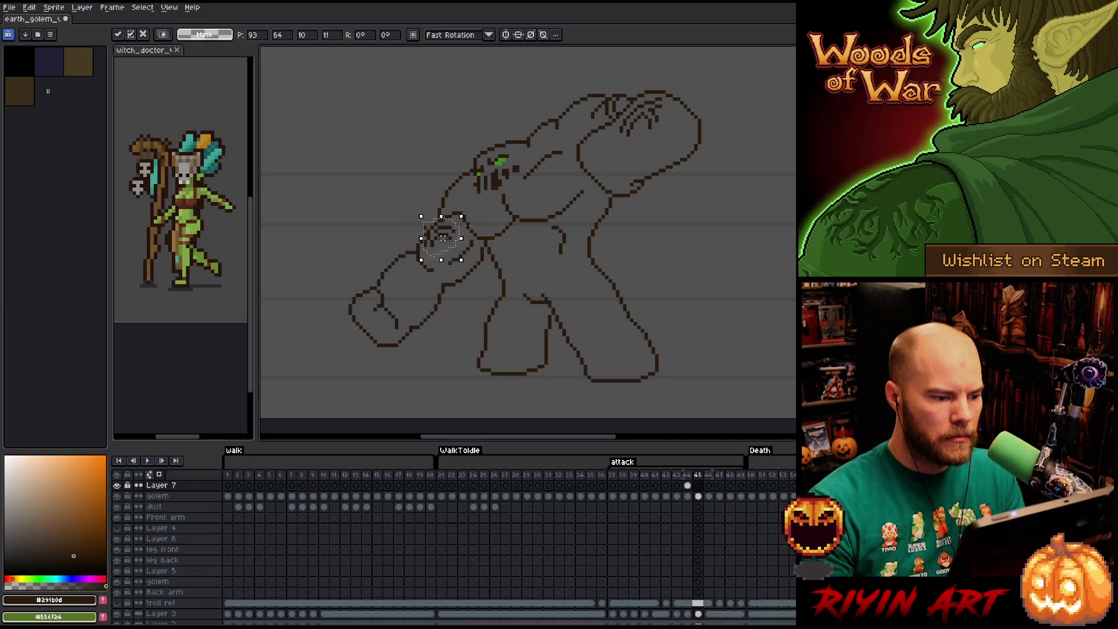
key(Left)
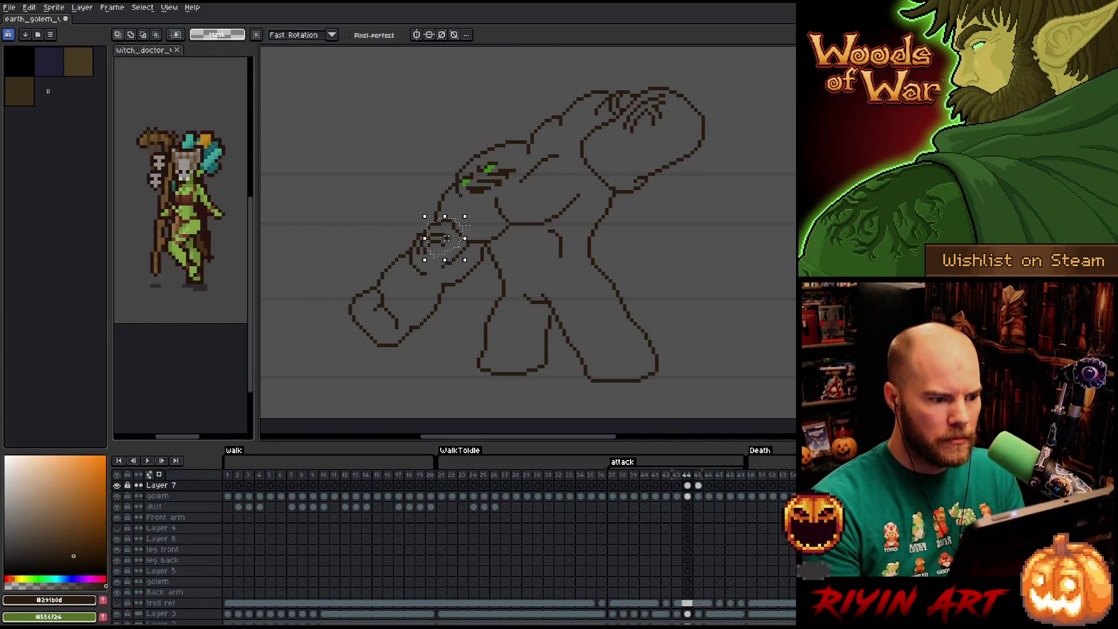
key(Right)
key(Left)
key(Right)
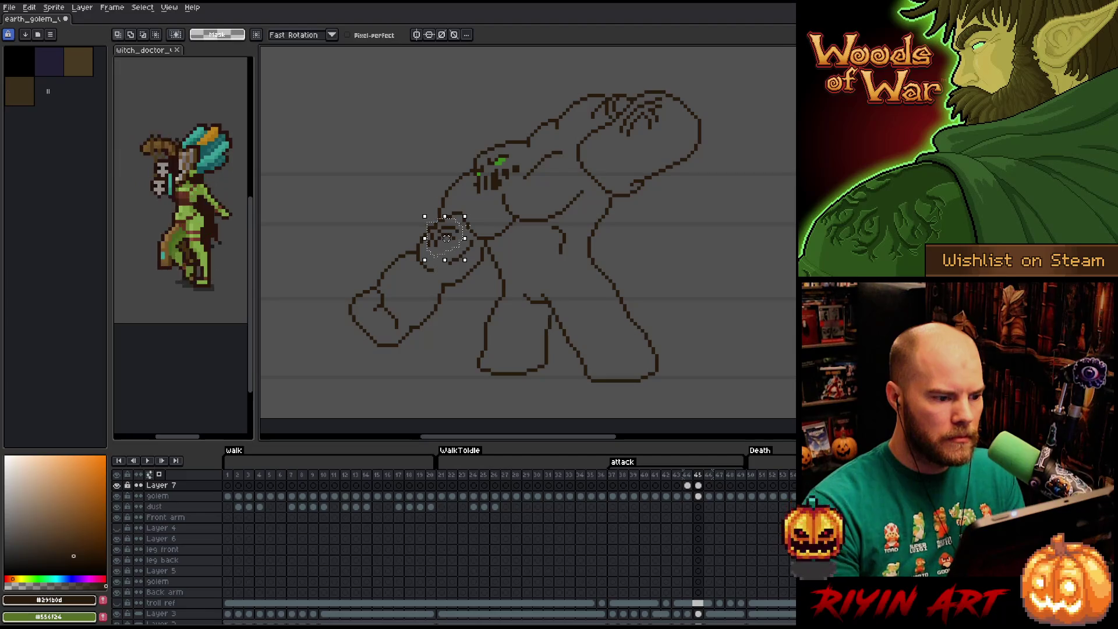
key(Left)
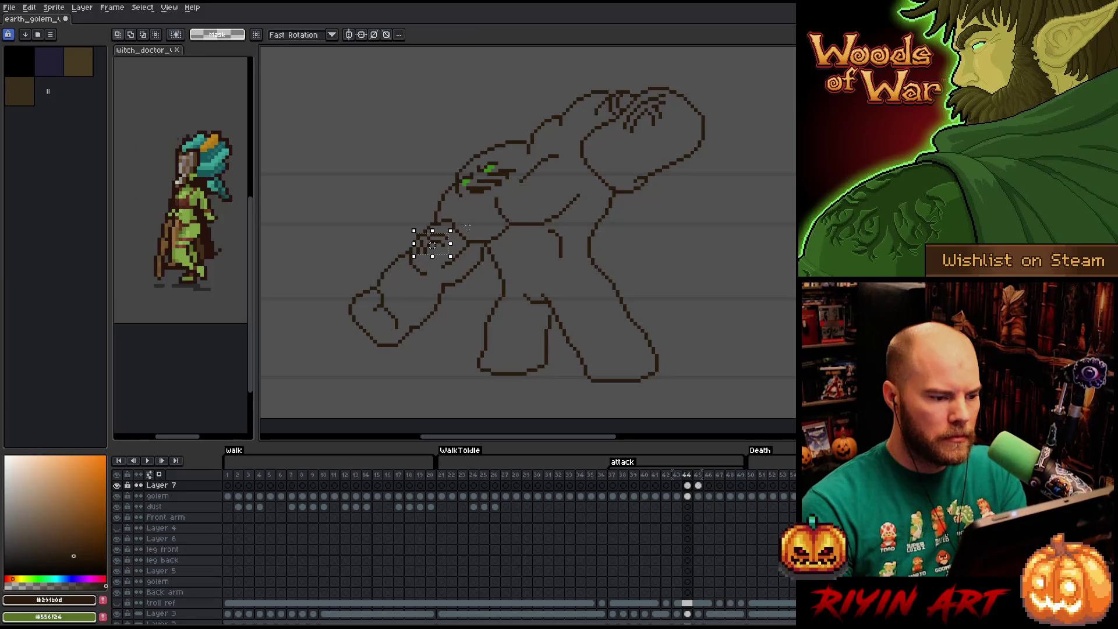
drag(433, 243, 433, 240)
key(Left)
key(Right)
key(Right)
key(Right)
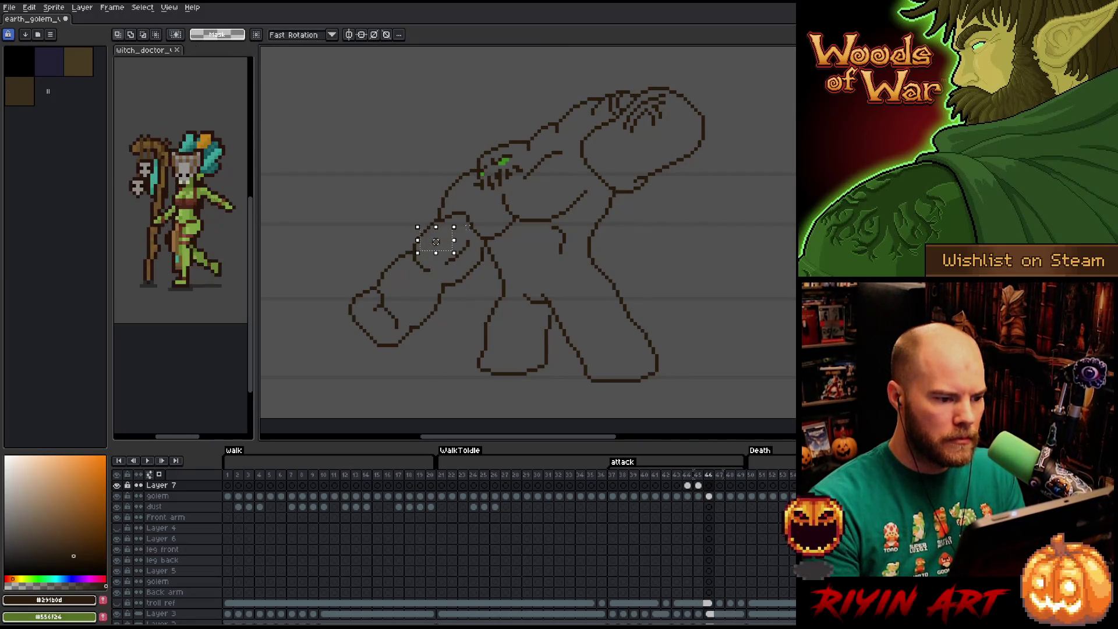
- Fit the knuckle detail onto the arm in frames 46, 47, 48 and 49, committing each placement
drag(435, 242, 435, 240)
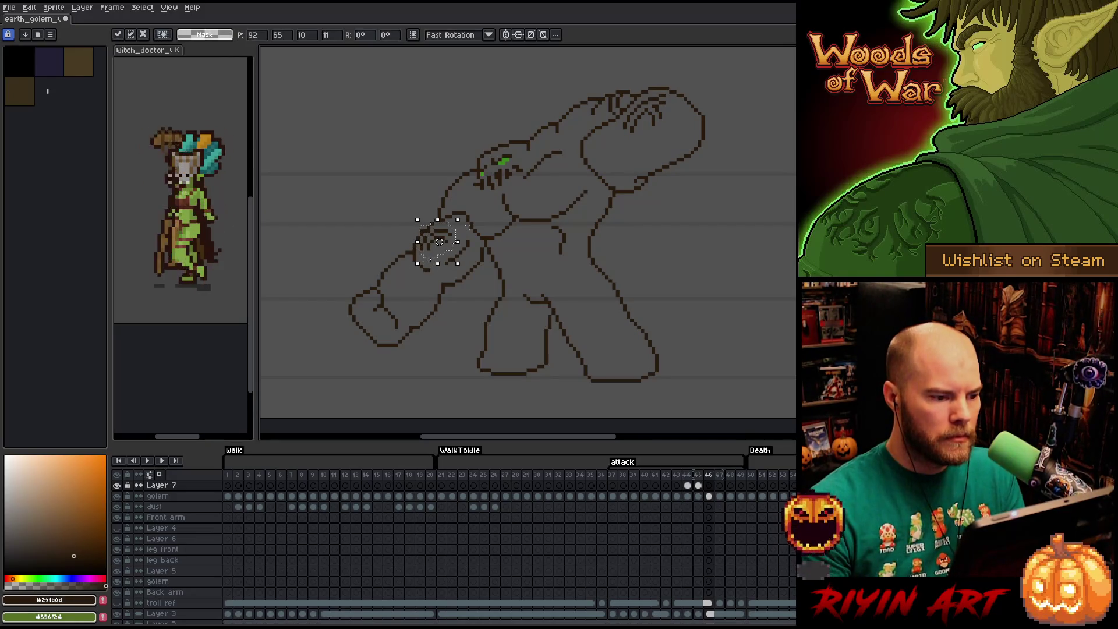
key(Return)
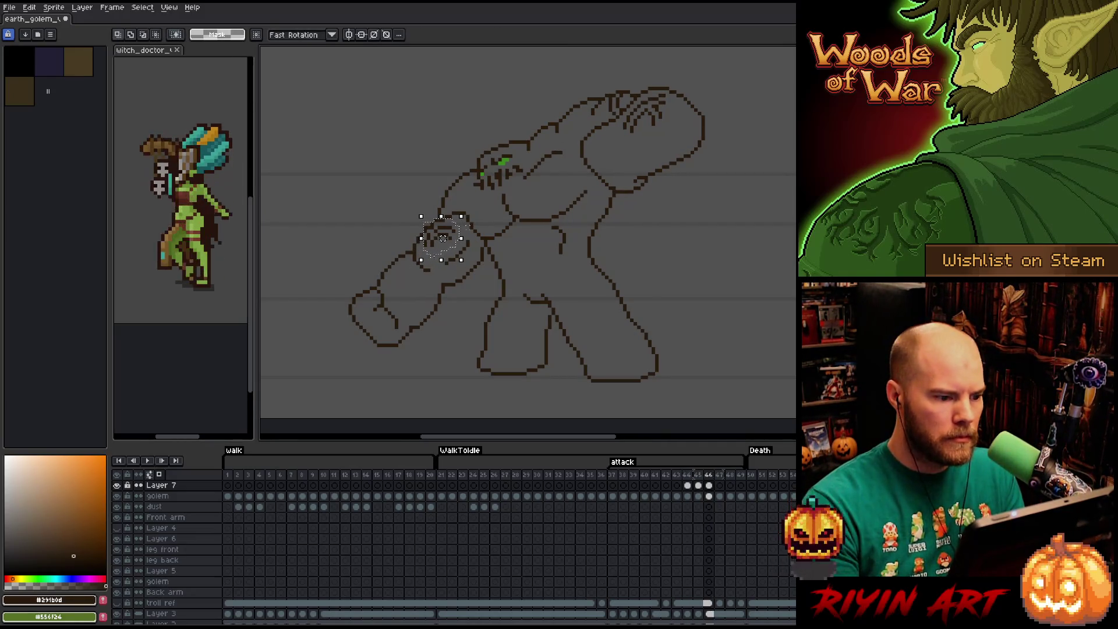
key(Right)
drag(442, 238, 435, 244)
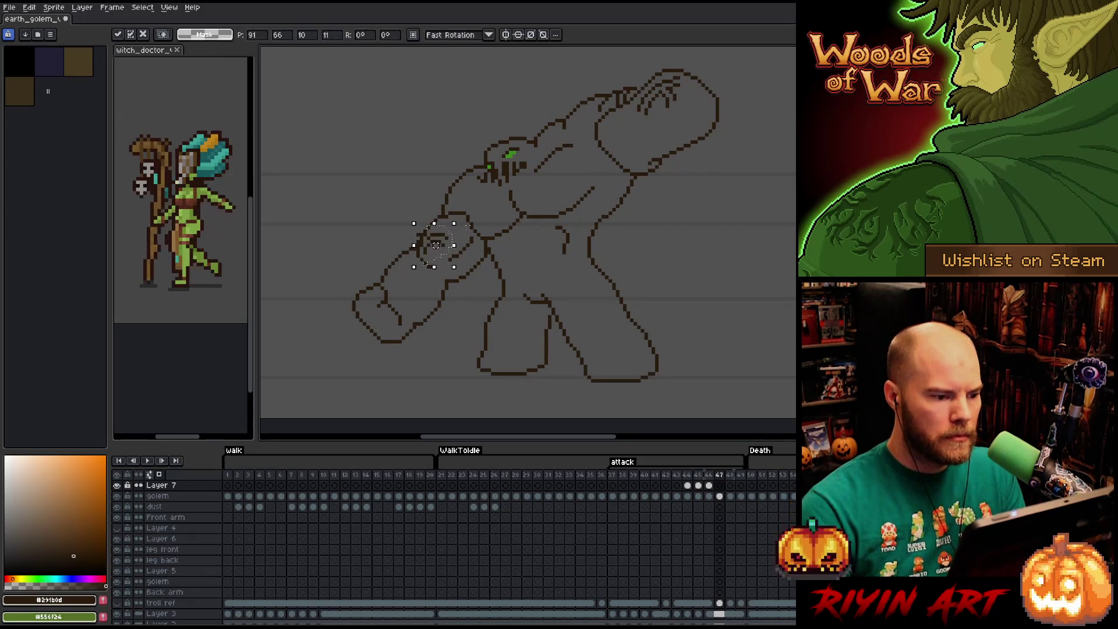
key(Return)
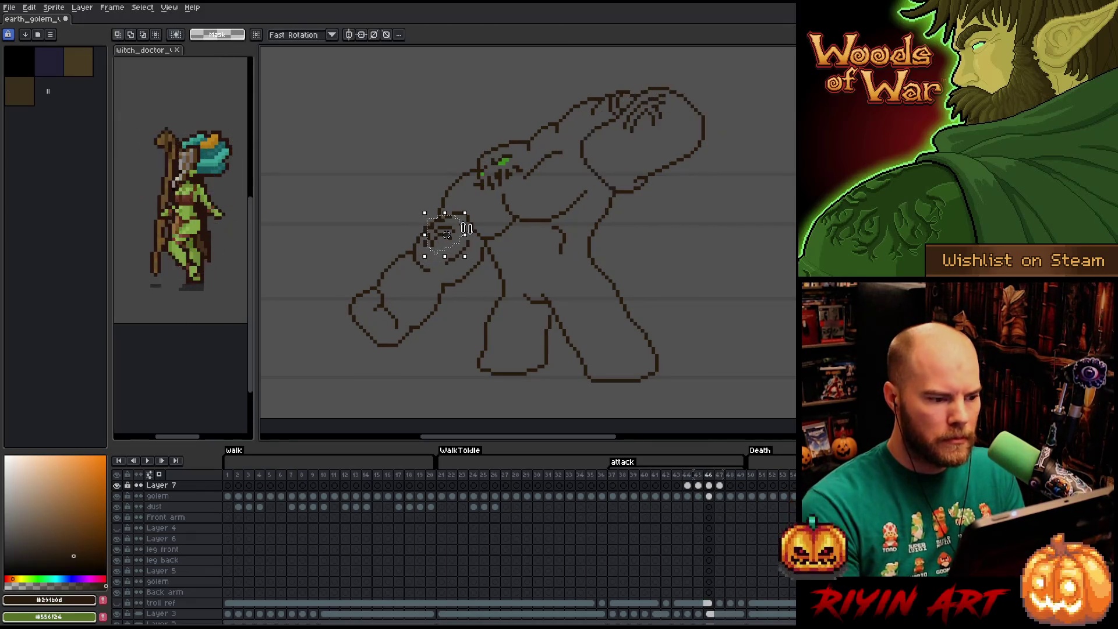
key(Right)
drag(447, 234, 433, 245)
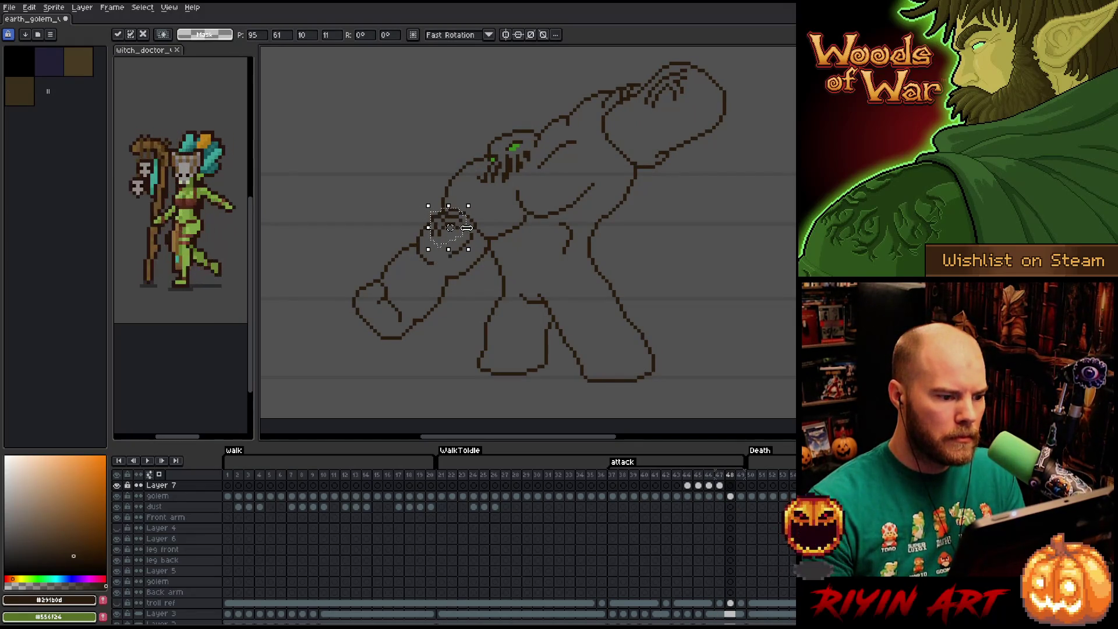
key(Return)
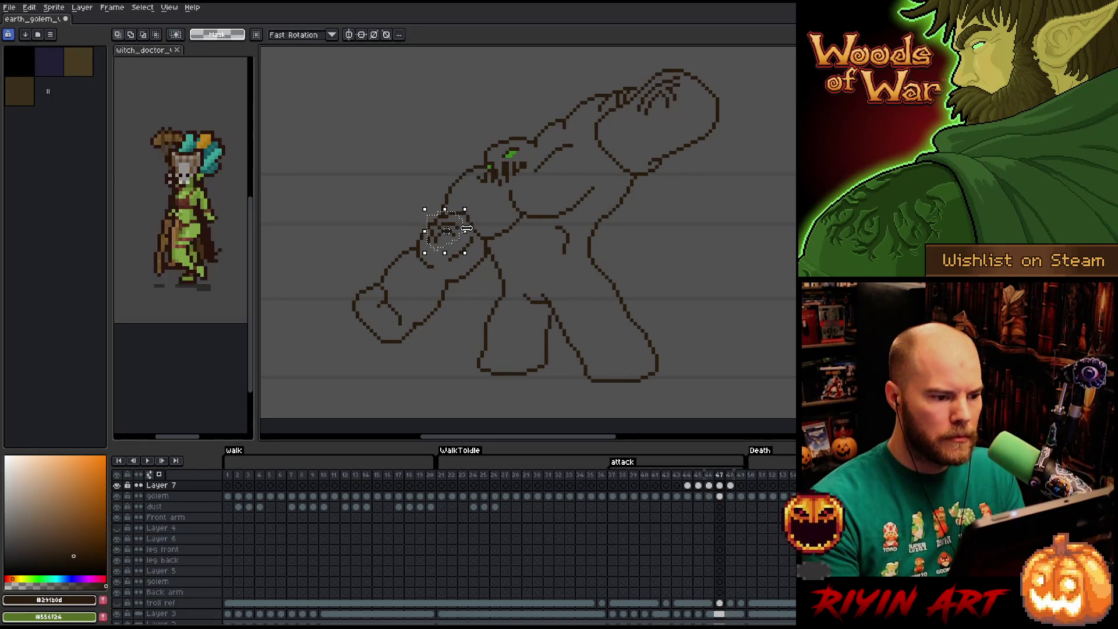
key(Right)
drag(445, 231, 434, 245)
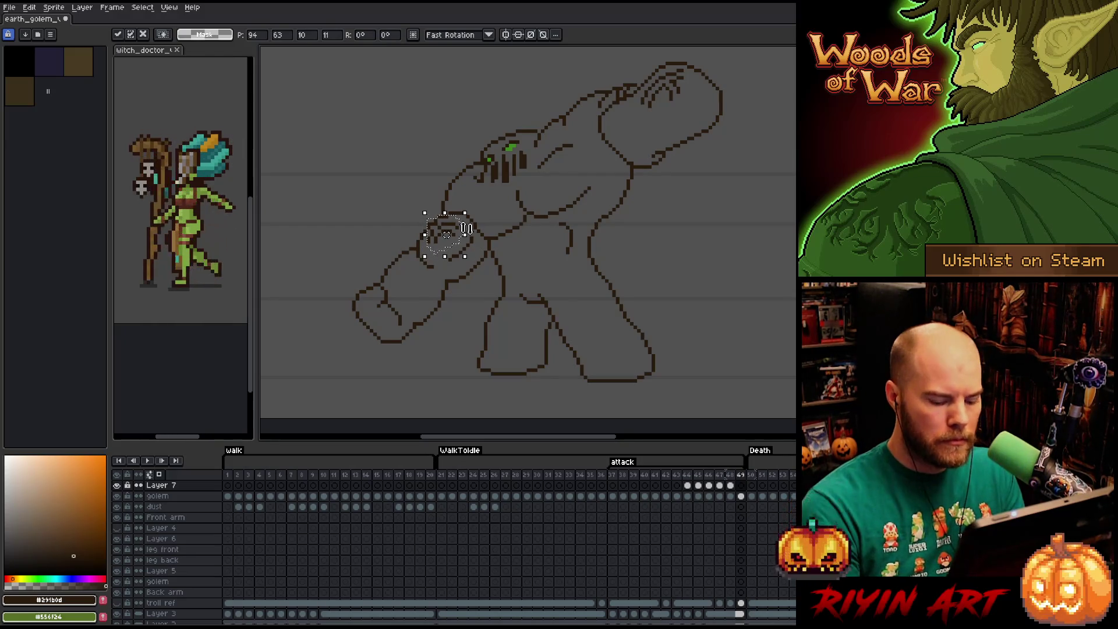
key(Return)
key(Right)
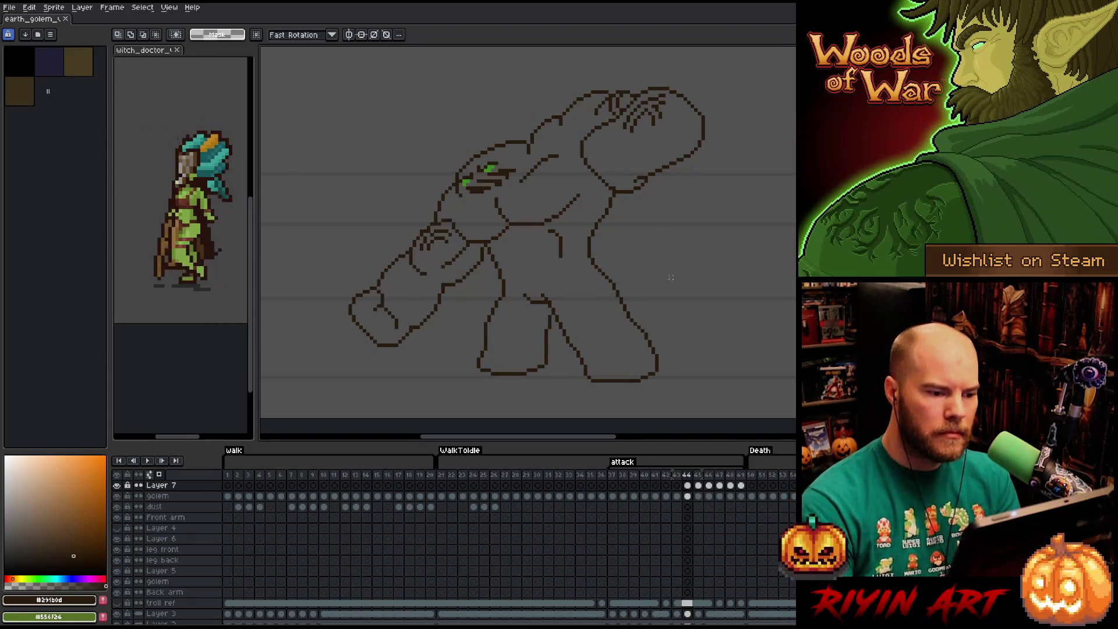
- Sketch a tiny stroke near the waist and pick the golem layer cel at frame 44
key(b)
key(e)
key(e)
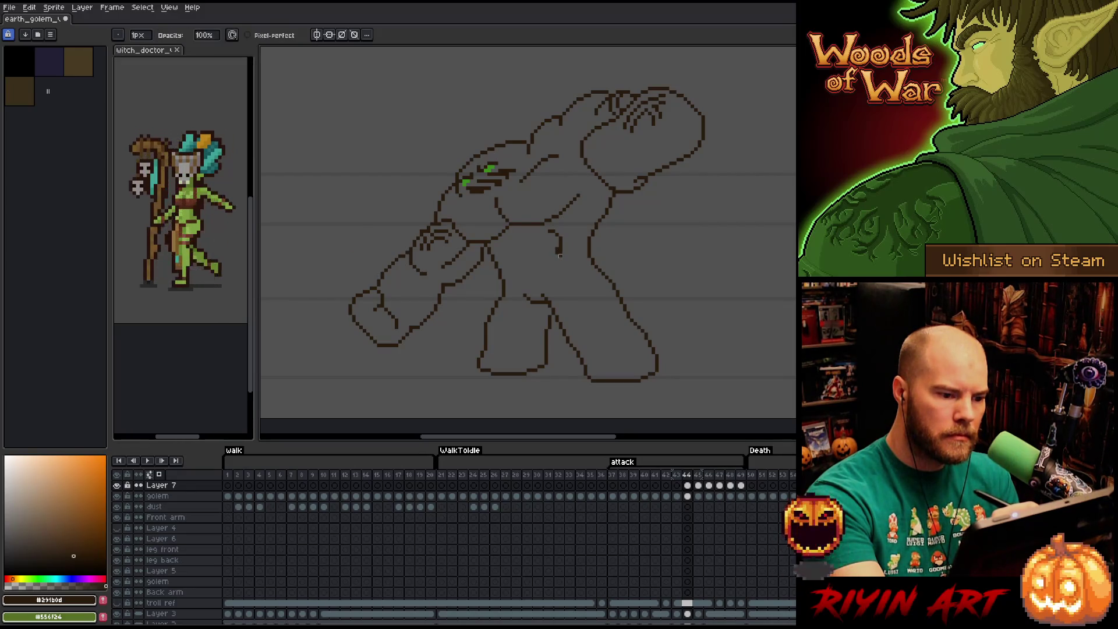
click(686, 495)
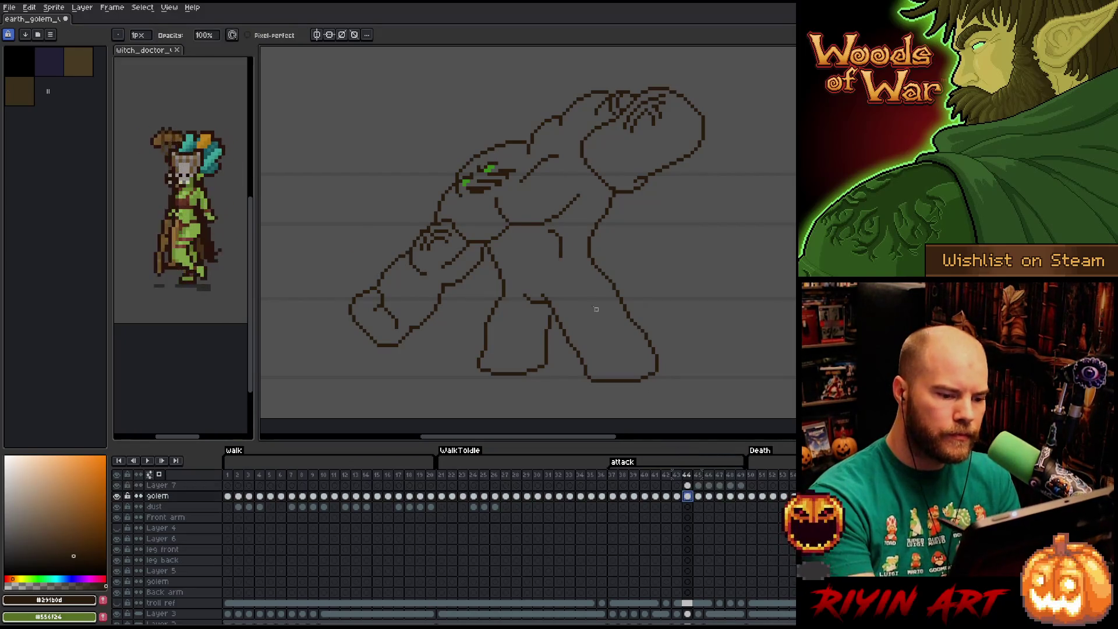
- Flip through the attack poses, jump to the standing golem frame and play the walk animation
key(b)
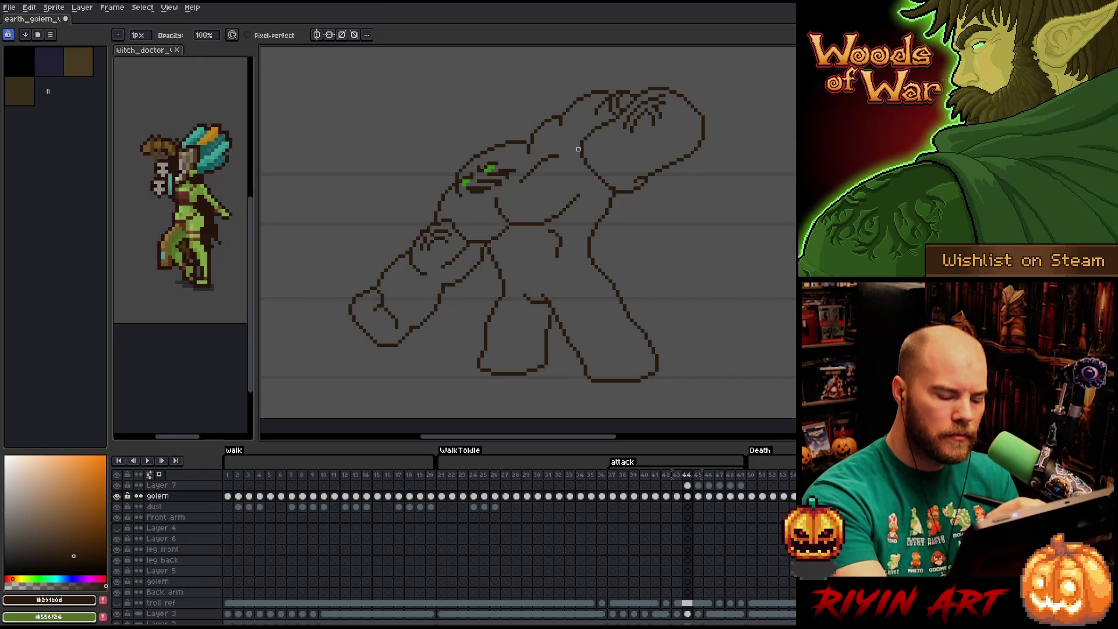
key(Right)
key(Right)
key(Return)
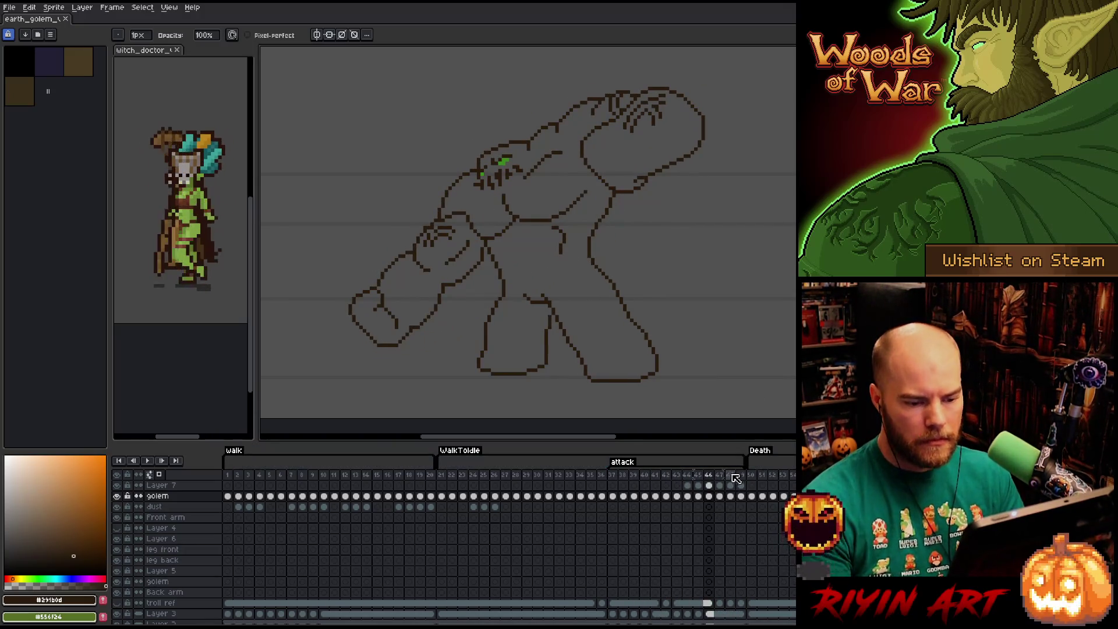
click(756, 476)
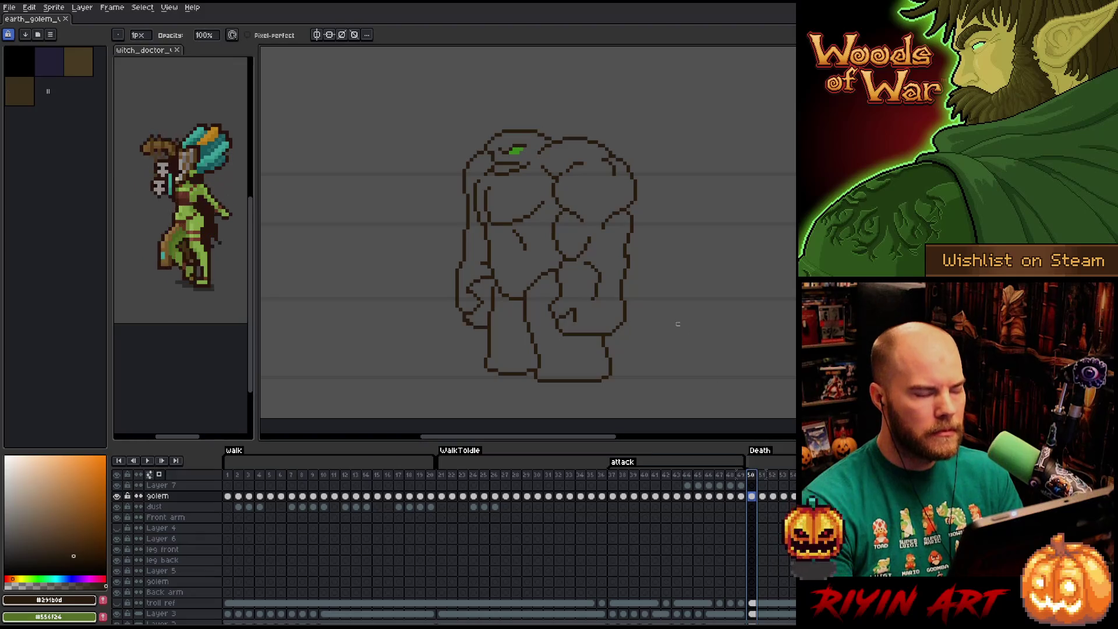
click(428, 461)
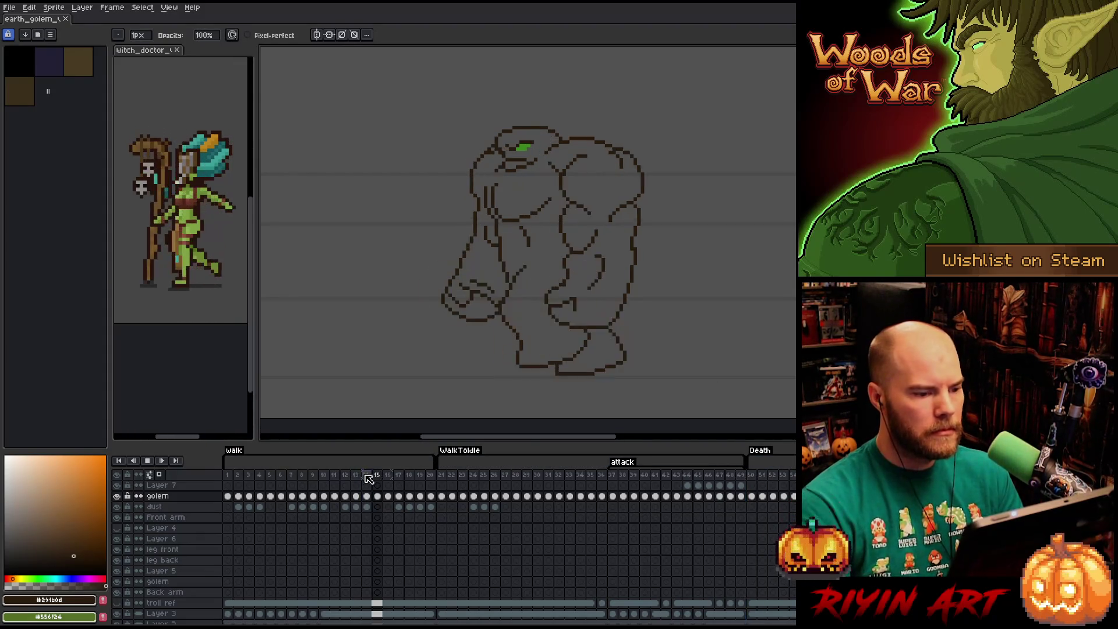
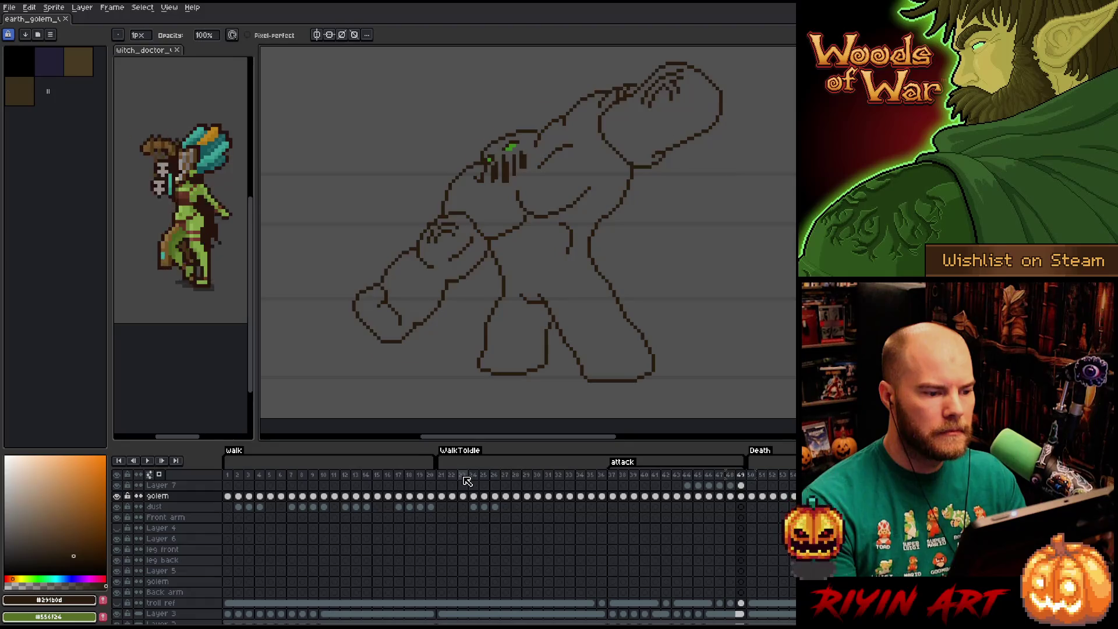
- Step through the golem's attack poses on frames 26, 27 and 28 to review them
click(499, 476)
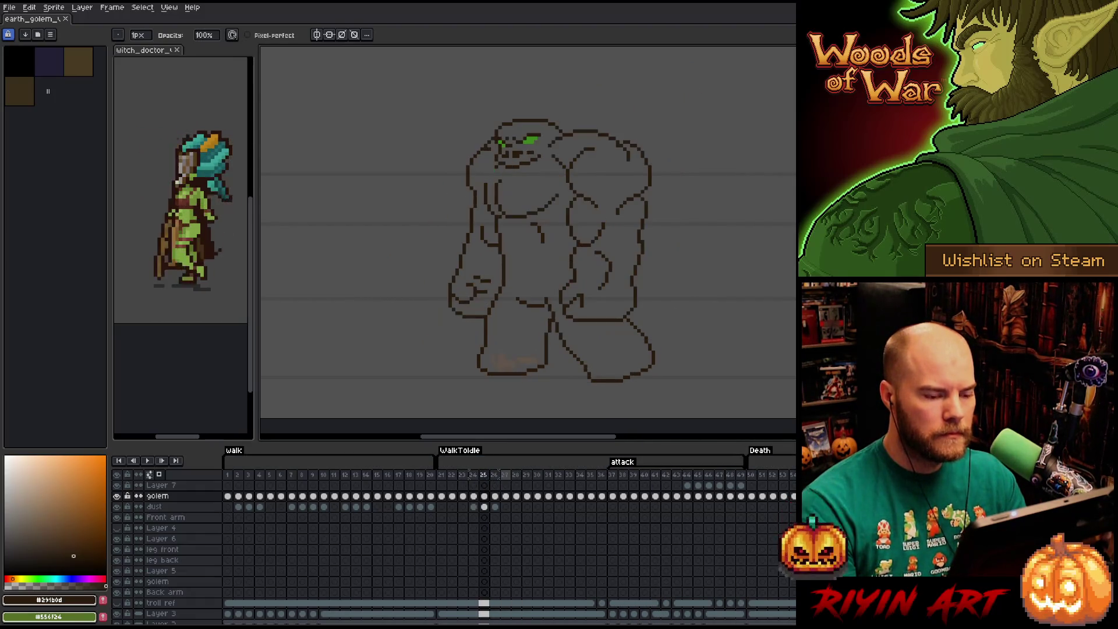
key(Left)
click(505, 475)
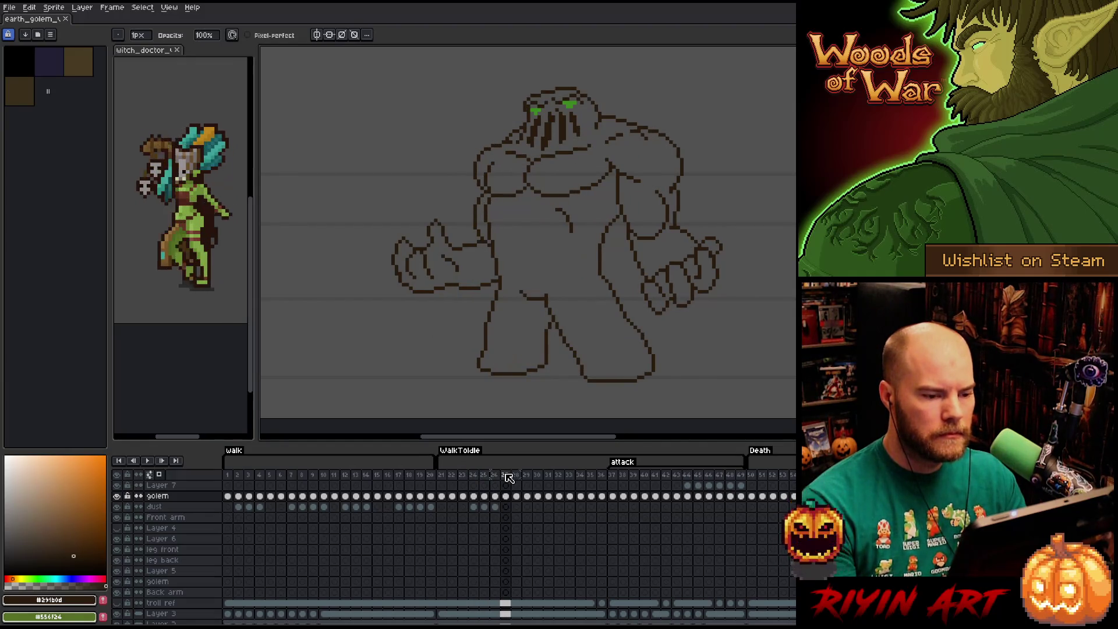
key(Right)
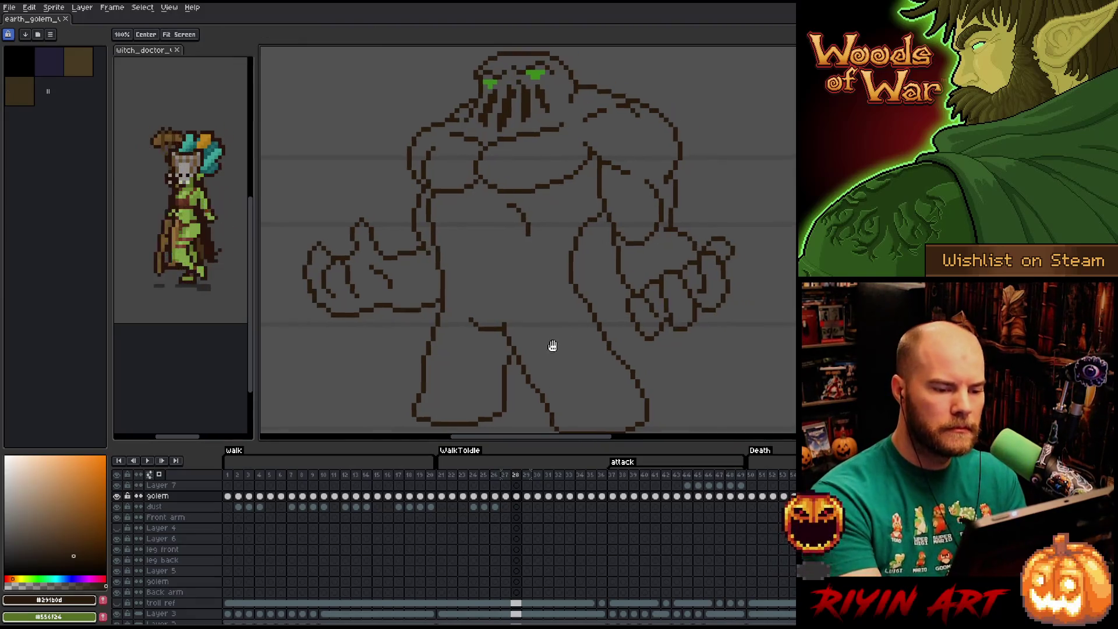
- Recentre the view on the golem and make the Layer 7 cel of frame 29 active
drag(621, 212, 511, 231)
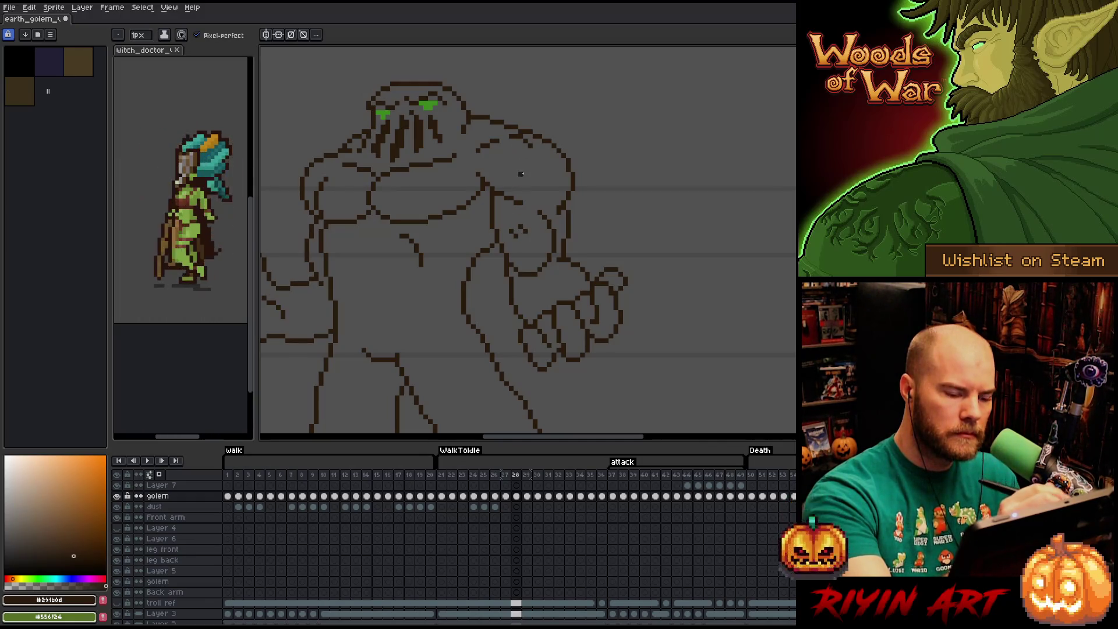
drag(529, 219, 606, 142)
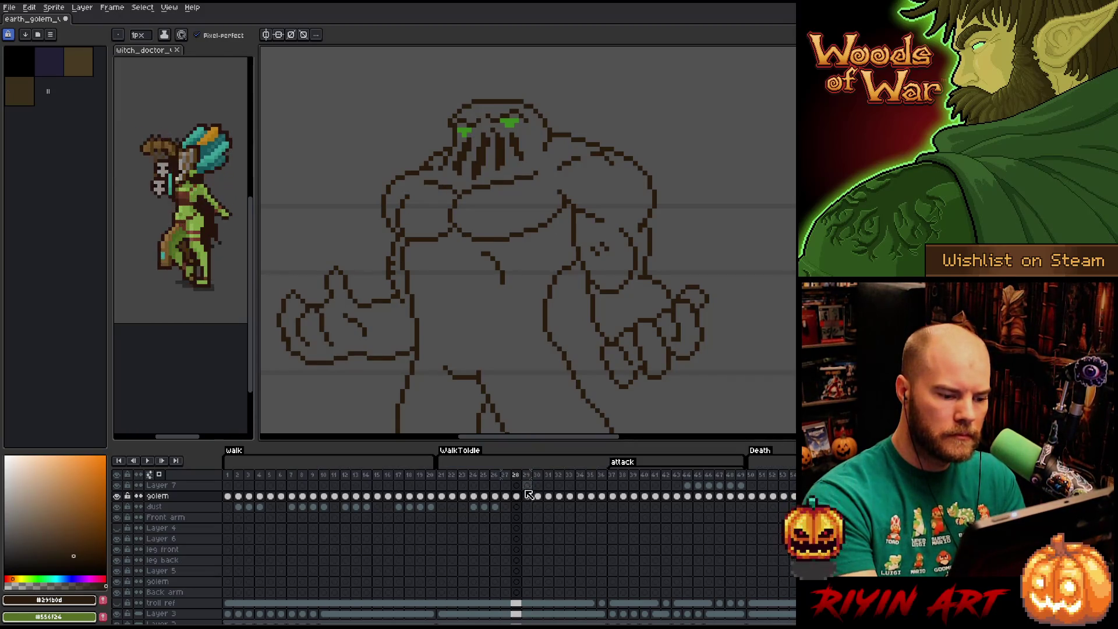
click(529, 486)
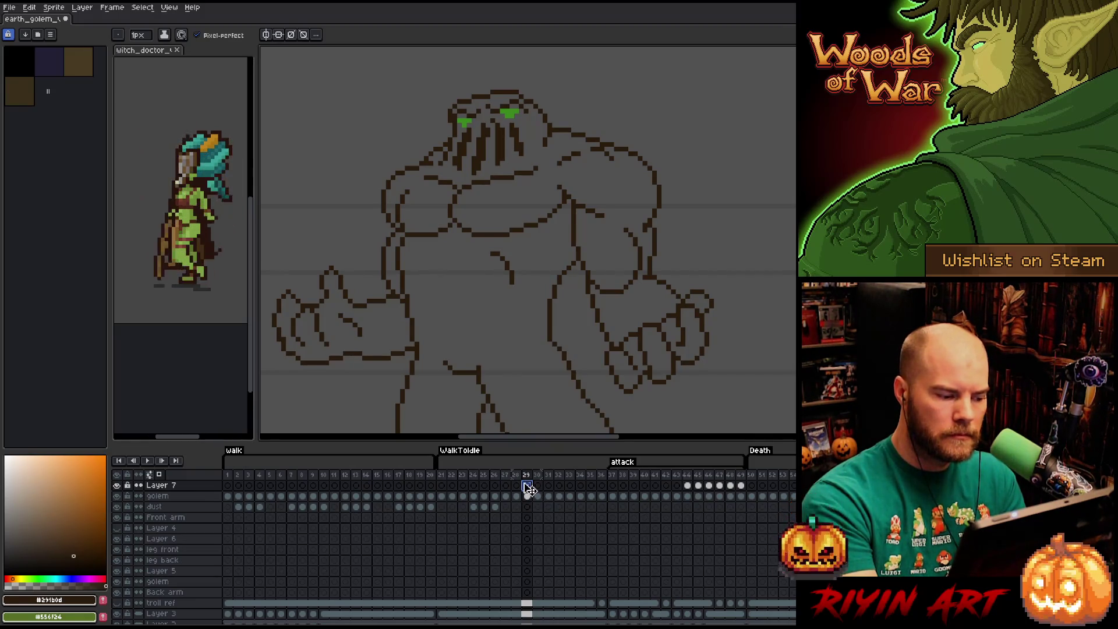
scroll(212, 606, down, 2)
- Hide the bottom background layer so frame 29 sits over transparency, then add a new Layer 7 cel
click(117, 608)
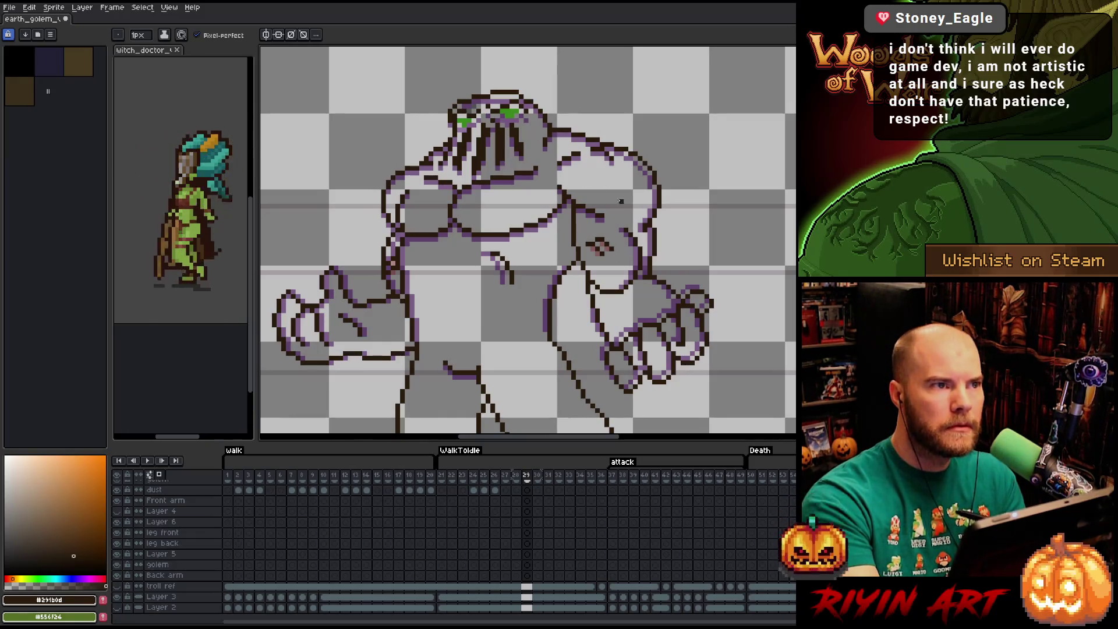
key(shift+n)
- Touch up the sketch strokes on Layer 7 of frame 30 with pencil and eraser, then move to frame 31
click(538, 485)
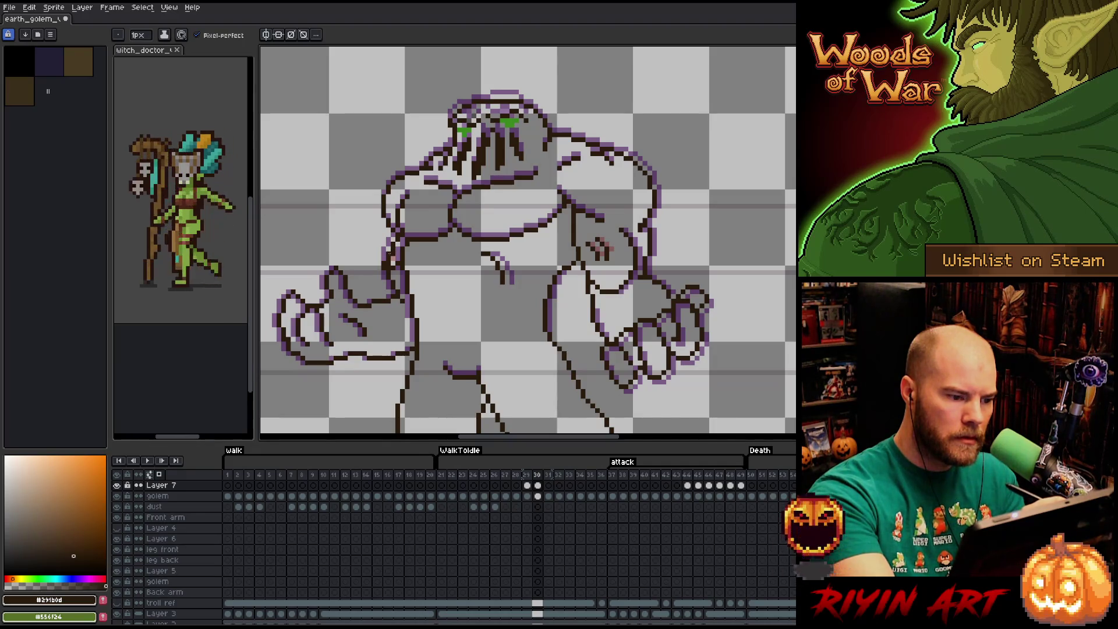
key(b)
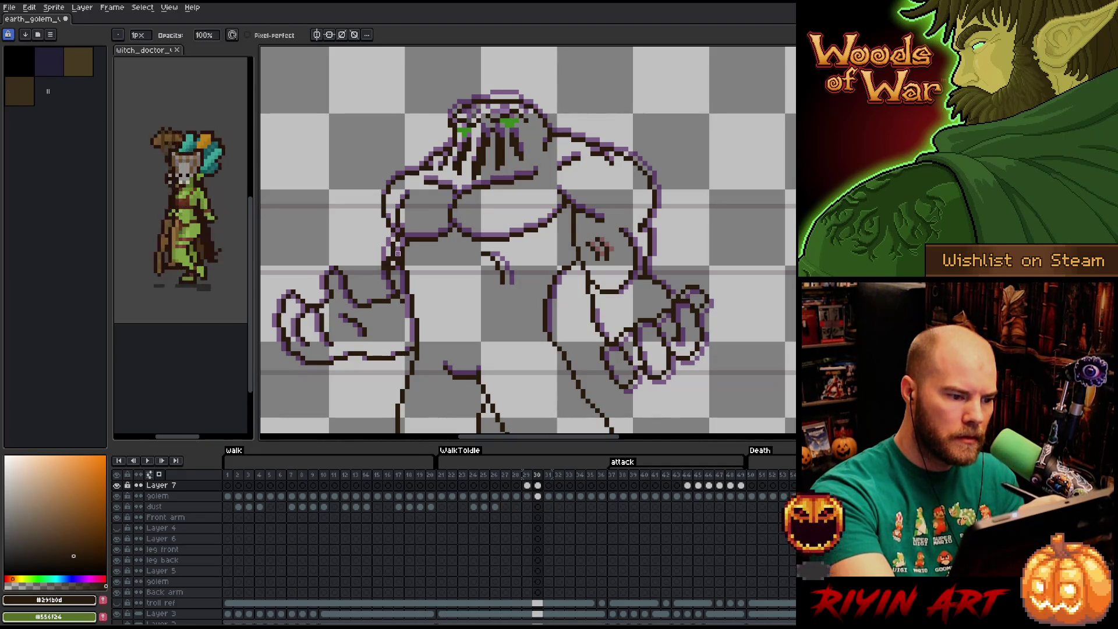
key(alt+Down)
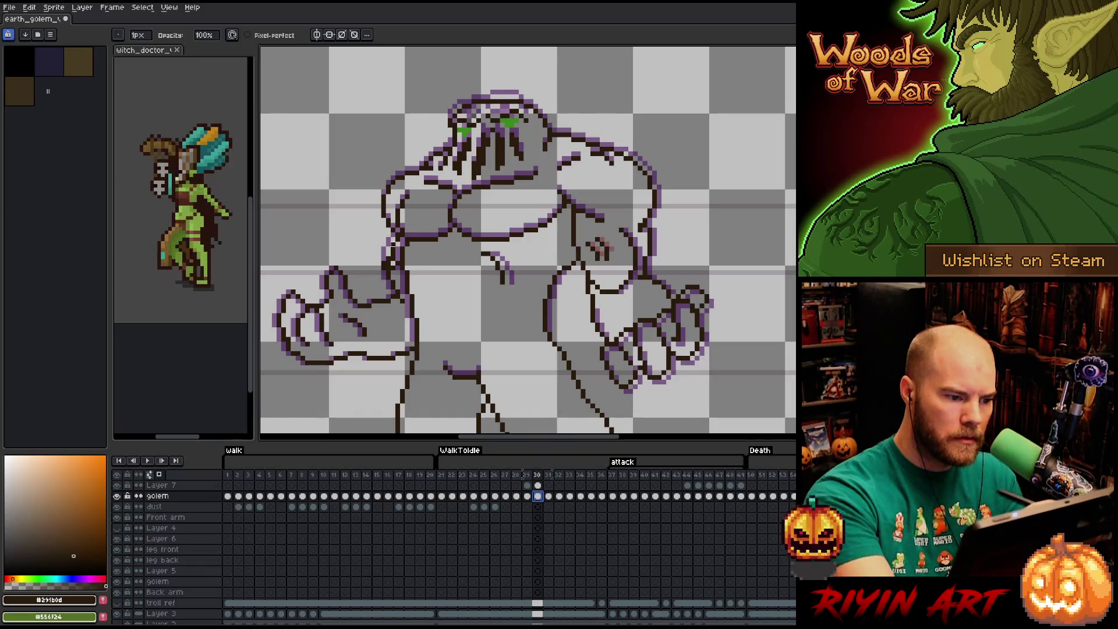
click(537, 486)
key(e)
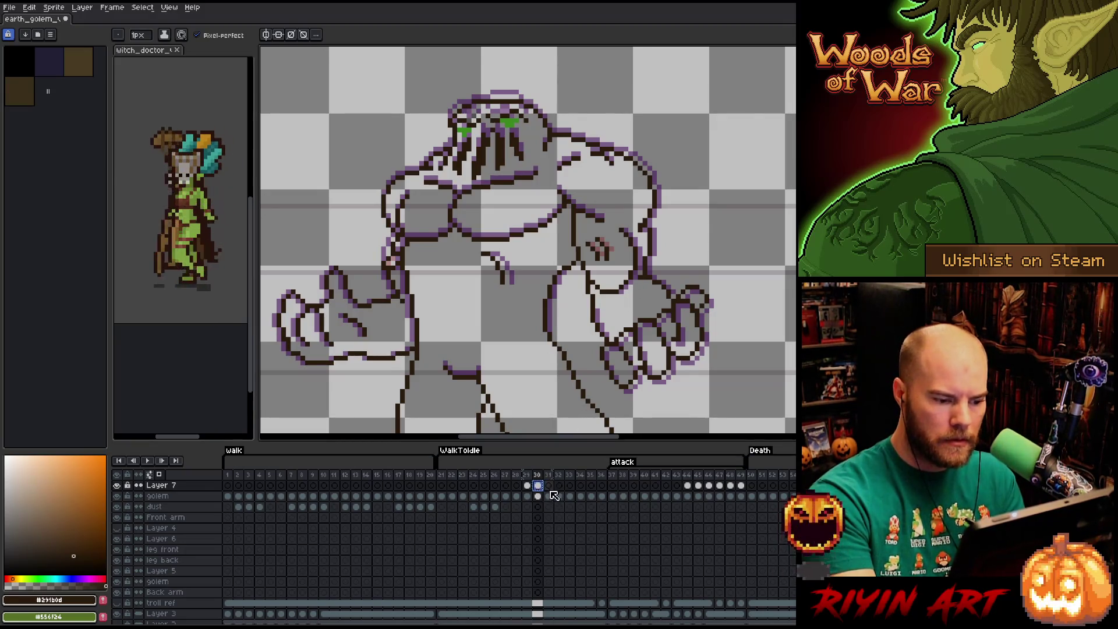
click(550, 485)
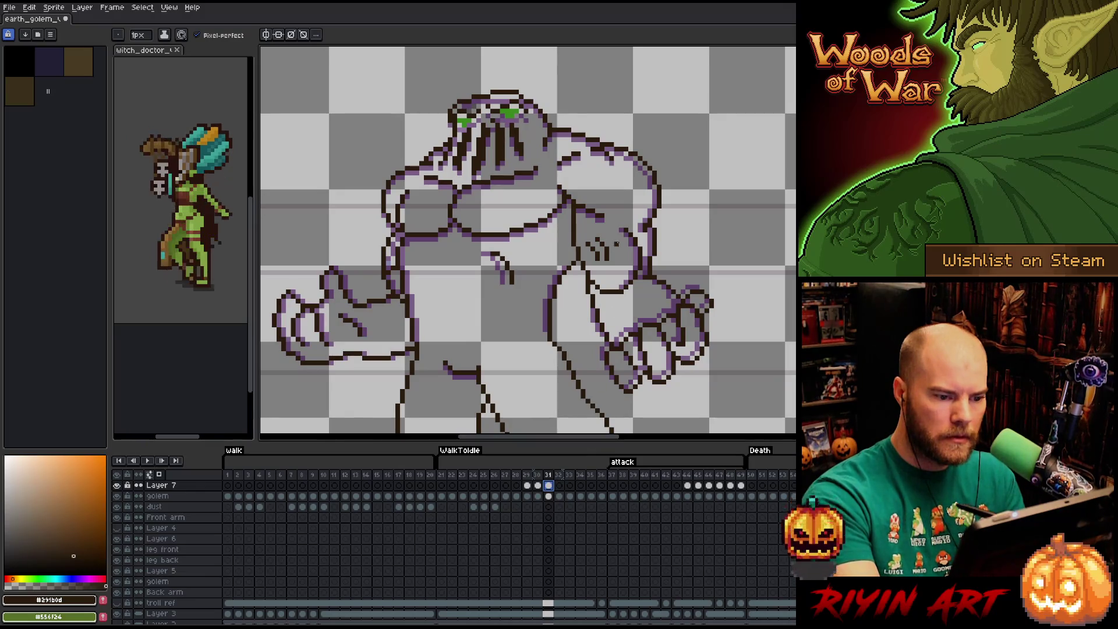
- Marquee the small stroke cluster on the golem's upper arm in frame 31 and reposition it
key(m)
drag(587, 226, 625, 275)
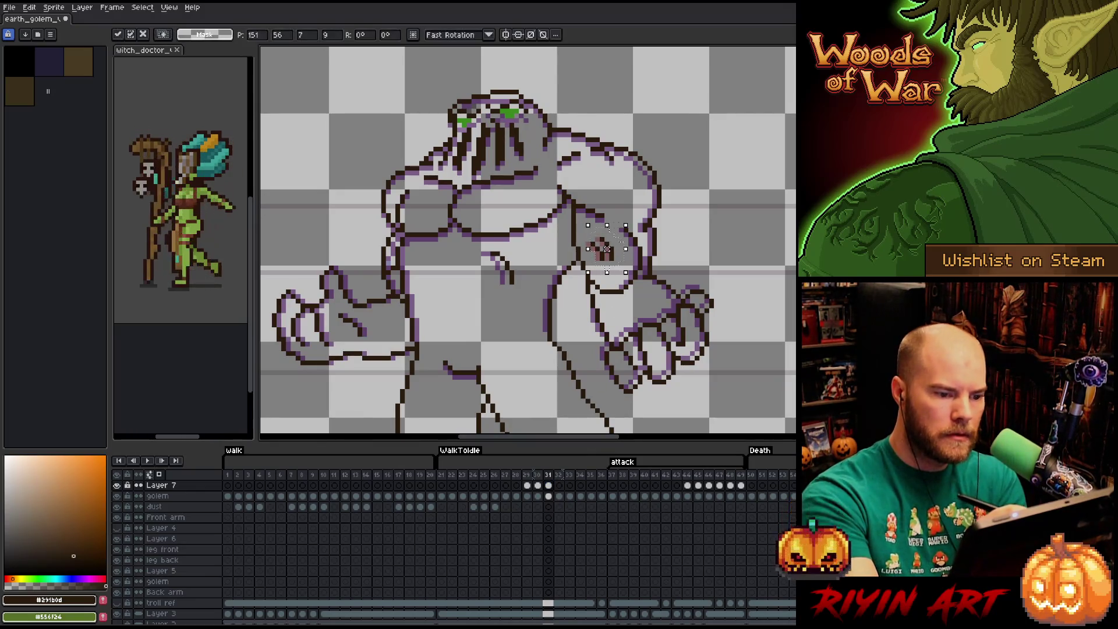
key(ctrl+d)
- Redraw the arm stroke cluster on Layer 7, alternating pencil and eraser and checking the golem layer
key(b)
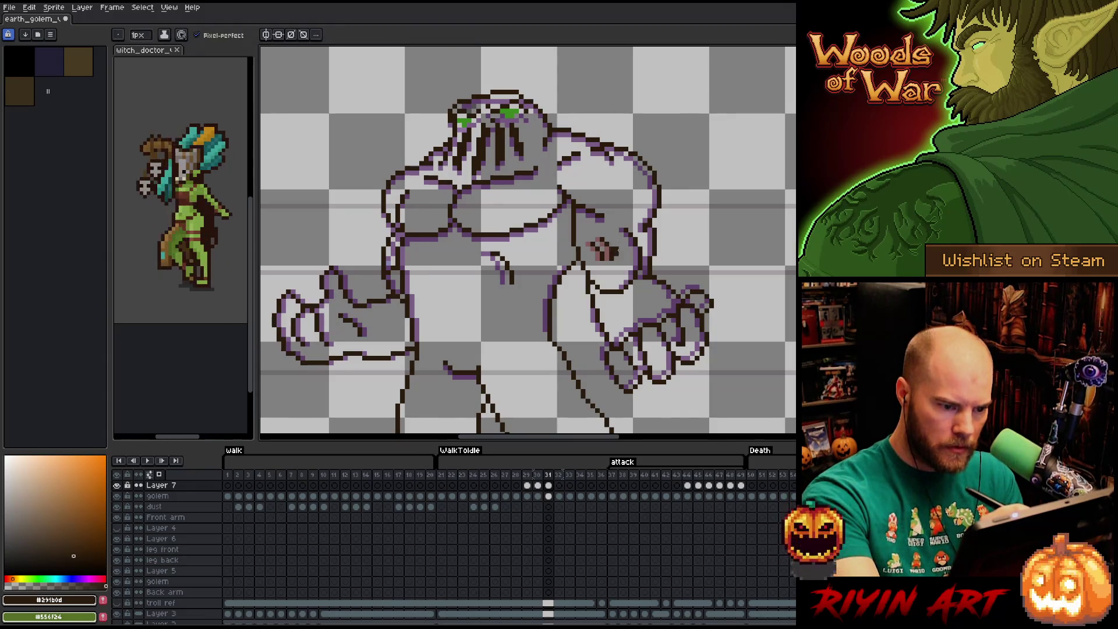
key(e)
key(b)
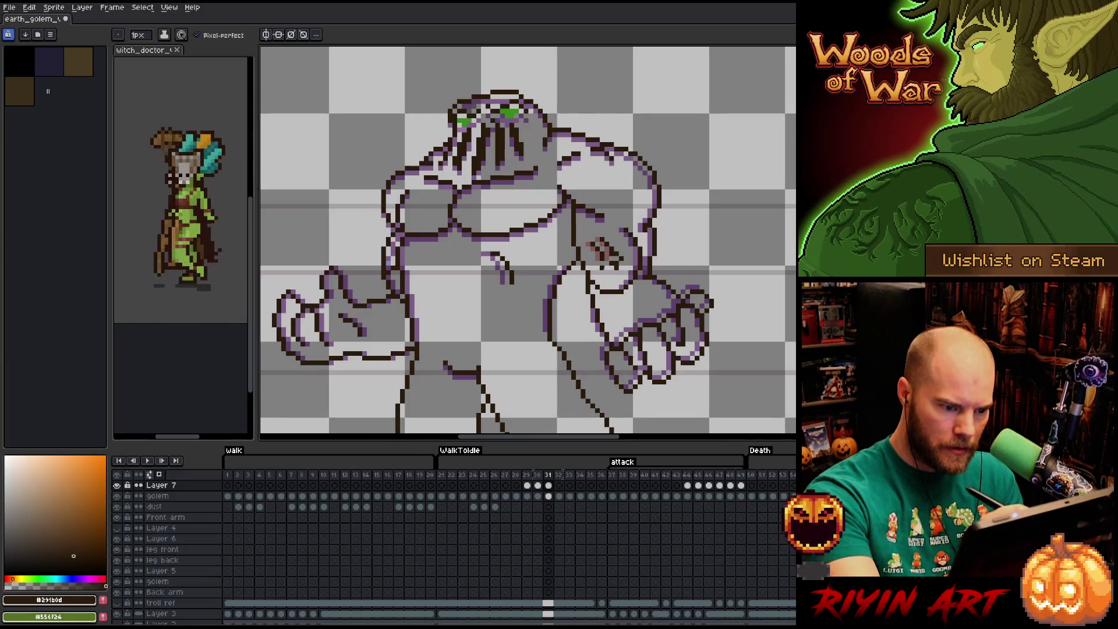
key(e)
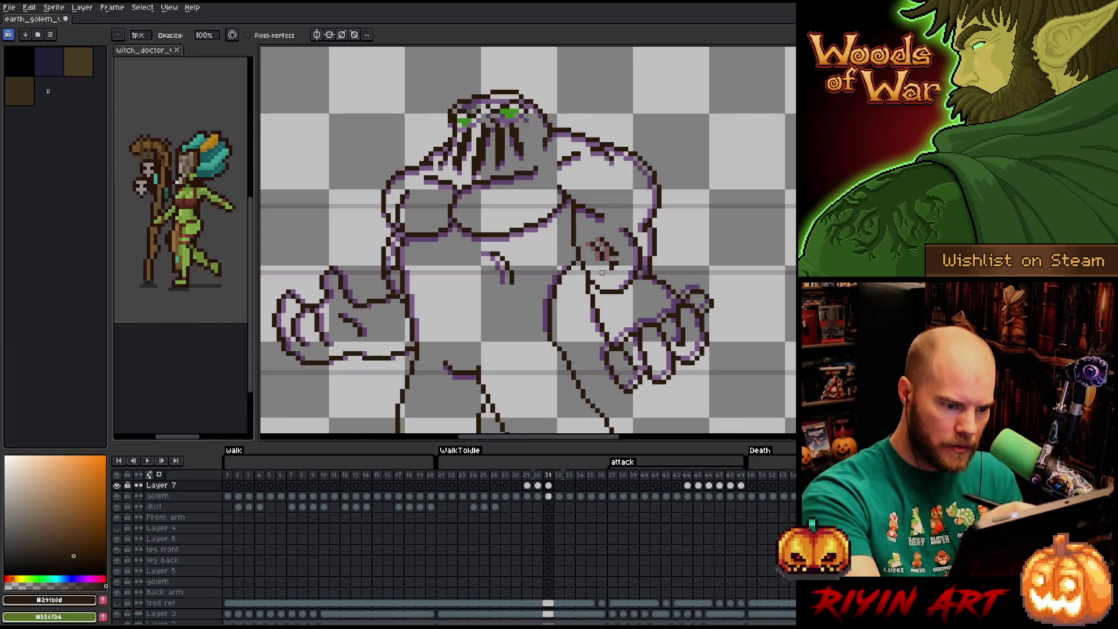
key(b)
key(e)
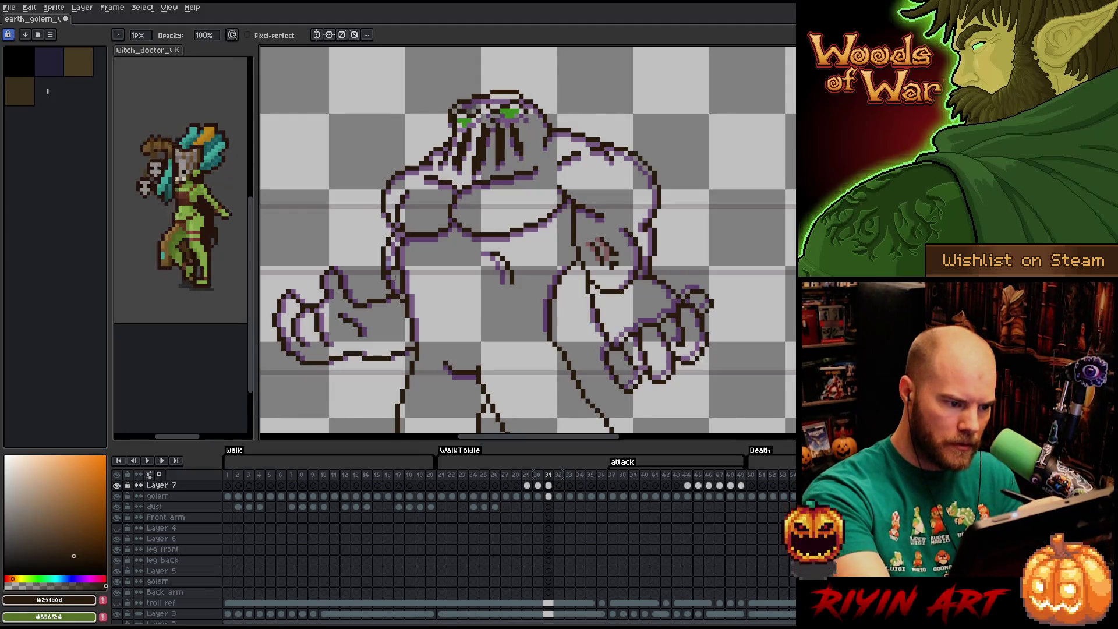
key(b)
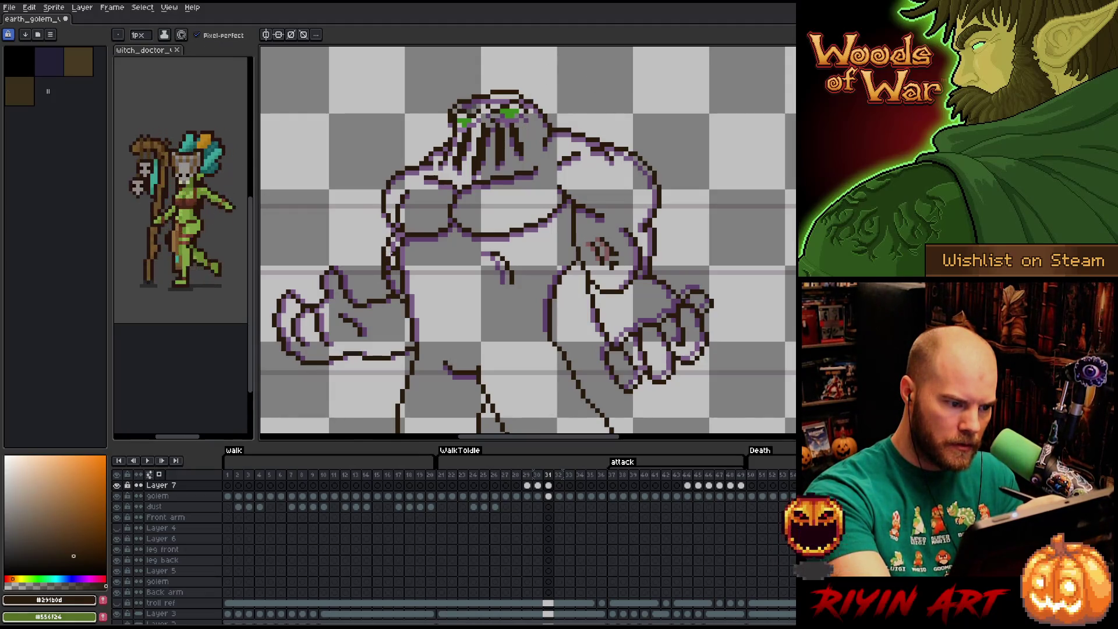
key(e)
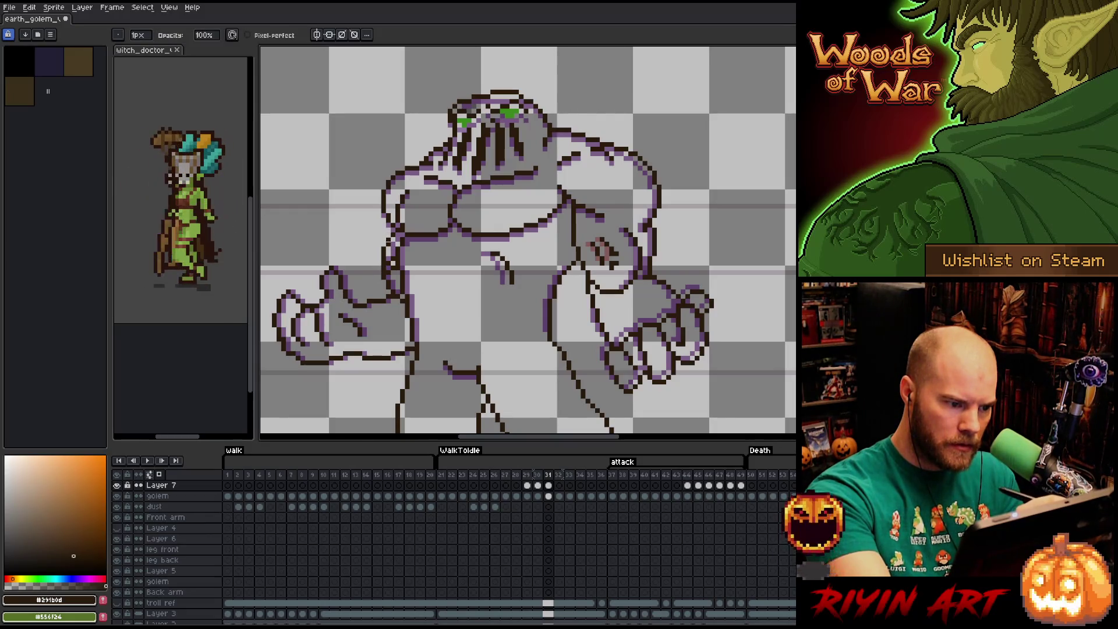
key(Down)
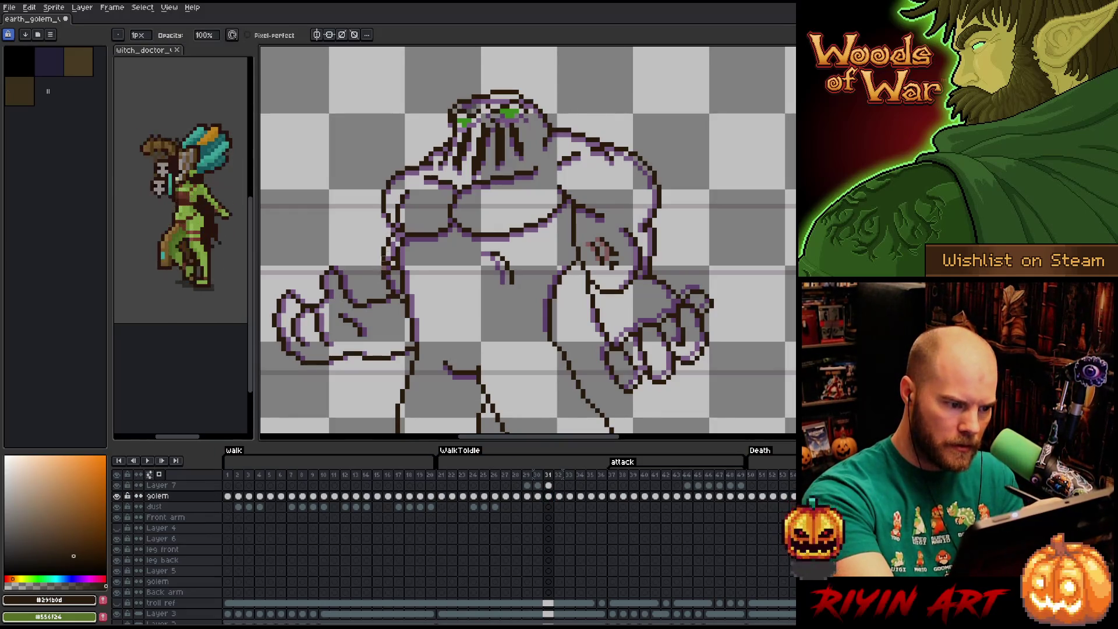
key(Up)
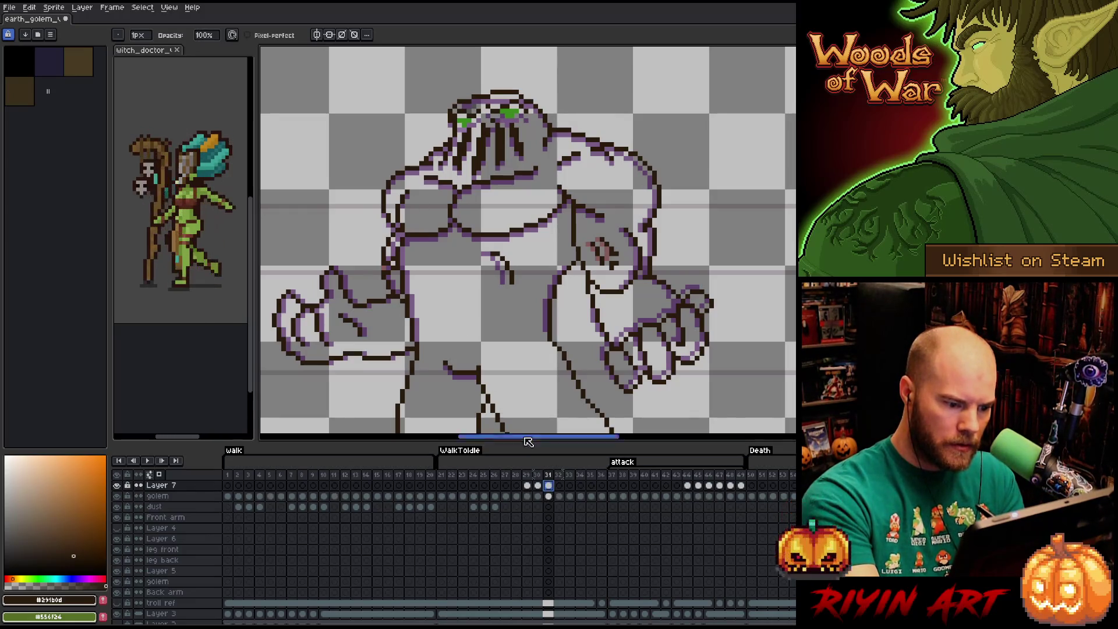
key(b)
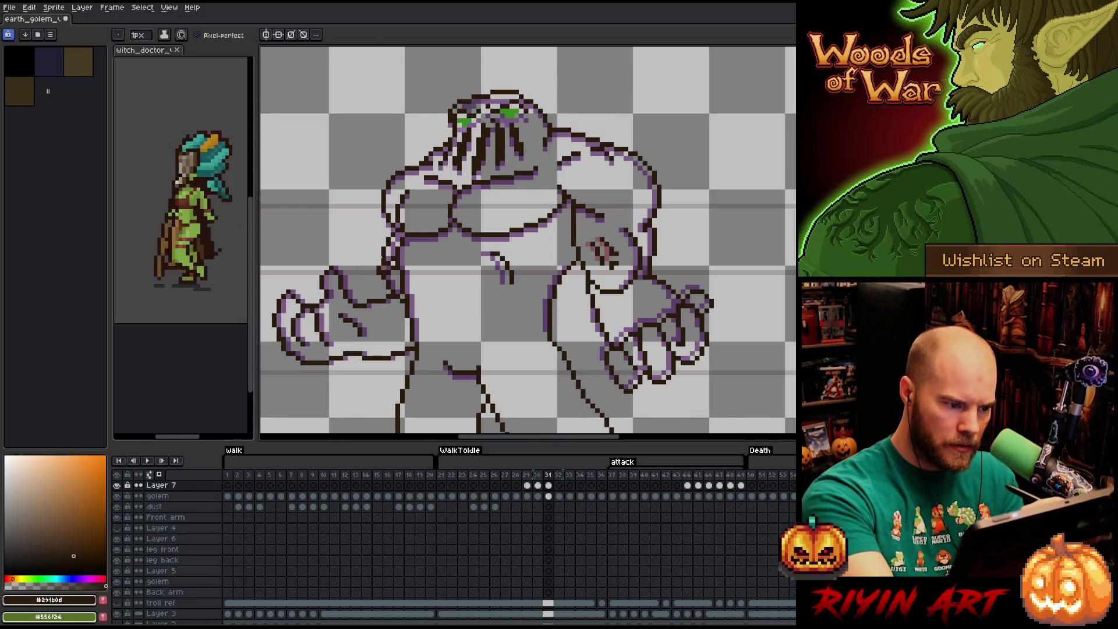
- Compare frames 30 and 31, then touch up the arm lines on the golem layer
click(537, 475)
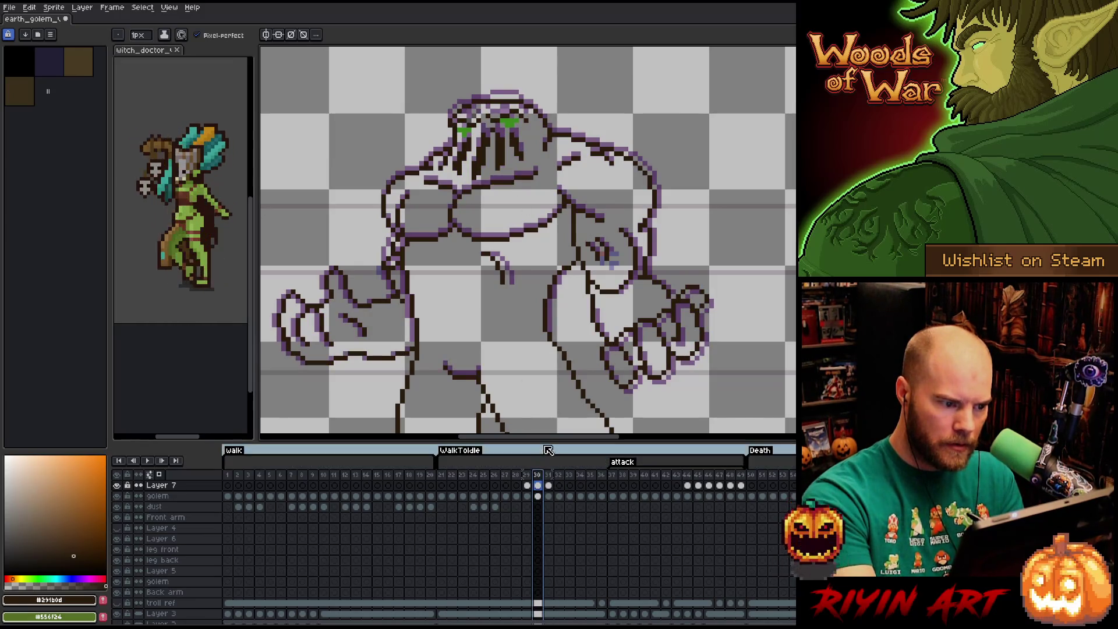
key(Right)
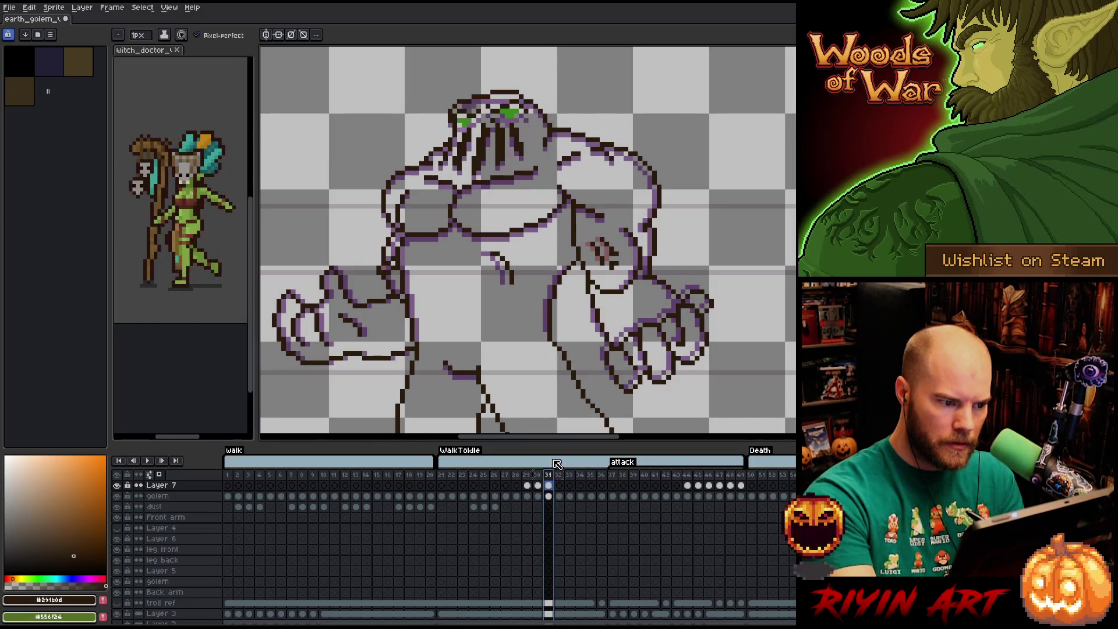
key(Left)
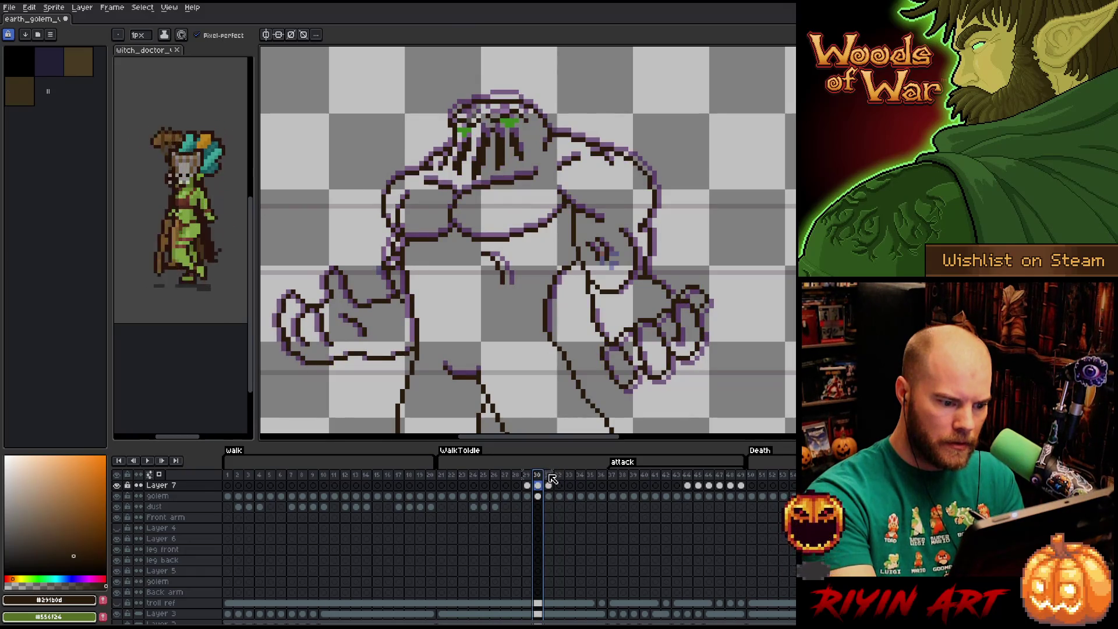
key(Right)
key(m)
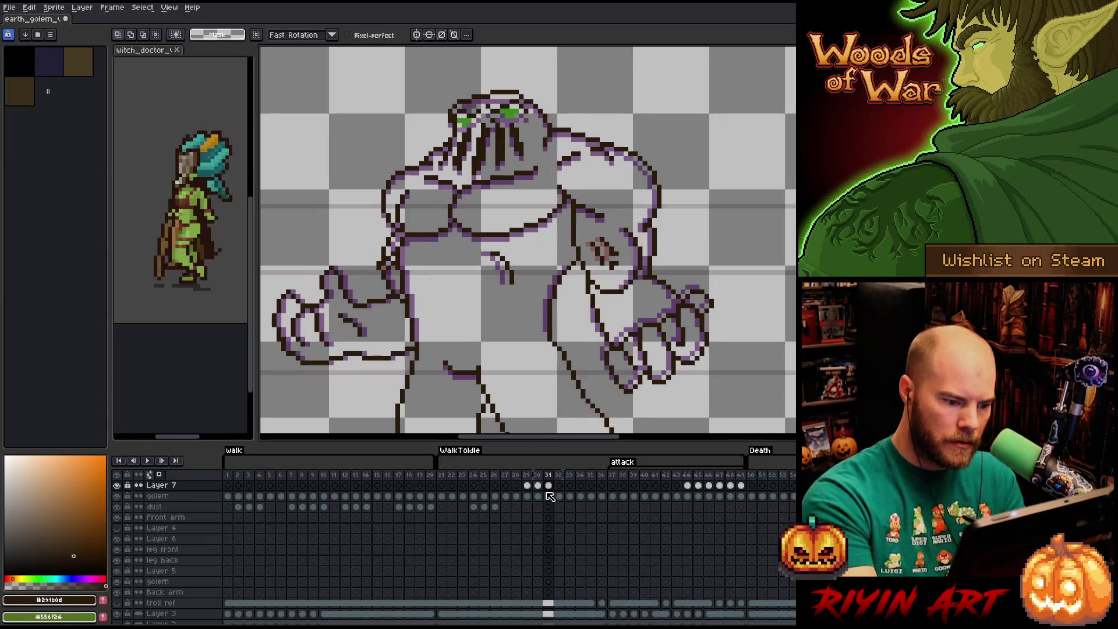
key(Down)
key(b)
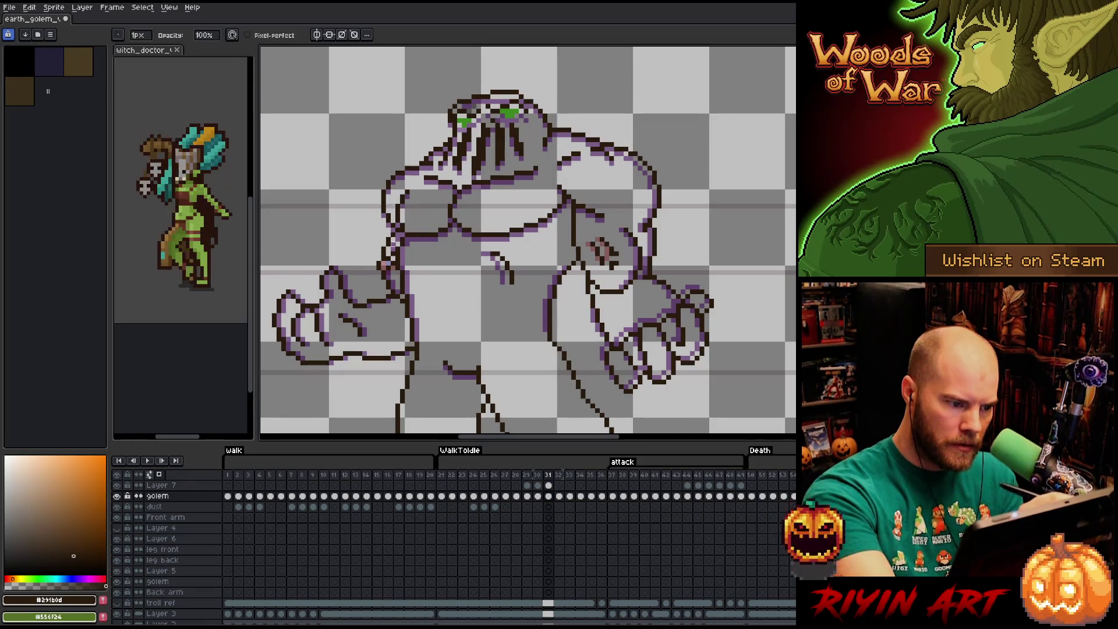
key(e)
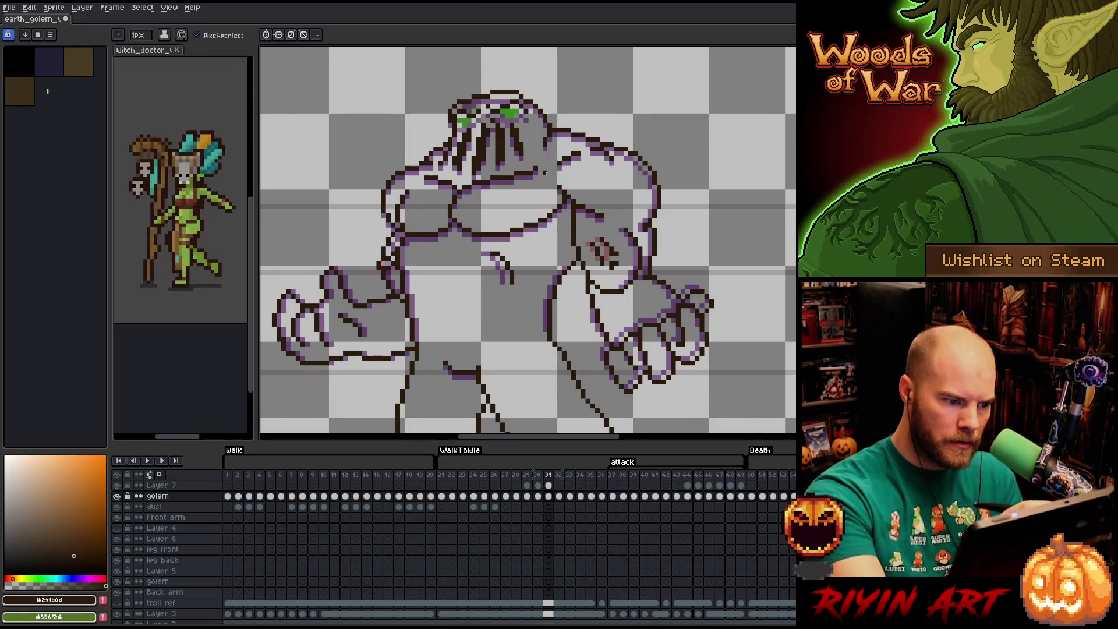
- Check the arm against frames 29 to 31, then erase stray arm pixels on Layer 7 of frame 31
key(Left)
key(Right)
key(Left)
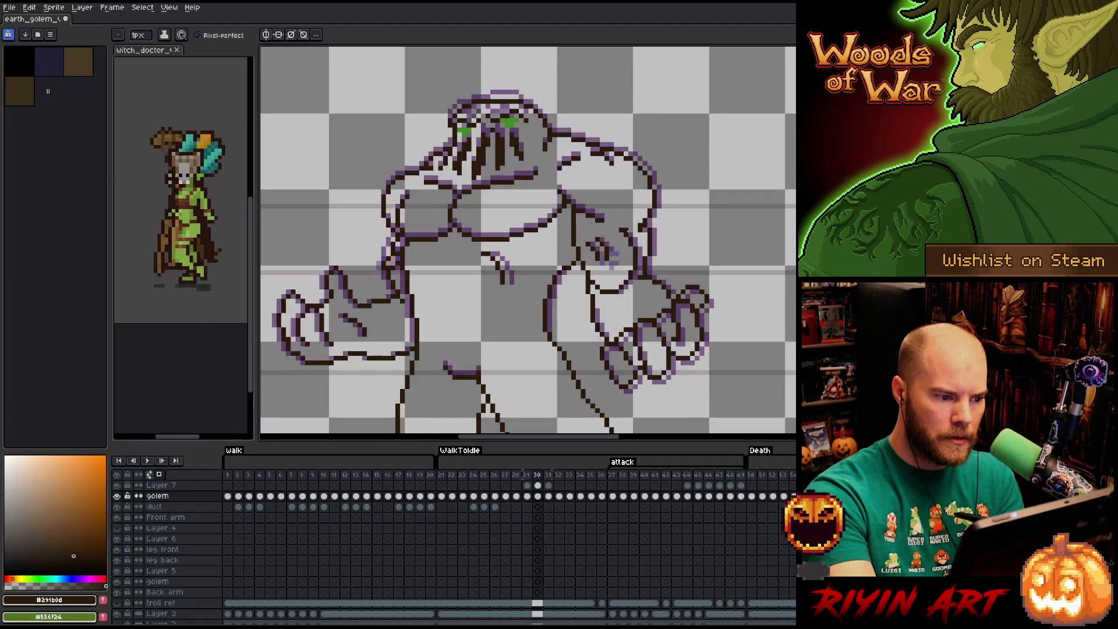
key(Left)
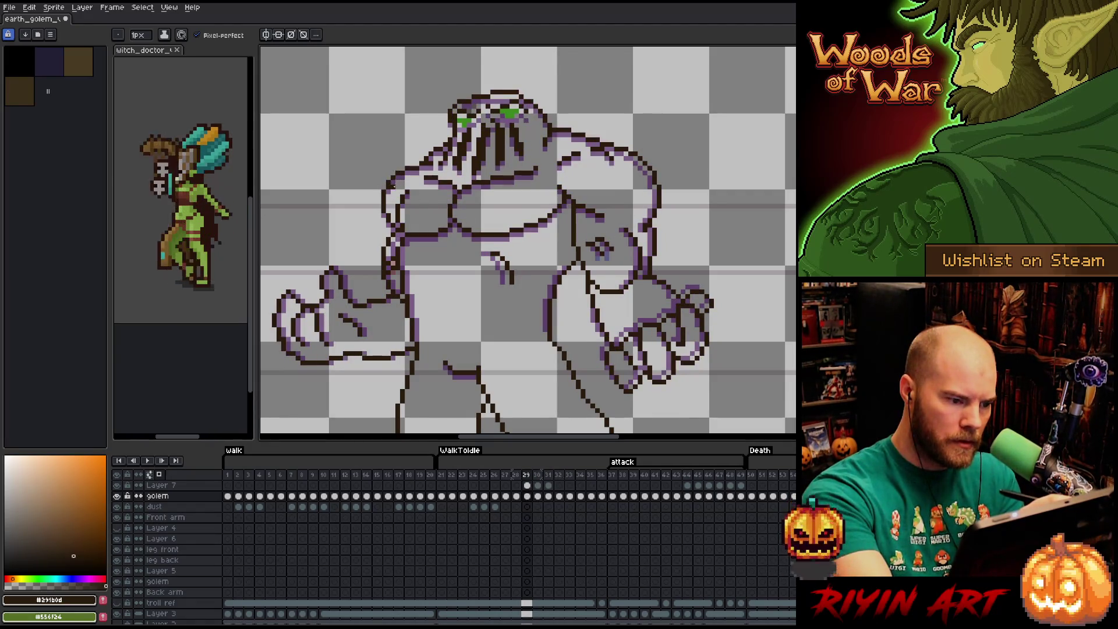
key(Right)
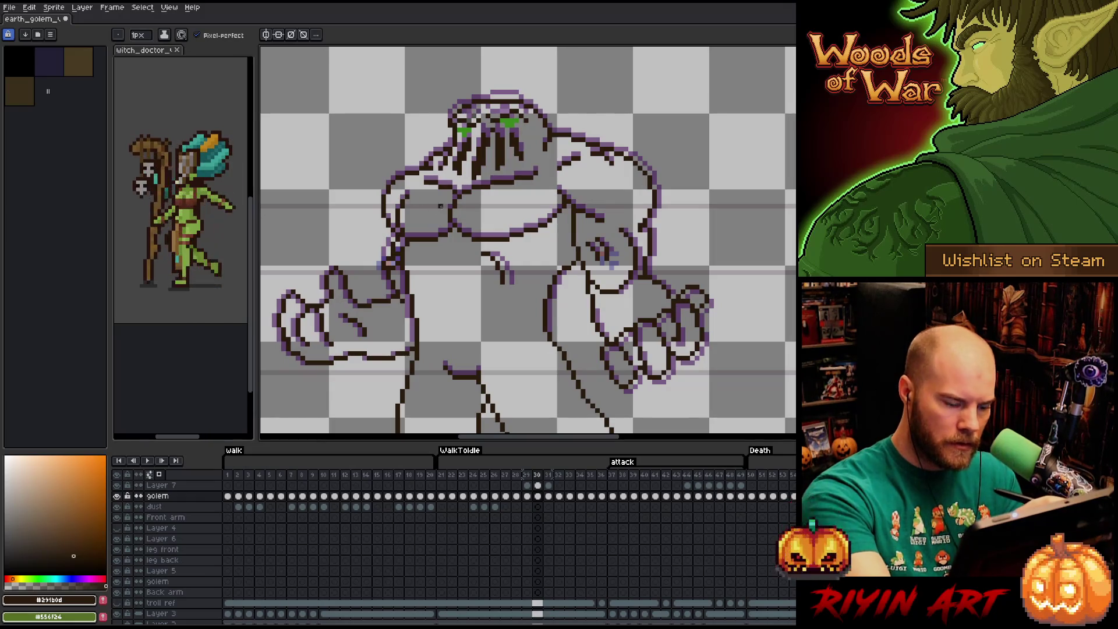
key(Right)
key(b)
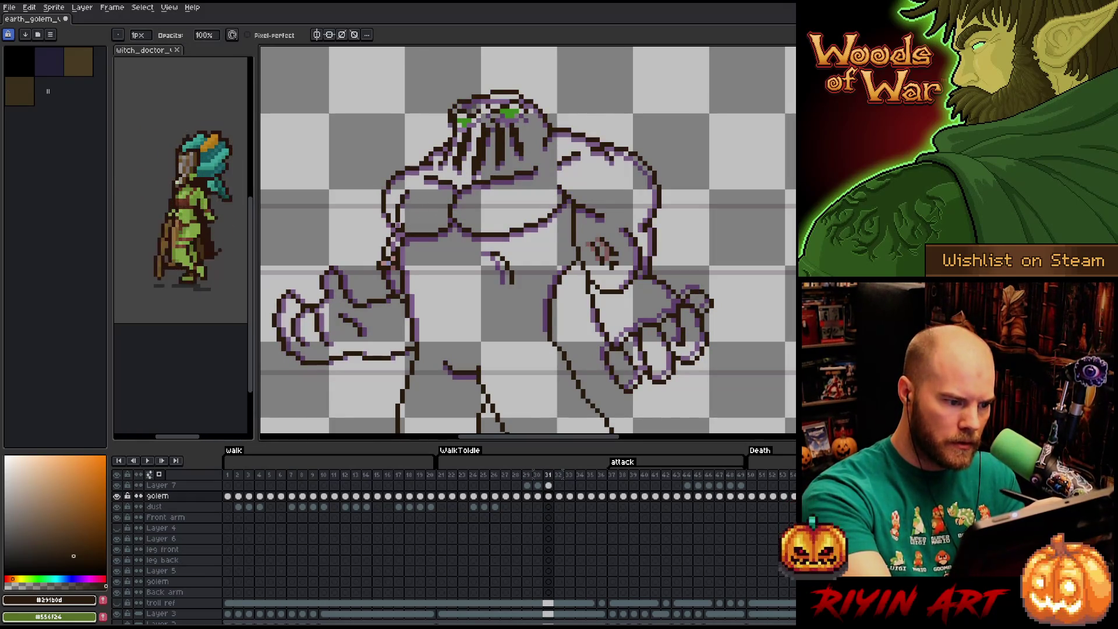
key(Up)
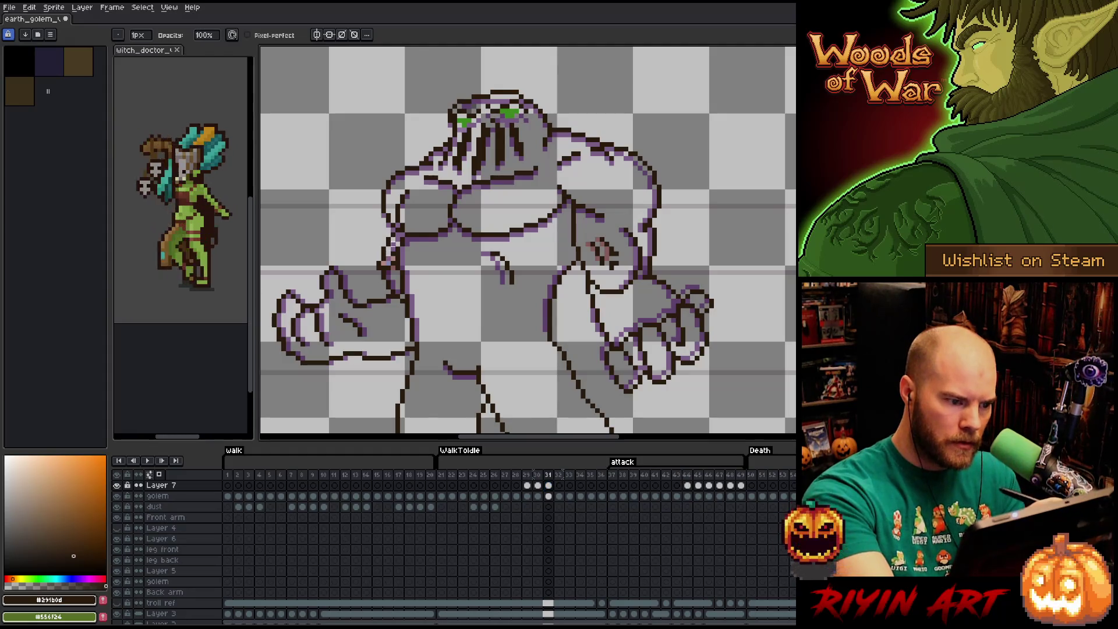
key(e)
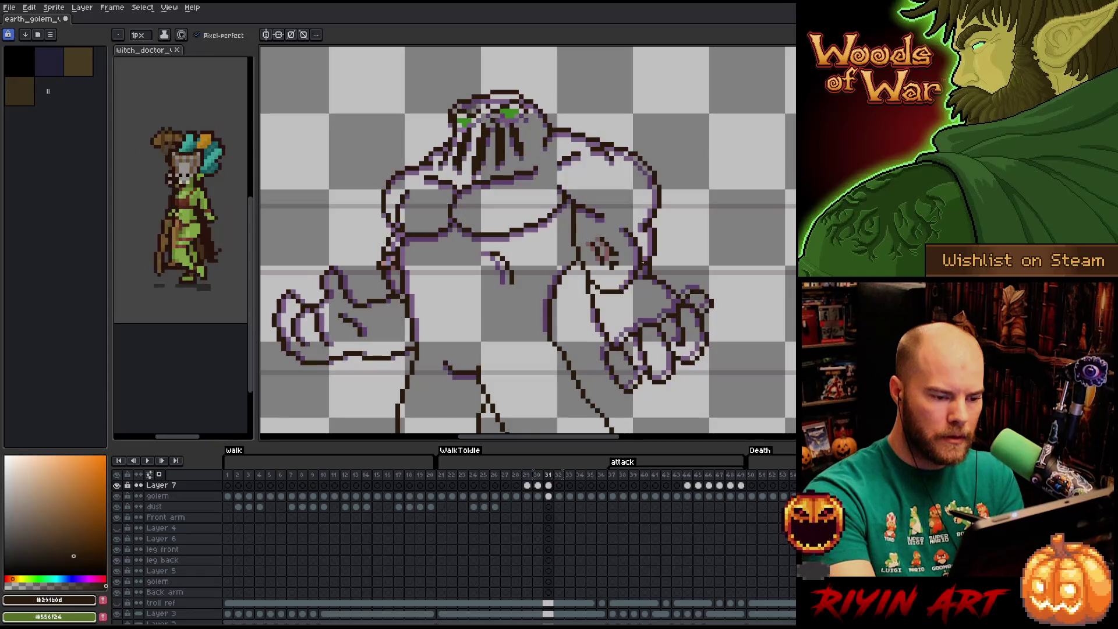
- Fix the arm lines on frame 30 with pencil and eraser, then return to frame 31
key(Left)
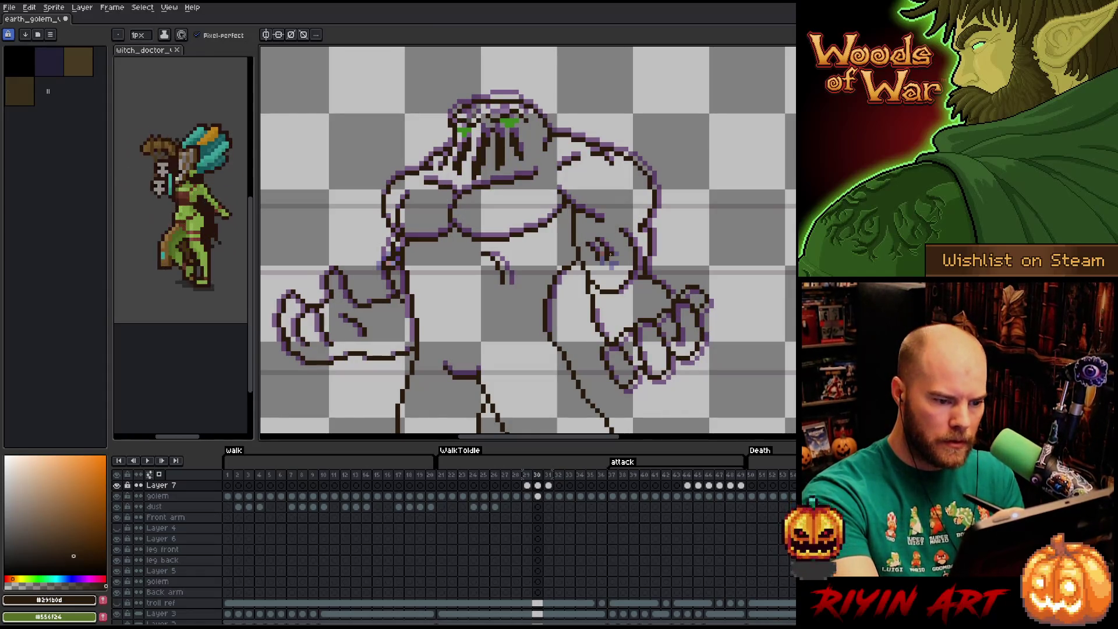
key(b)
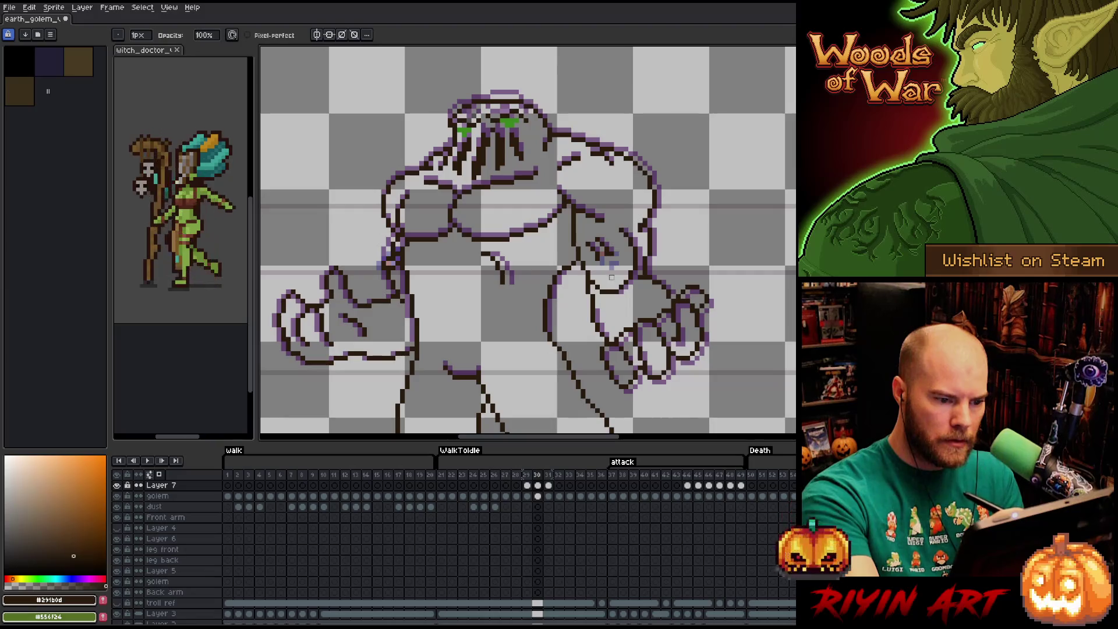
key(e)
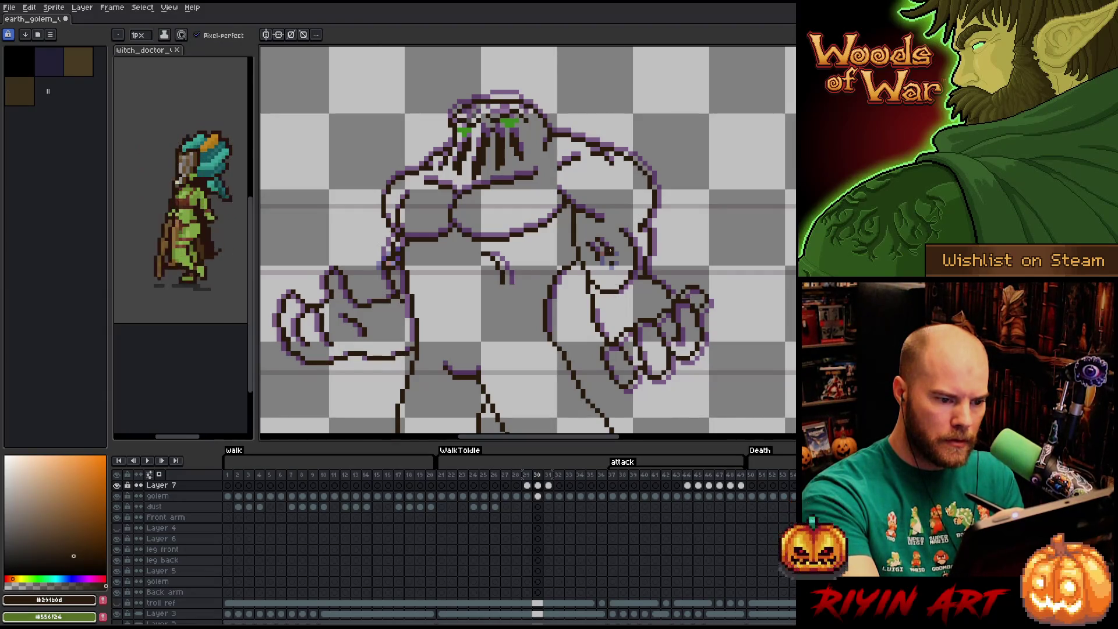
key(Right)
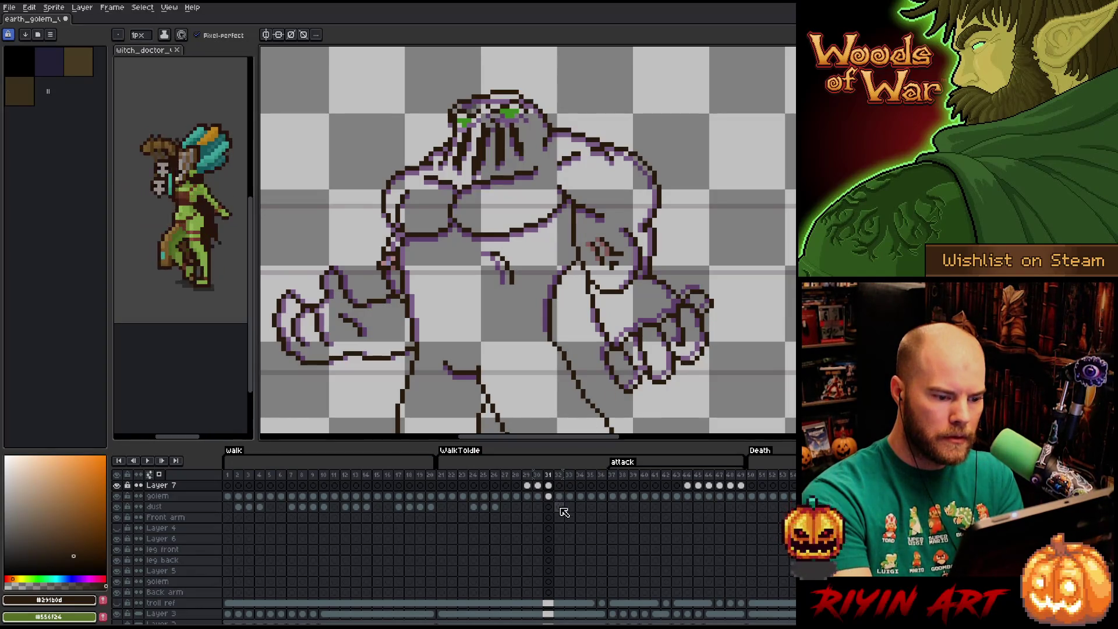
key(q)
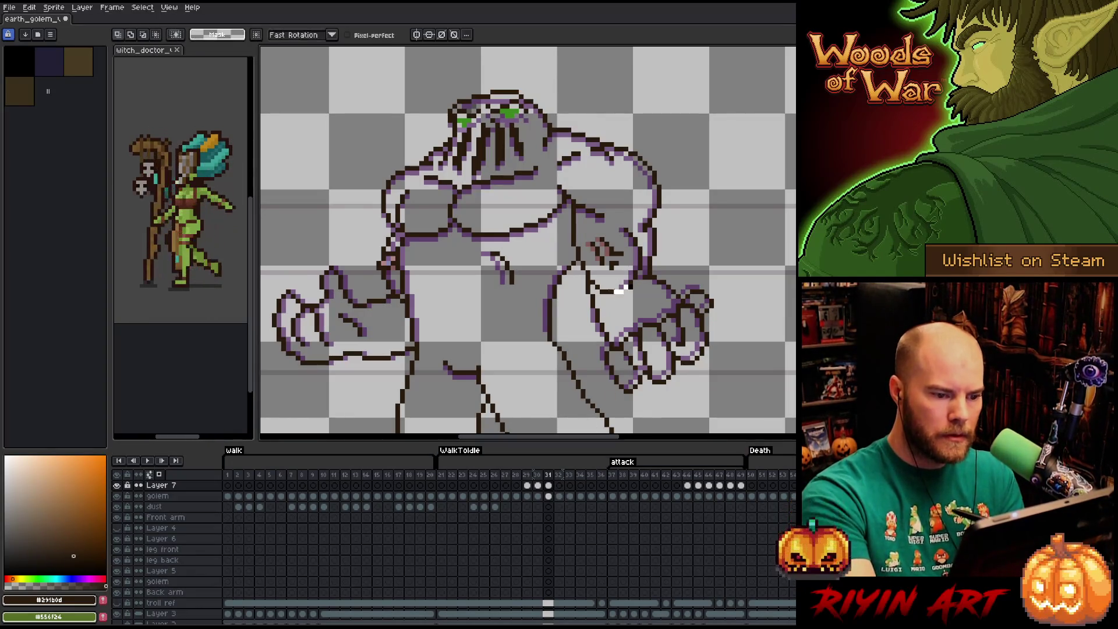
- Lasso the golem's torso and arm area, paste it onto frame 32, and undo a stray arm line
drag(612, 301, 646, 240)
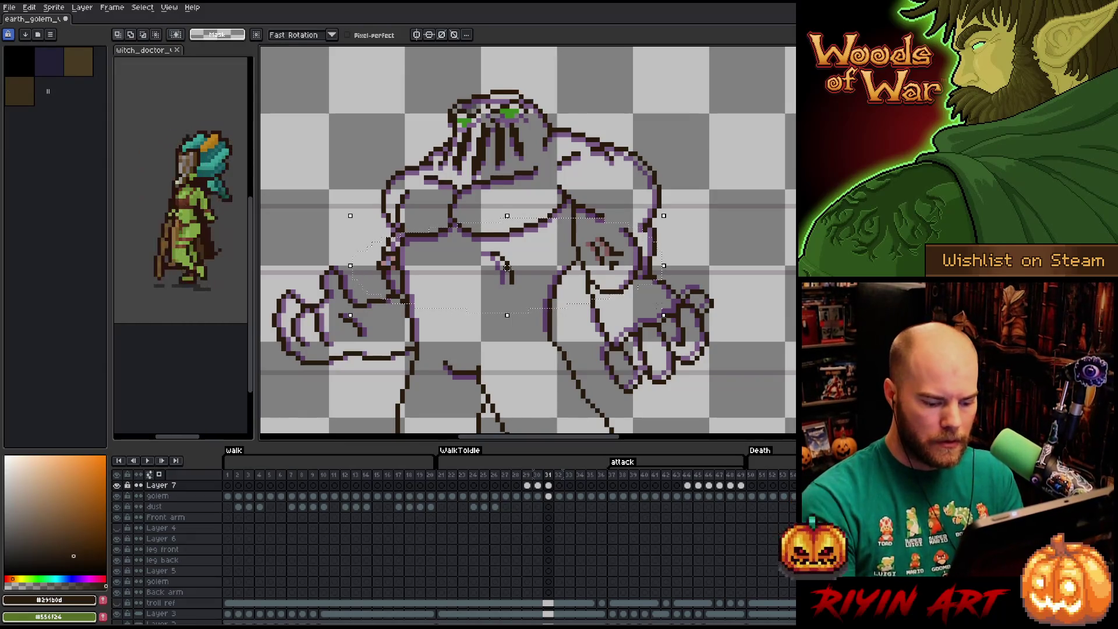
key(Right)
key(ctrl+v)
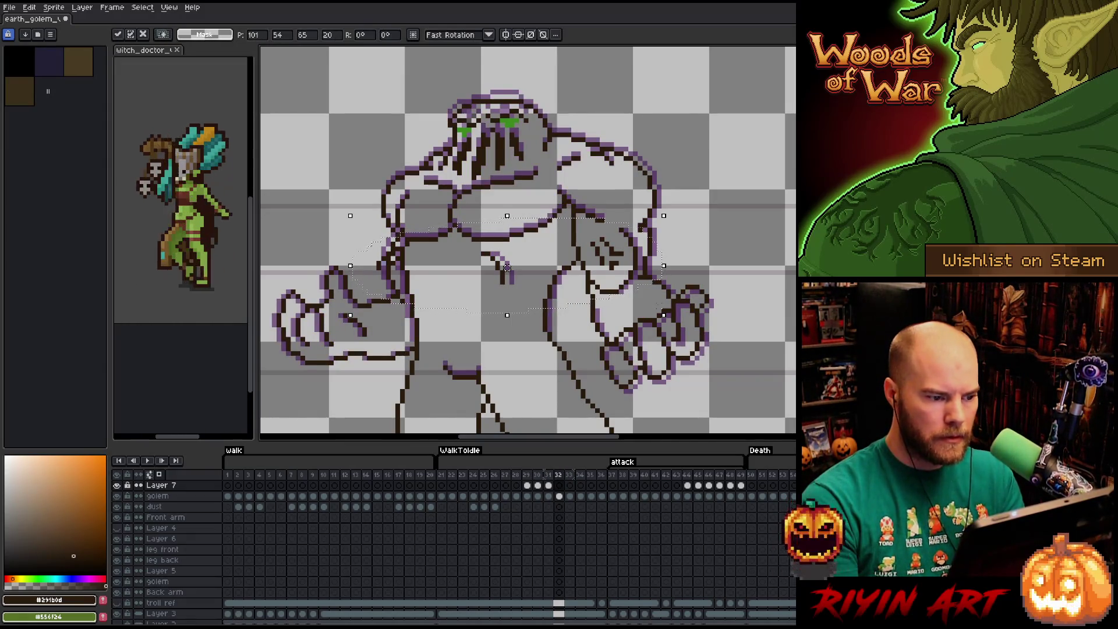
key(b)
drag(591, 302, 668, 289)
key(ctrl+z)
key(ctrl+z)
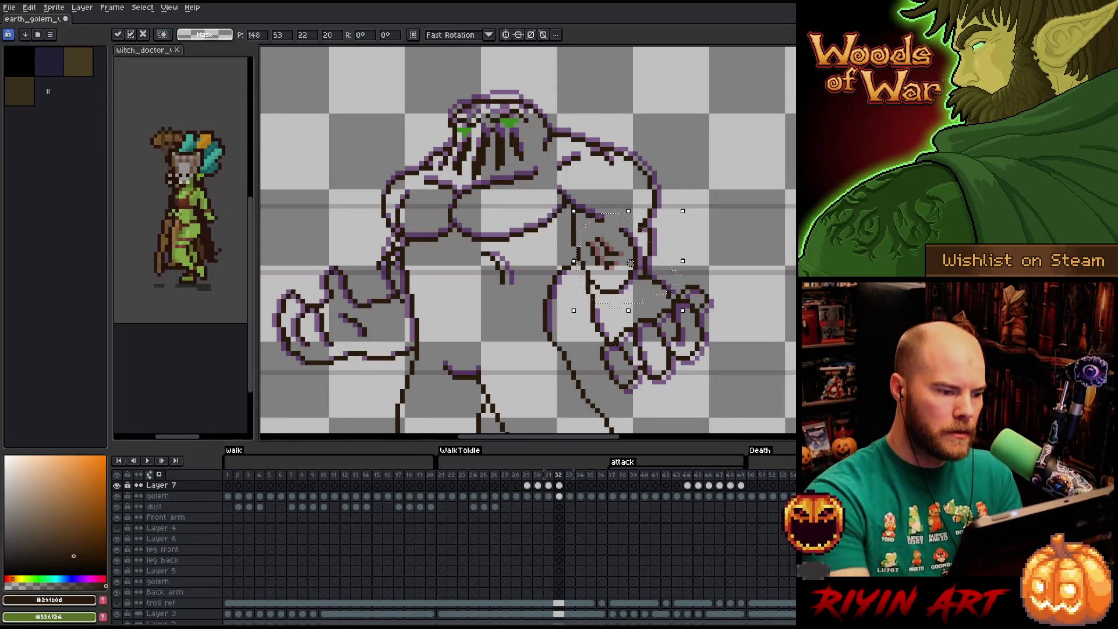
- Reposition a smaller part of the left arm, commit the move, and return to frame 31 on Layer 7
drag(384, 228, 407, 262)
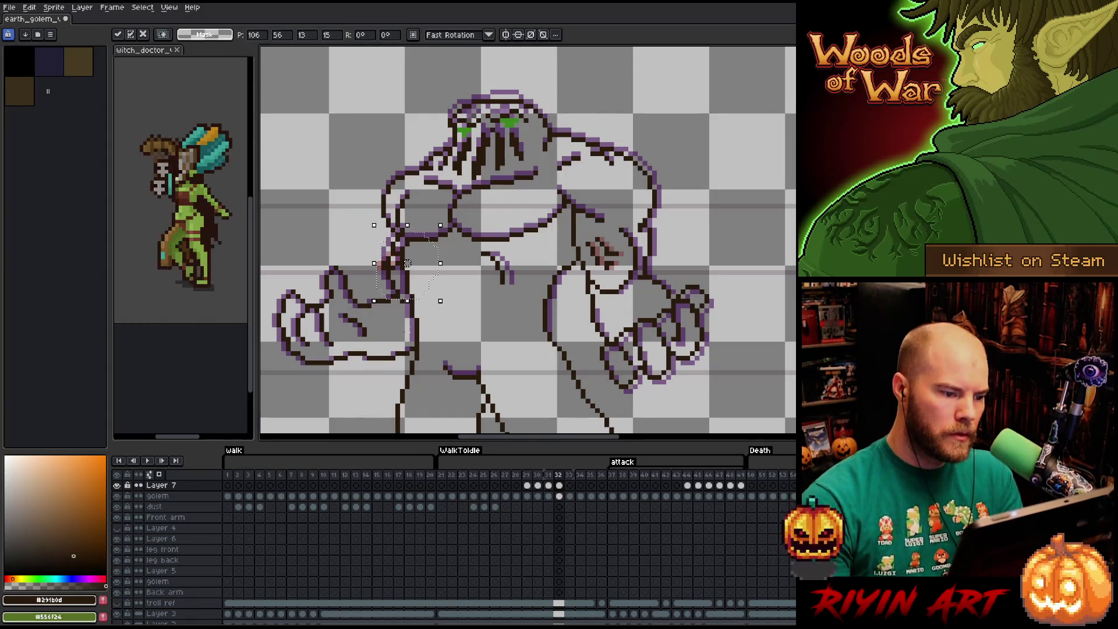
key(Return)
key(b)
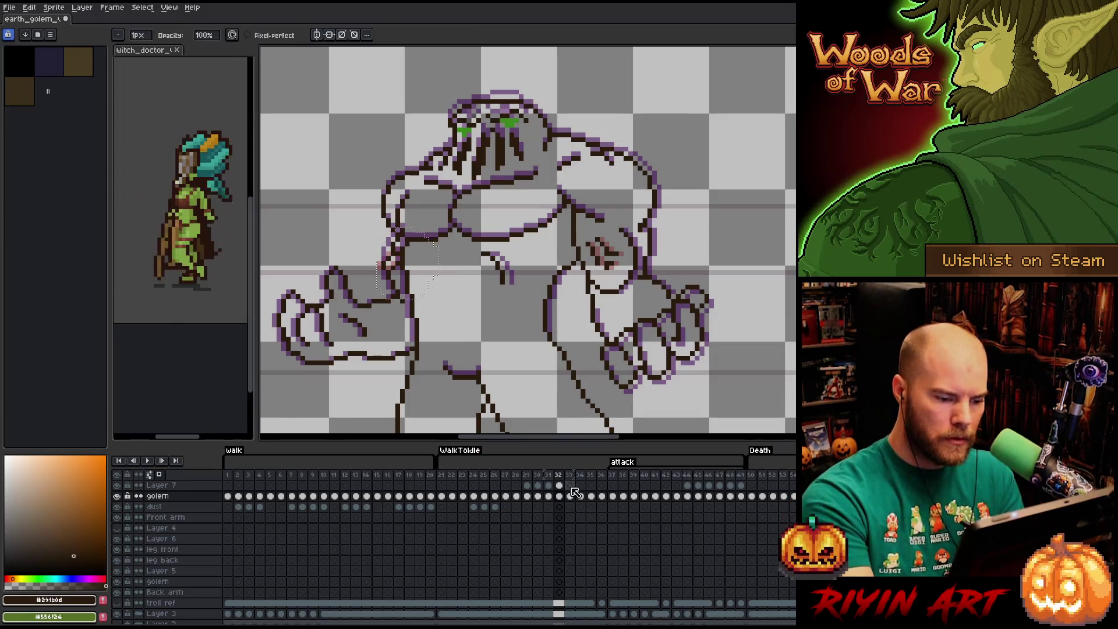
click(547, 485)
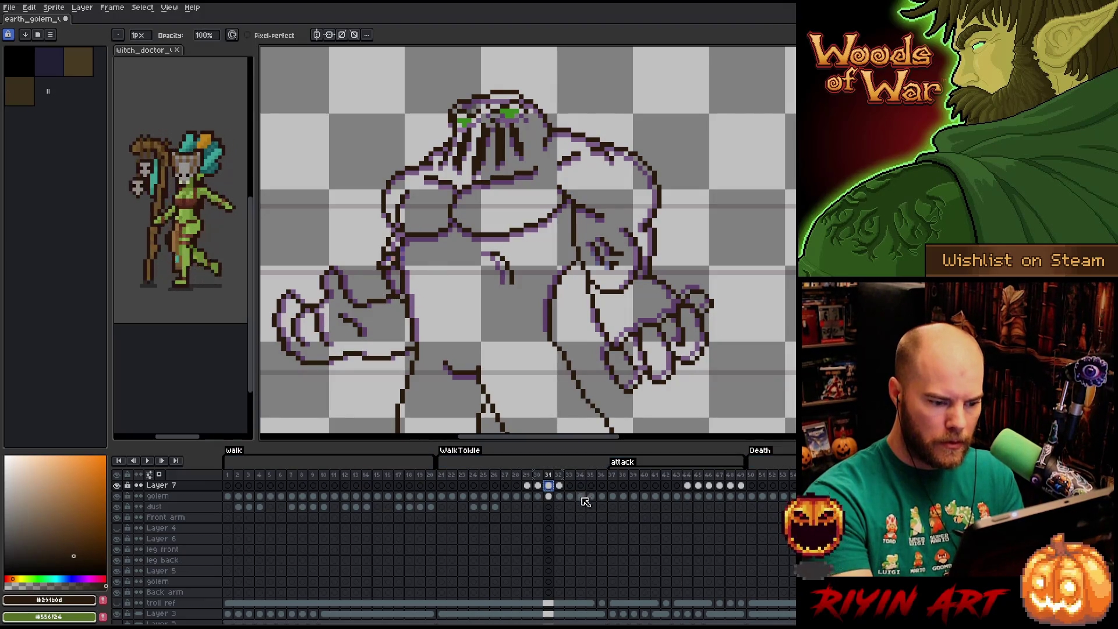
click(569, 485)
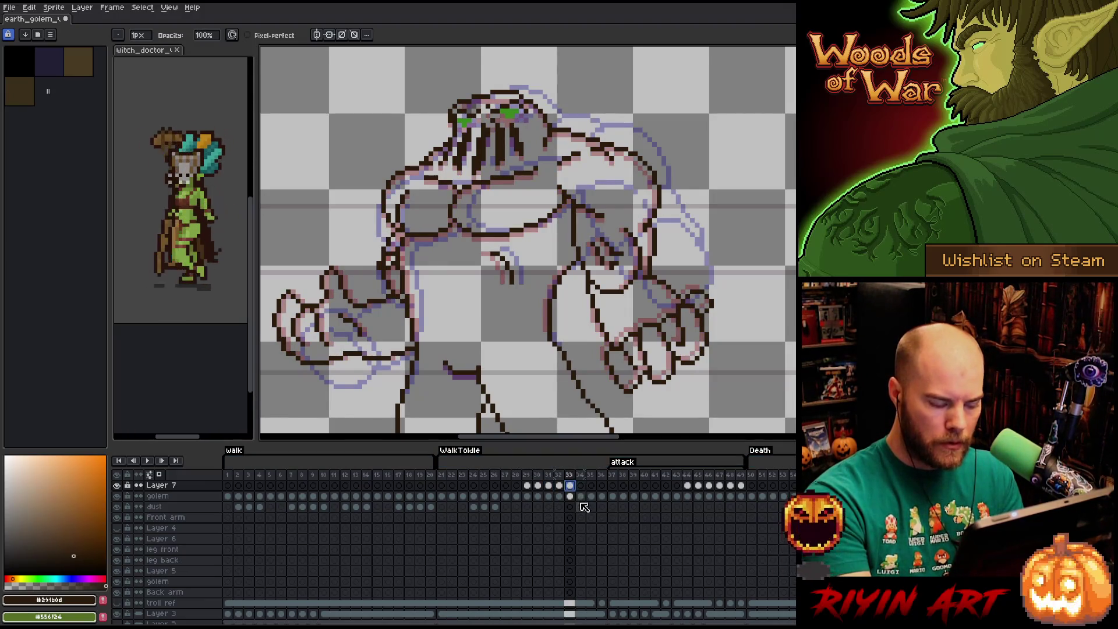
key(Left)
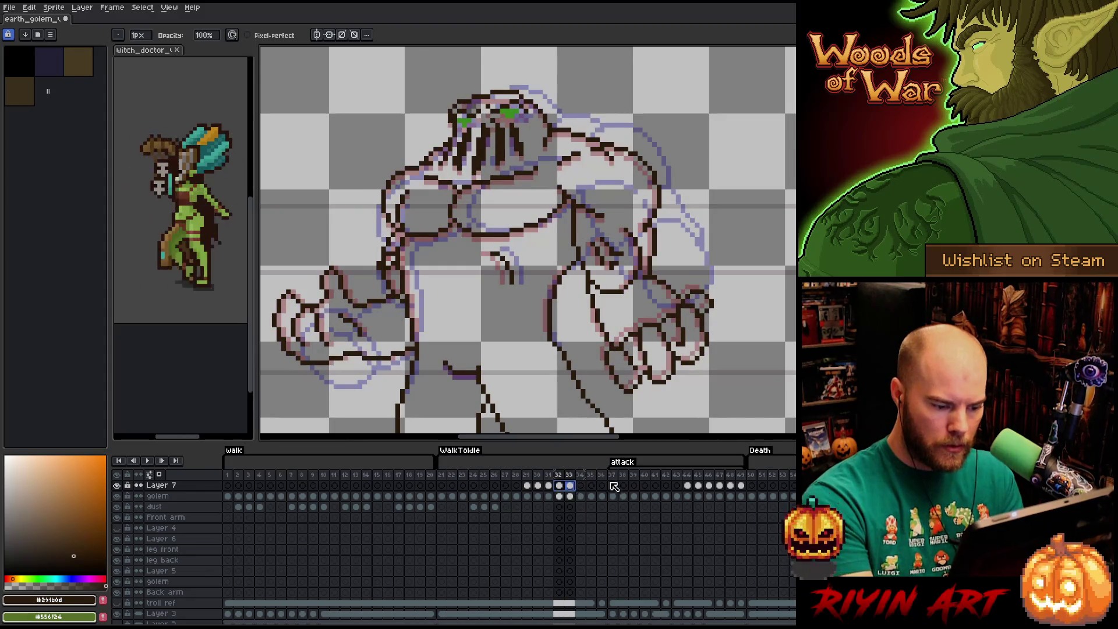
click(581, 486)
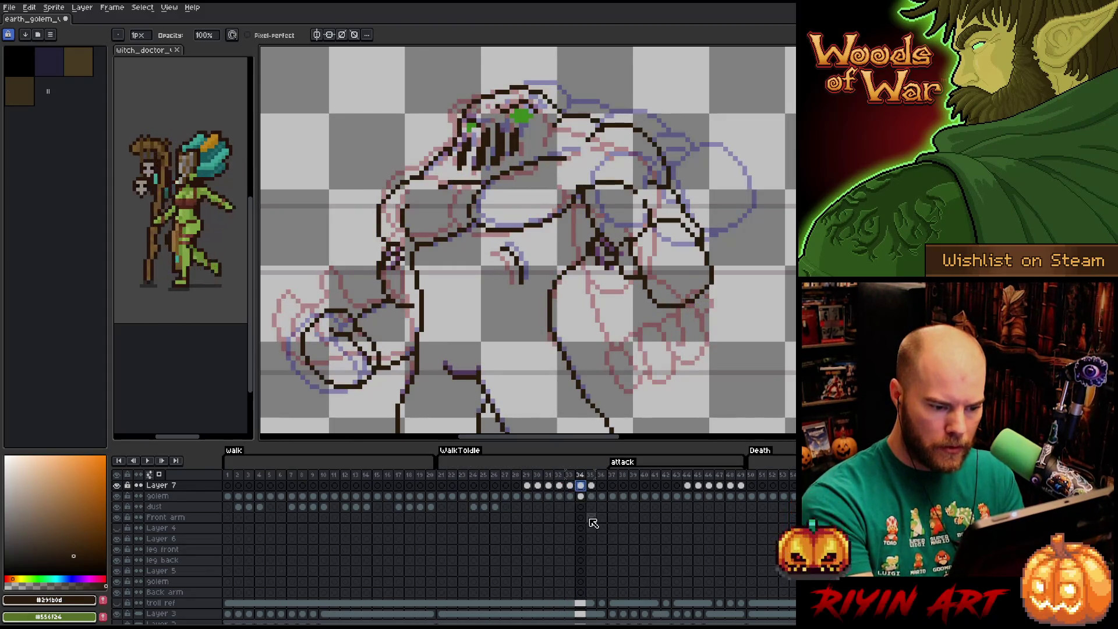
click(592, 486)
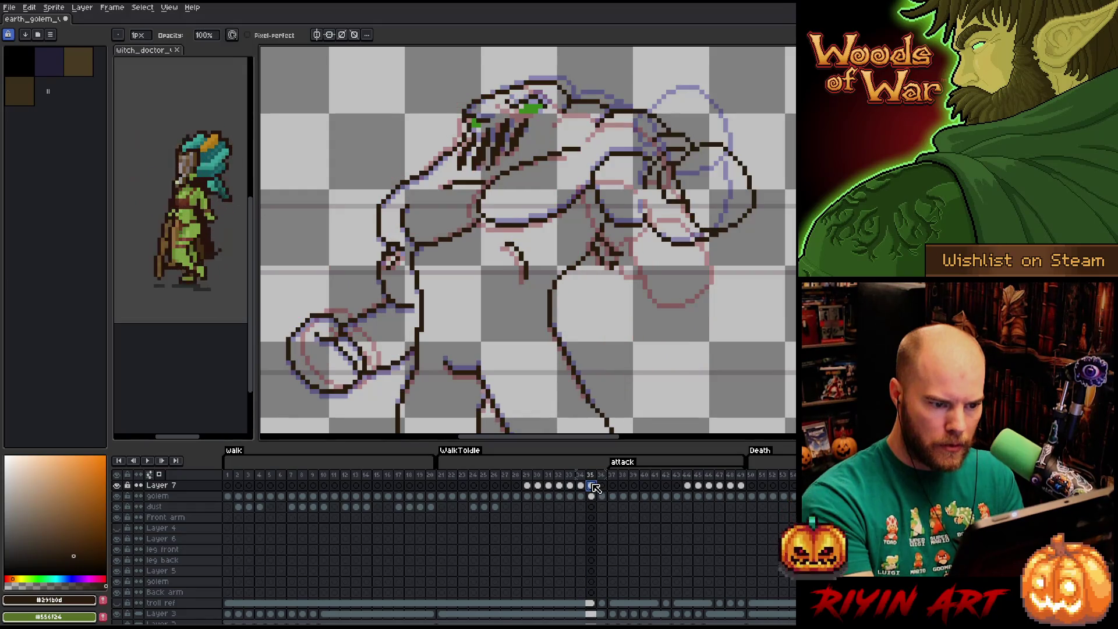
click(580, 485)
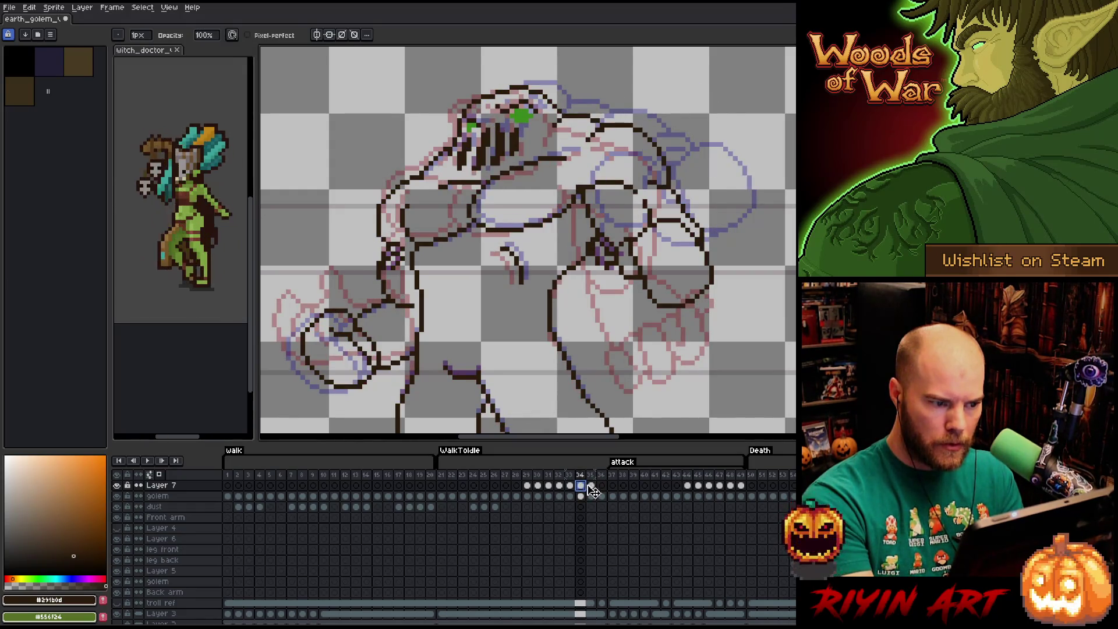
click(562, 485)
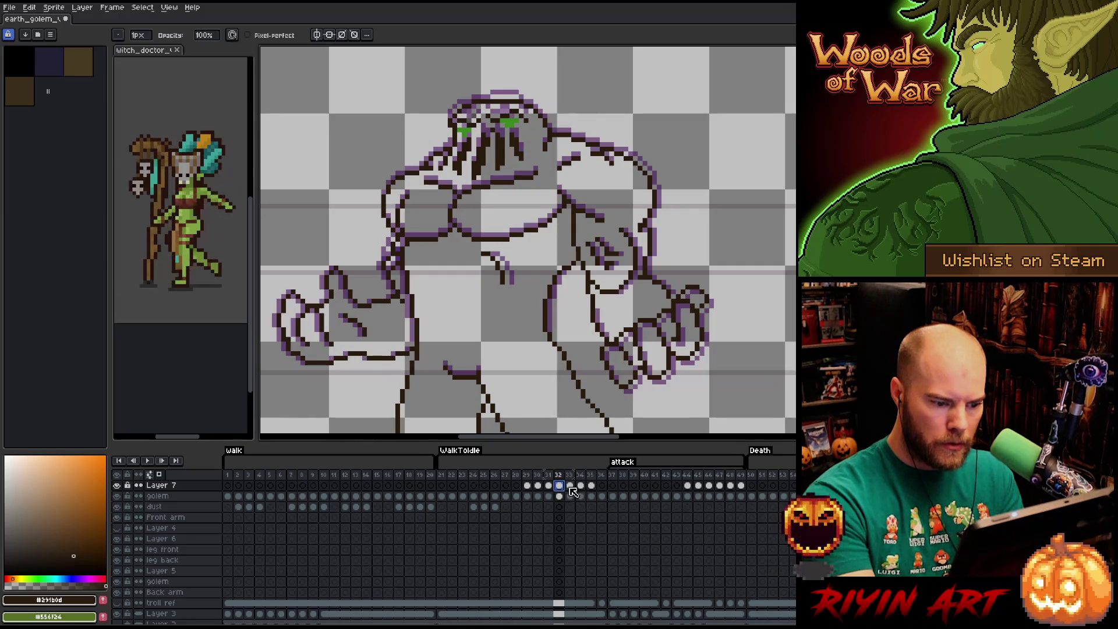
click(569, 486)
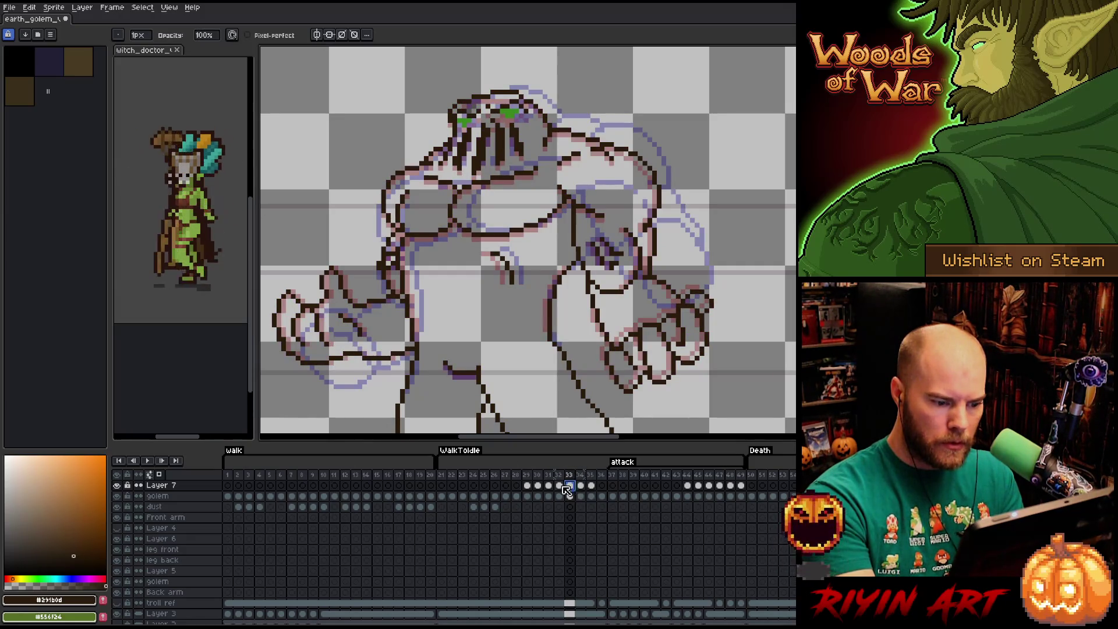
click(570, 496)
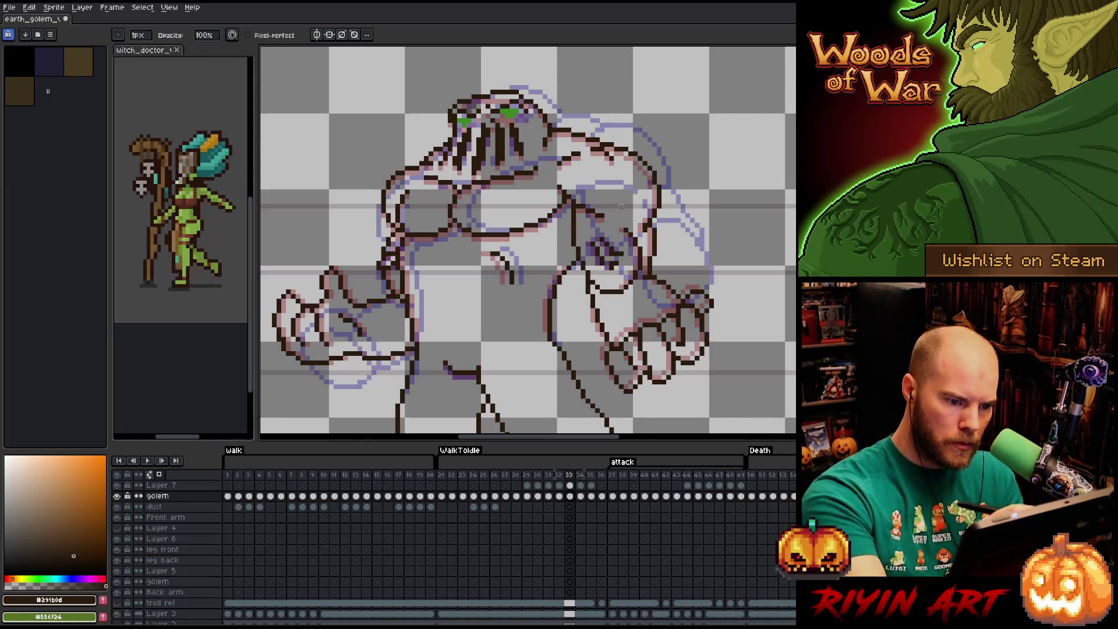
click(583, 499)
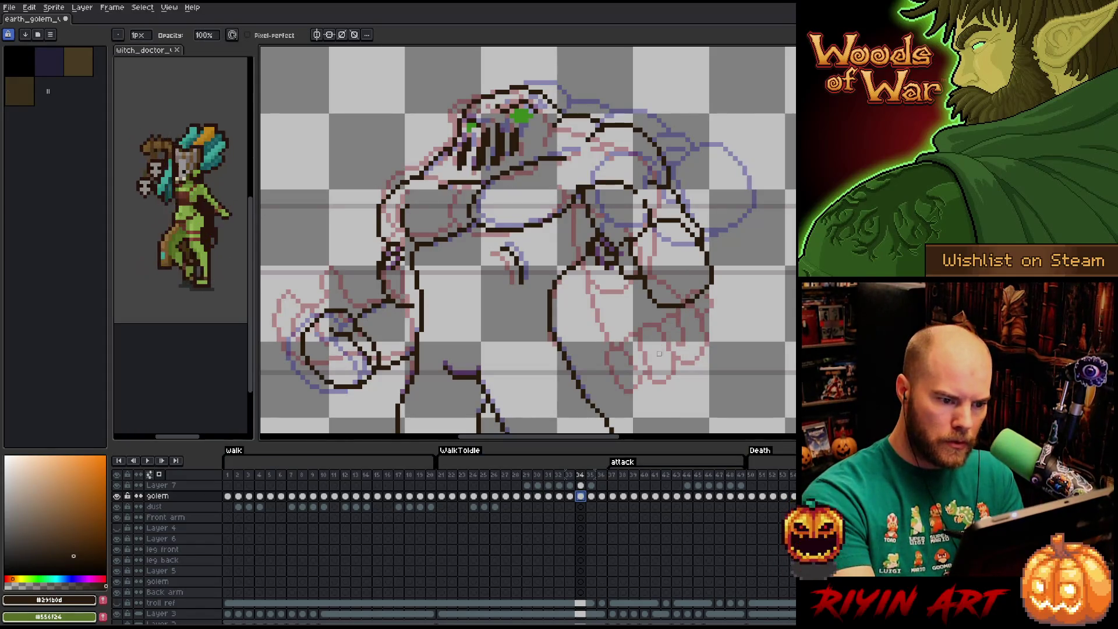
click(581, 485)
key(m)
- Nudge the upper right arm one pixel right and up on frame 34, commit it, and bring up frame 35
drag(577, 262, 664, 153)
drag(630, 219, 627, 225)
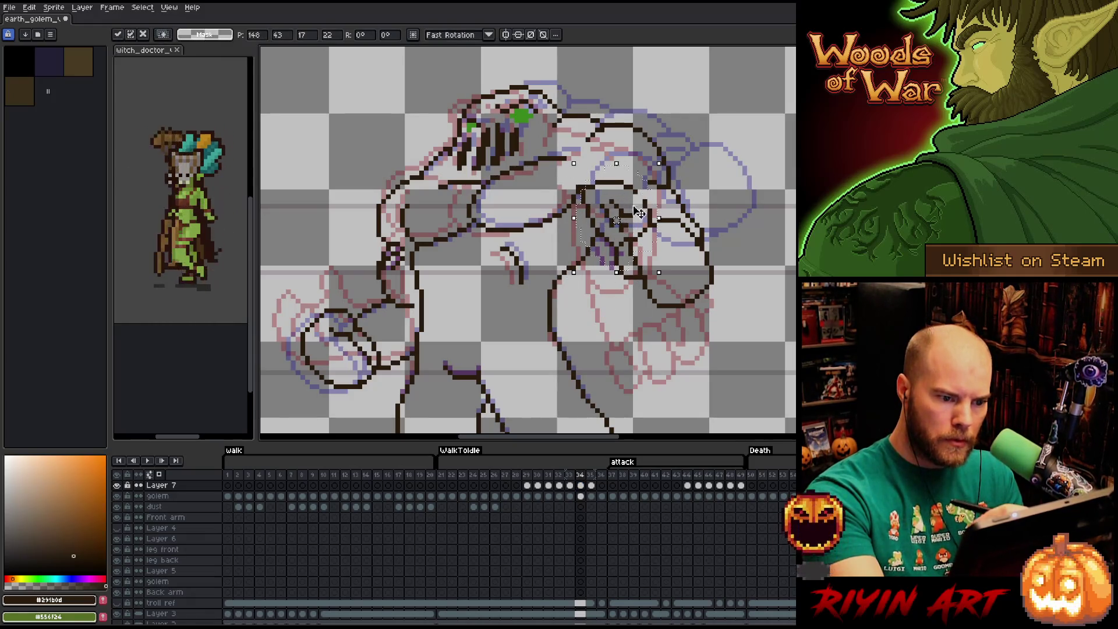
key(Right)
key(Up)
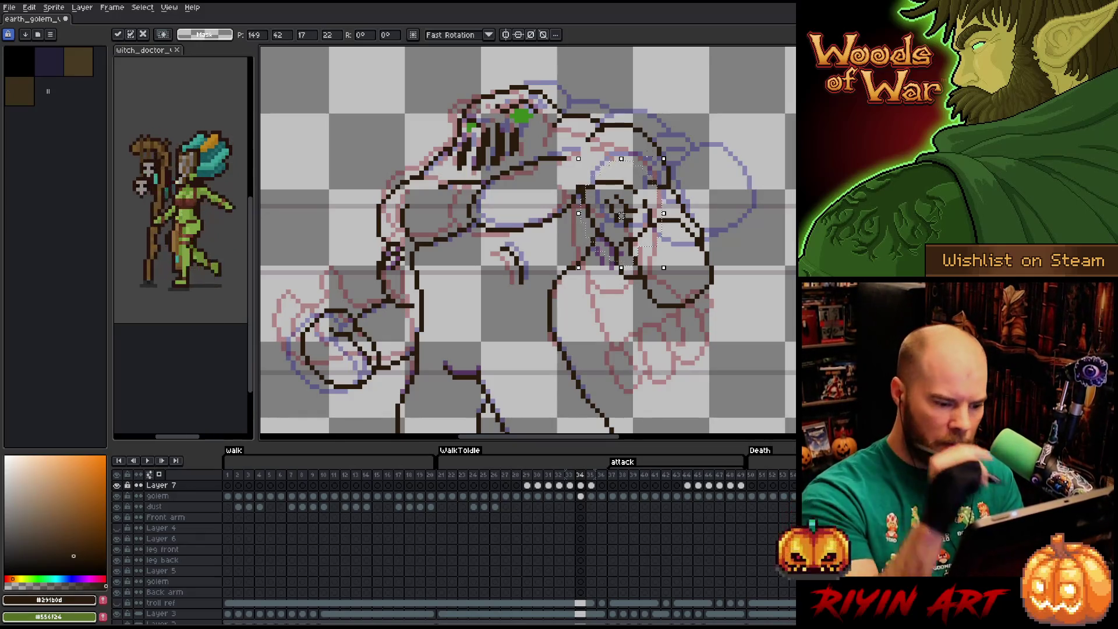
key(b)
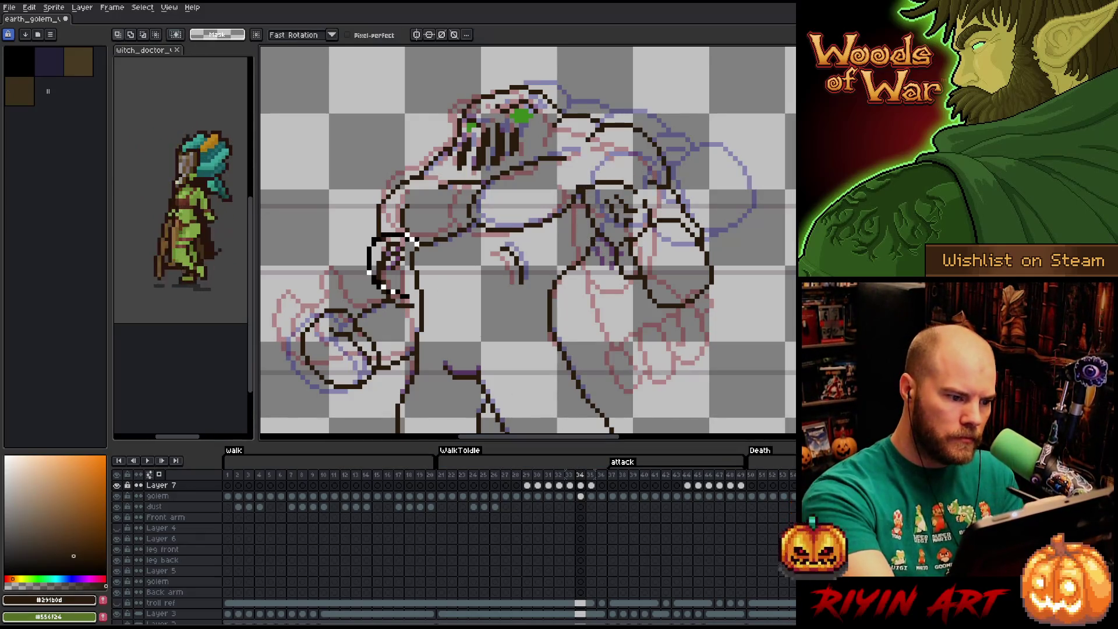
key(v)
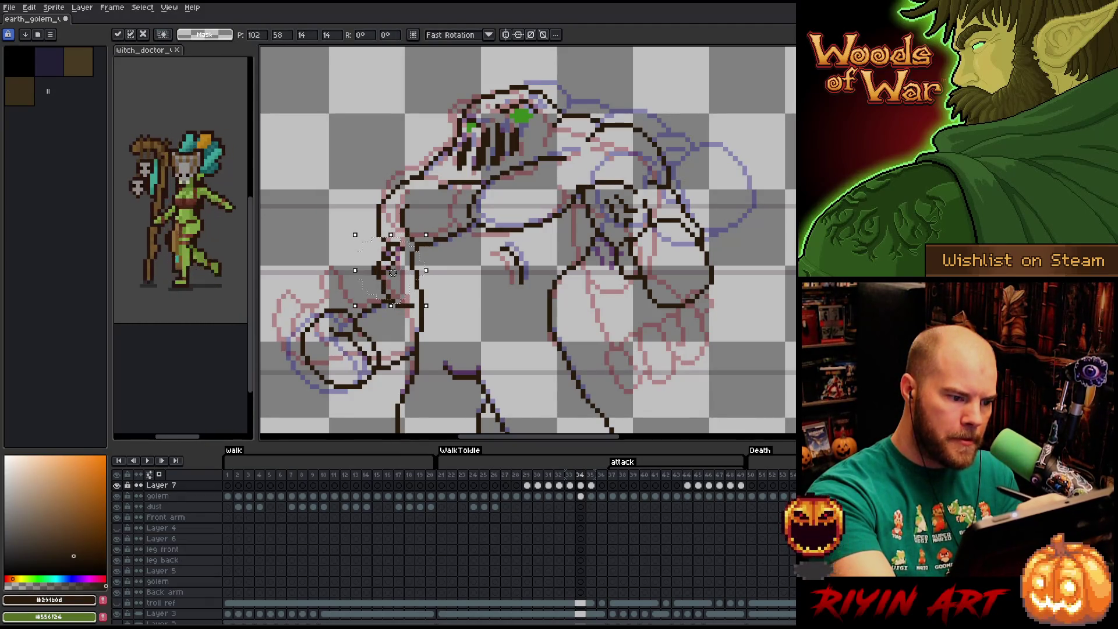
key(Down)
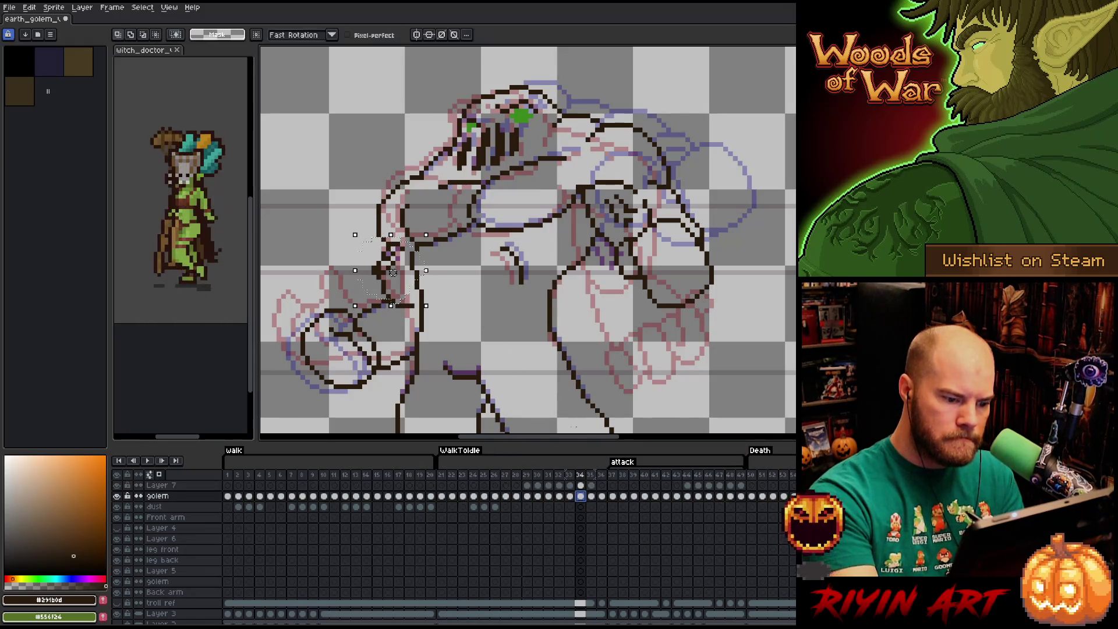
key(b)
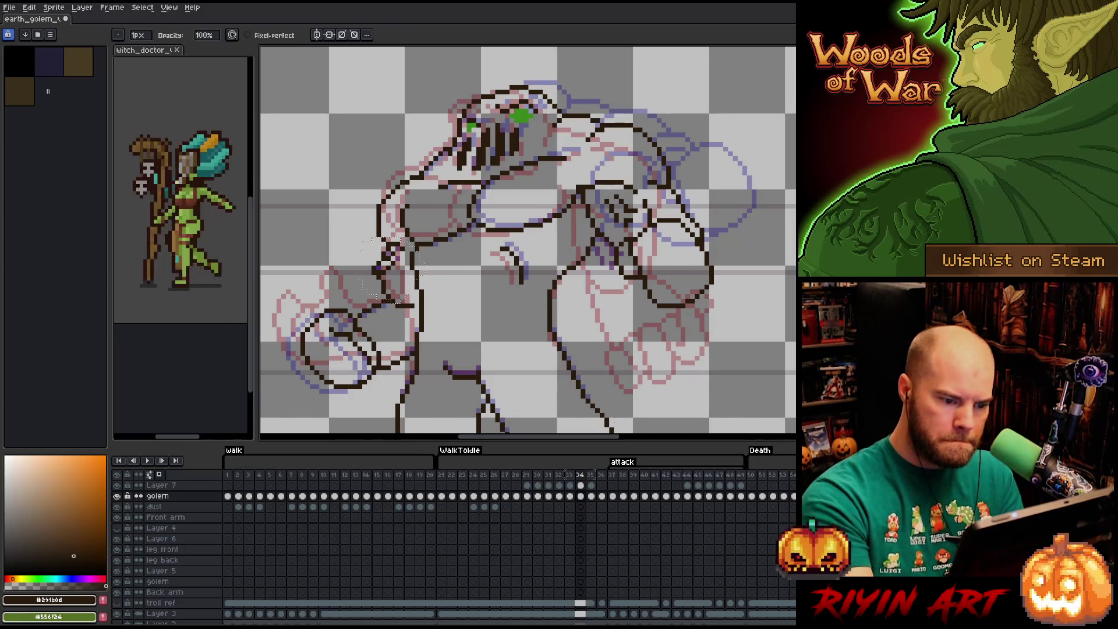
click(592, 486)
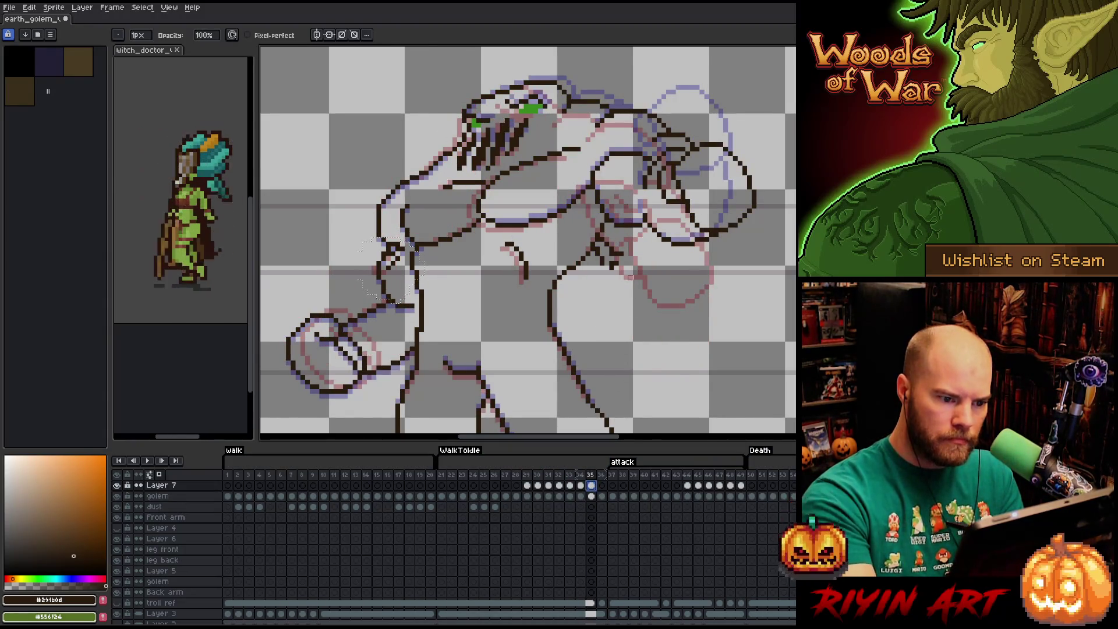
- On frame 35 move the right arm up and right and the left forearm down, then commit
key(m)
drag(573, 208, 649, 300)
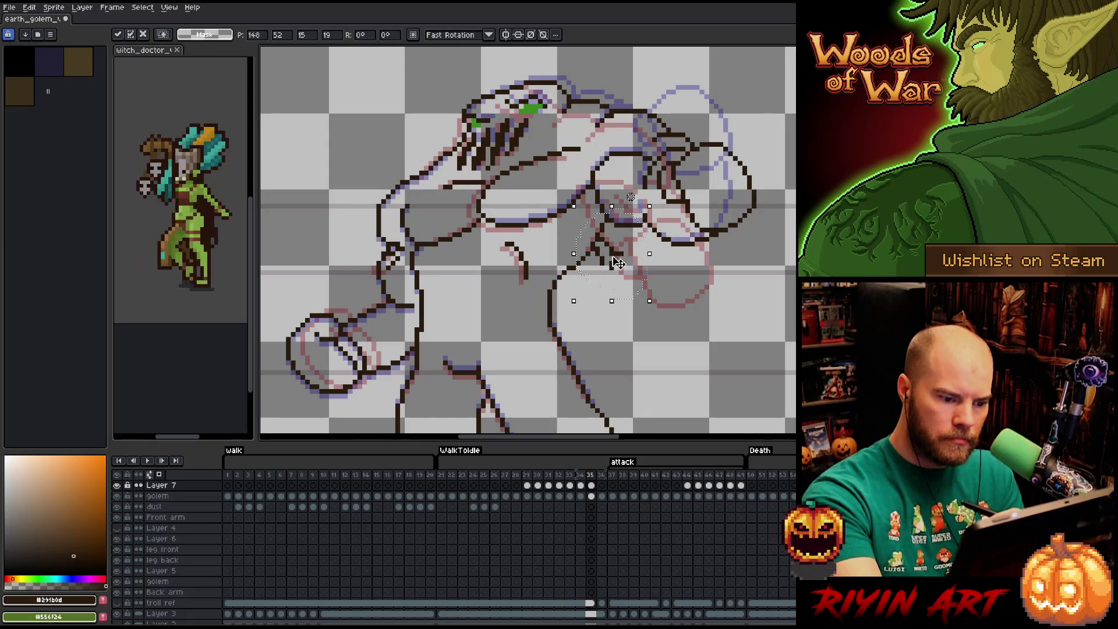
drag(615, 262, 632, 191)
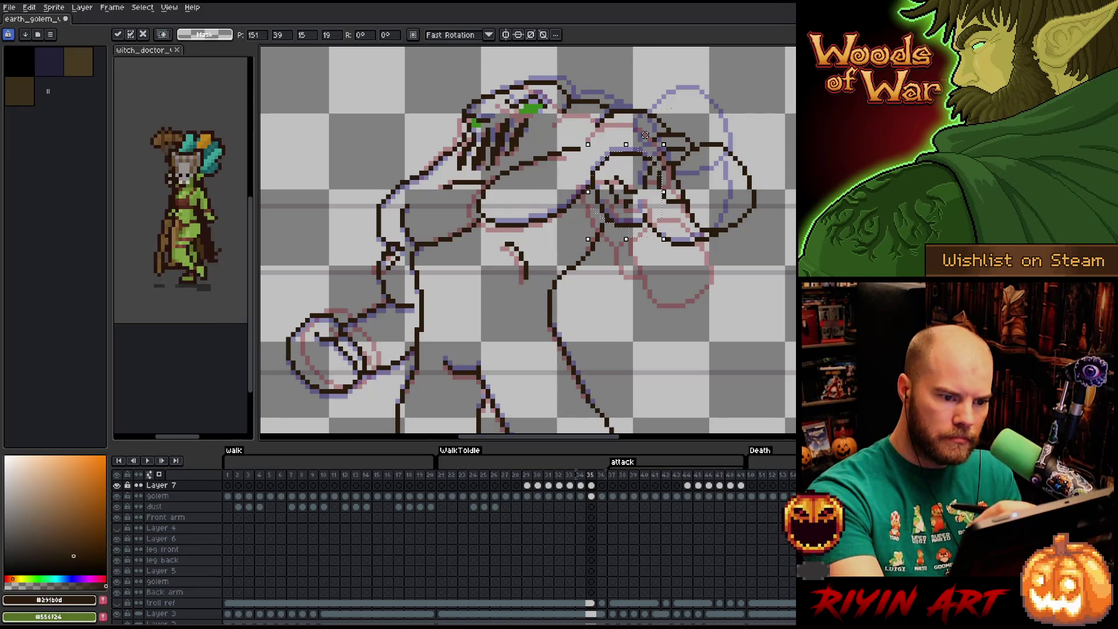
drag(359, 221, 415, 315)
drag(393, 265, 395, 275)
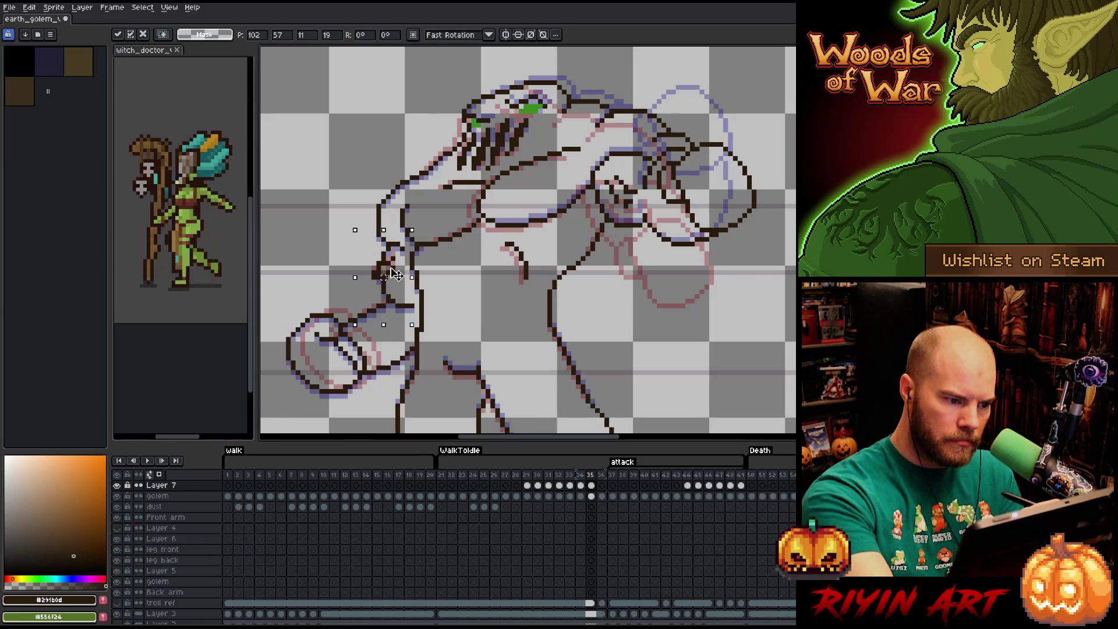
key(Return)
key(Down)
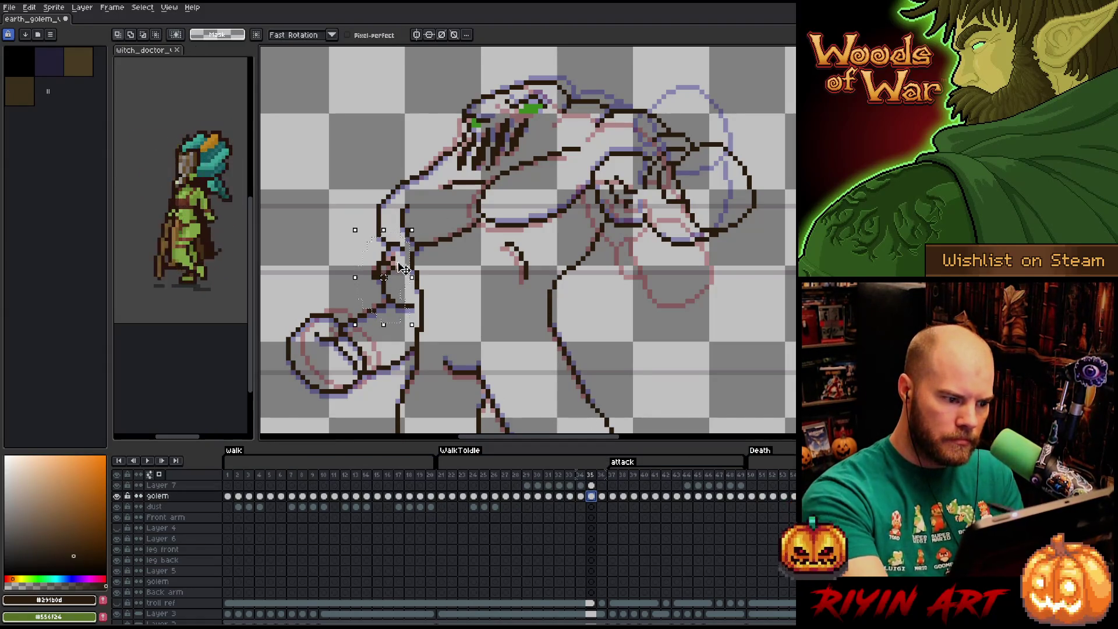
key(b)
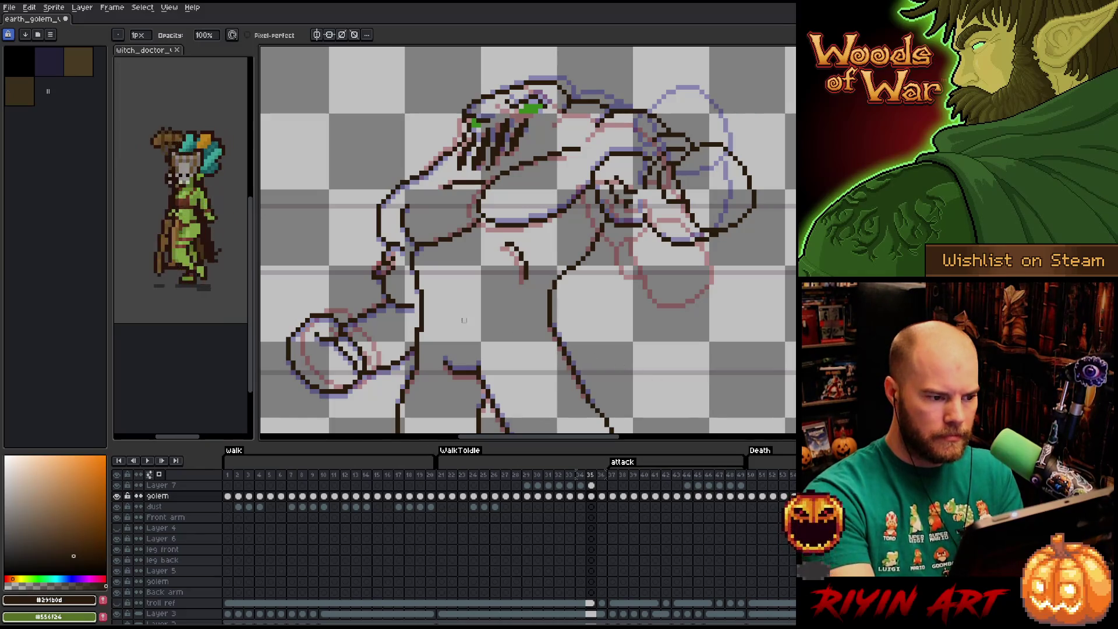
- Adjust a small part of the left arm on the sketch layer of frame 35, then compare frames 33 and 34
key(m)
mouse_move(364, 254)
mouse_down()
mouse_move(407, 286)
mouse_move(398, 272)
mouse_up()
click(591, 485)
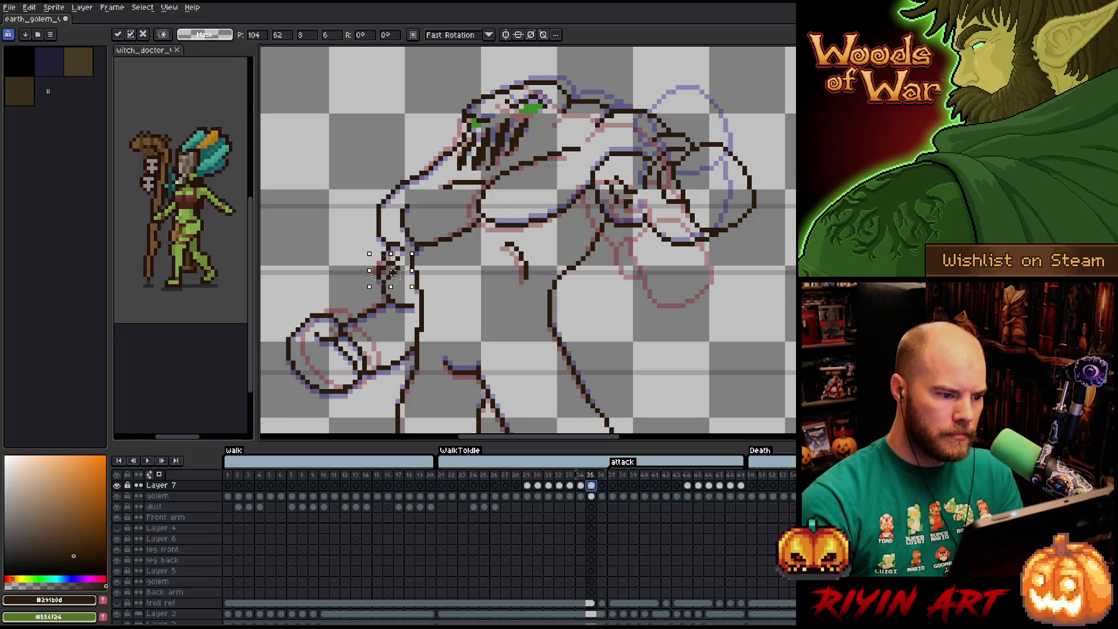
key(Return)
click(591, 497)
key(b)
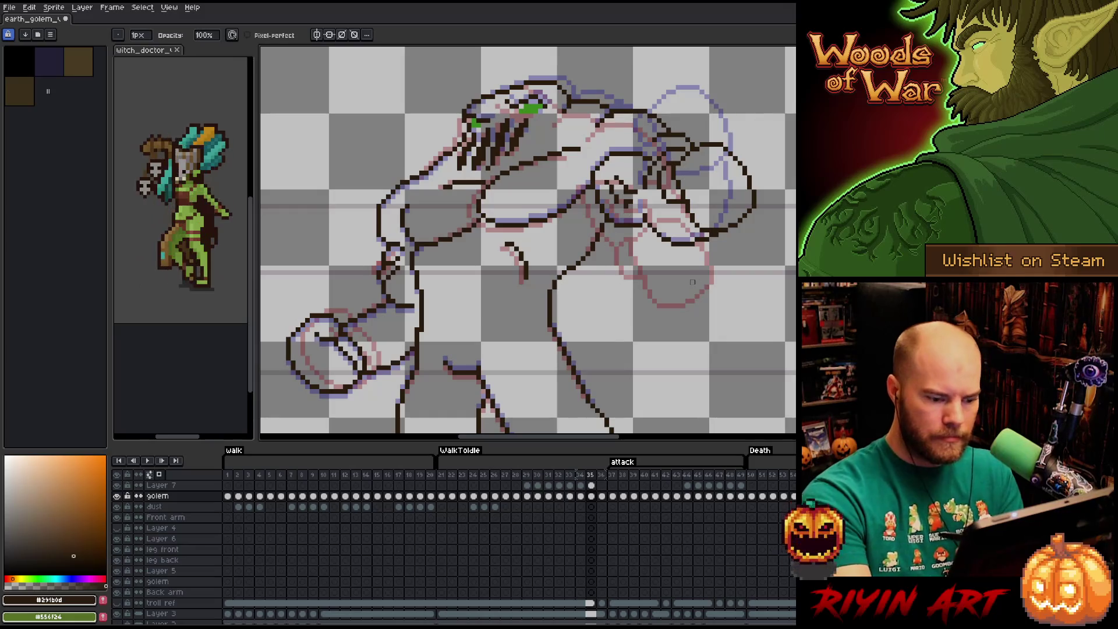
key(Left)
key(Left)
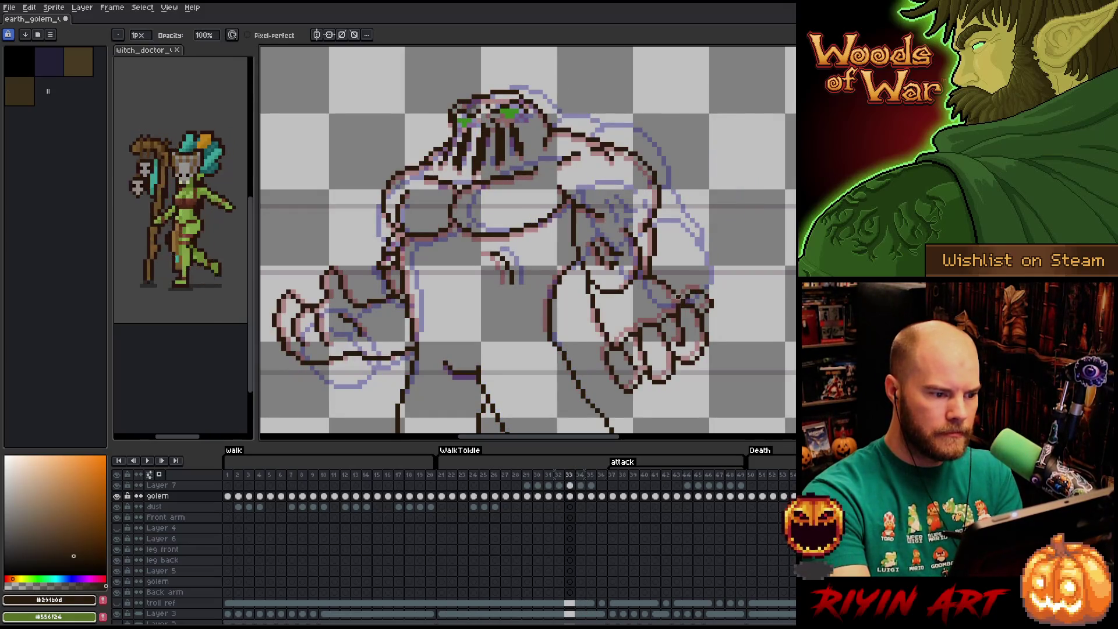
key(Right)
key(Right)
key(Left)
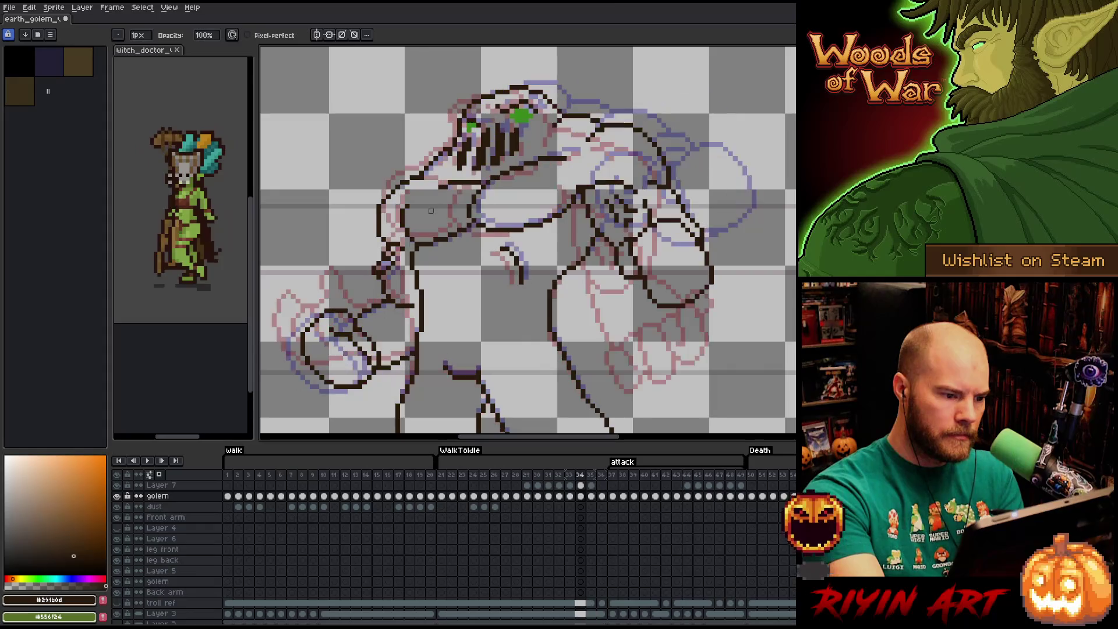
- On frame 34 move a small piece of the left arm down on the sketch layer and commit it
key(m)
mouse_move(366, 250)
mouse_down()
mouse_move(403, 277)
mouse_move(384, 268)
mouse_up()
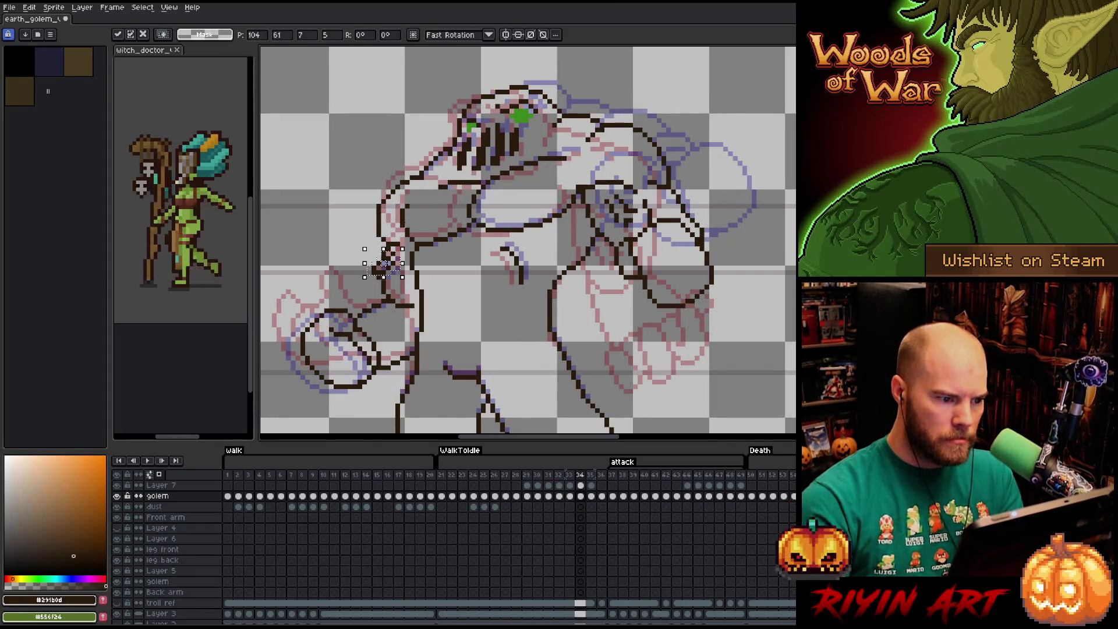
click(590, 487)
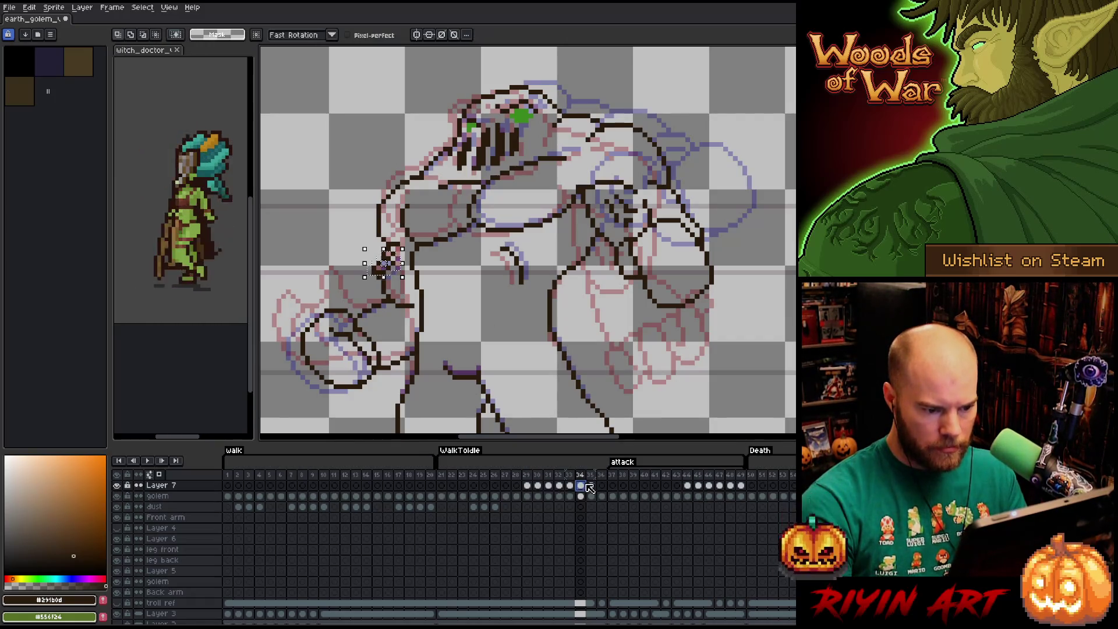
drag(385, 262, 385, 267)
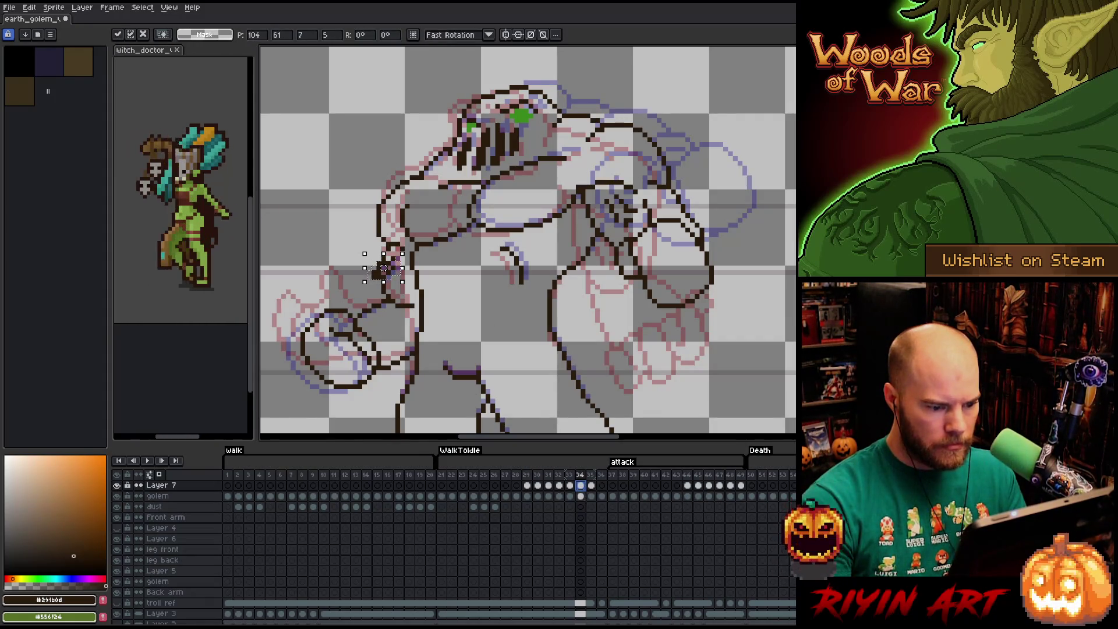
click(581, 496)
key(b)
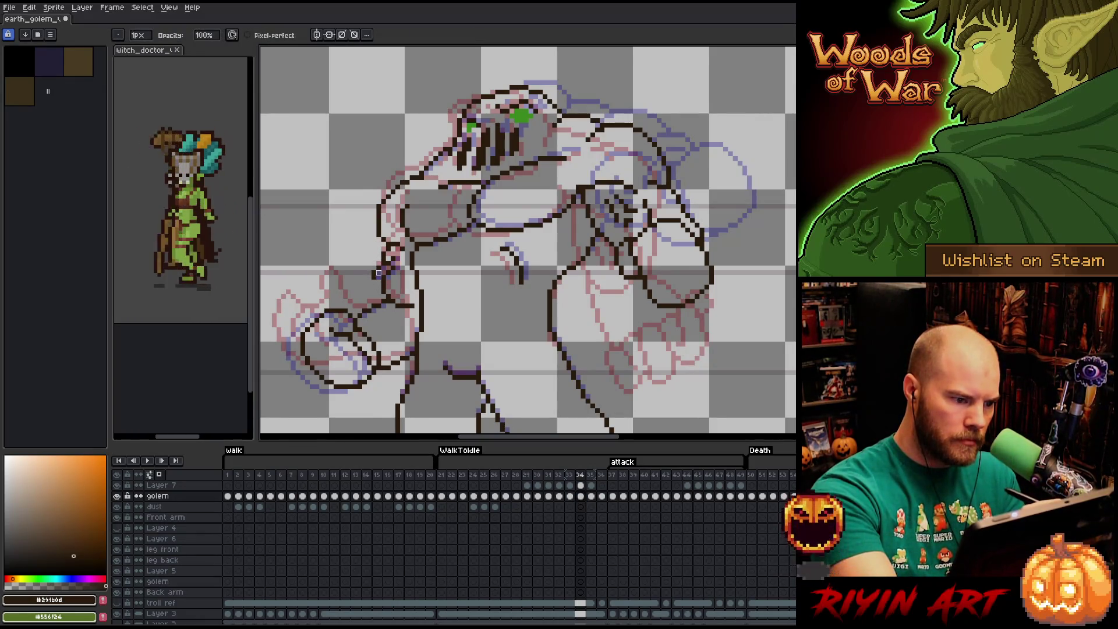
key(e)
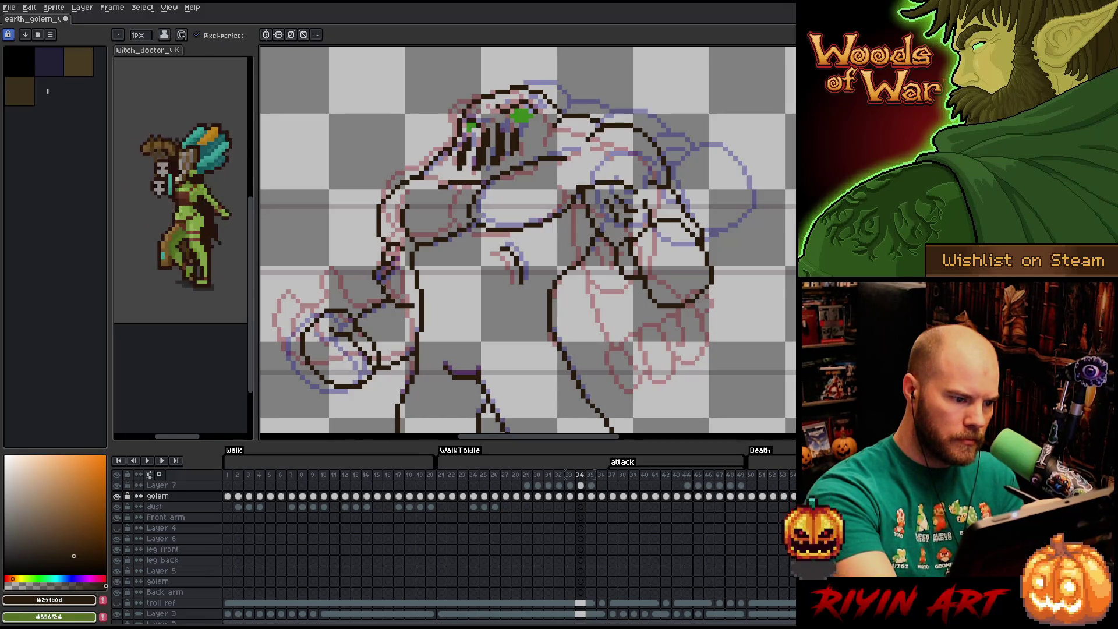
- Flip between frames 34 and 35, then nudge the elbow section on Layer 7 of frame 35 one pixel and commit
key(Left)
key(Right)
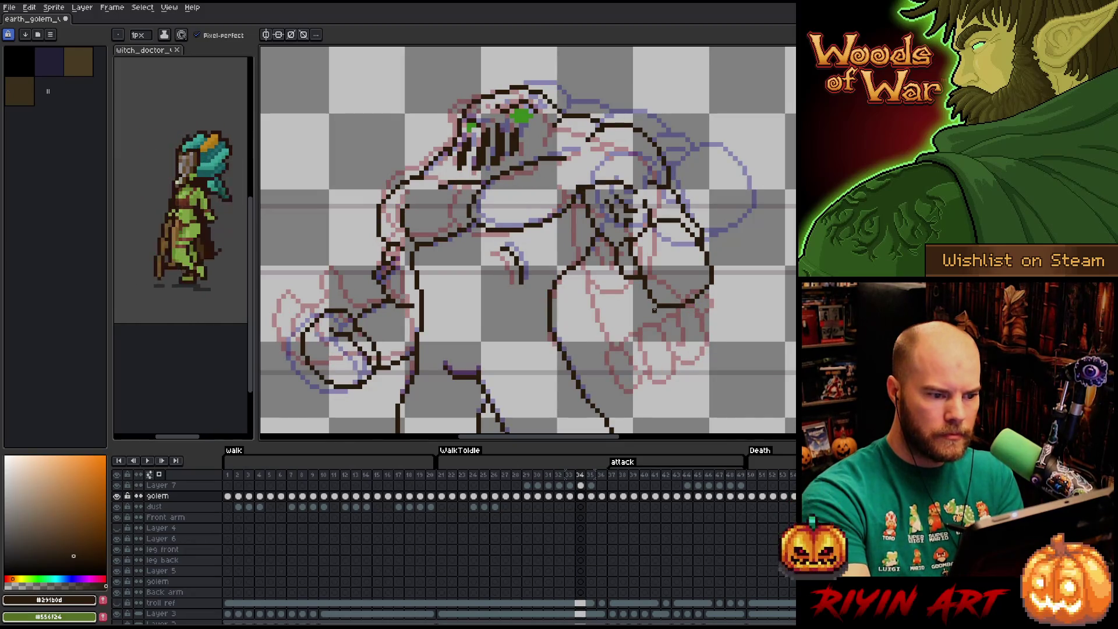
key(Right)
key(Left)
key(Left)
key(Right)
key(Right)
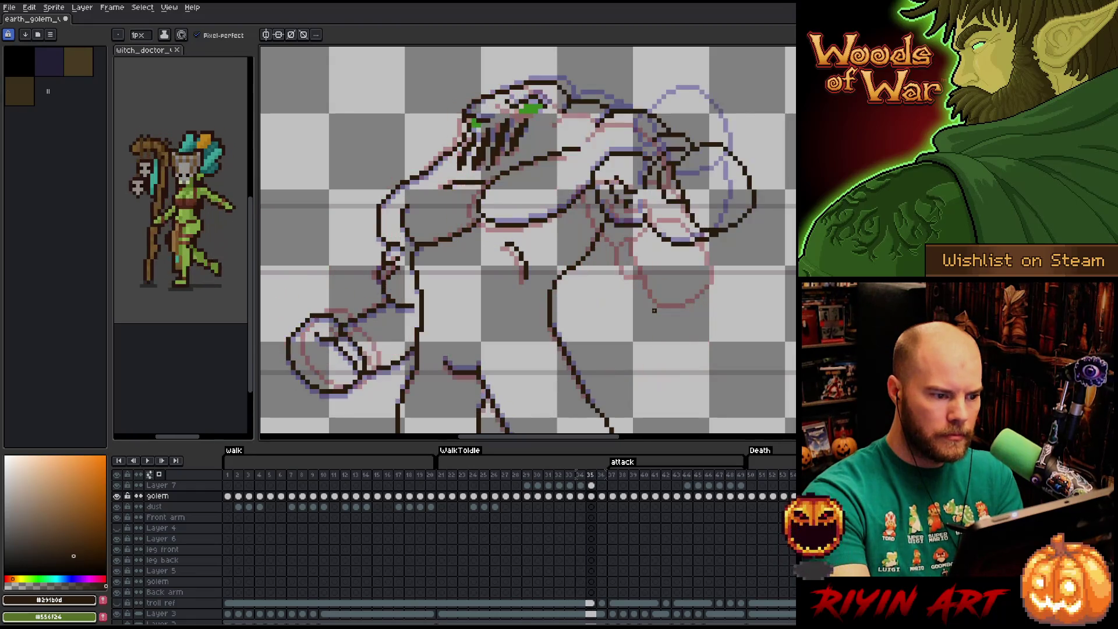
key(Left)
key(Right)
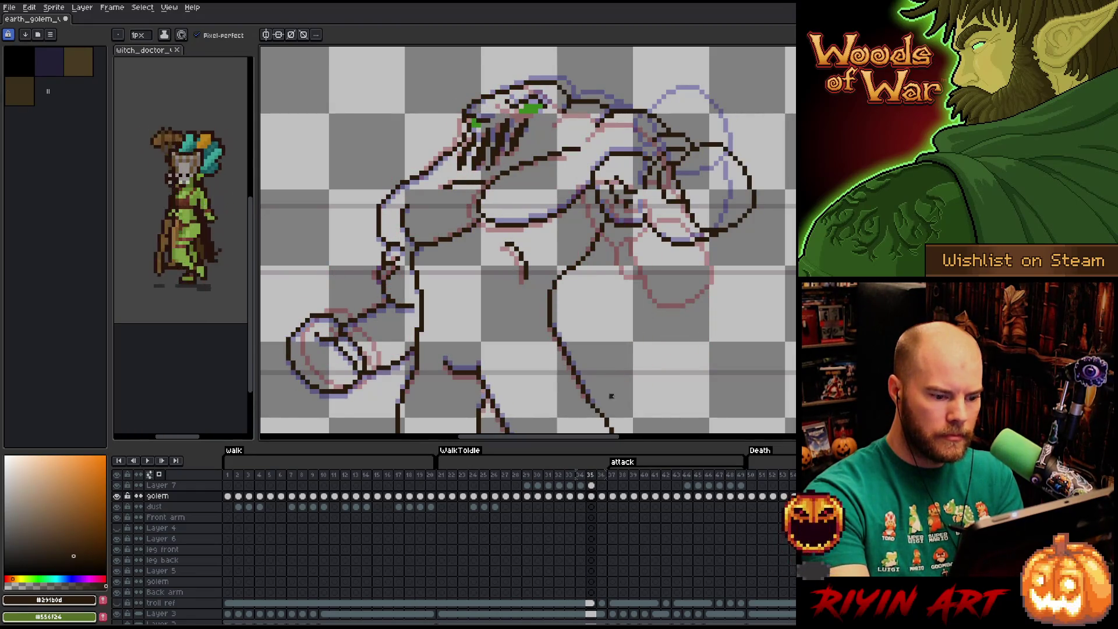
key(Up)
key(m)
drag(444, 300, 355, 238)
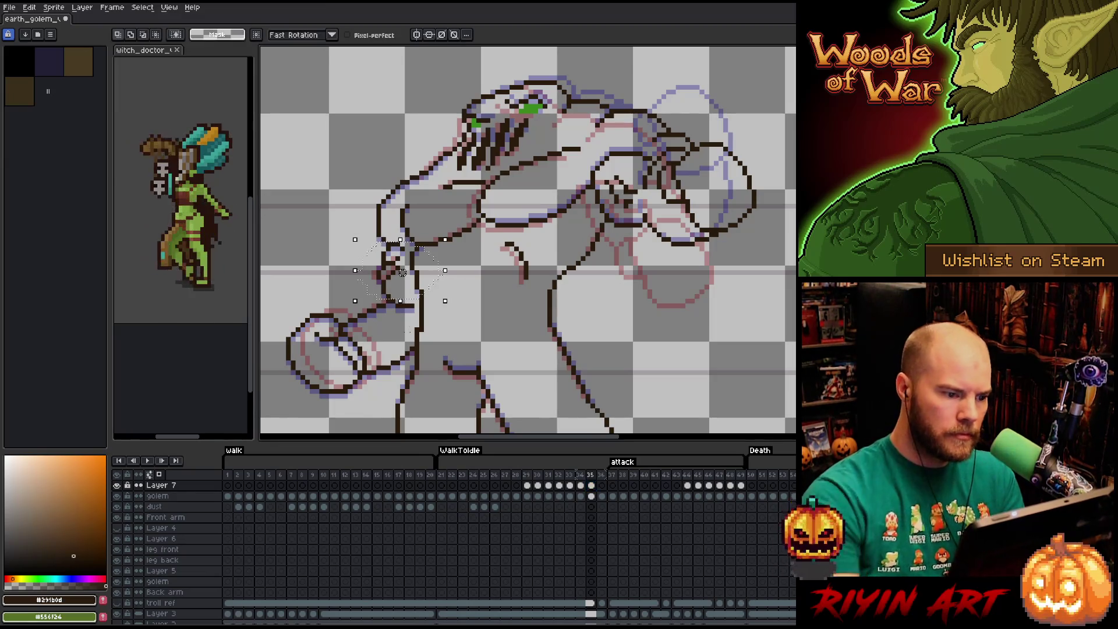
key(comma)
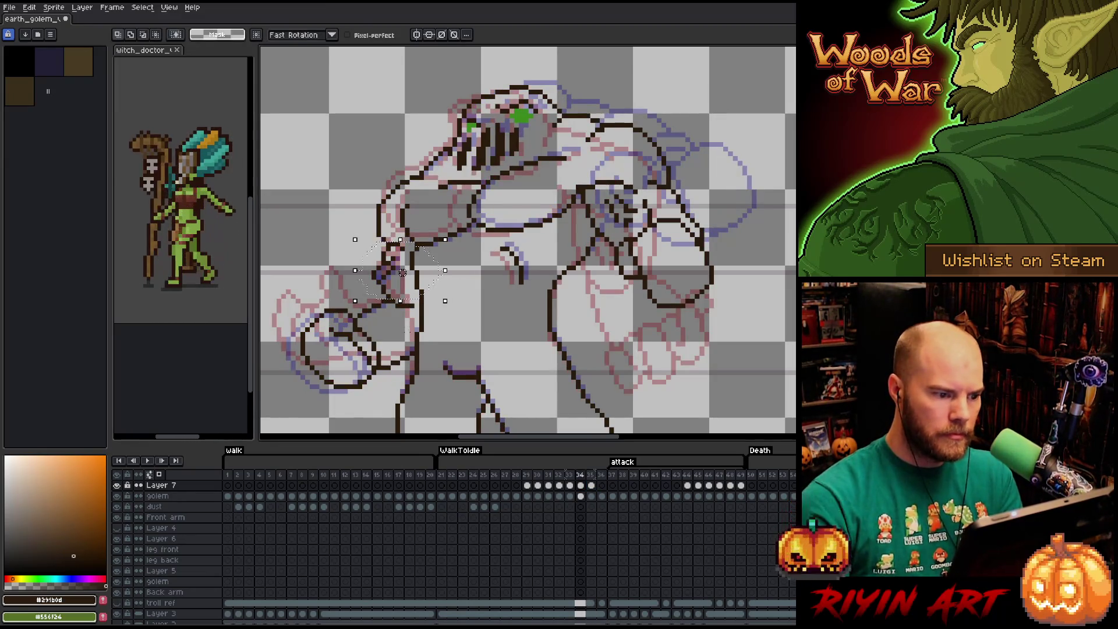
key(Right)
key(ctrl+d)
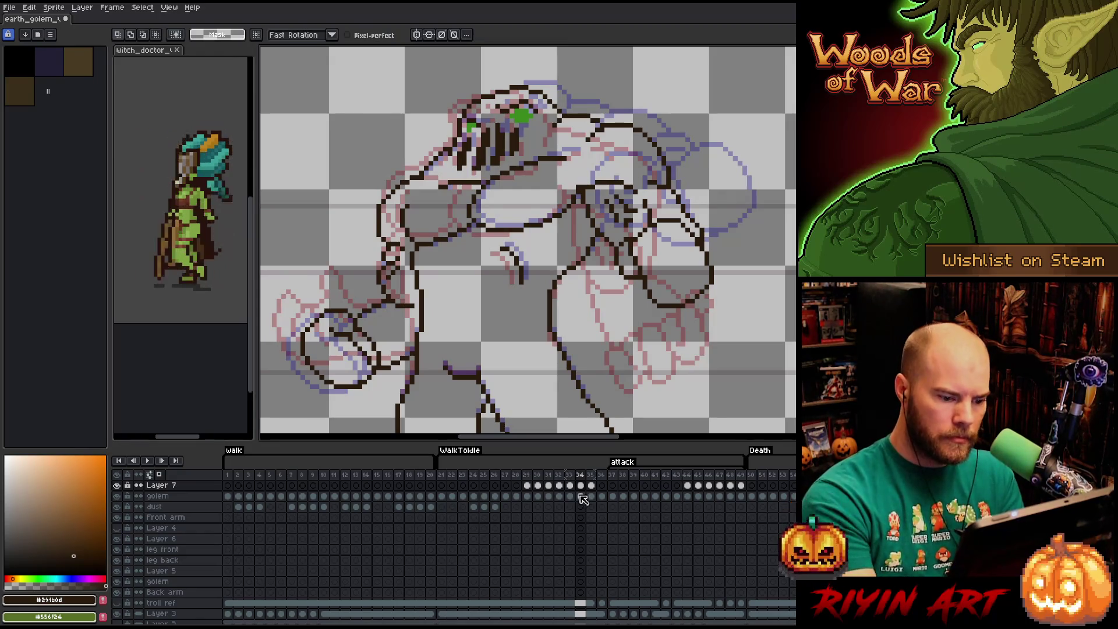
key(Down)
key(b)
- Compare frames 33 and 34, then lasso the shoulder area of the arm on frame 34
key(comma)
key(period)
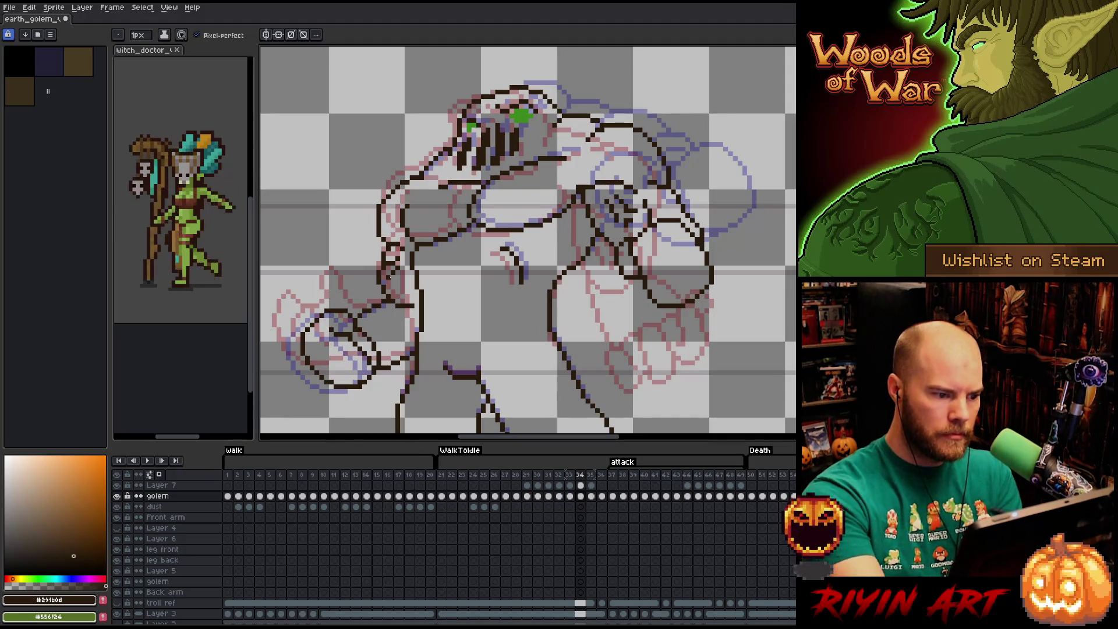
key(comma)
key(period)
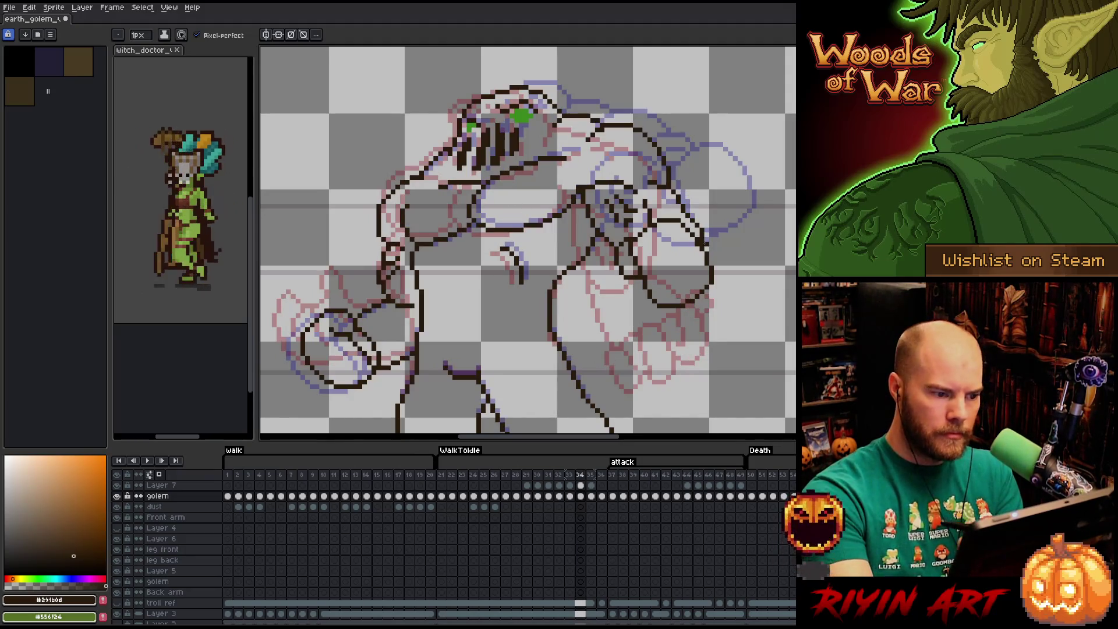
key(comma)
key(period)
key(comma)
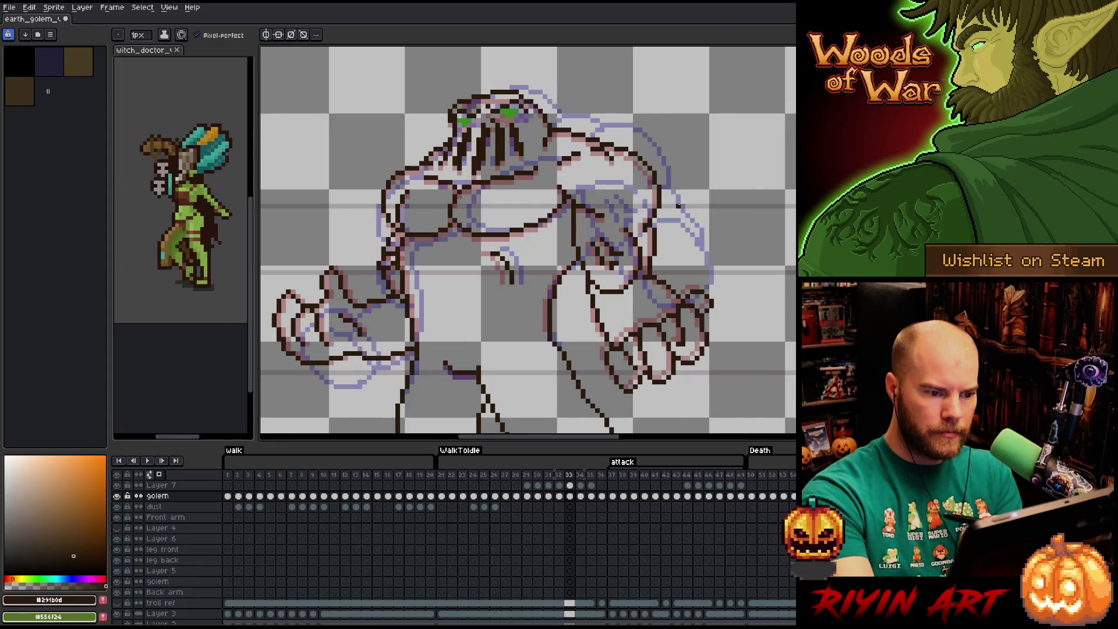
key(period)
key(q)
mouse_move(597, 186)
mouse_down()
mouse_move(634, 262)
mouse_move(625, 218)
mouse_up()
- Cancel the pending shoulder transform on frame 34's Layer 7 and flip to frame 35
click(581, 486)
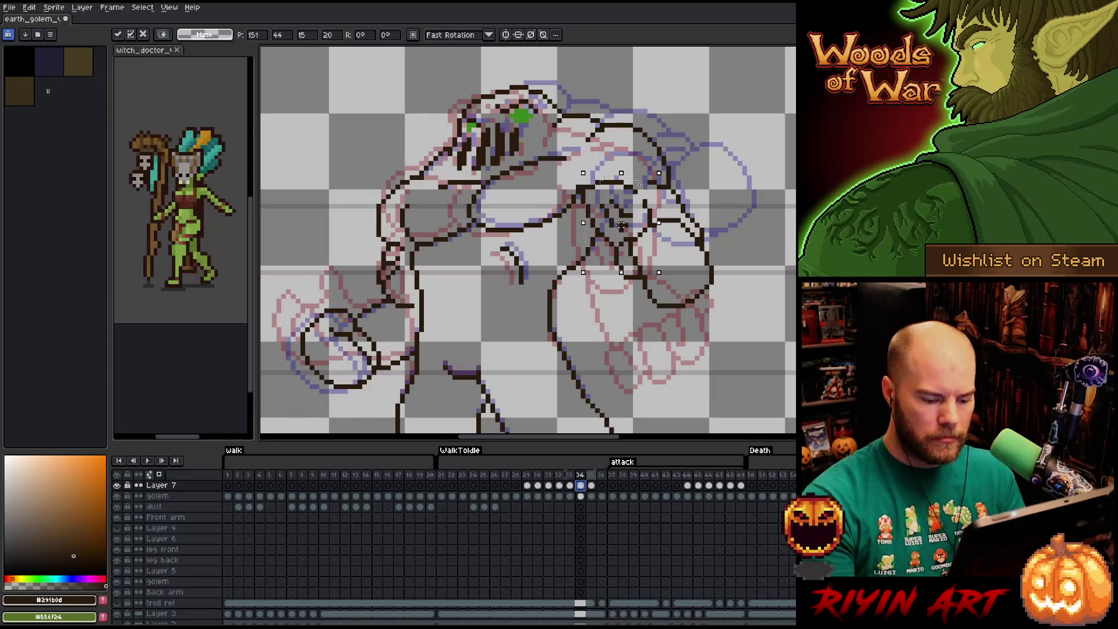
key(Return)
key(Right)
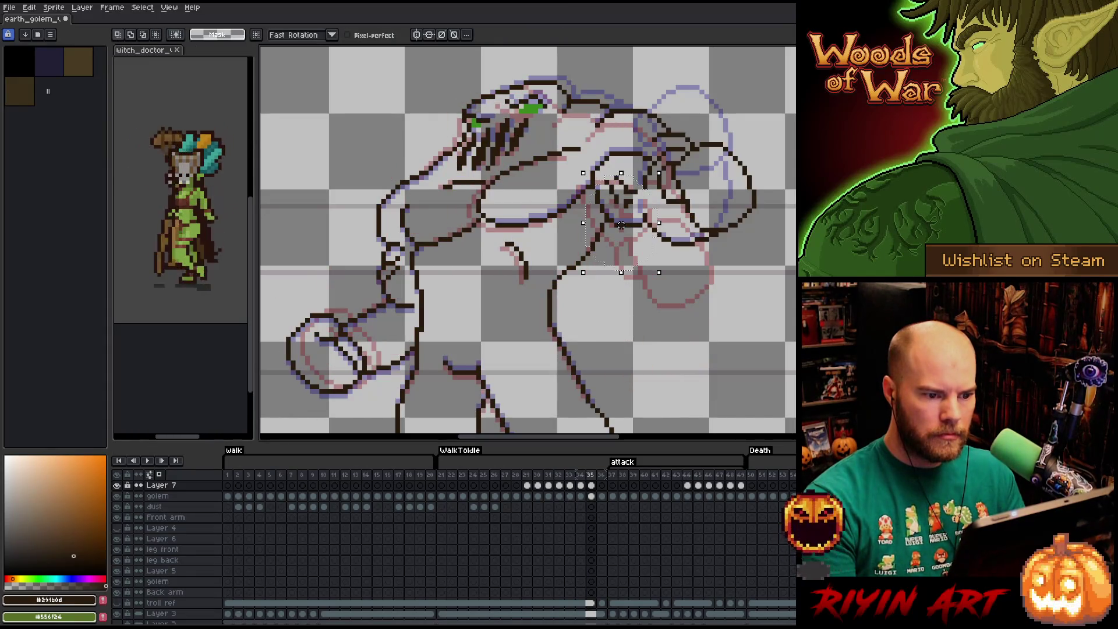
key(Left)
key(Right)
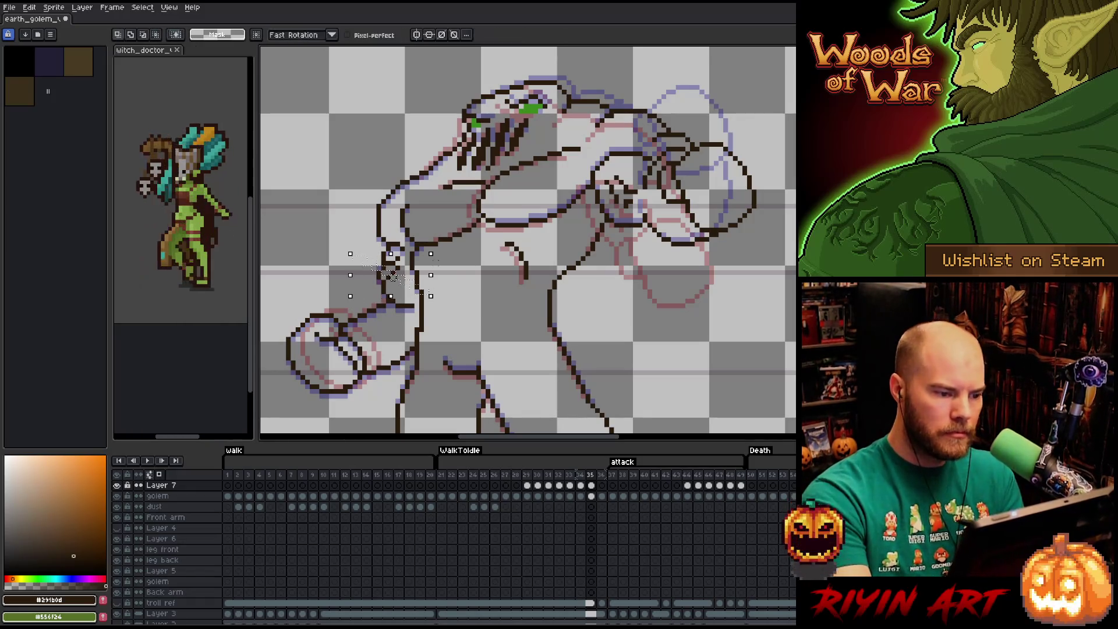
- Select the whole forward arm on frame 35, transform it into line with the onion skin, and commit
drag(355, 211, 454, 330)
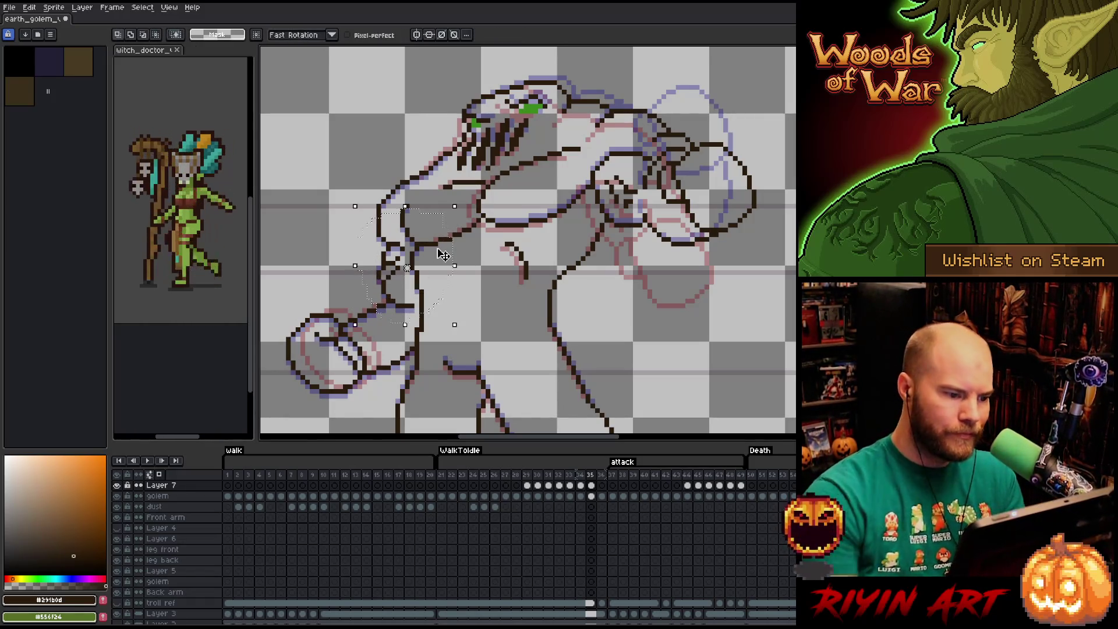
click(442, 254)
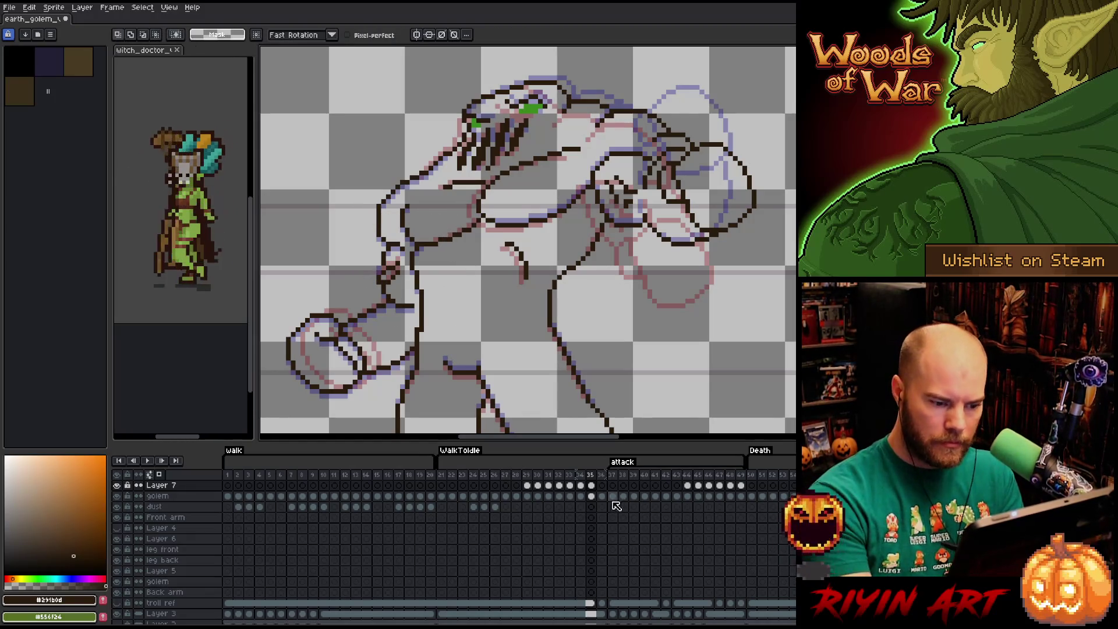
click(590, 496)
key(e)
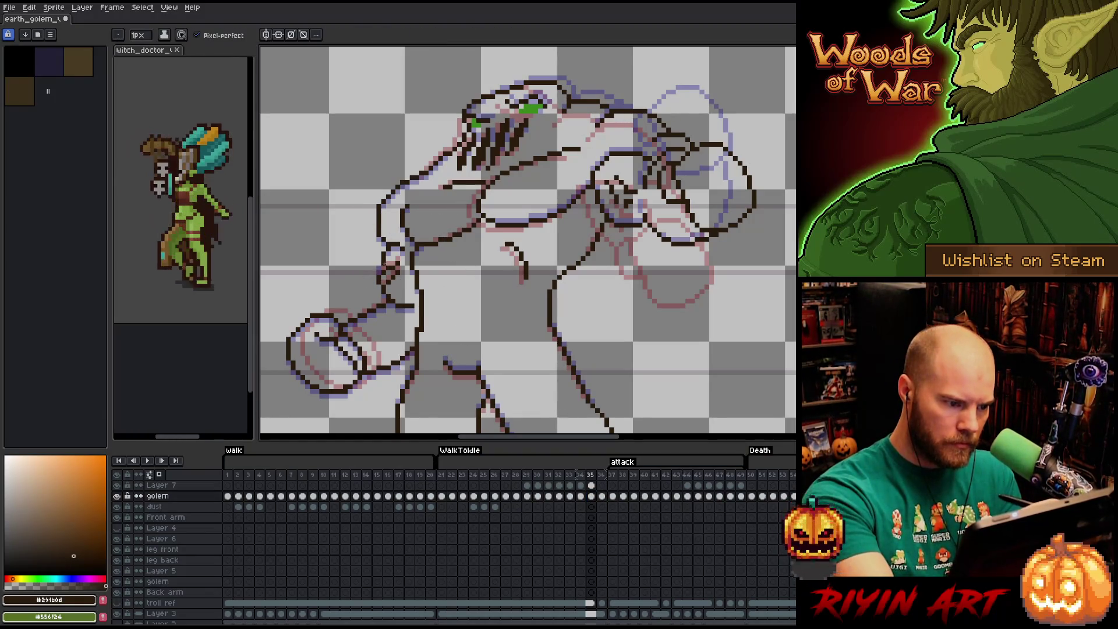
- Check the arm pose against frames 34 and 36, then return to Layer 7 on frame 35
key(Left)
key(Right)
key(Left)
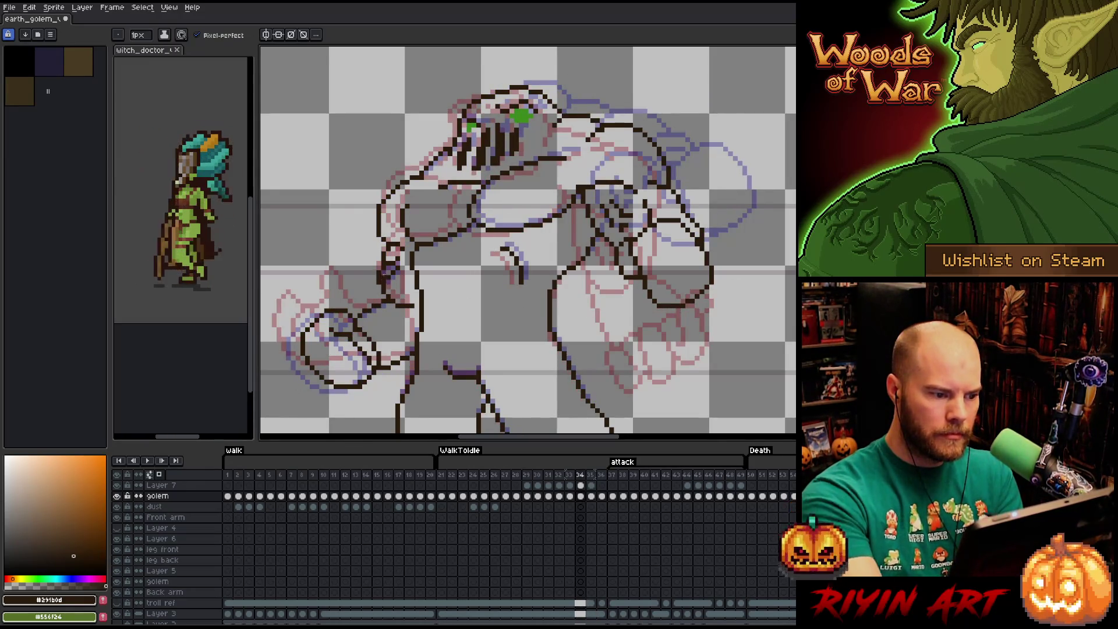
click(589, 495)
key(Right)
key(Left)
key(Right)
key(Left)
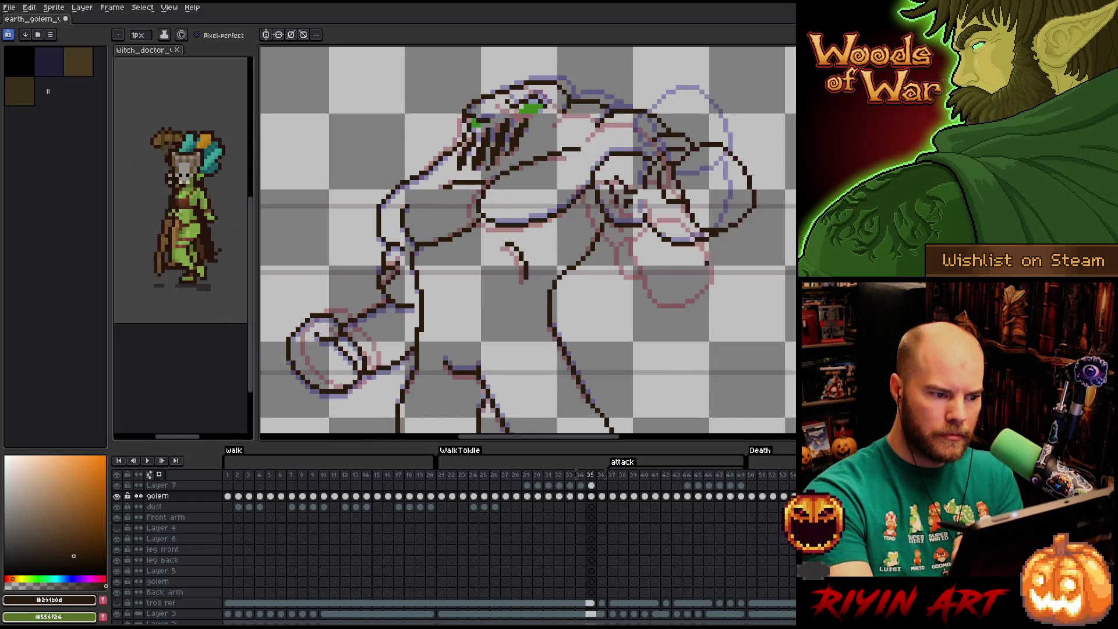
click(591, 485)
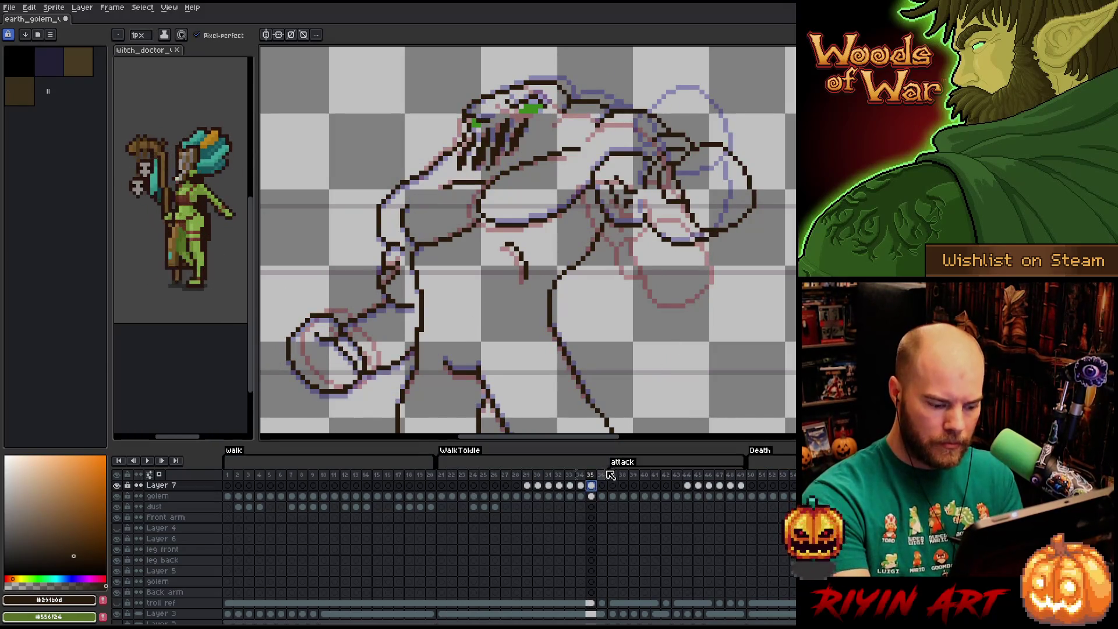
- Lasso the golem's raised rear fist on frame 36 and flip against frame 35 to check its pose
key(Right)
key(q)
drag(592, 150, 630, 206)
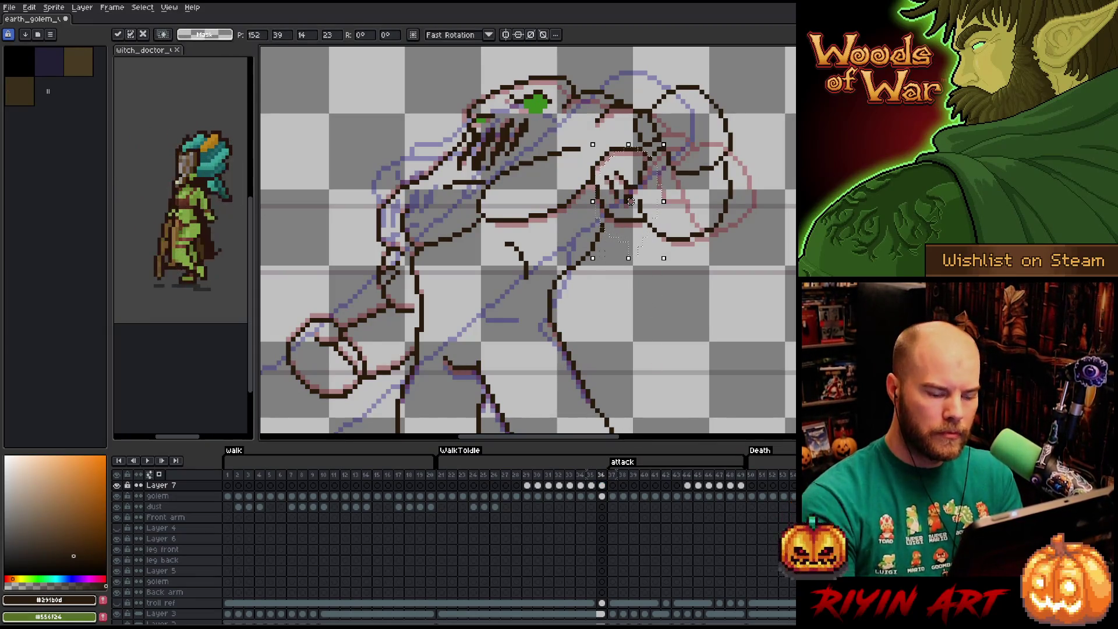
key(Left)
key(Right)
key(Left)
key(Right)
key(Left)
key(Right)
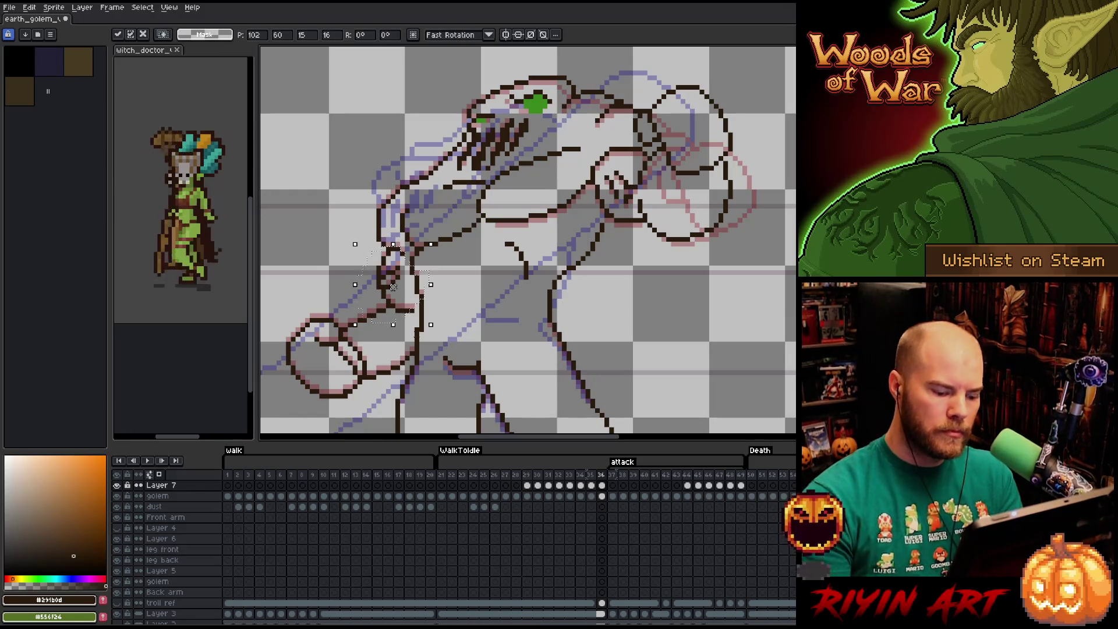
key(Left)
key(Right)
key(Left)
key(Right)
key(Left)
key(Right)
key(Left)
key(Right)
key(Left)
key(Right)
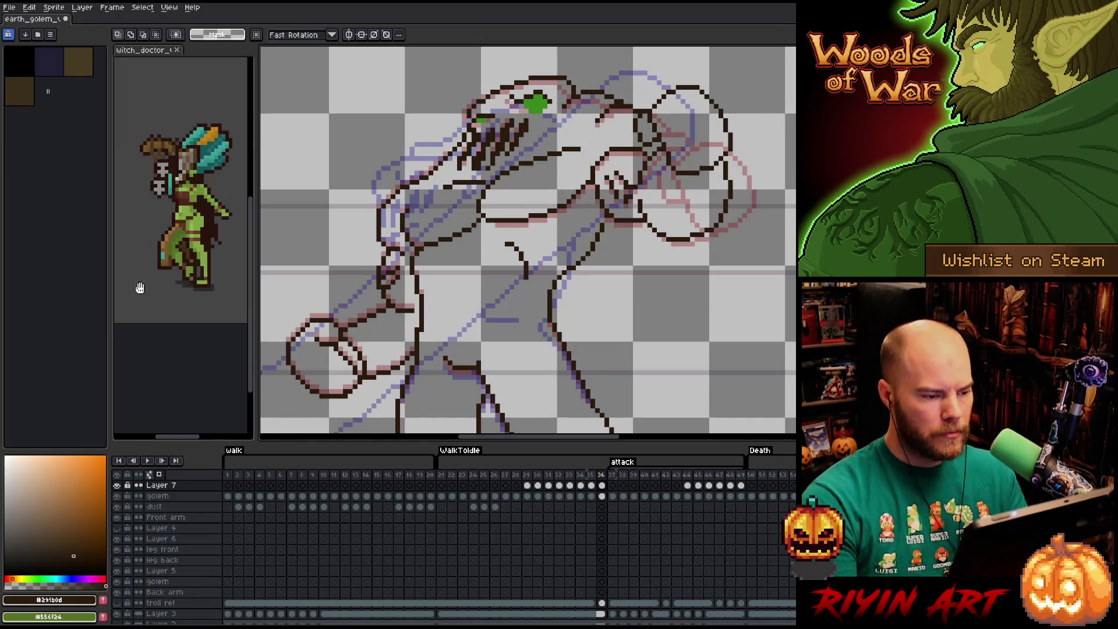
- Select the forward arm section on frame 36, commit its adjustment and return to the pencil
drag(350, 240, 421, 300)
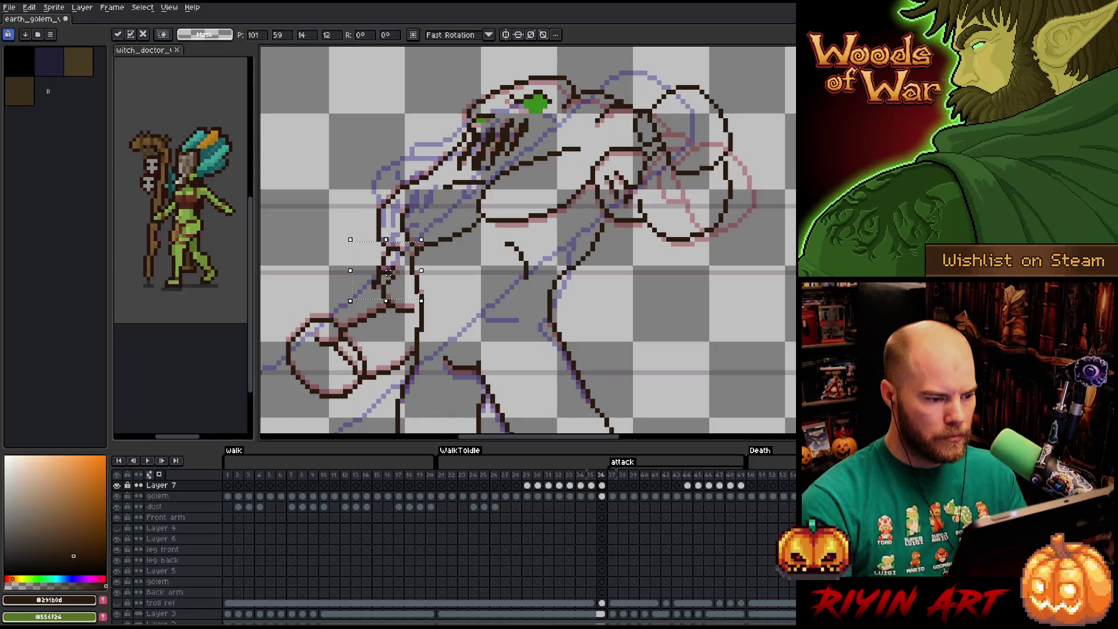
key(ctrl+d)
key(b)
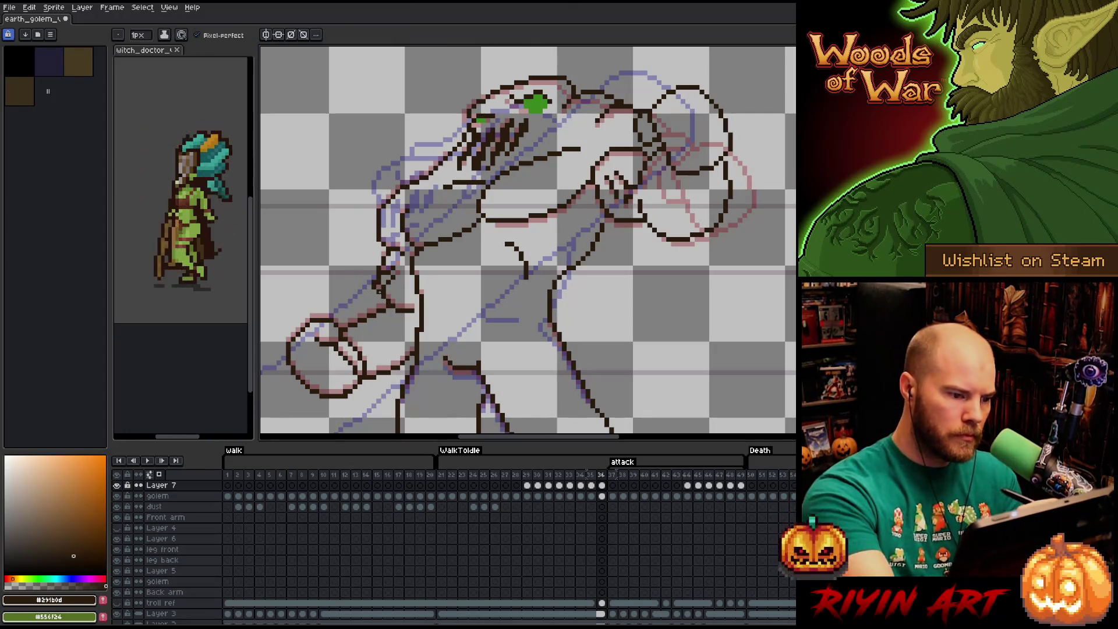